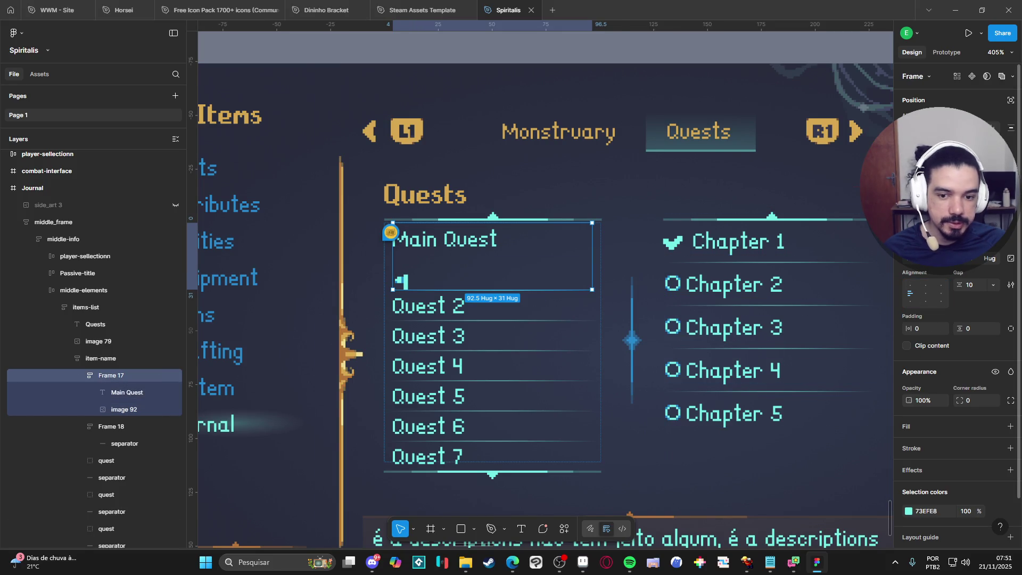
- Lay Frame 17 out horizontally, with image 92 before Main Quest and a gap of 3
click(925, 234)
drag(132, 409, 133, 385)
click(993, 283)
text(0)
key(Return)
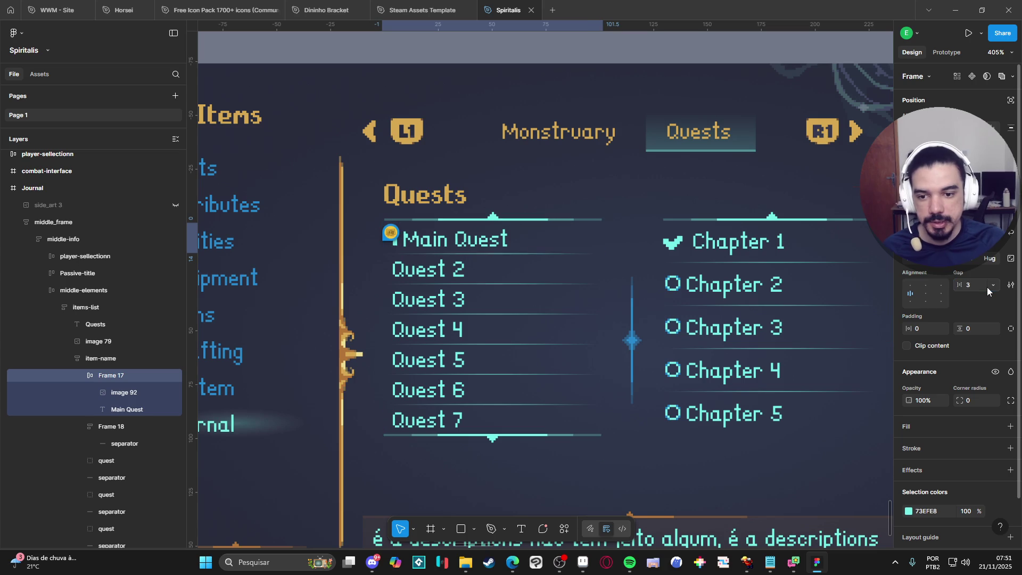
text(3)
key(Return)
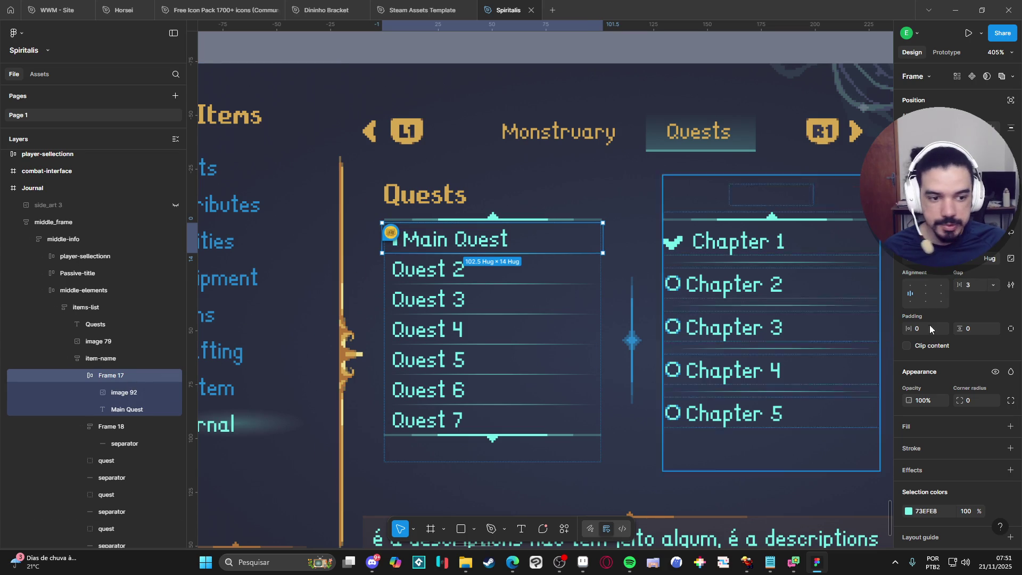
- Set the Main Quest row's width to Fill container, then bring up Aseprite
click(921, 258)
click(922, 274)
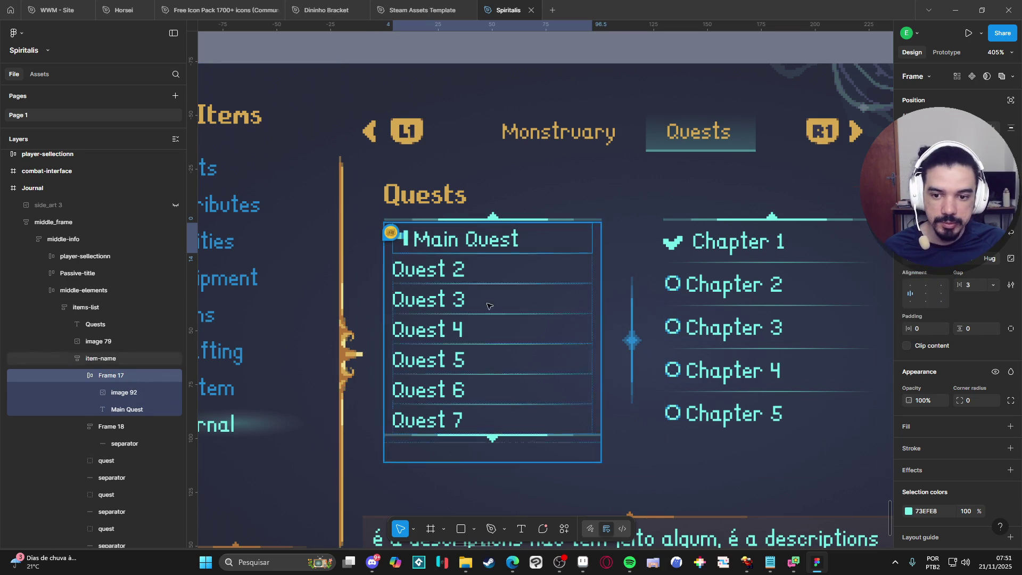
scroll(353, 126, down, 2)
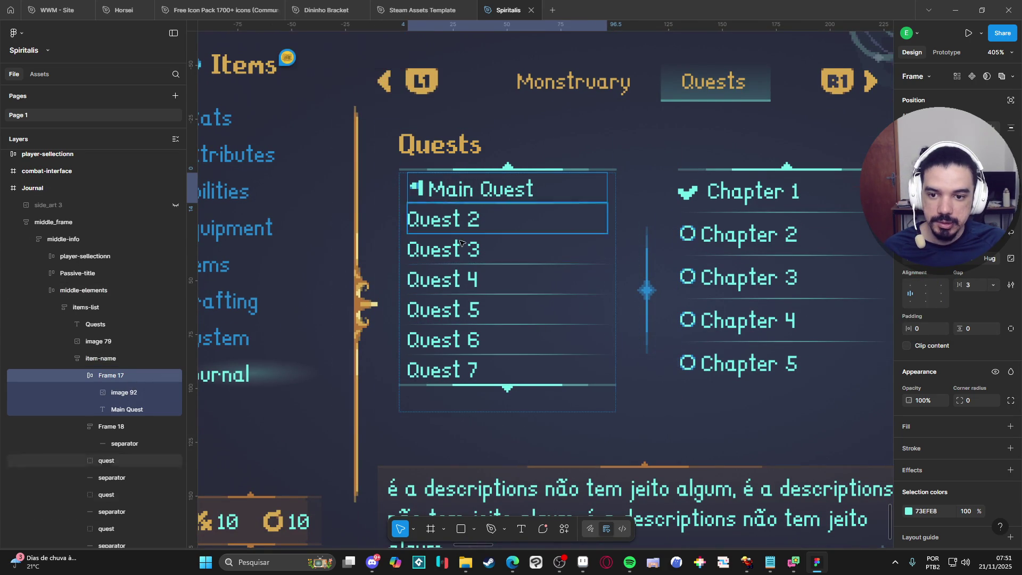
scroll(459, 171, down, 5)
click(471, 477)
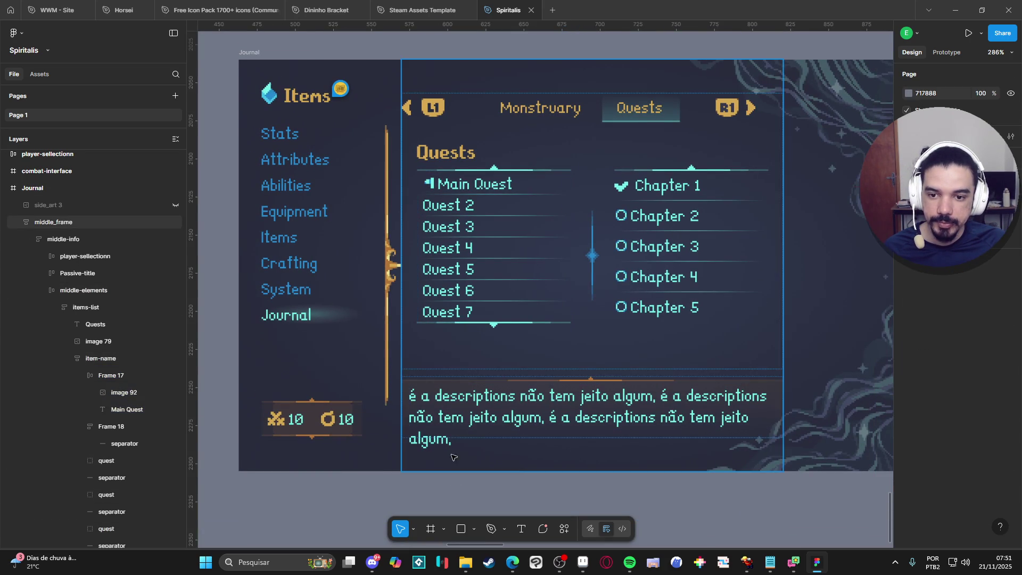
scroll(453, 346, up, 1)
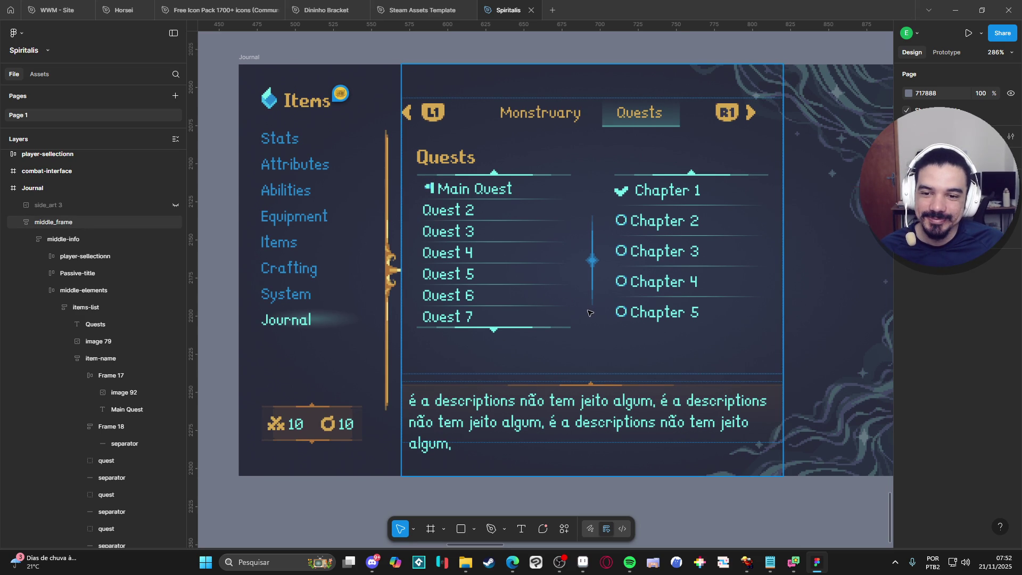
click(583, 562)
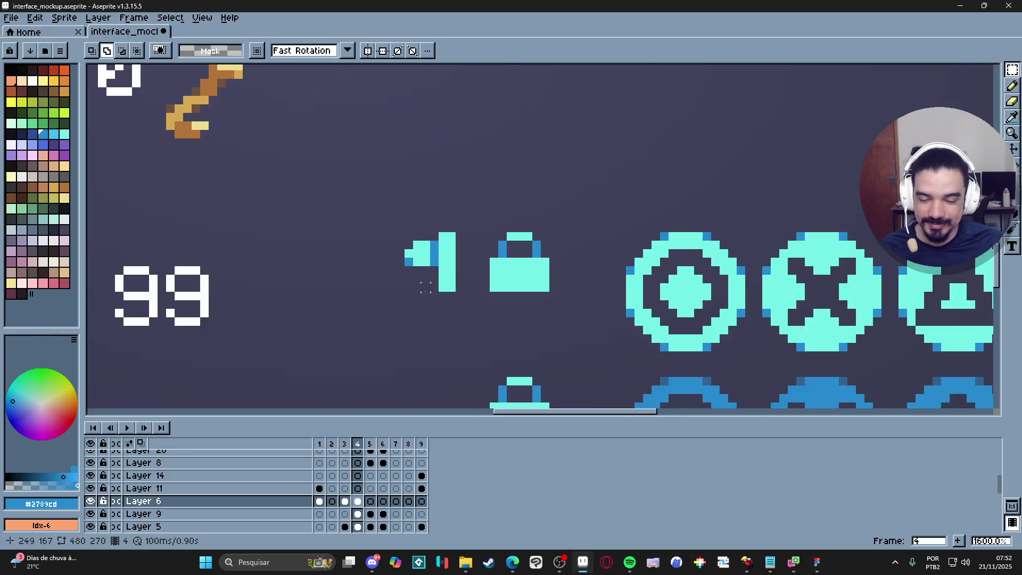
- Sample cyan #73efe8 and paint the speaker icon's dark-blue column with the Pencil
scroll(425, 287, down, 5)
key(alt+Tab)
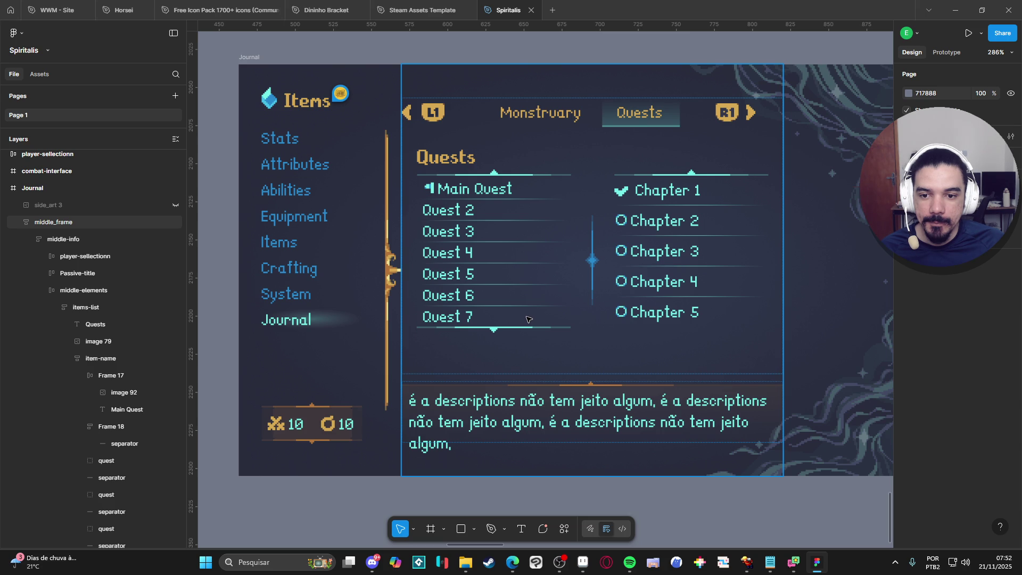
key(alt+Tab)
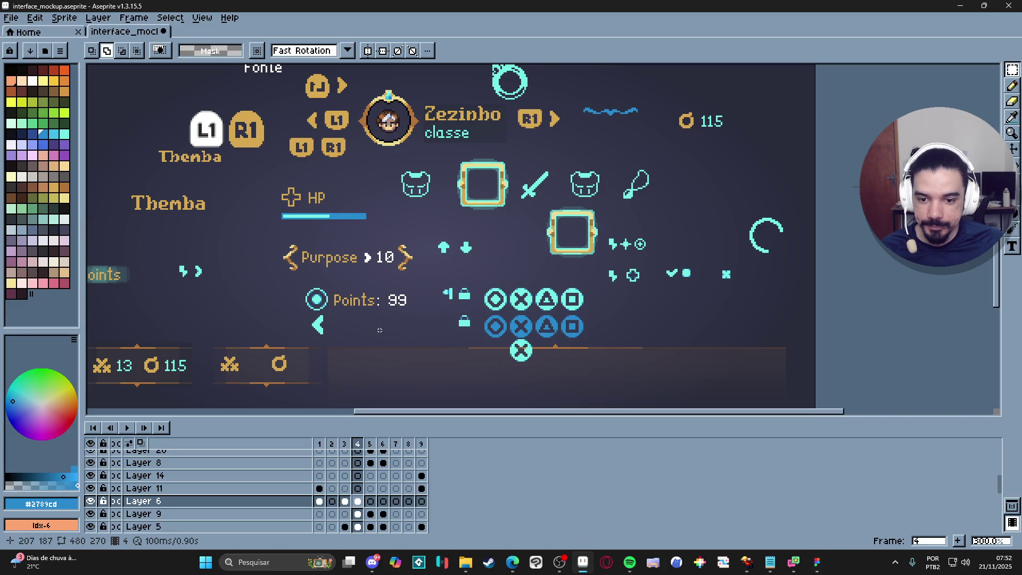
key(b)
scroll(442, 297, up, 7)
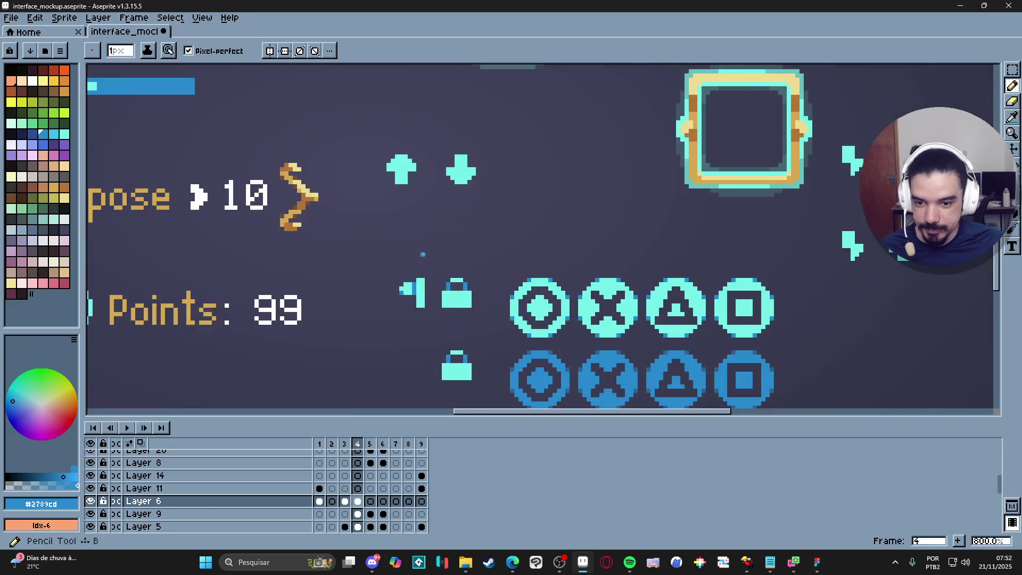
alt+click(402, 287)
scroll(426, 289, down, 5)
scroll(426, 289, up, 5)
drag(422, 287, 422, 267)
- Try a few dark-blue pixels on the speaker icon and undo the slips
scroll(425, 276, down, 5)
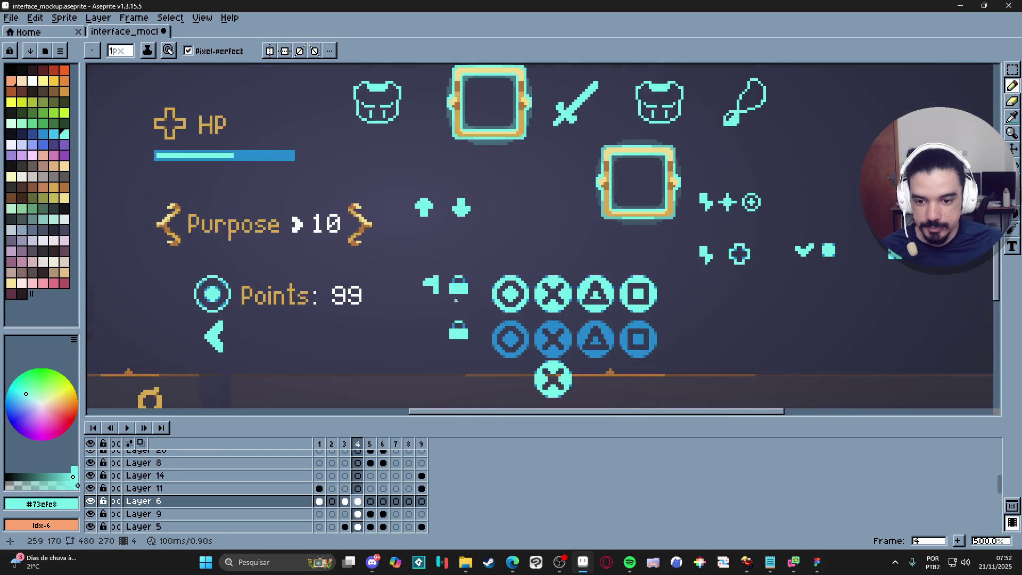
scroll(456, 300, up, 5)
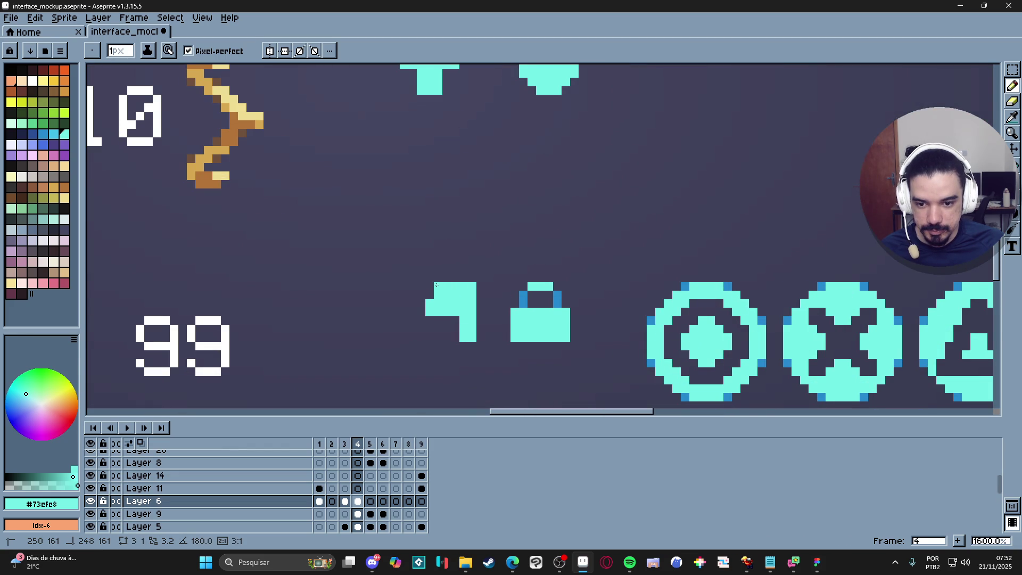
scroll(479, 319, down, 5)
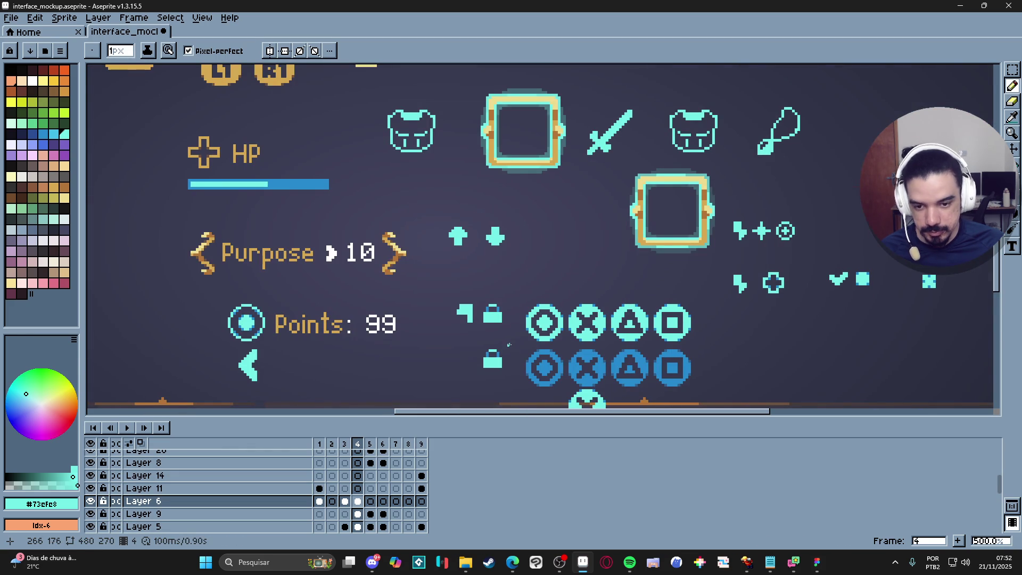
scroll(511, 342, up, 5)
alt+click(456, 308)
click(371, 314)
scroll(478, 351, down, 4)
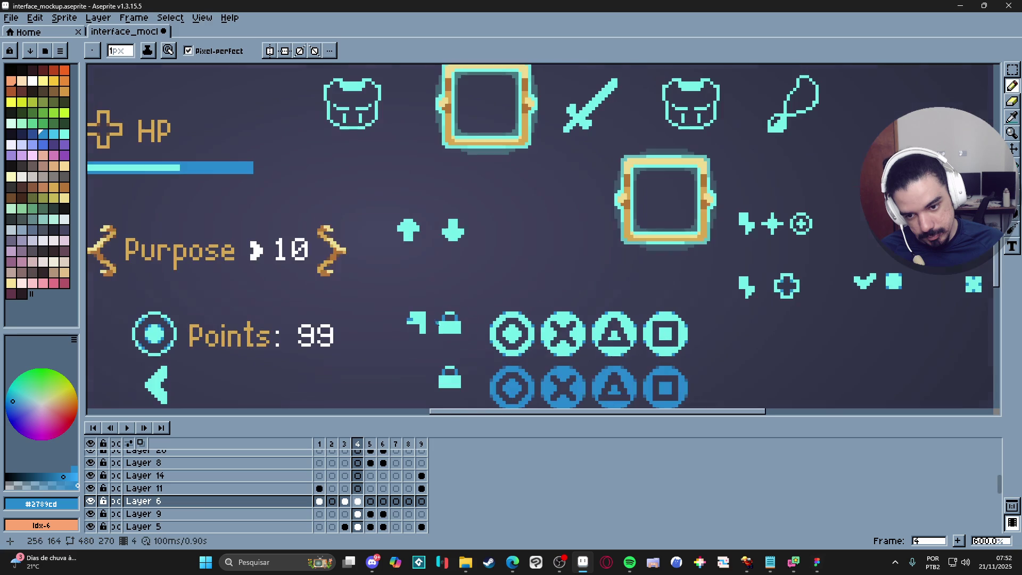
key(ctrl+z)
scroll(420, 319, up, 4)
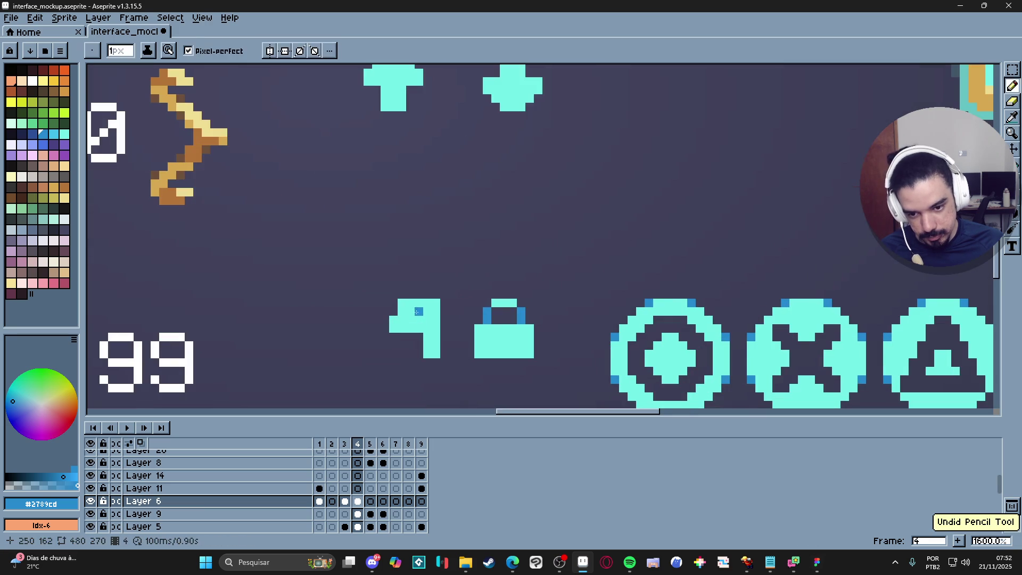
click(427, 320)
scroll(428, 319, down, 4)
key(ctrl+z)
scroll(442, 346, up, 4)
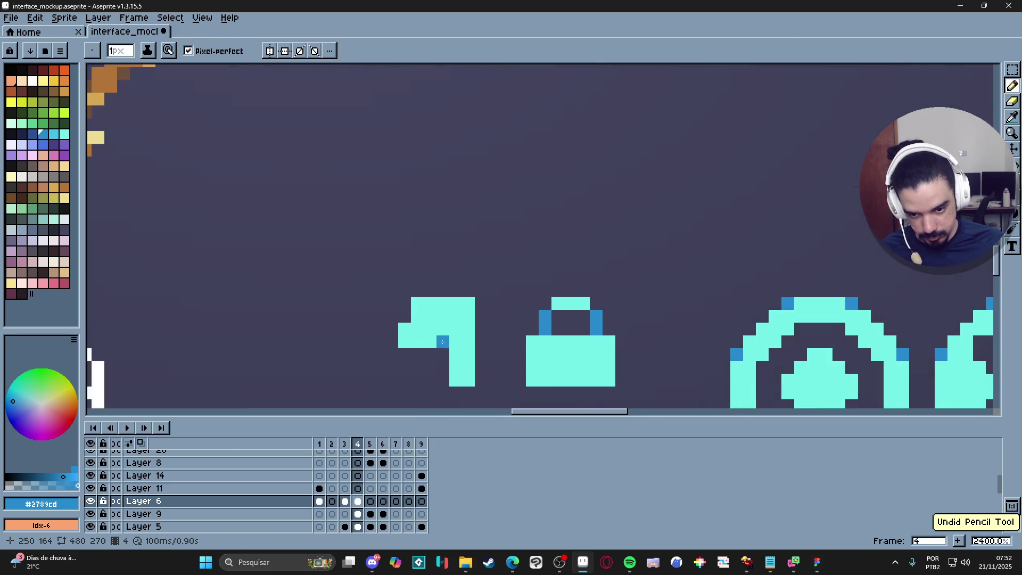
scroll(491, 373, down, 4)
key(ctrl+z)
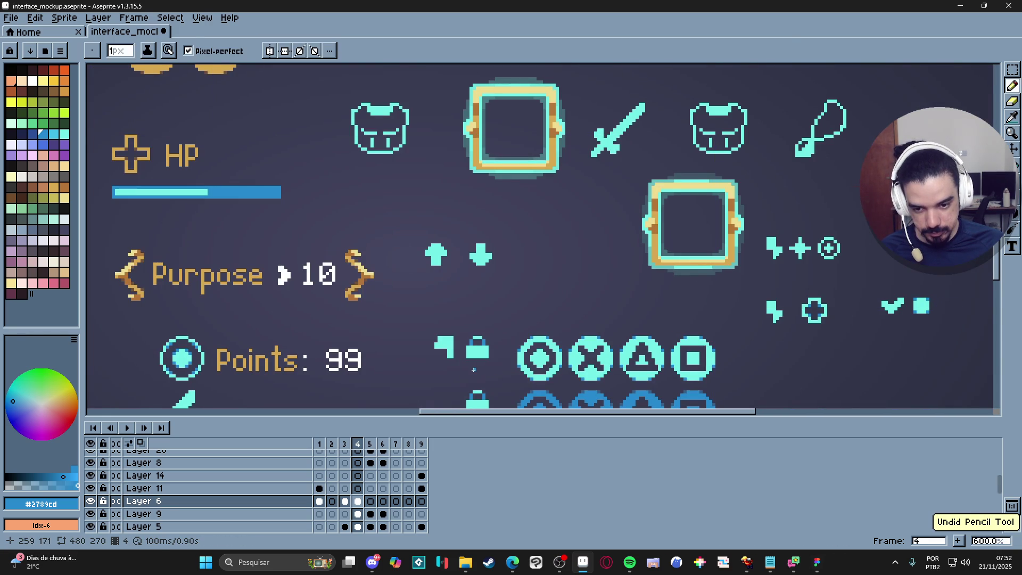
scroll(467, 368, up, 4)
scroll(490, 374, down, 4)
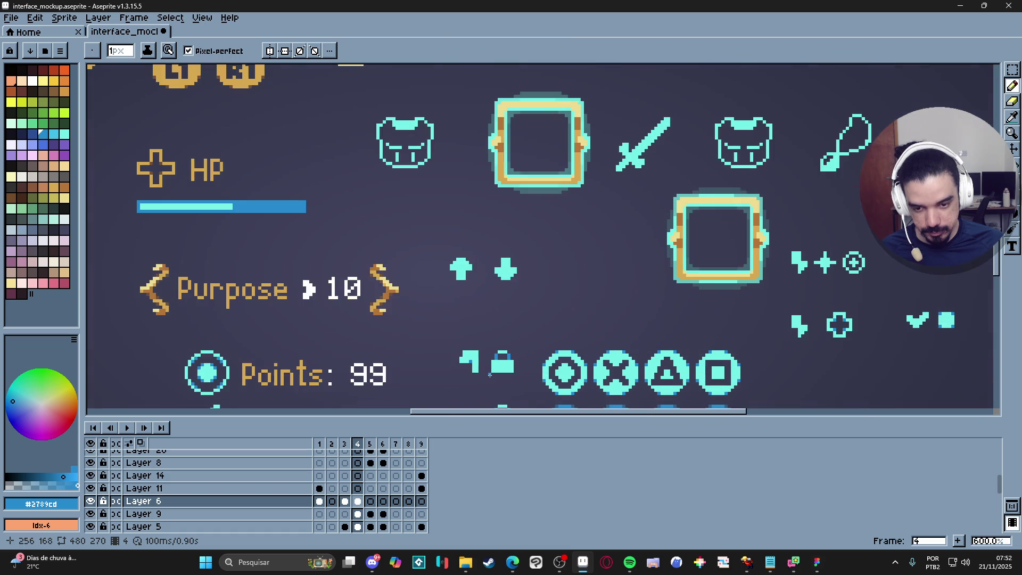
scroll(482, 376, up, 3)
- Fill the speaker's top-left notch with cyan sampled from the shape
key(m)
drag(483, 375, 437, 329)
key(ctrl+d)
key(b)
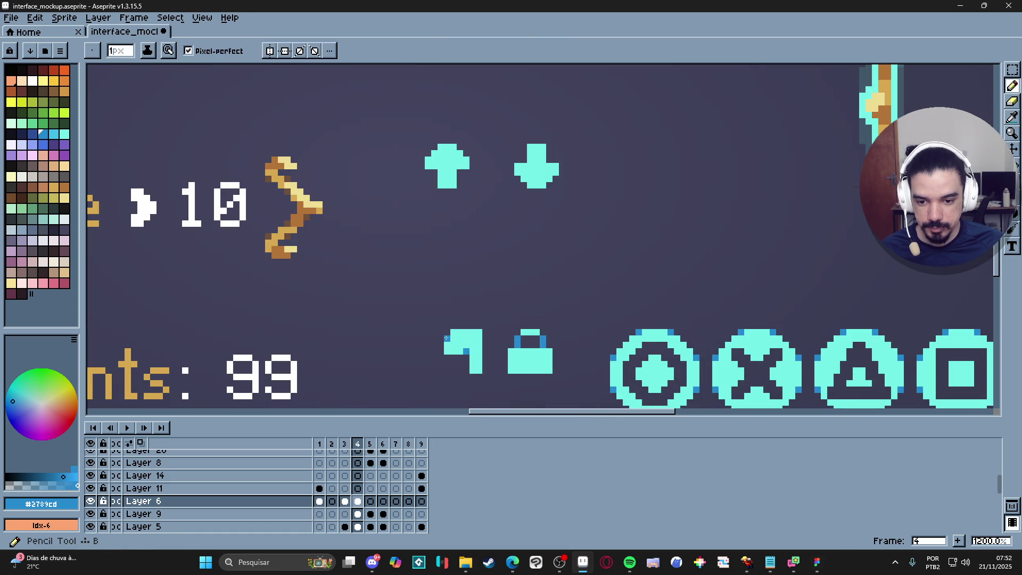
scroll(488, 364, down, 4)
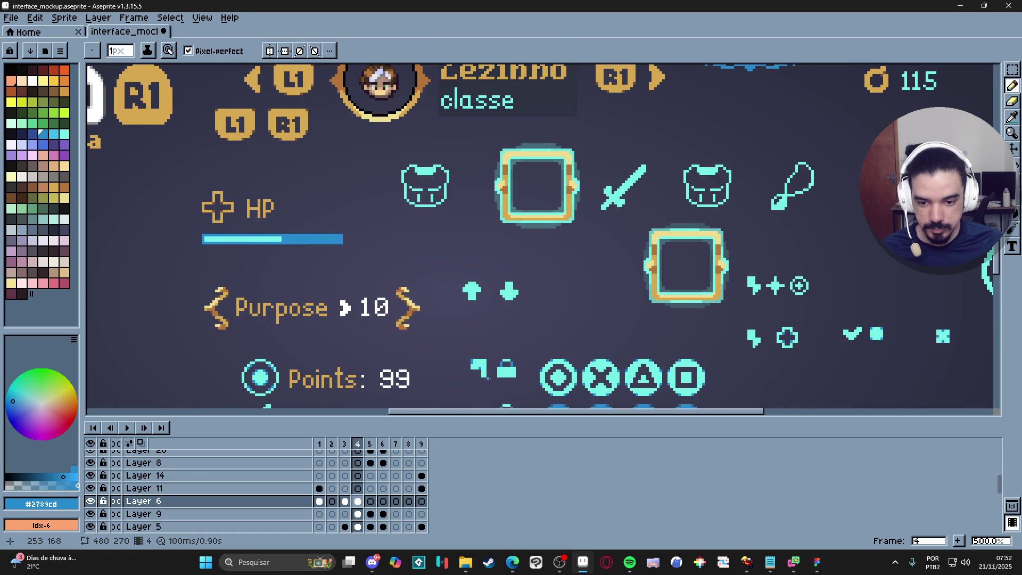
scroll(488, 377, up, 4)
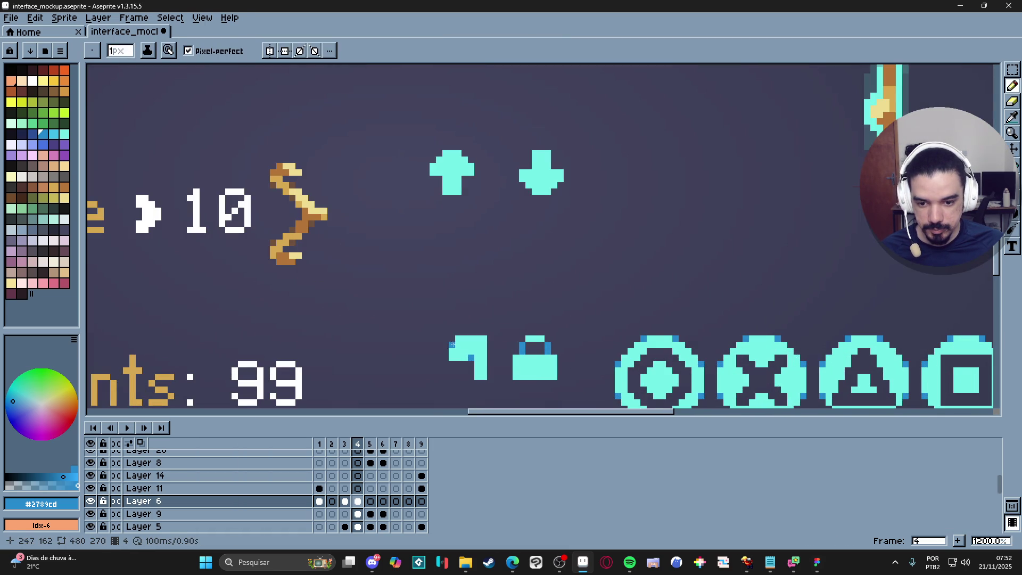
key(i)
click(465, 349)
key(b)
drag(451, 339, 452, 345)
scroll(477, 345, down, 4)
scroll(478, 344, up, 4)
- Touch up the speaker's top edge by erasing and redrawing cyan pixels, undoing the last two edits
key(e)
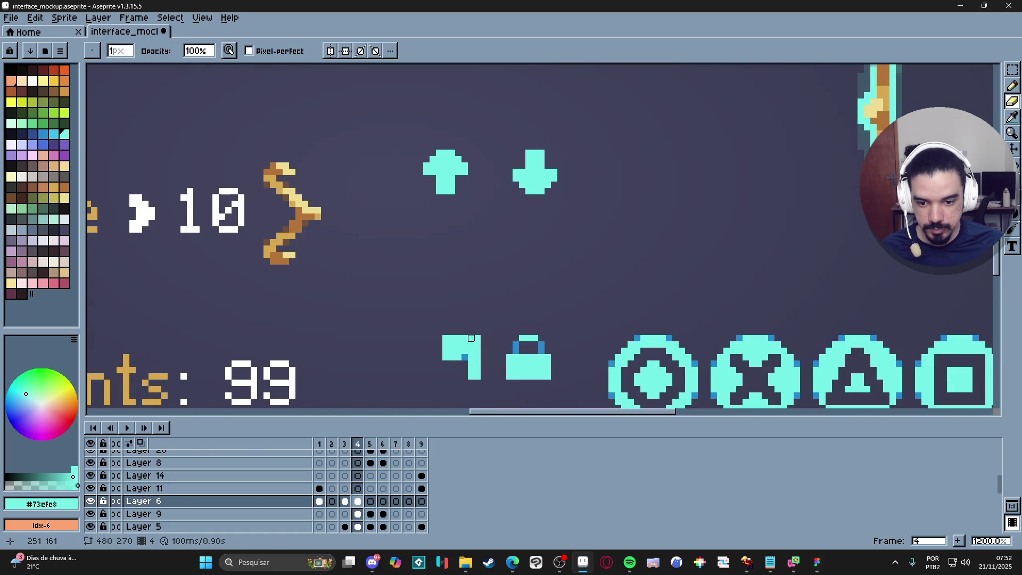
scroll(472, 337, down, 4)
scroll(473, 336, up, 4)
drag(480, 342, 461, 343)
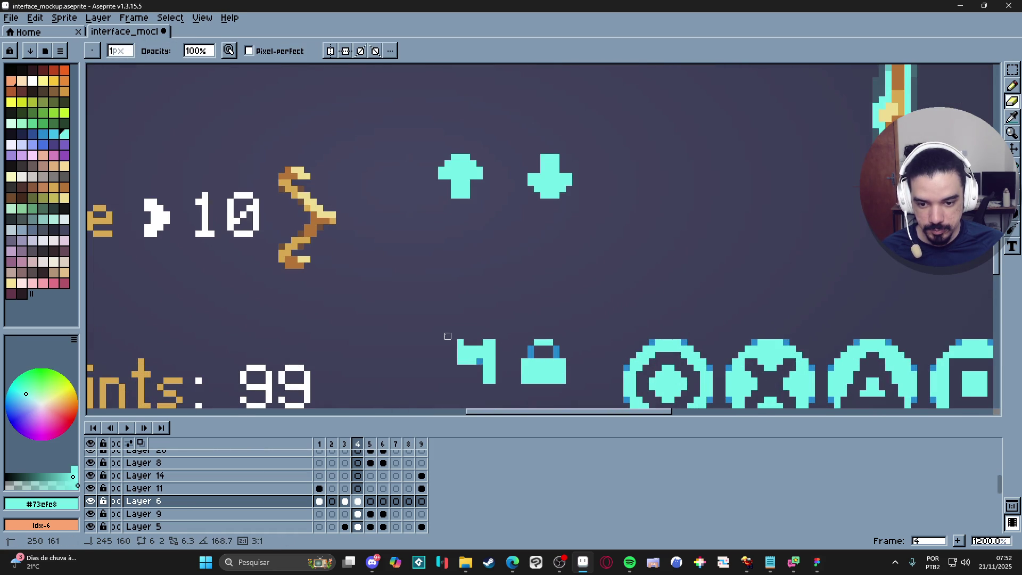
key(b)
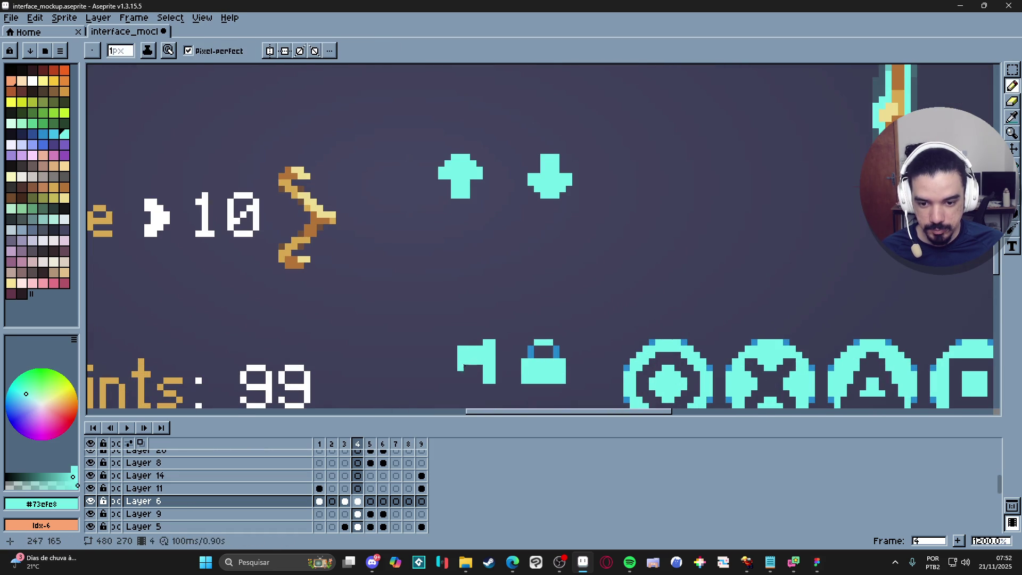
drag(477, 369, 462, 367)
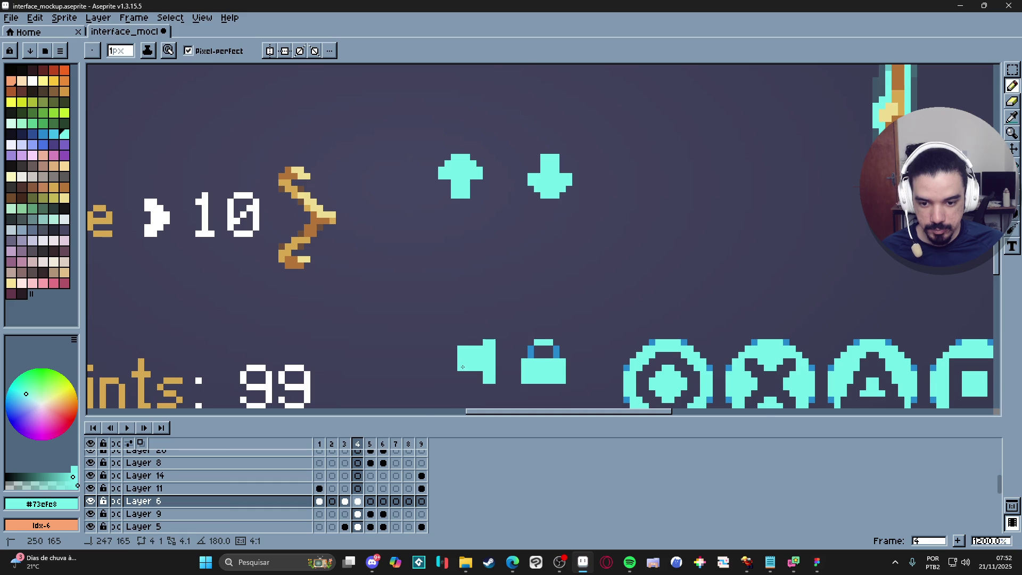
scroll(463, 367, down, 3)
scroll(462, 367, up, 3)
key(e)
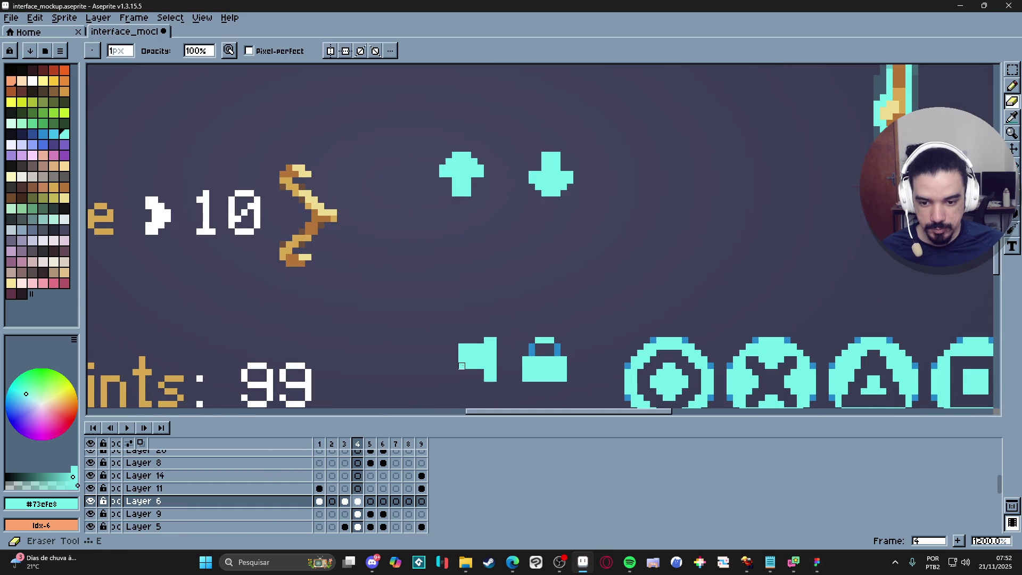
scroll(461, 366, down, 4)
scroll(479, 372, up, 2)
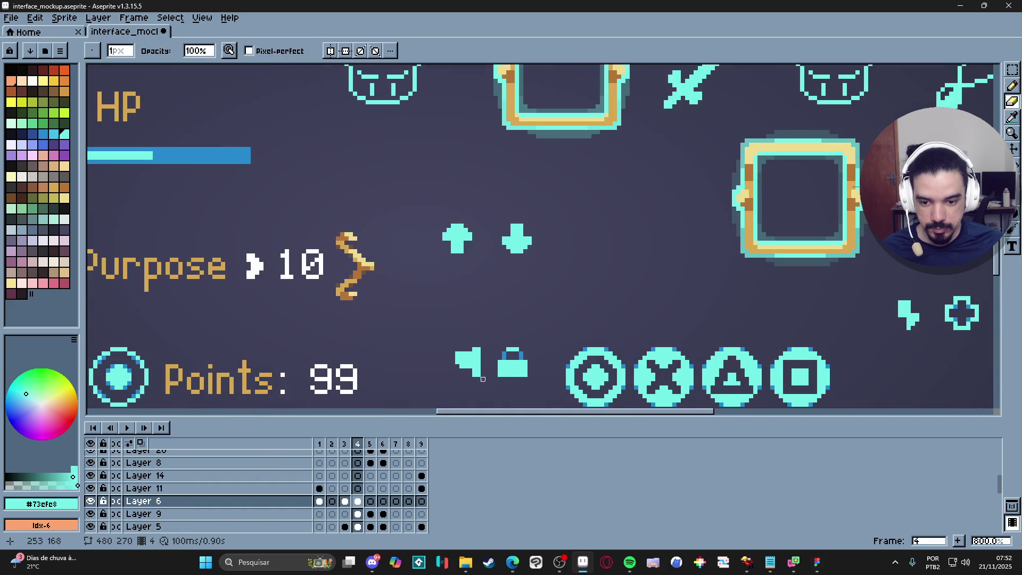
key(ctrl+z)
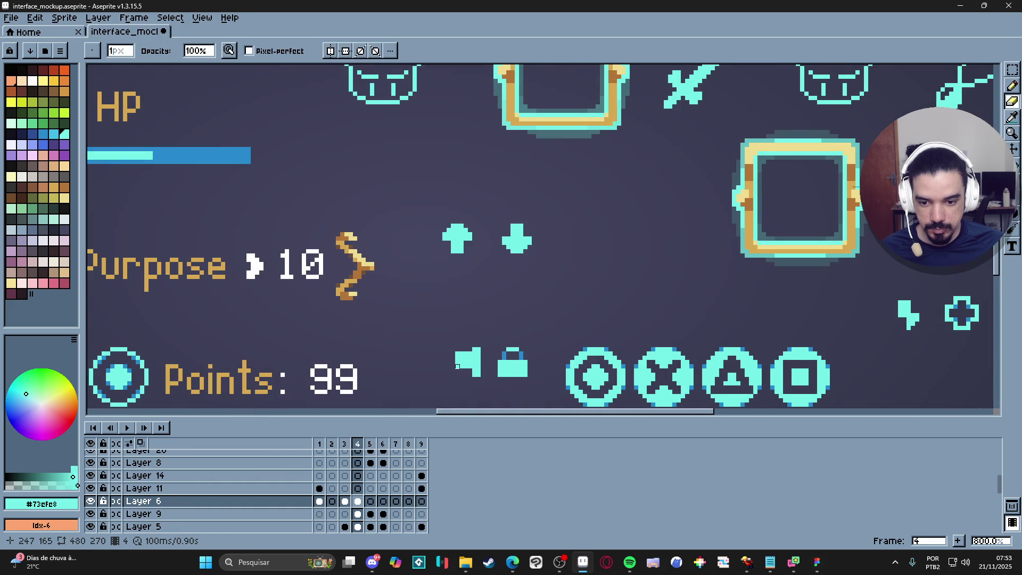
key(ctrl+z)
- Marquee-select the whole finished speaker icon and return to Figma
key(m)
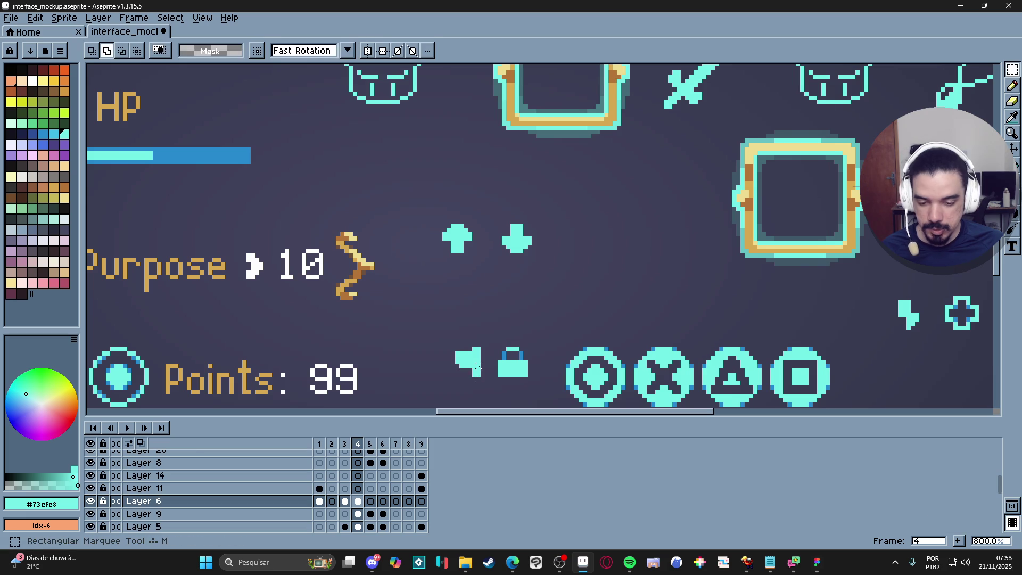
drag(448, 345, 484, 379)
key(alt+Tab)
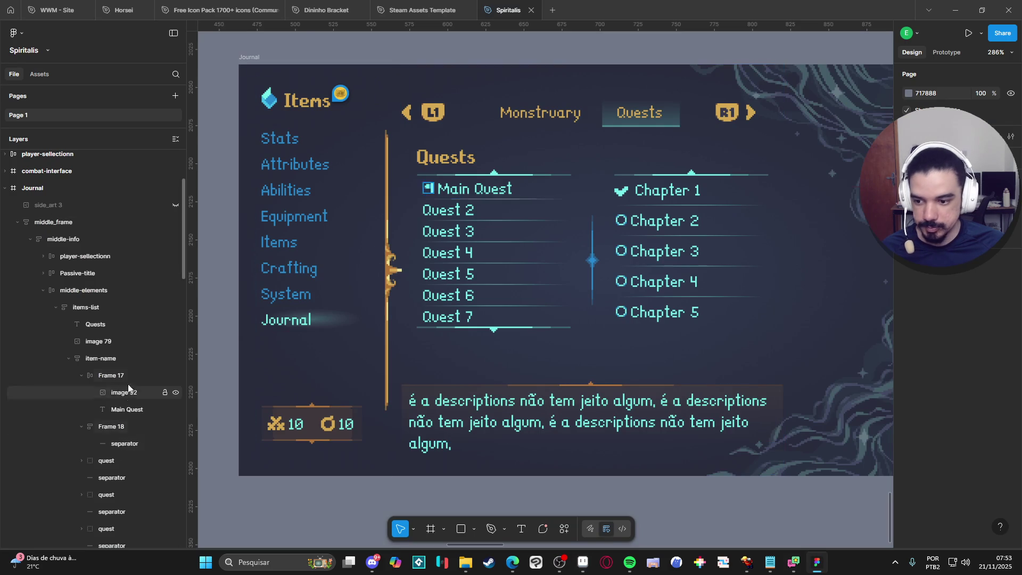
- Paste the speaker icon into the Main Quest row and delete the old image 92
key(ctrl+v)
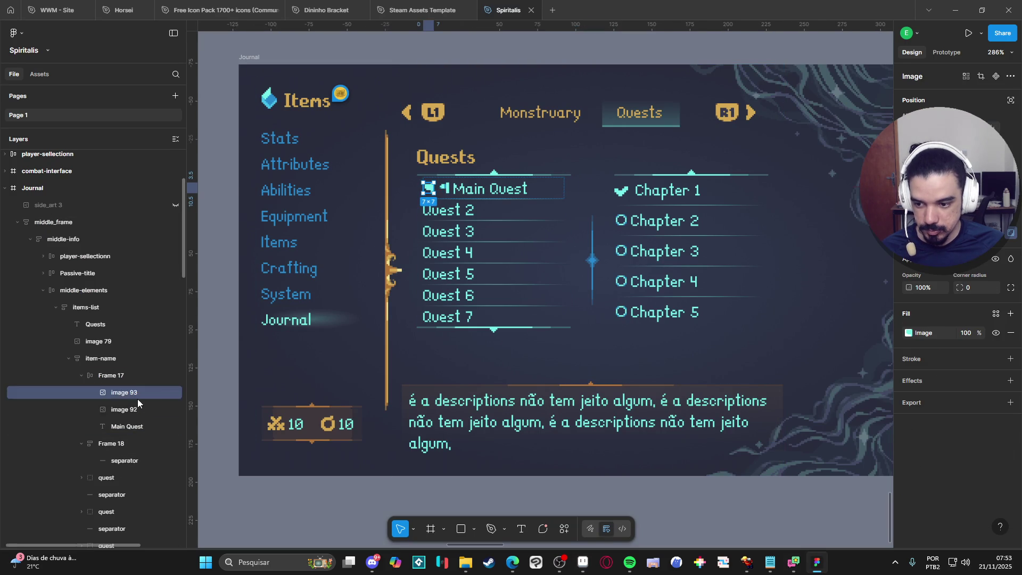
click(140, 409)
key(Delete)
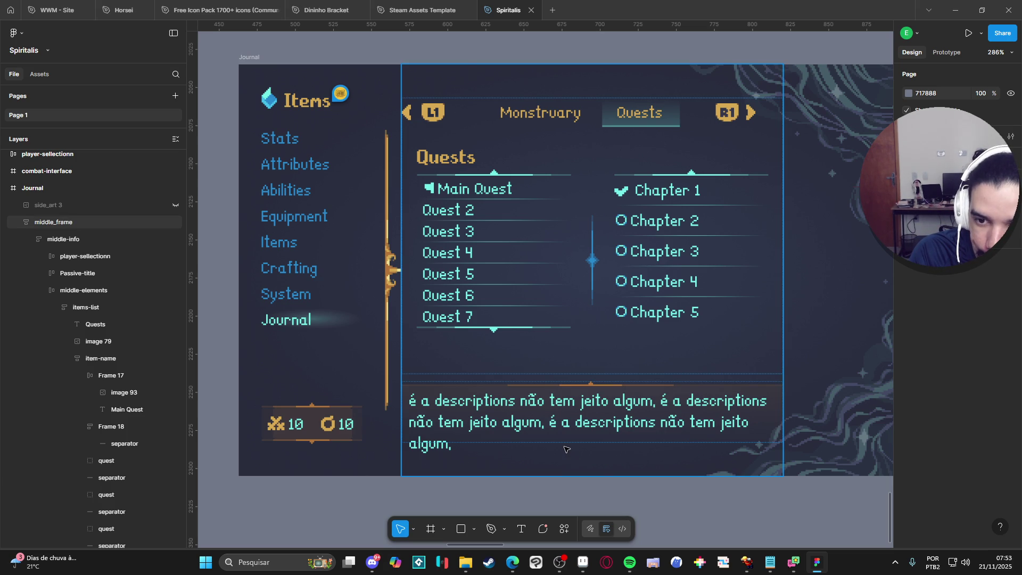
- Return to Aseprite and bring the small icons near the arrows into view
click(583, 563)
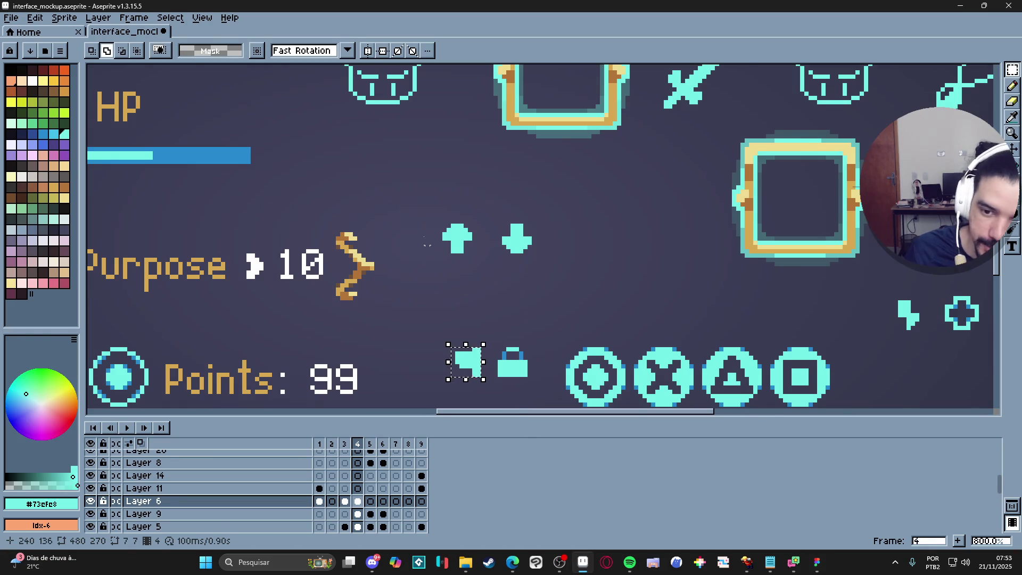
mouse_move(457, 280)
mouse_down()
mouse_move(500, 303)
mouse_move(528, 300)
mouse_up()
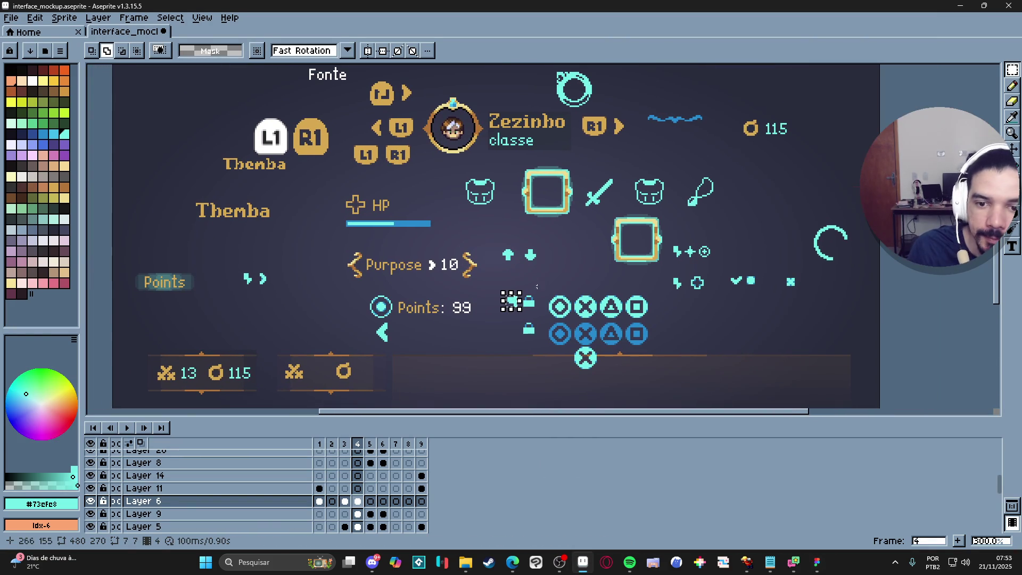
scroll(710, 242, up, 3)
scroll(692, 255, up, 1)
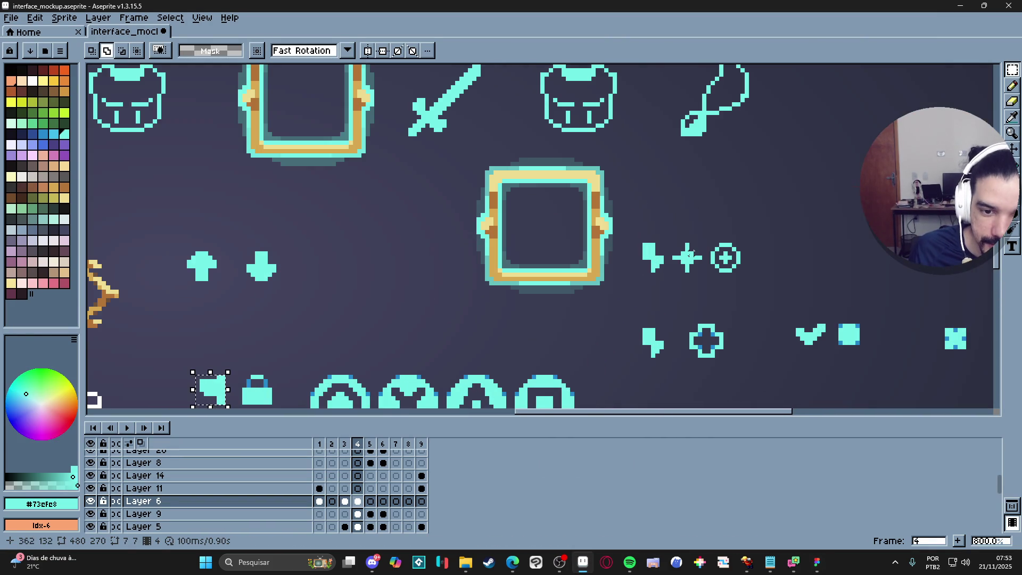
scroll(678, 270, down, 3)
scroll(674, 266, down, 1)
scroll(660, 256, down, 1)
scroll(632, 248, up, 1)
mouse_move(633, 247)
mouse_down()
mouse_move(700, 214)
mouse_move(723, 186)
mouse_move(621, 199)
mouse_move(589, 220)
mouse_up()
scroll(660, 239, up, 2)
- Select the small plus/star icon and move it left beside the up and down arrows
key(v)
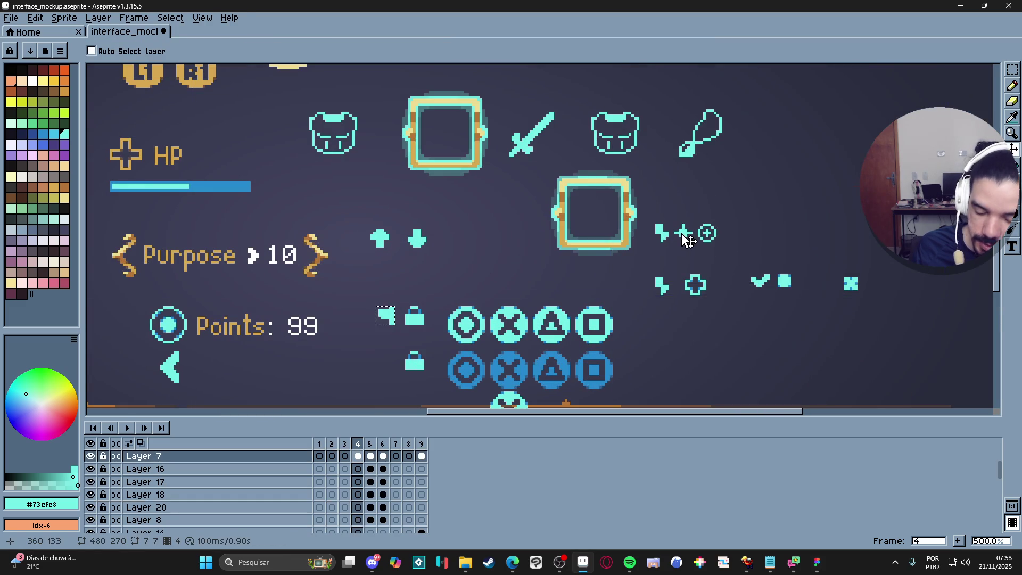
scroll(660, 240, up, 1)
key(m)
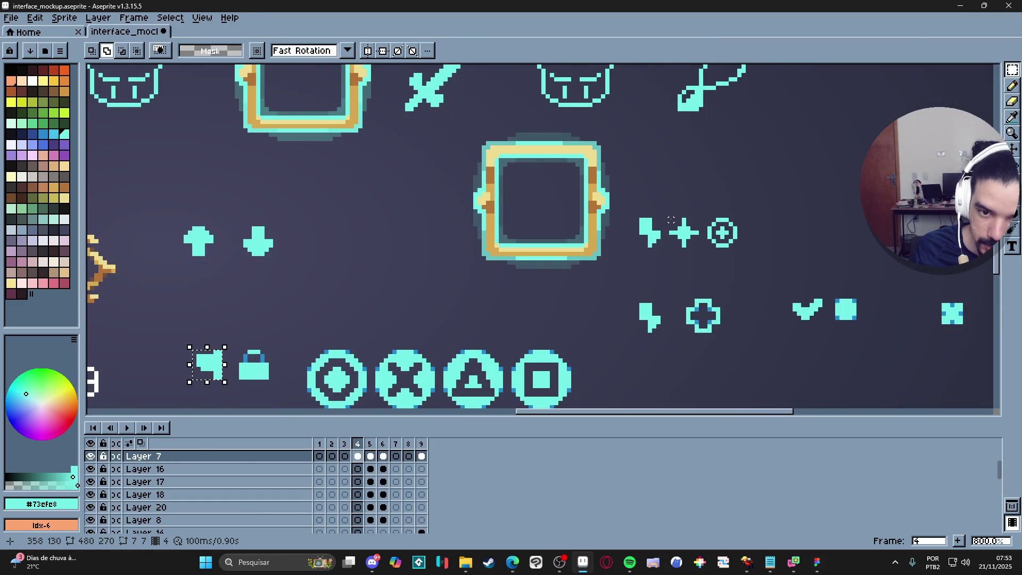
drag(687, 249, 698, 247)
drag(512, 202, 611, 228)
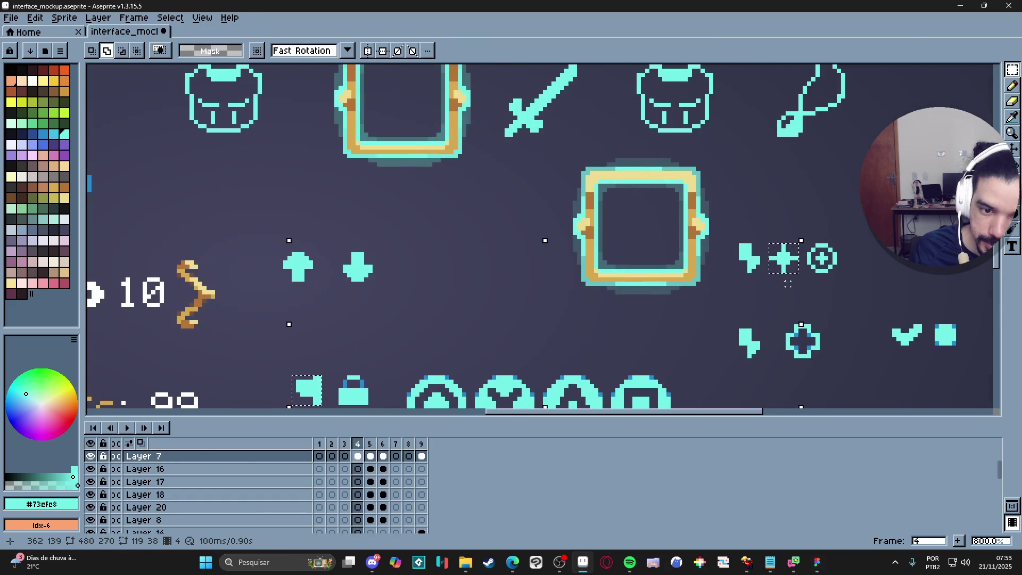
click(803, 253)
mouse_move(770, 246)
mouse_down()
mouse_move(798, 273)
mouse_move(399, 260)
mouse_move(409, 299)
mouse_up()
key(b)
- Shade the star's top and upper-left edge pixels in a darker blue
scroll(450, 267, up, 3)
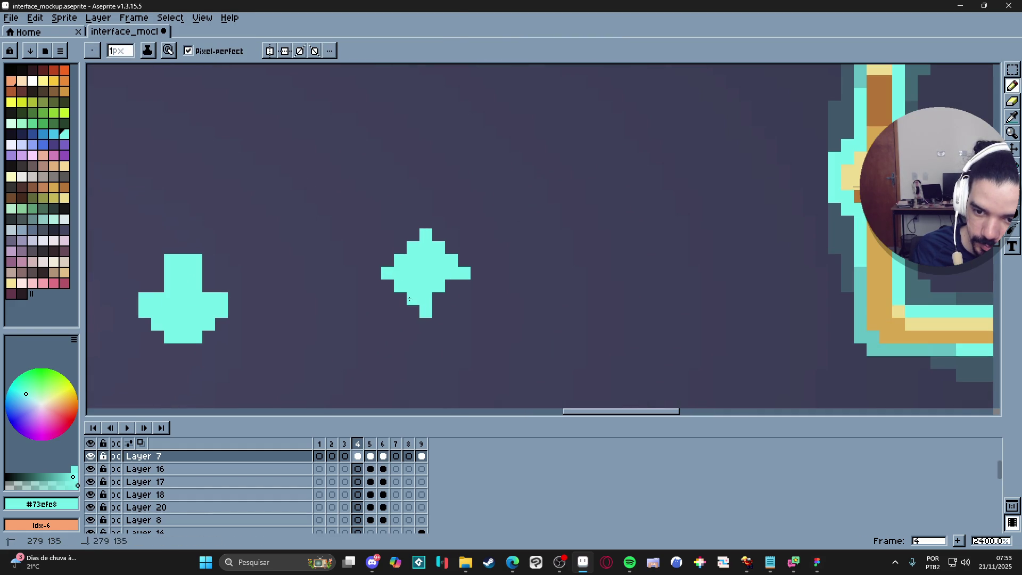
scroll(474, 309, down, 4)
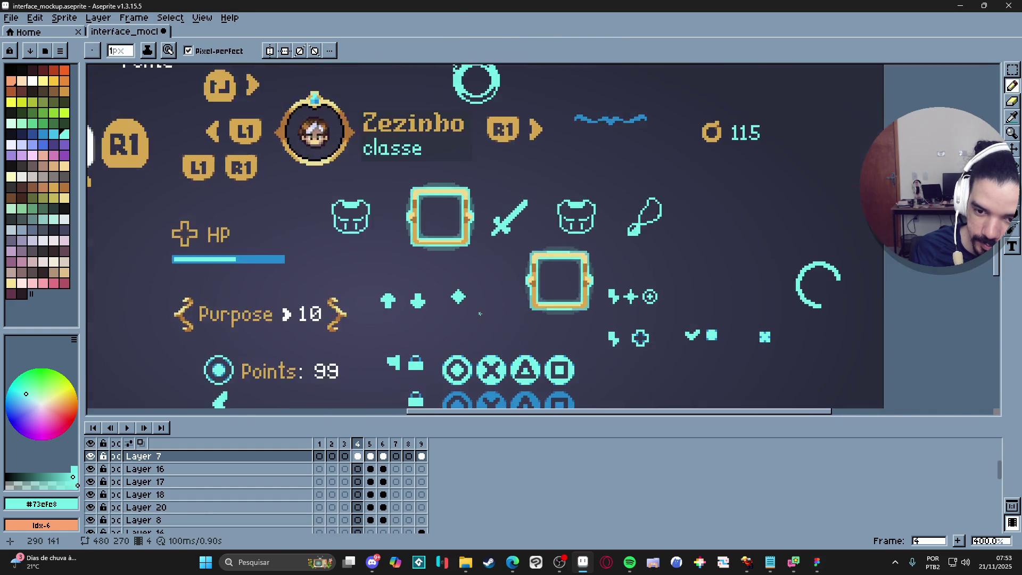
scroll(480, 315, down, 1)
scroll(477, 326, up, 4)
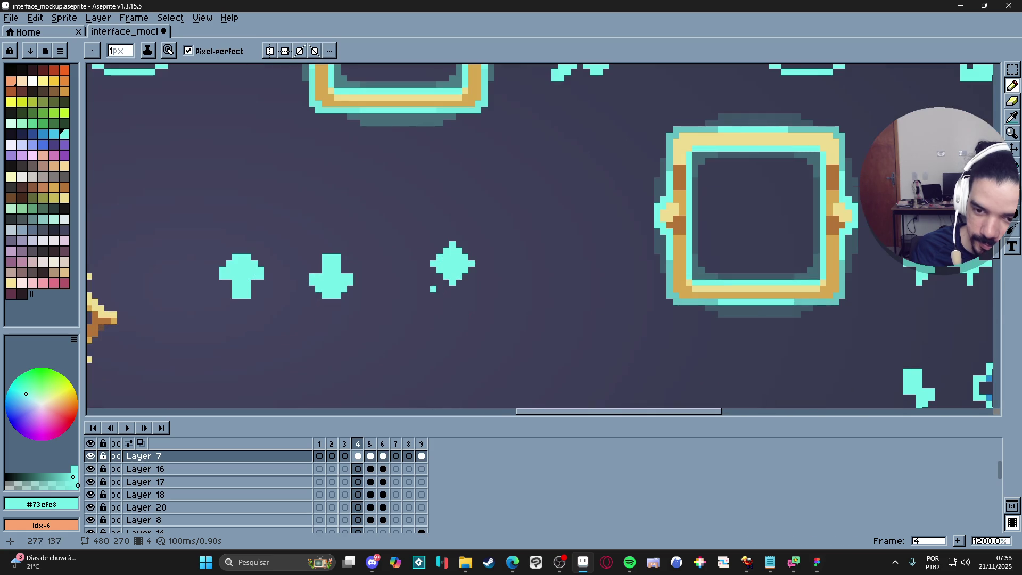
scroll(458, 341, down, 4)
scroll(440, 376, up, 2)
alt+click(443, 401)
scroll(436, 252, up, 3)
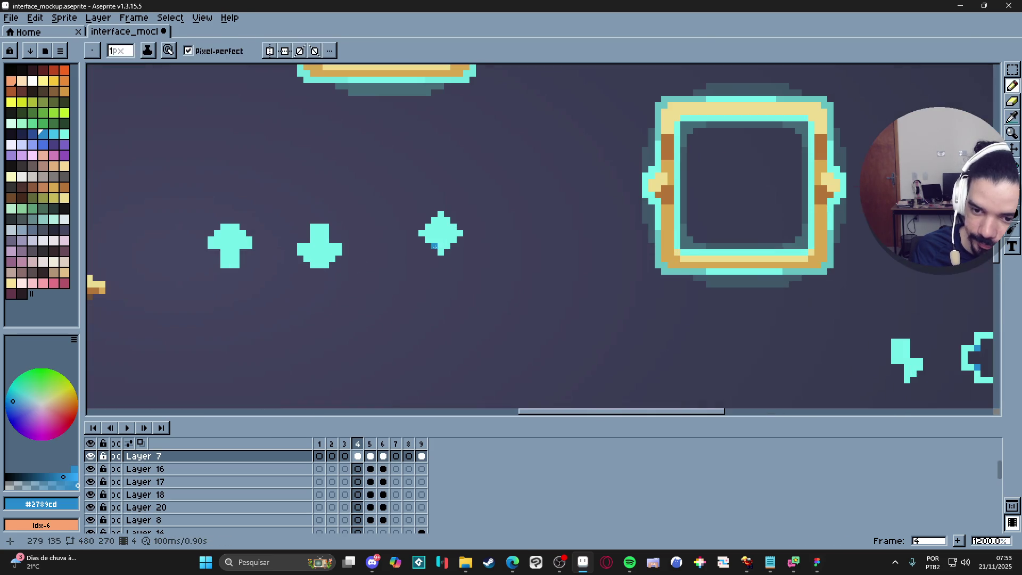
click(427, 239)
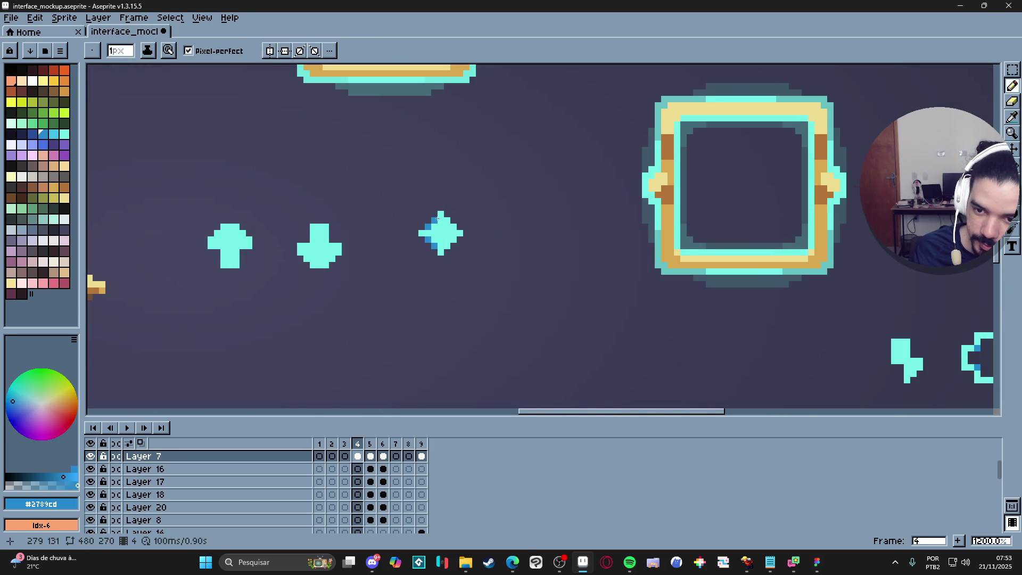
drag(441, 219, 450, 229)
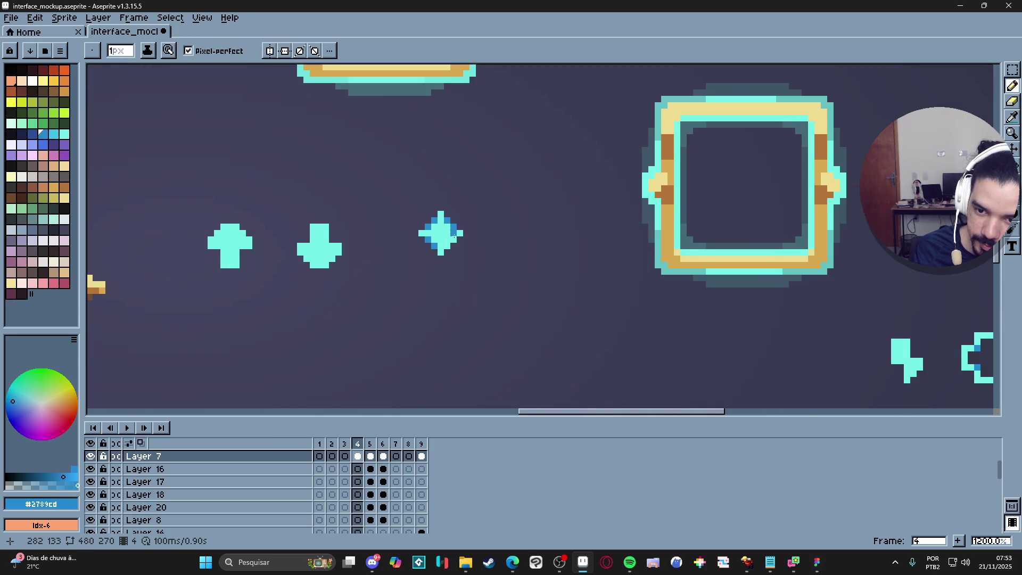
scroll(447, 253, down, 5)
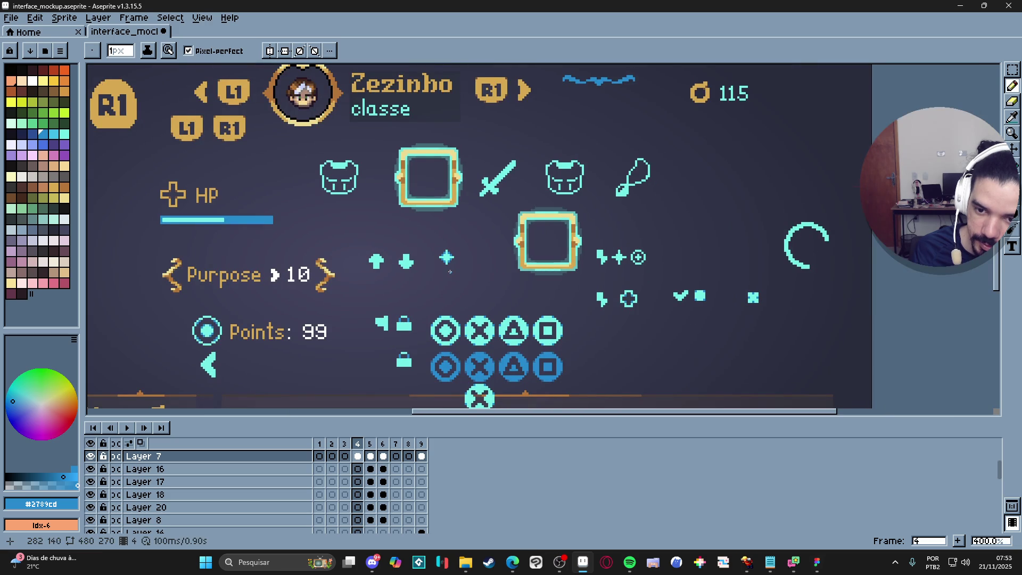
- Marquee-select the shaded 7x7 star and return to Figma
key(m)
scroll(450, 269, up, 8)
drag(414, 240, 503, 329)
click(817, 562)
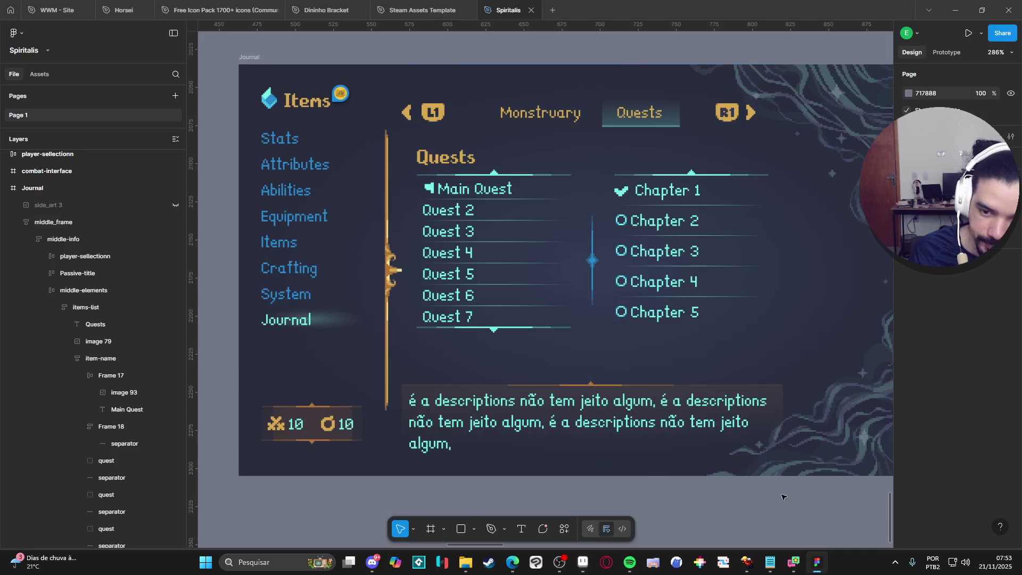
- Paste the shaded star into Frame 17 and move image 94 to the top of the frame
click(134, 375)
key(ctrl+v)
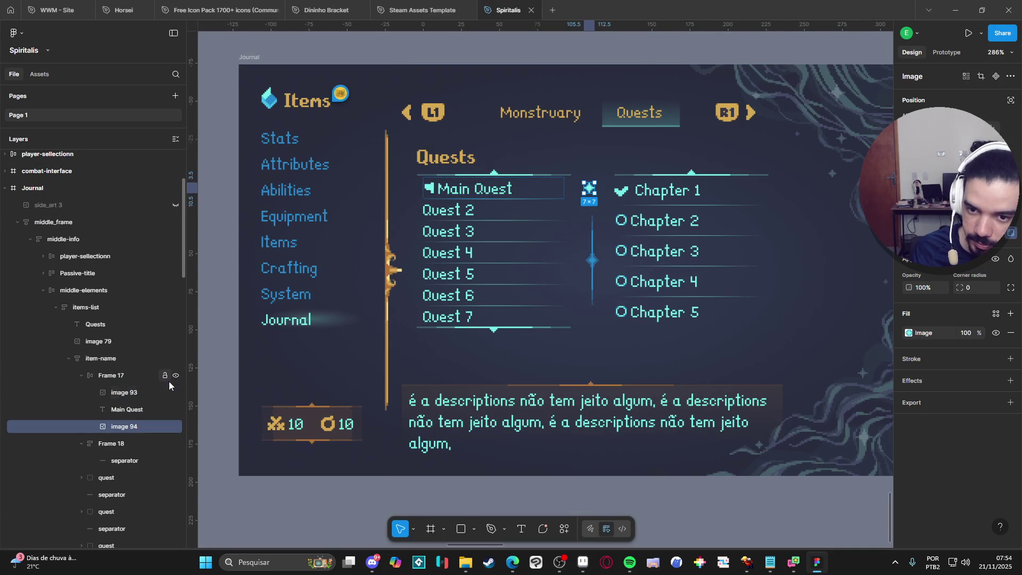
drag(128, 427, 134, 385)
- Hide the old speaker icon image 93 and zoom out
click(142, 412)
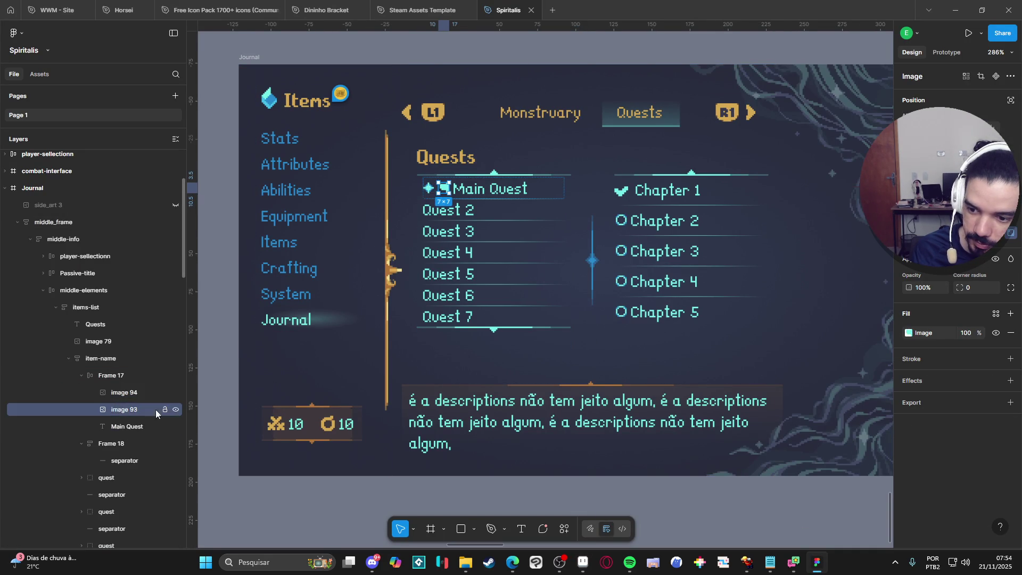
click(175, 412)
click(692, 501)
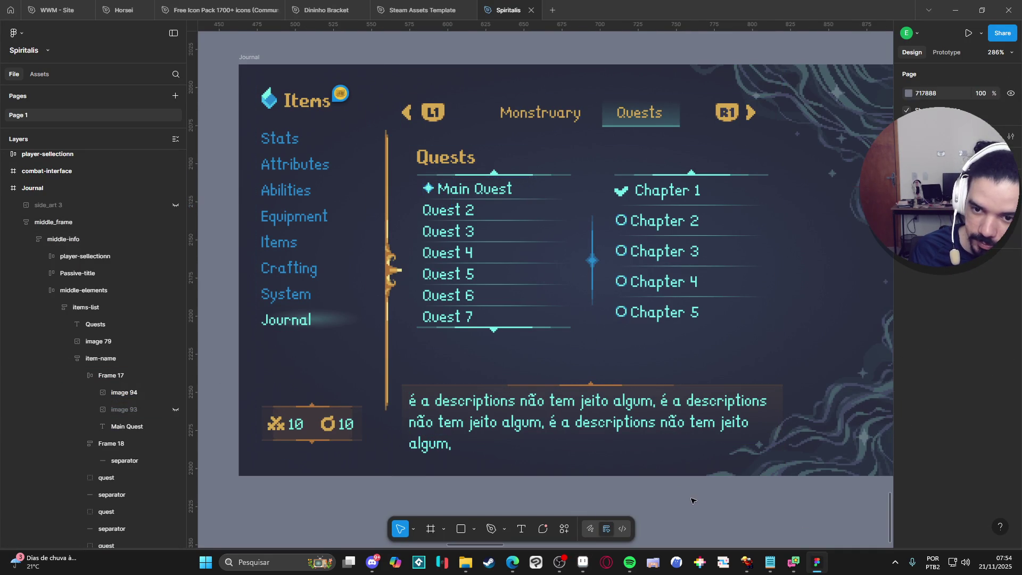
scroll(684, 476, down, 2)
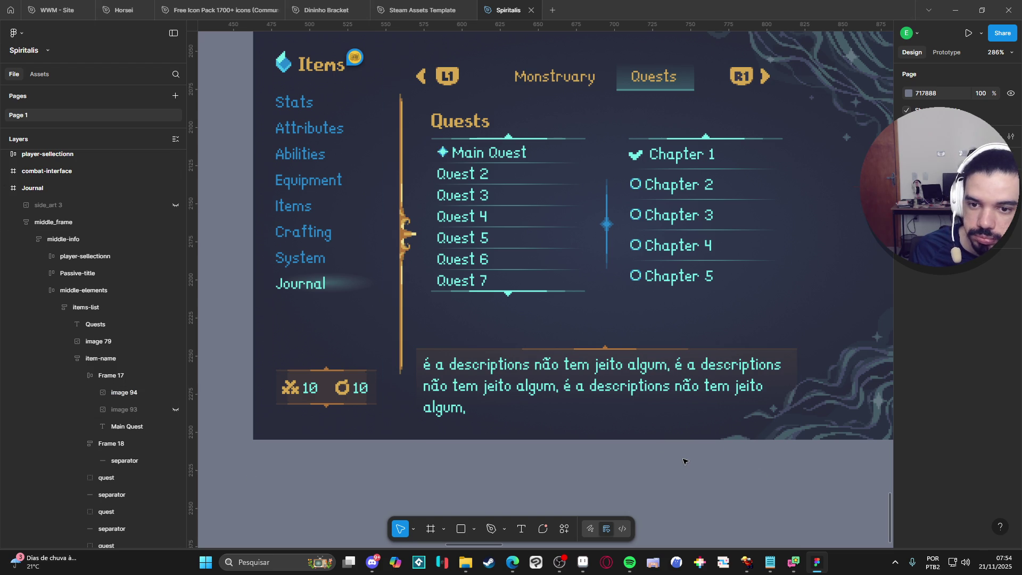
scroll(689, 456, down, 2)
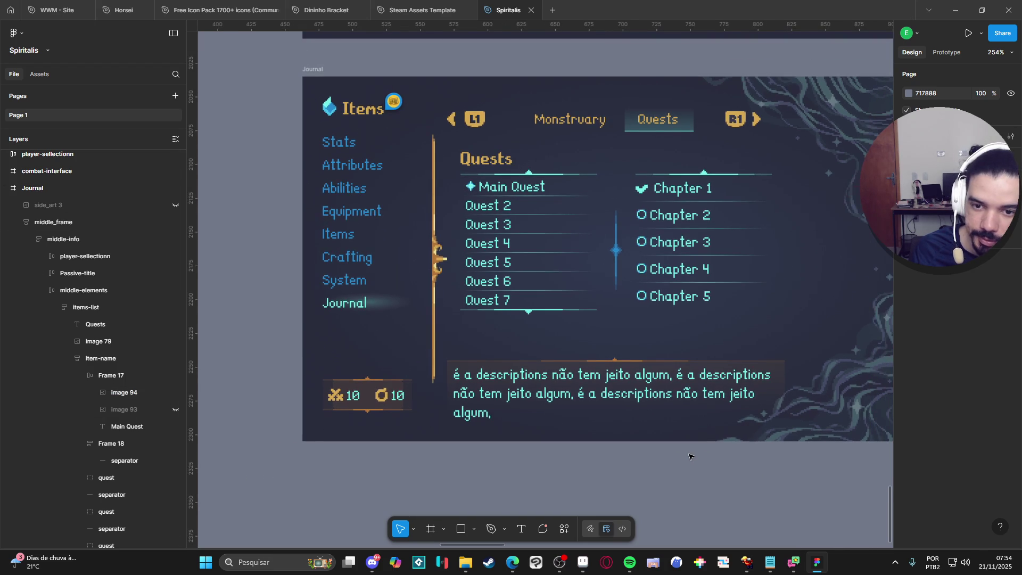
scroll(689, 456, down, 1)
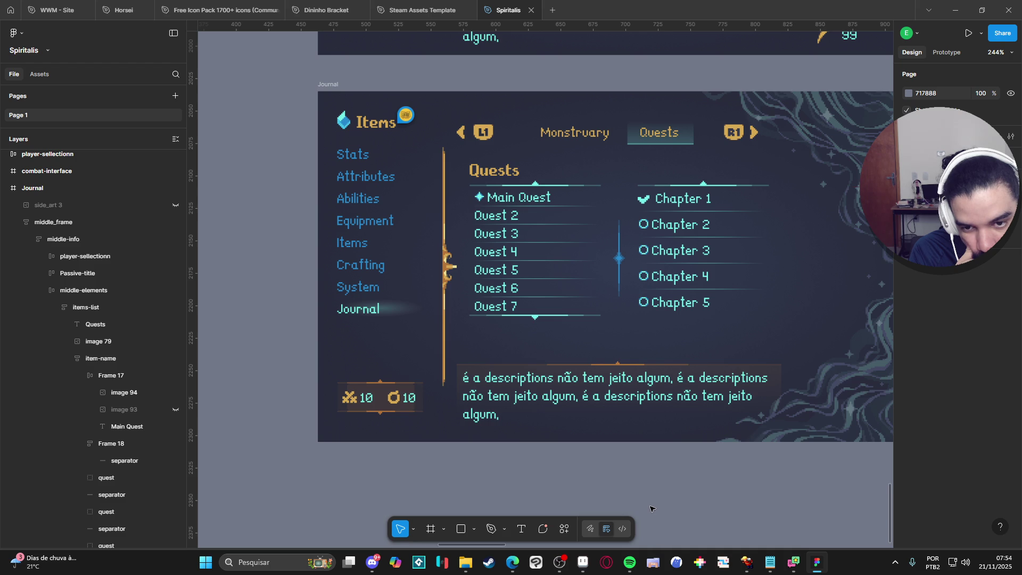
click(530, 206)
double_click(530, 206)
double_click(530, 206)
double_click(530, 205)
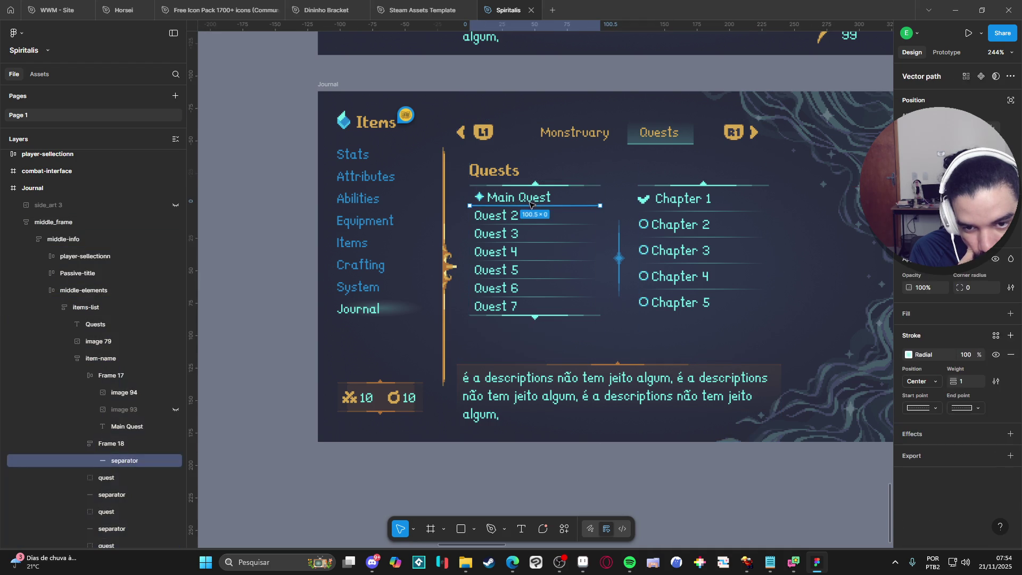
click(527, 198)
double_click(527, 198)
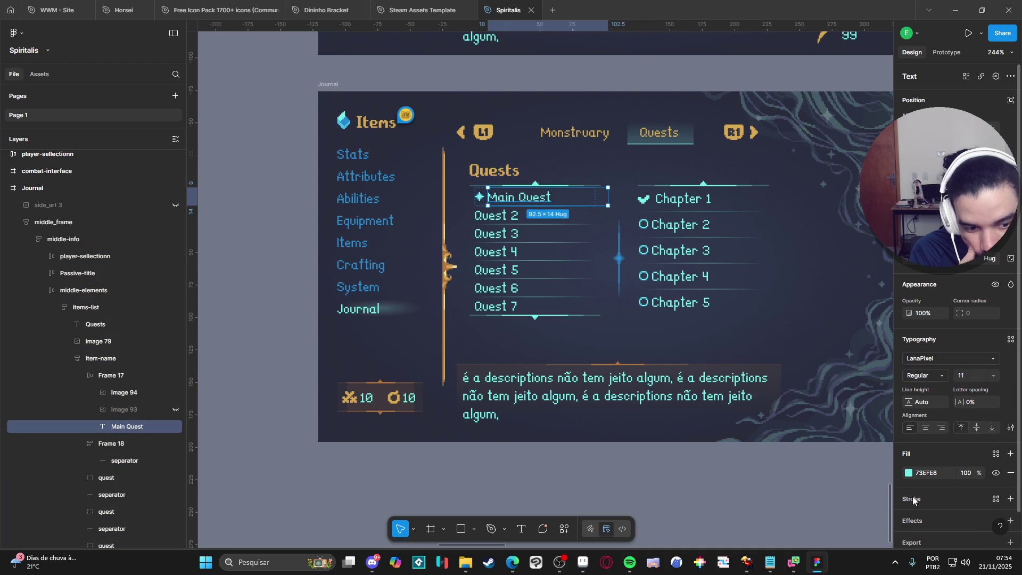
click(908, 473)
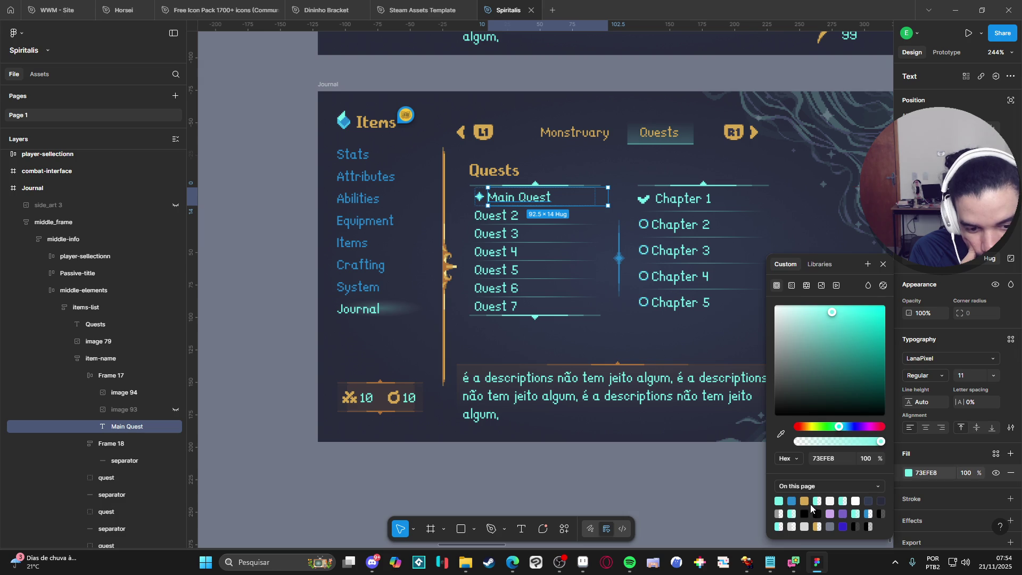
click(806, 500)
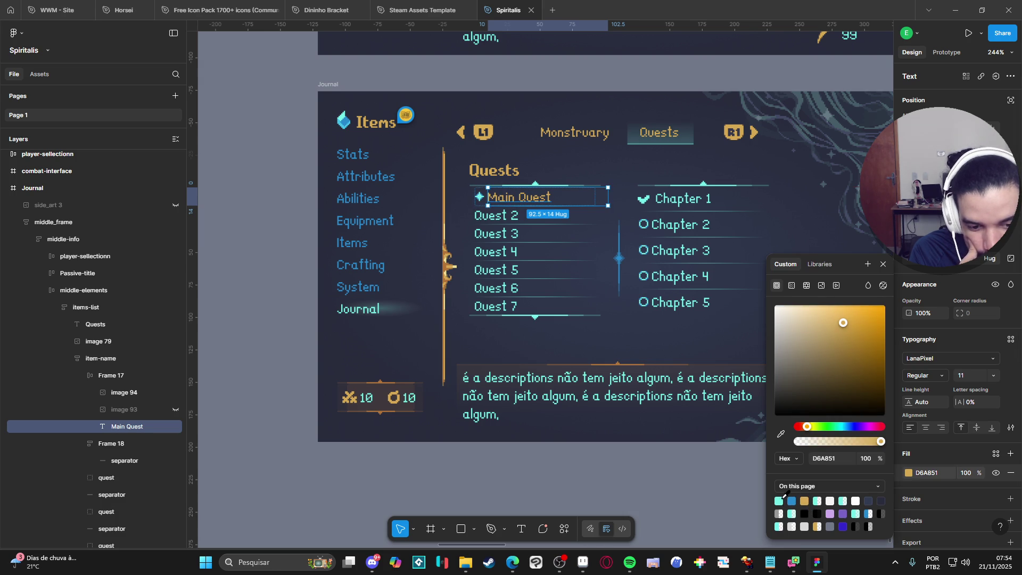
click(779, 501)
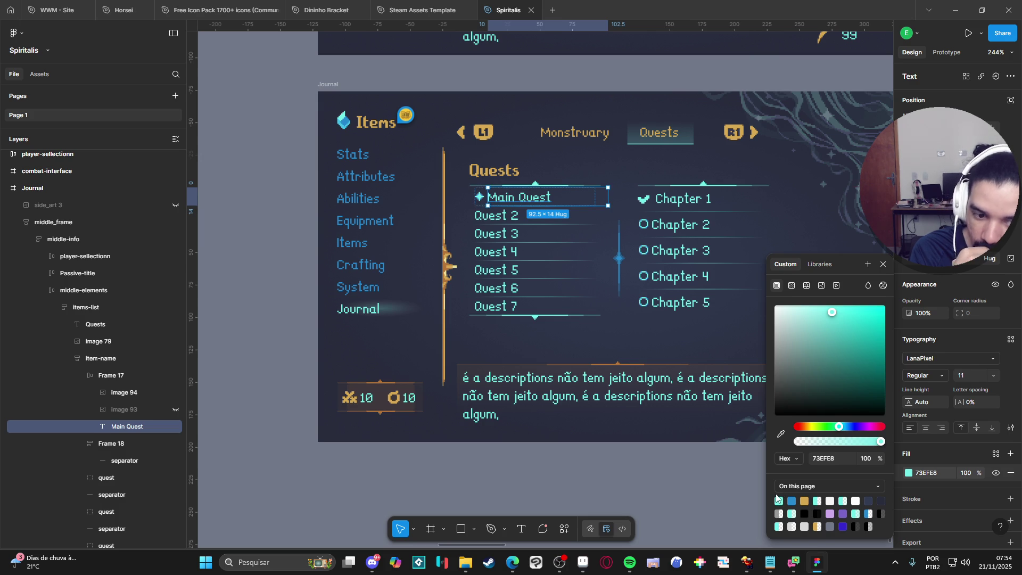
click(712, 502)
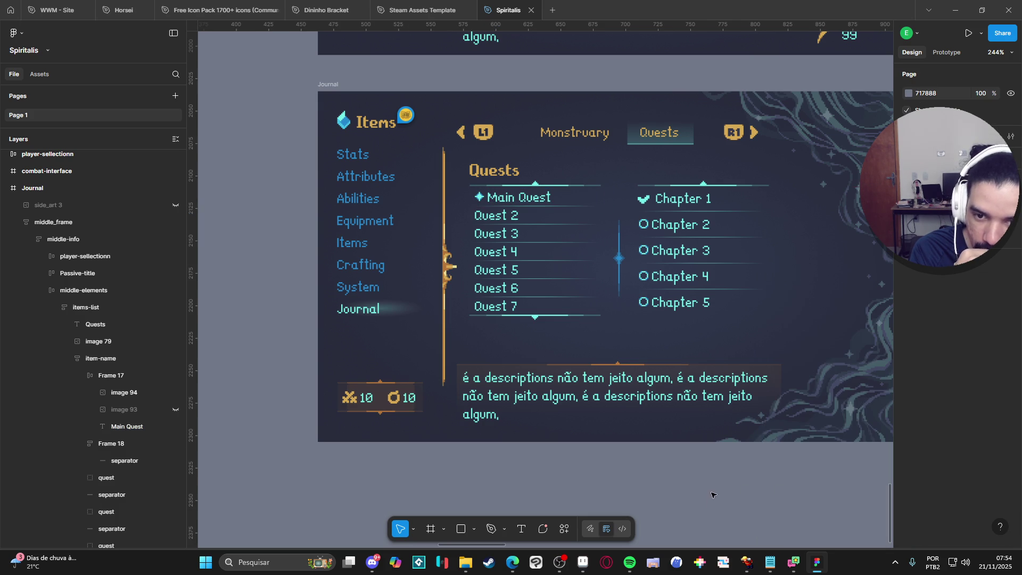
- Drill down through the journal frames to select the Main Quest text layer
click(538, 201)
double_click(537, 200)
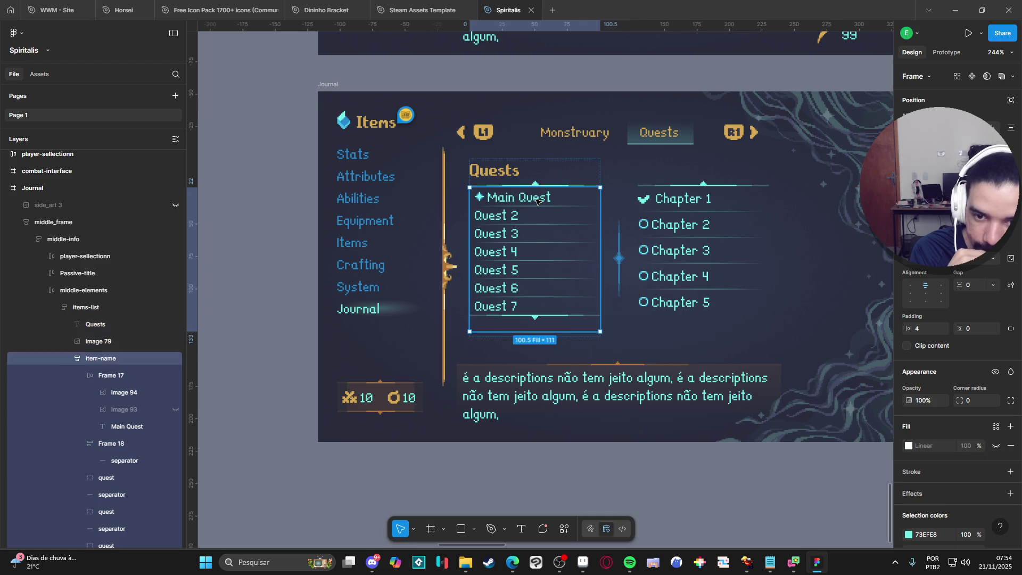
double_click(537, 201)
double_click(537, 200)
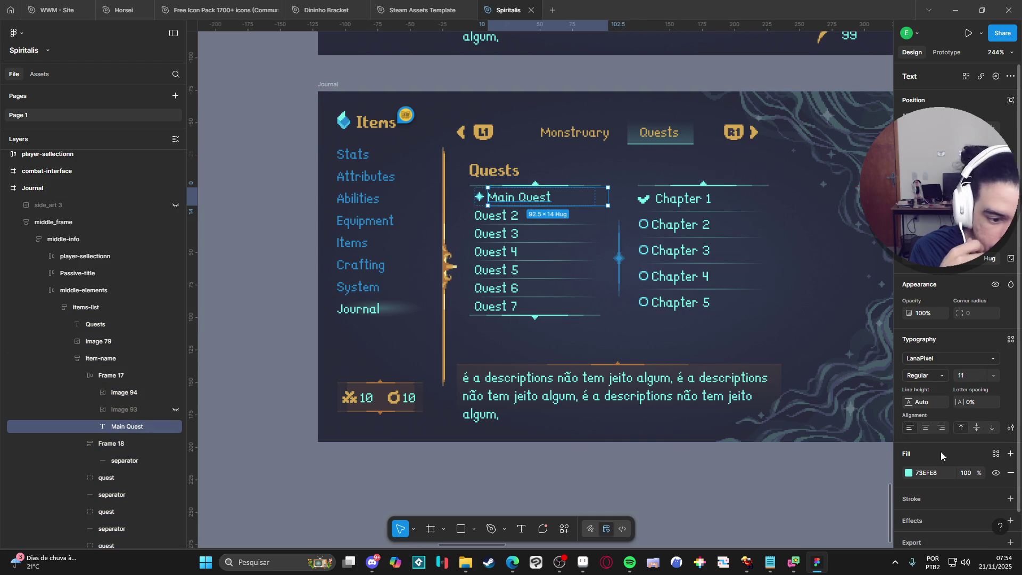
scroll(970, 460, down, 2)
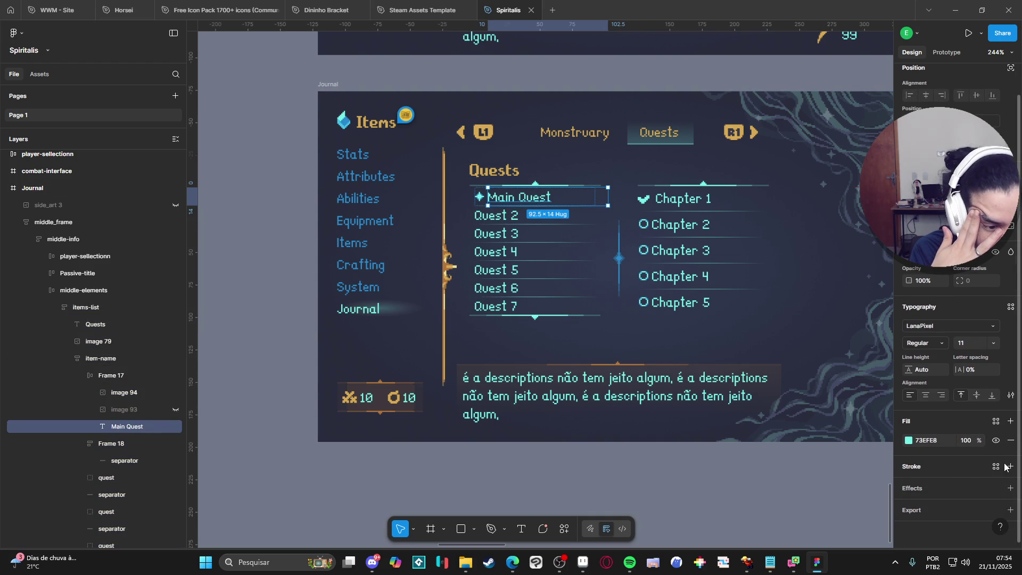
- Add a stroke in colour 73EFE8 at about 8% opacity to the text
click(1010, 468)
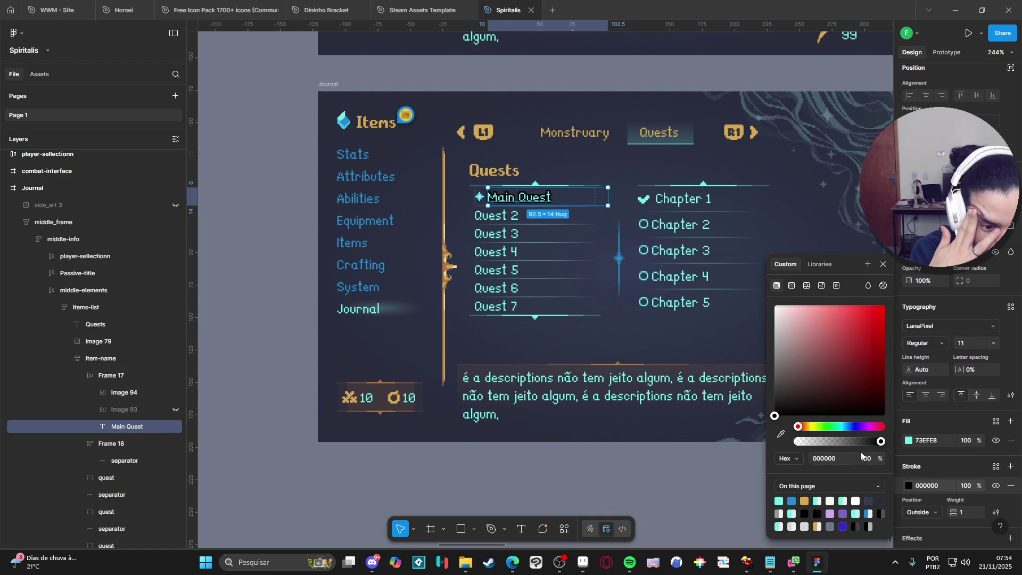
click(781, 500)
click(804, 446)
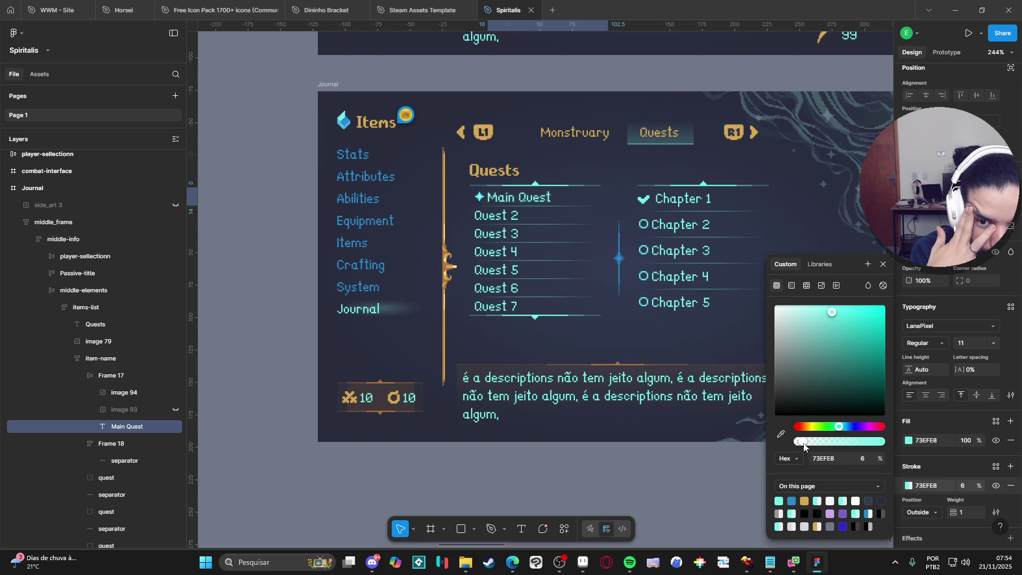
drag(804, 446, 809, 446)
key(Escape)
key(Escape)
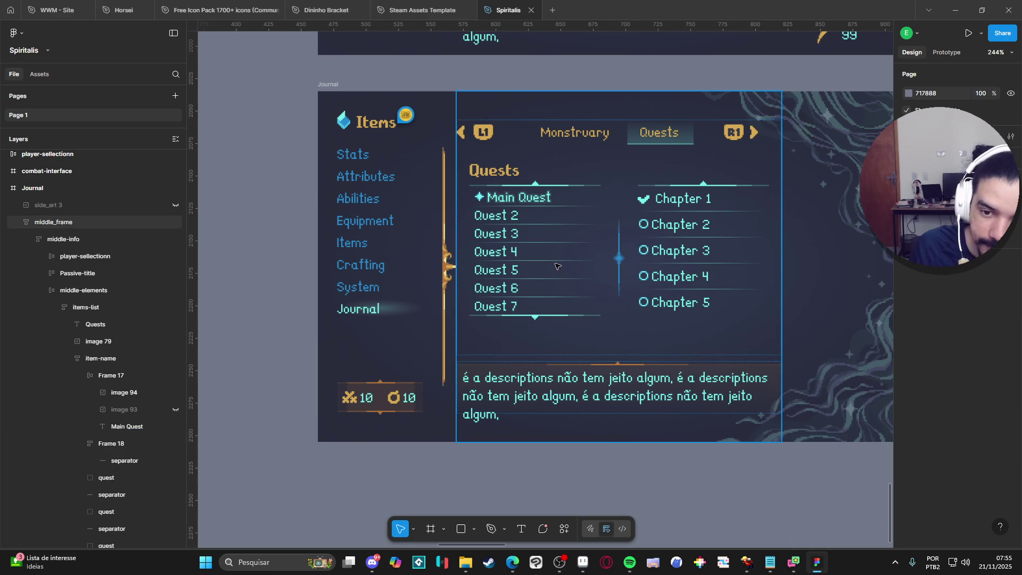
scroll(520, 209, up, 3)
scroll(543, 324, down, 3)
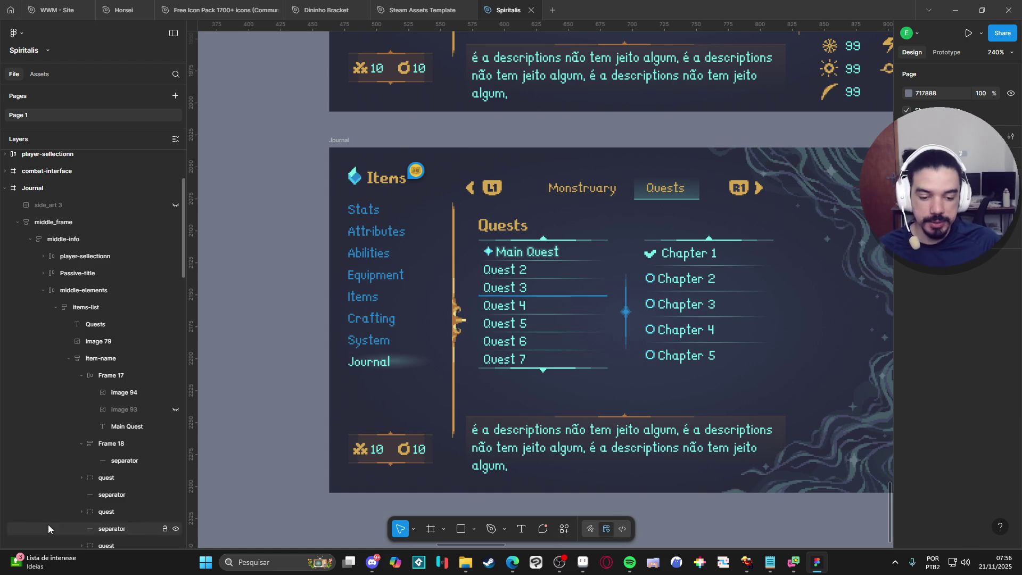
click(251, 565)
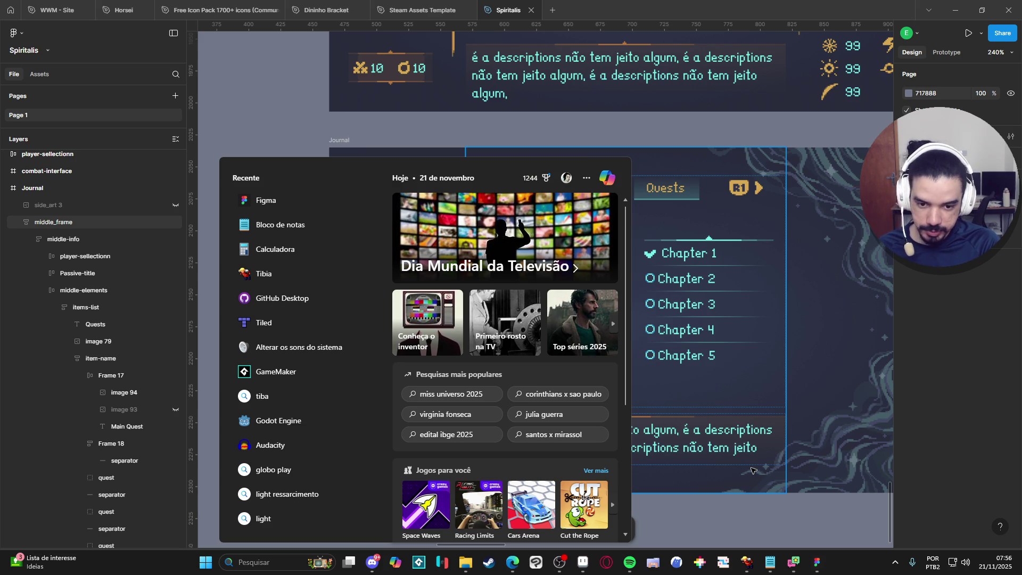
- Search 'game' in the Start menu and launch GameMaker
text(game)
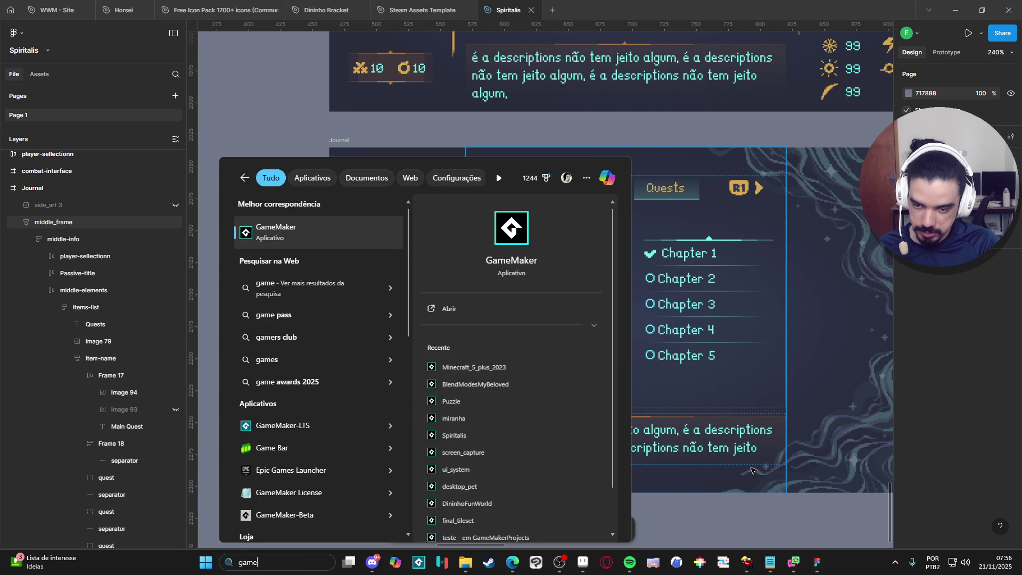
key(Escape)
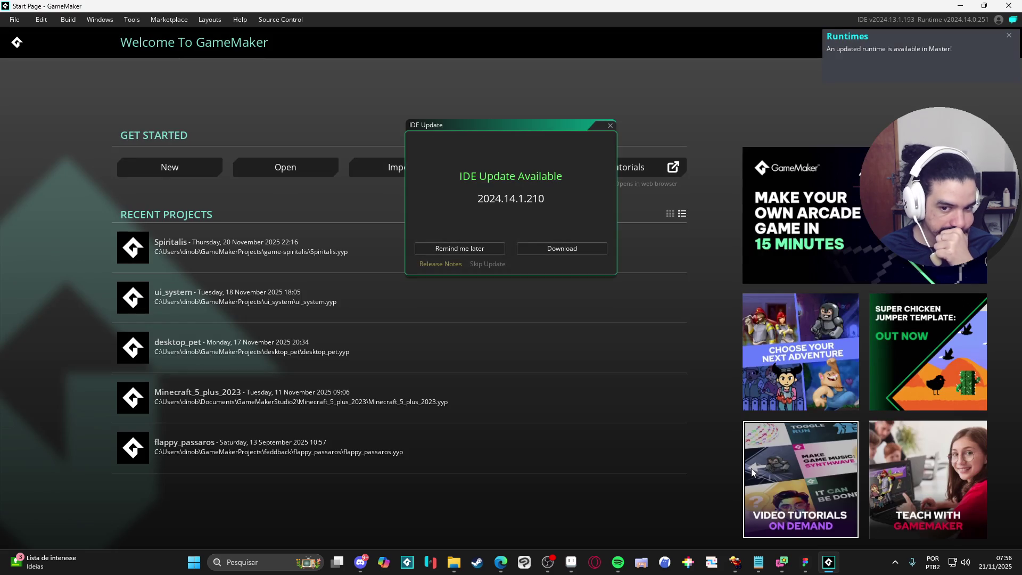
- Dismiss the update notice, open Minecraft_5_plus_2023, and create an rm_stencil group under Rooms
click(610, 125)
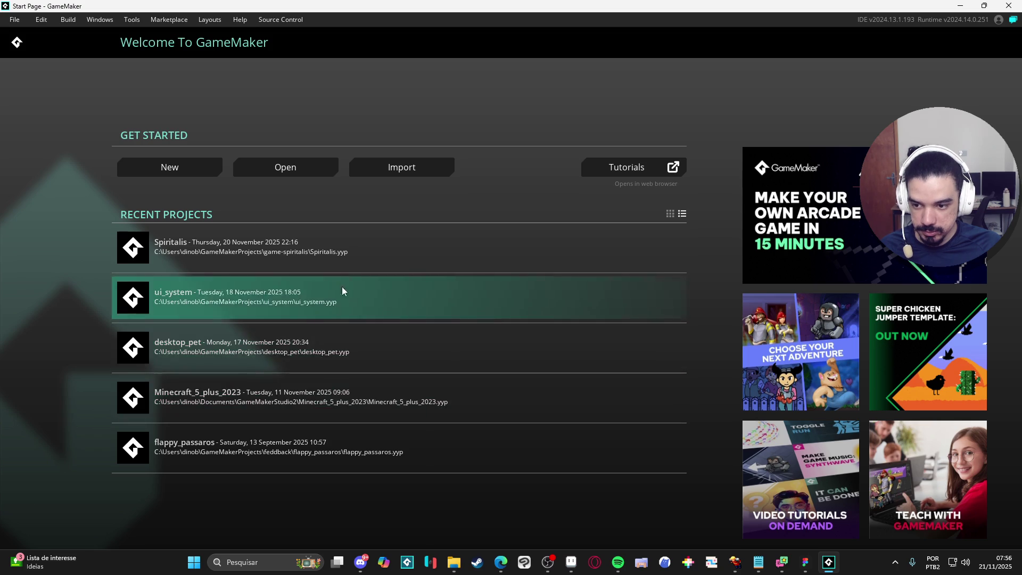
click(336, 398)
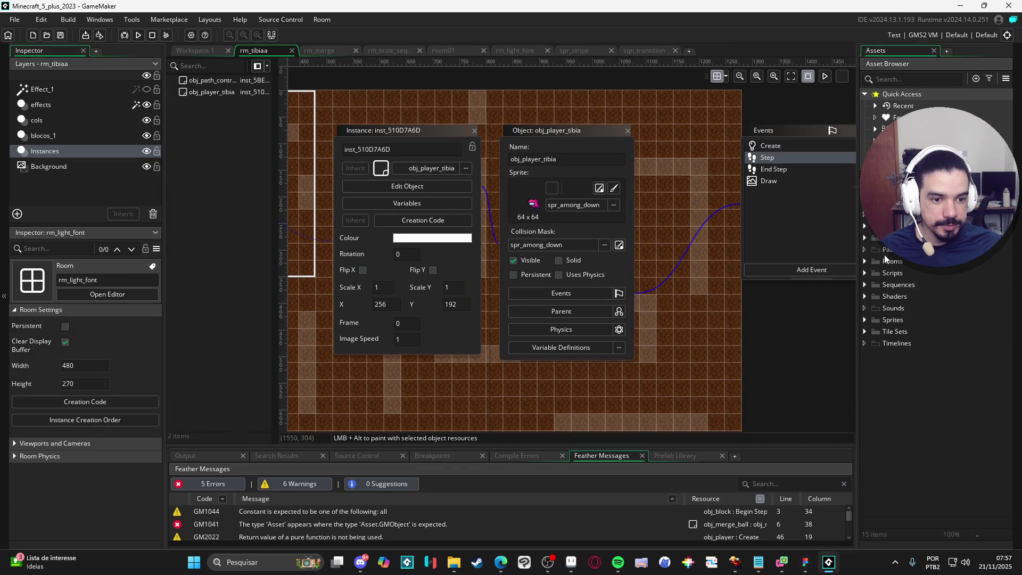
click(865, 261)
right_click(887, 261)
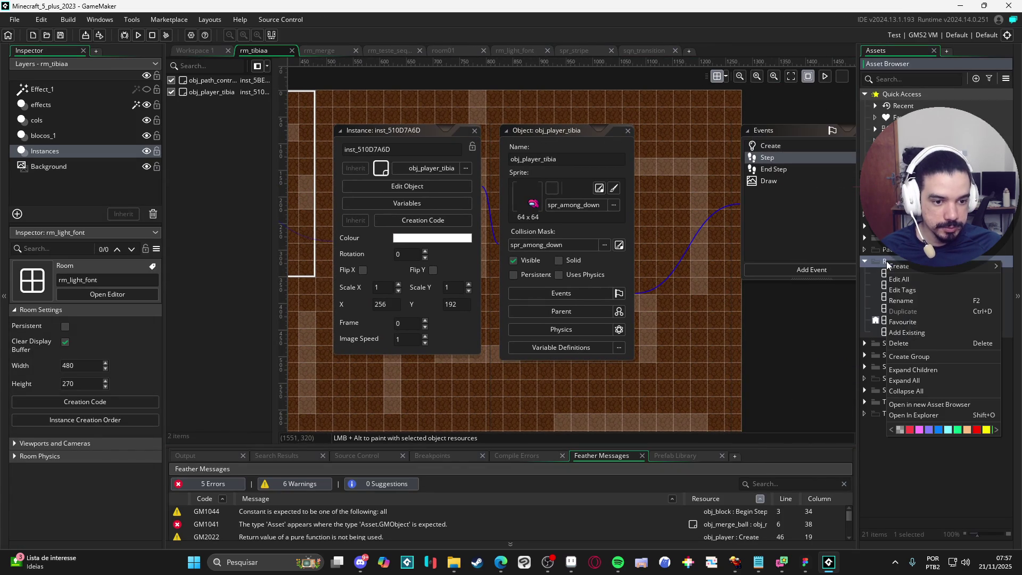
click(926, 356)
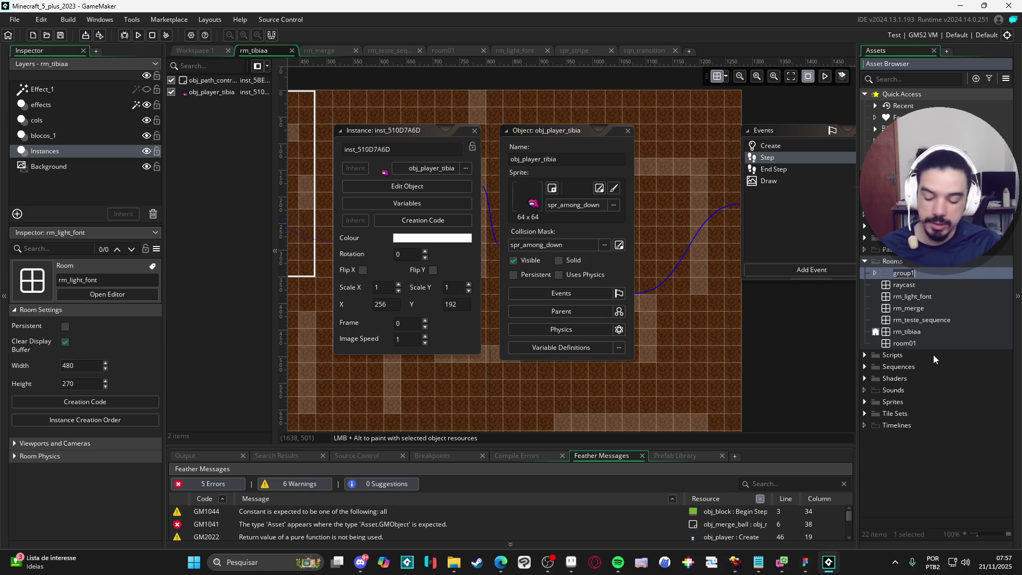
text(rm_)
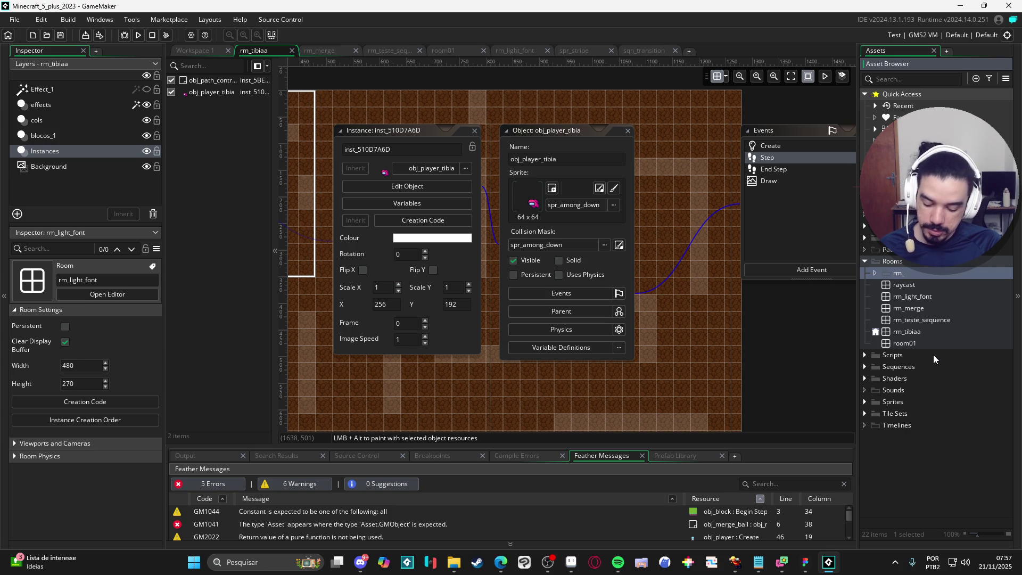
text(stencil)
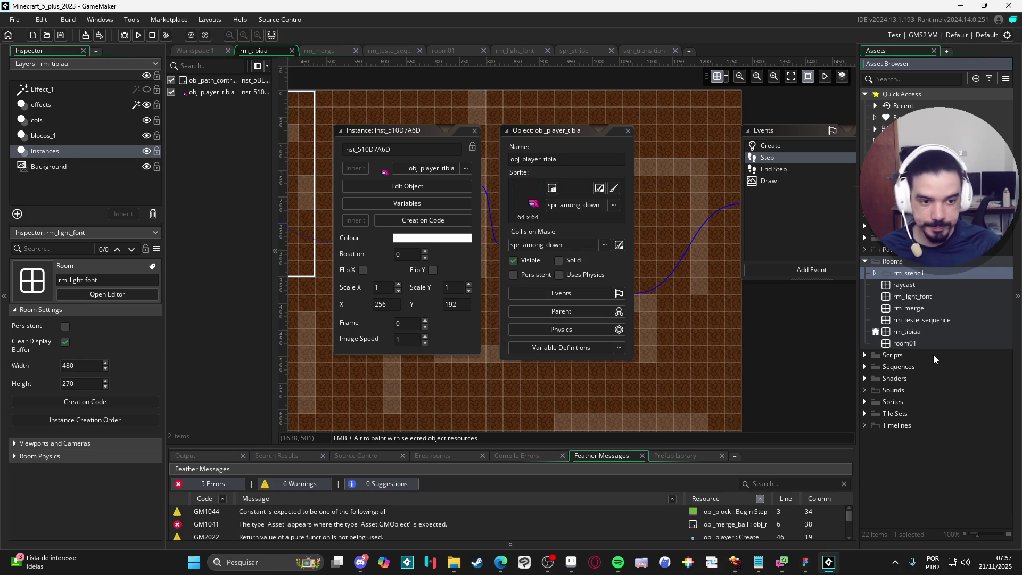
- Create a new room asset in the Rooms folder named rm_stencil
right_click(909, 265)
mouse_move(900, 268)
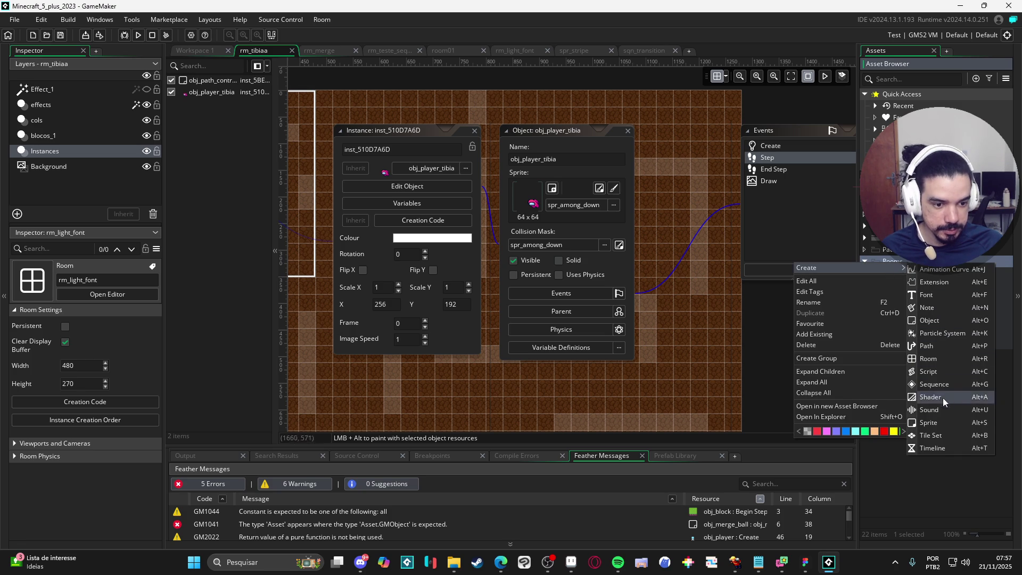
click(950, 366)
text(rm)
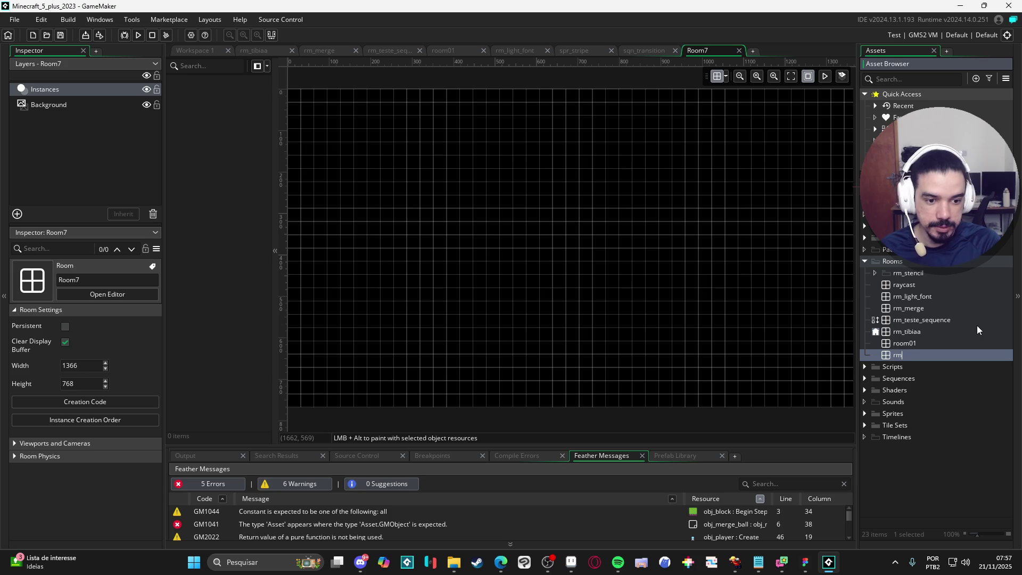
text(_stencil)
key(Return)
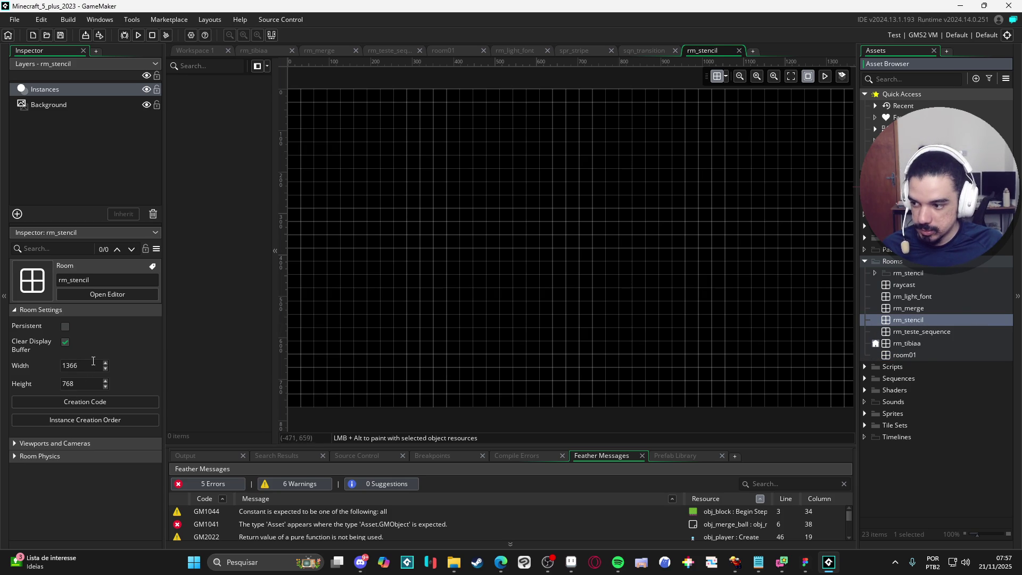
- Set the room's Width to 320 and Height to 180 in Room Settings
click(34, 443)
scroll(76, 479, down, 1)
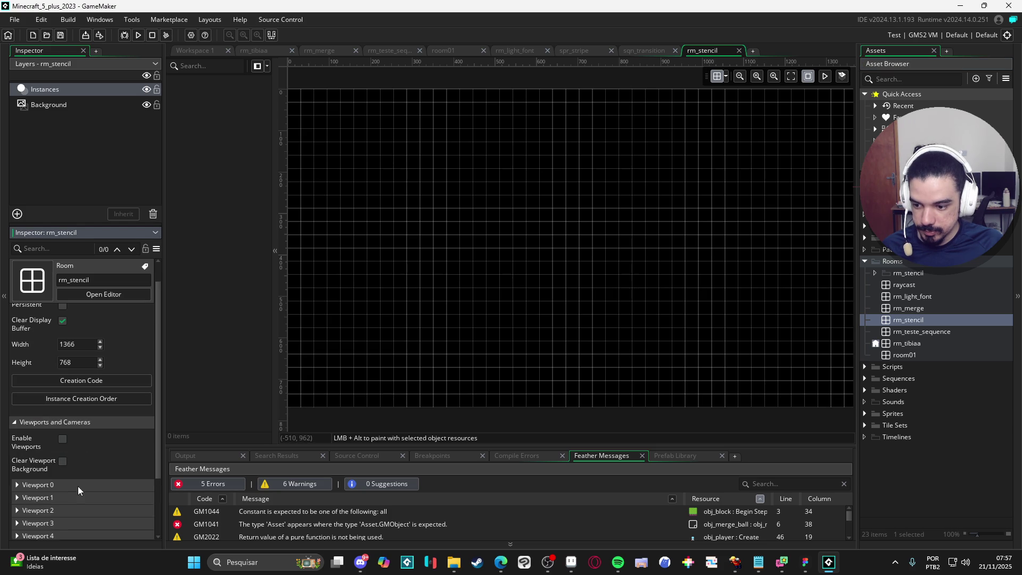
click(80, 485)
click(77, 344)
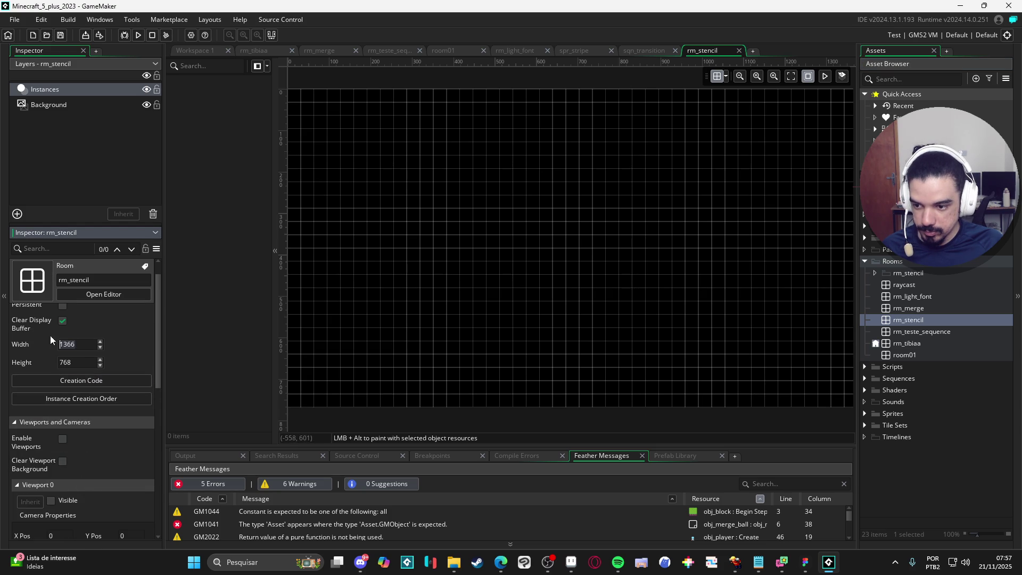
text(320)
key(Tab)
text(180)
key(Return)
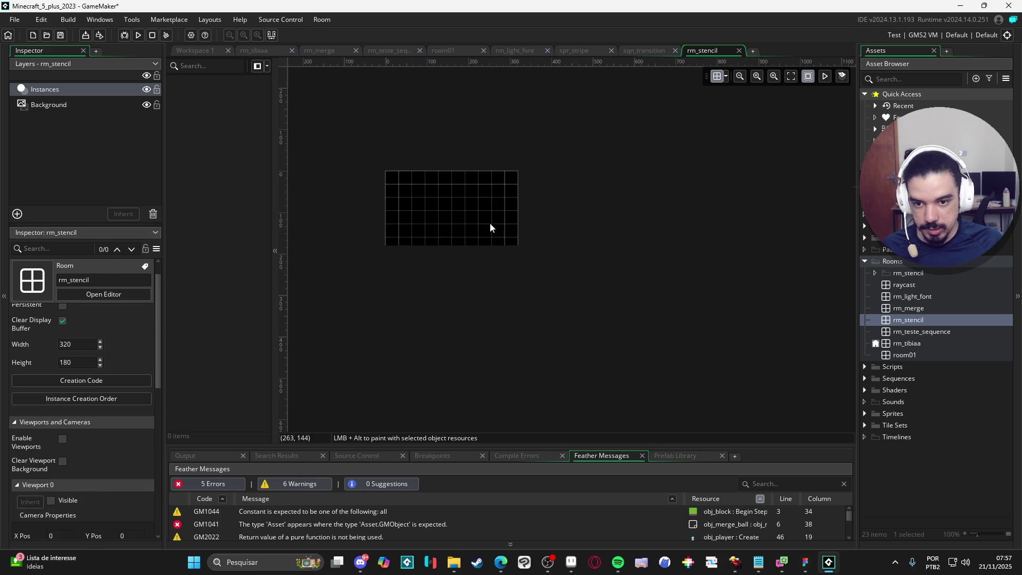
- Enable viewports for rm_stencil and make Viewport 0 visible
scroll(497, 232, up, 2)
scroll(437, 232, up, 1)
scroll(72, 453, down, 3)
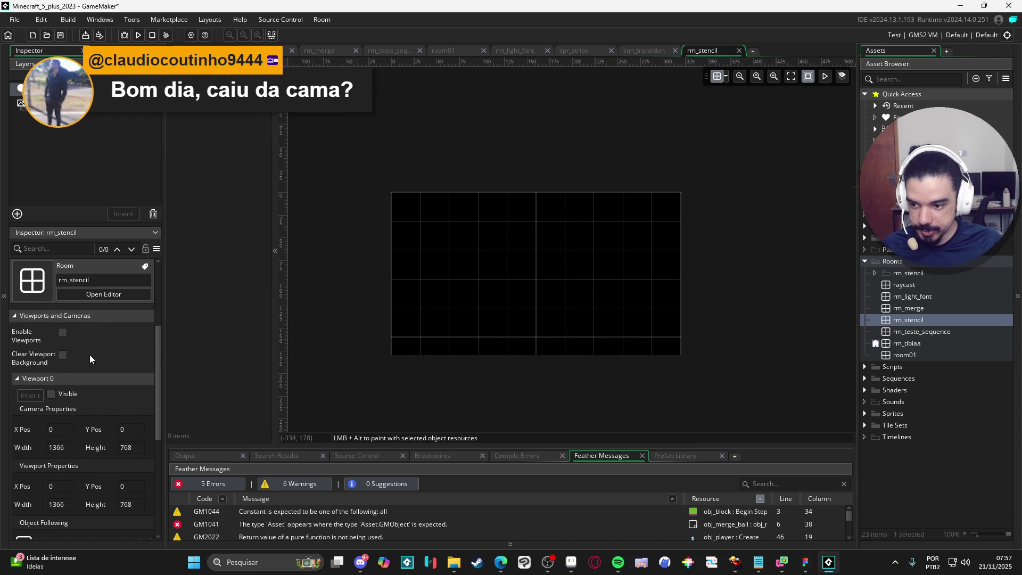
scroll(92, 367, up, 2)
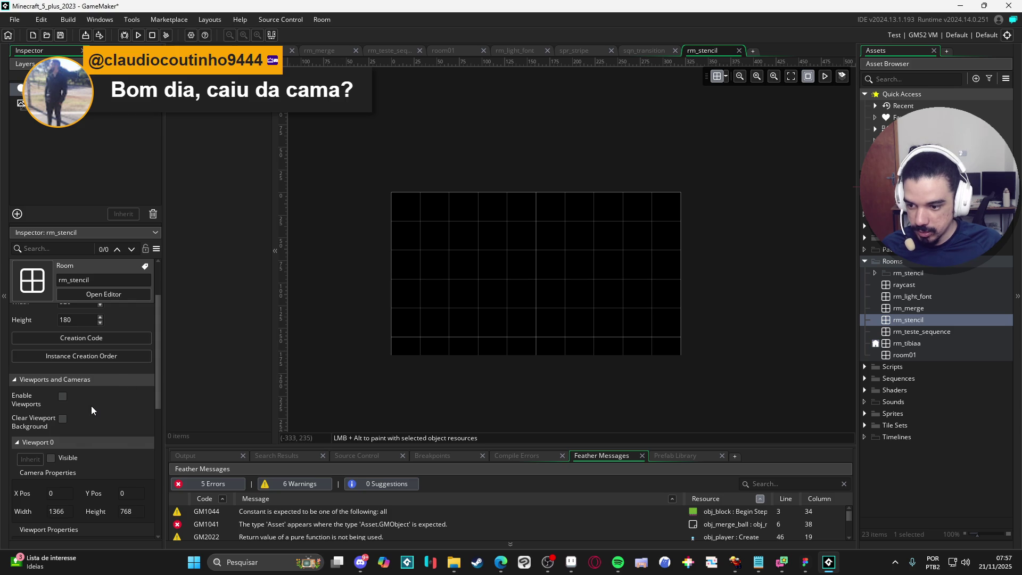
click(62, 397)
scroll(85, 414, down, 2)
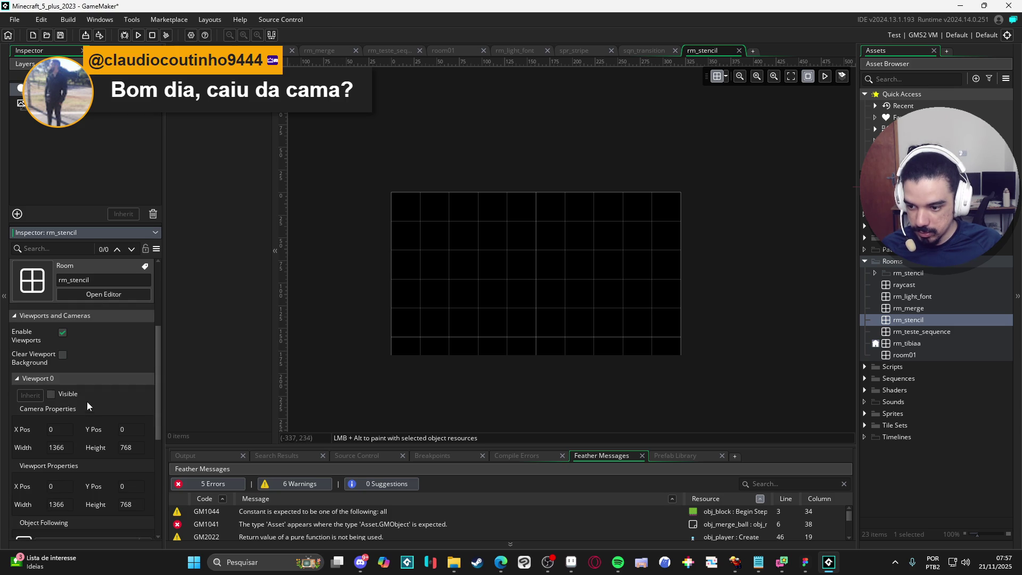
click(75, 398)
- Set Viewport 0's camera to 320×180 and its viewport size to 1280×720
scroll(116, 409, down, 1)
double_click(69, 425)
text(320)
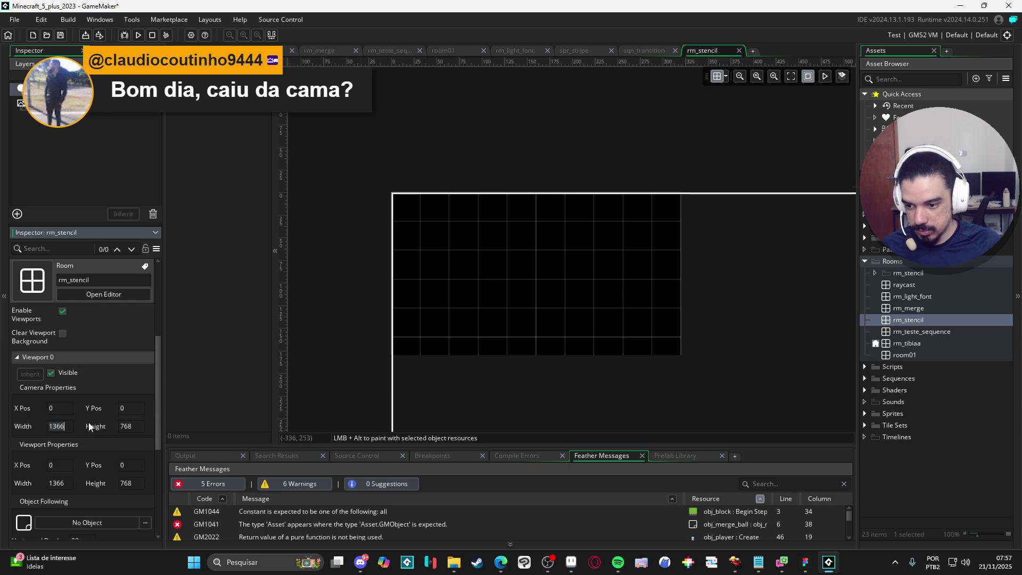
key(Tab)
text(180)
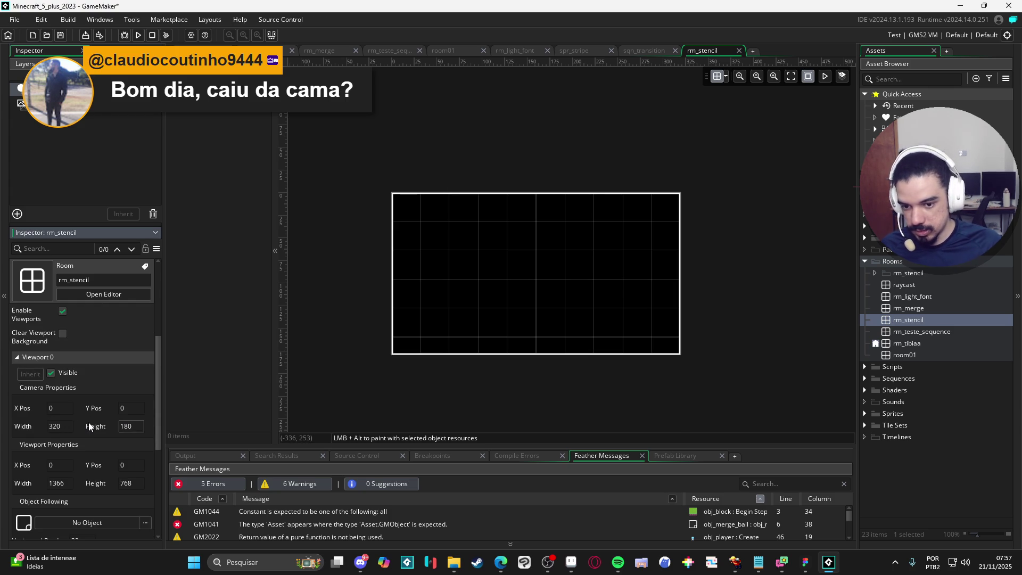
click(68, 478)
text(1280)
key(Tab)
text(720)
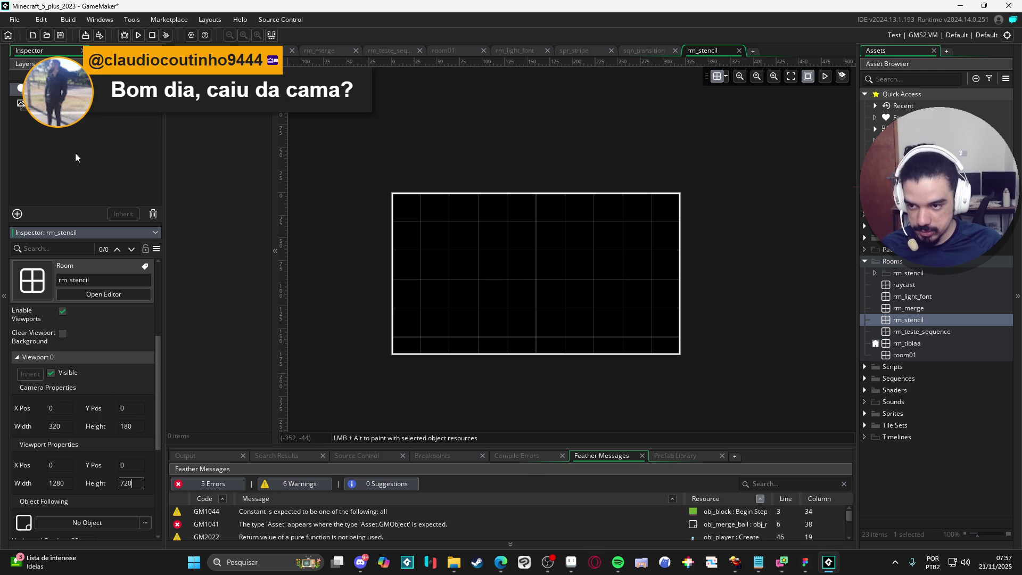
click(43, 103)
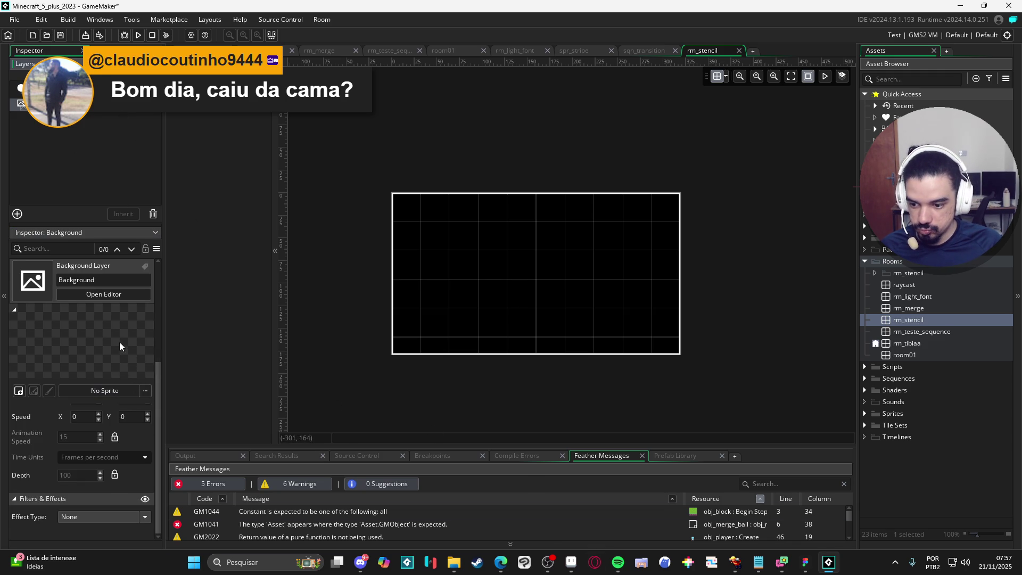
- Set the Background layer colour to dark navy blue, hue 223, hex 19284C
scroll(46, 424, up, 3)
click(82, 426)
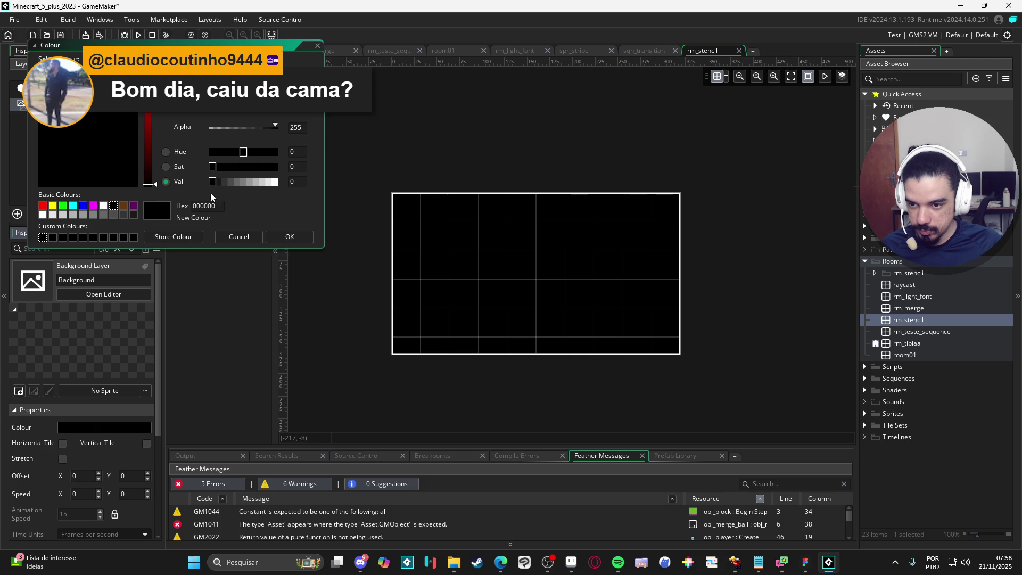
click(243, 182)
click(104, 131)
mouse_move(104, 132)
mouse_down()
mouse_move(87, 137)
mouse_move(107, 136)
mouse_move(104, 144)
mouse_move(97, 113)
mouse_up()
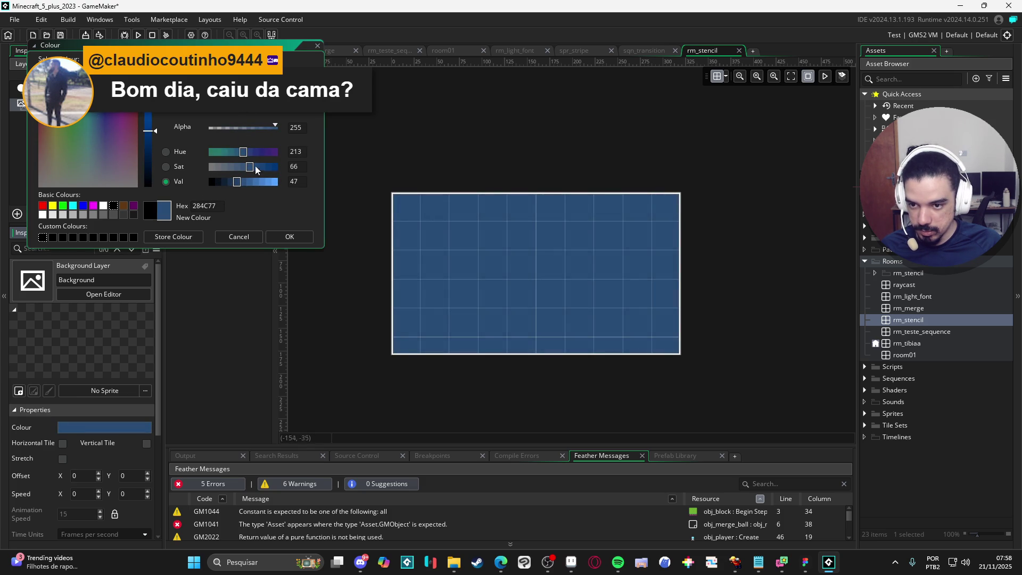
click(230, 182)
click(250, 152)
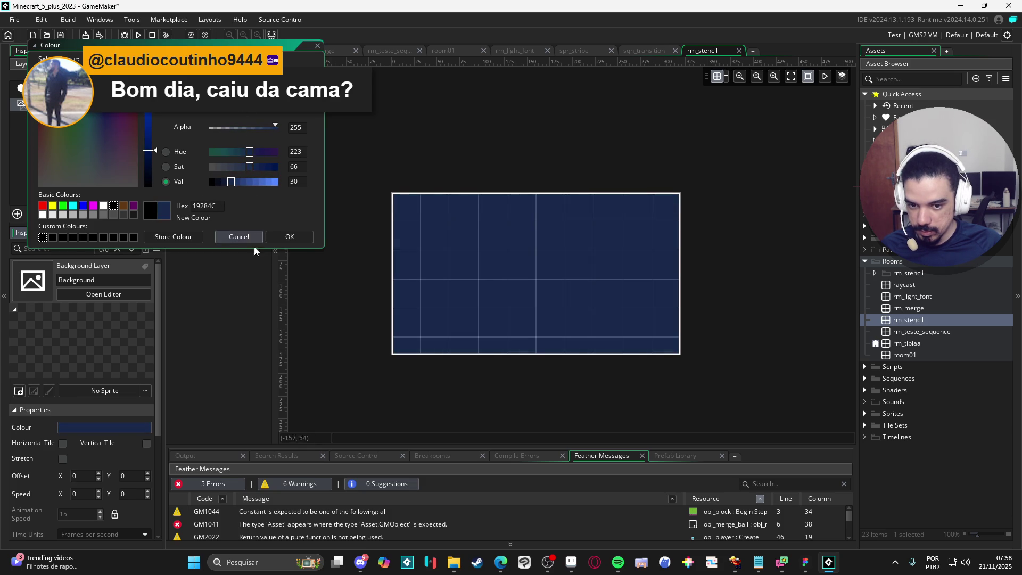
click(290, 236)
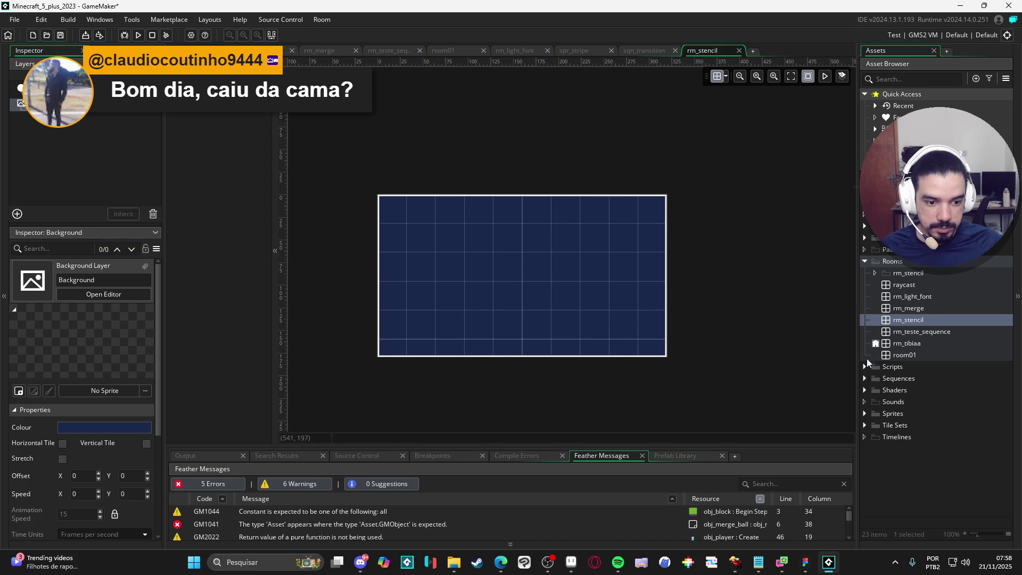
- Move rm_stencil to the top of the room order so it starts first
click(867, 227)
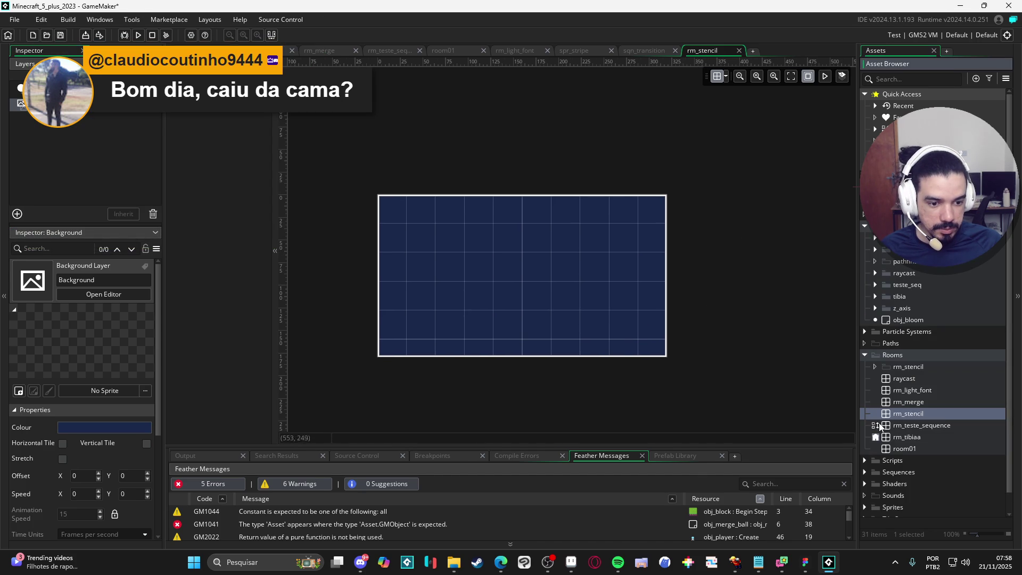
double_click(893, 354)
click(765, 478)
drag(759, 500, 768, 429)
click(941, 409)
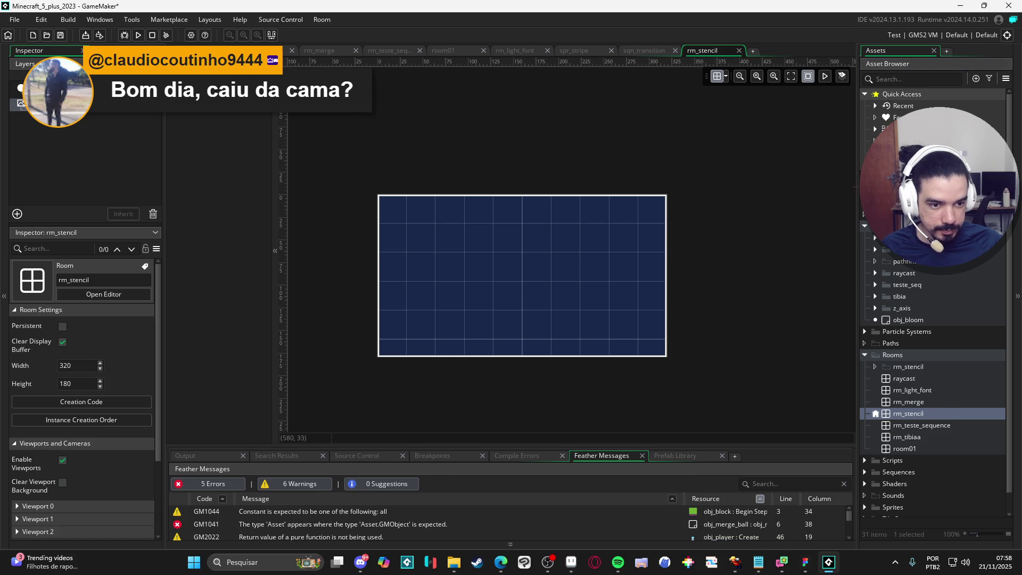
- Create an asset group named stencil and add a new object inside it
right_click(894, 238)
click(858, 325)
text(stencil)
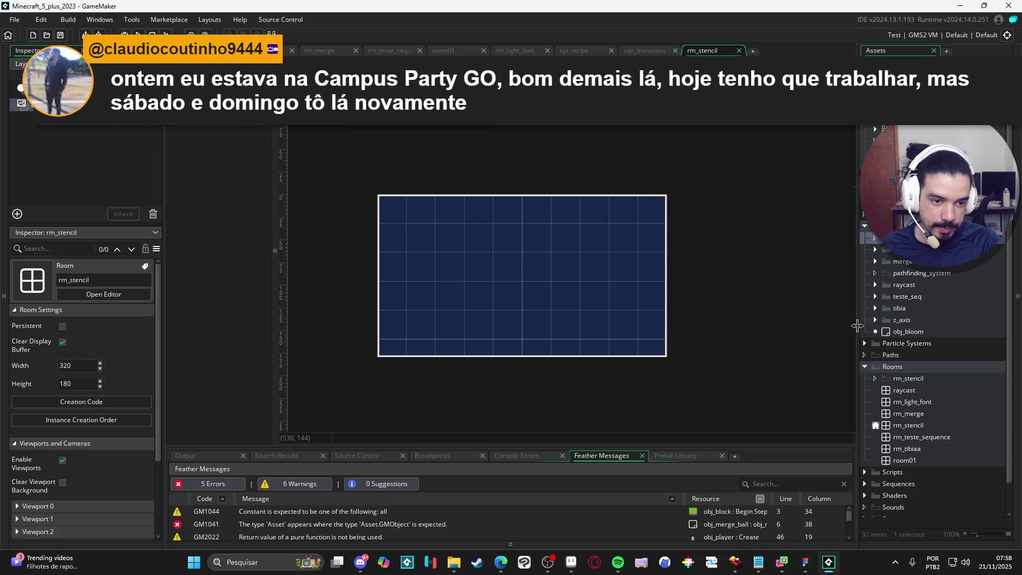
key(Return)
key(alt+o)
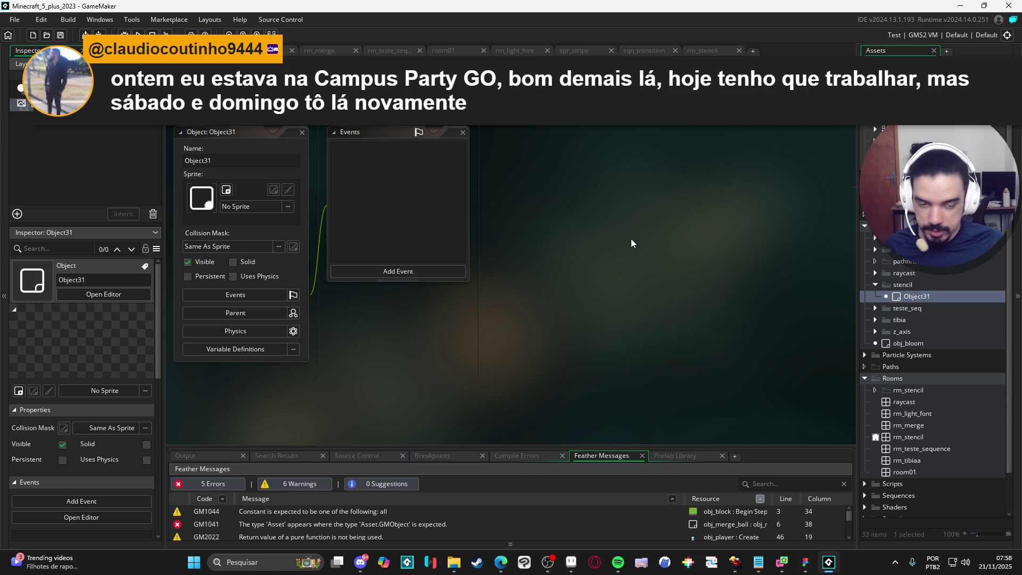
- Replace the object name Object31 with obj_stencil and glance at the event types list
click(243, 160)
key(ctrl+a)
text(obj_)
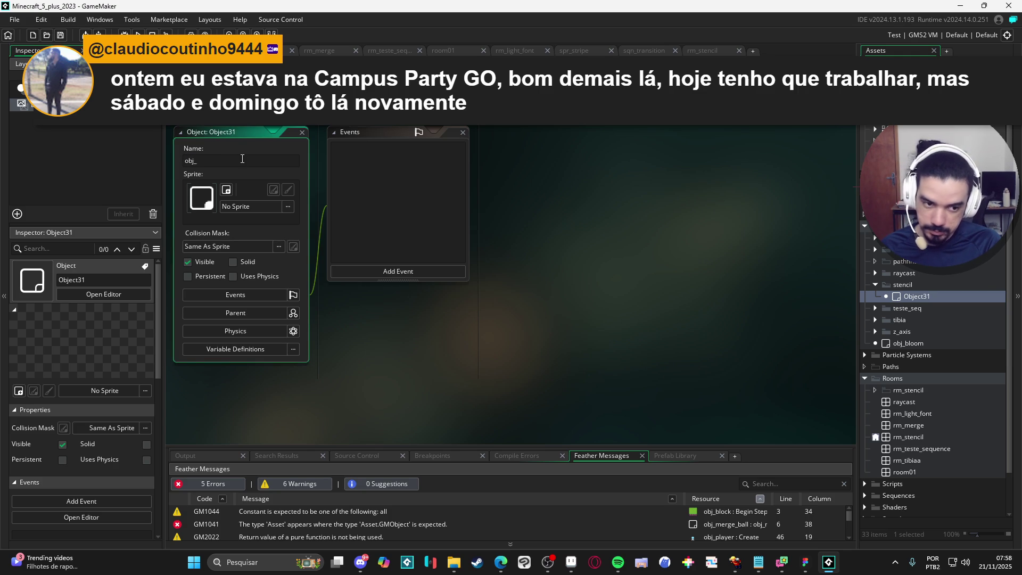
text(stencil)
key(Return)
click(439, 271)
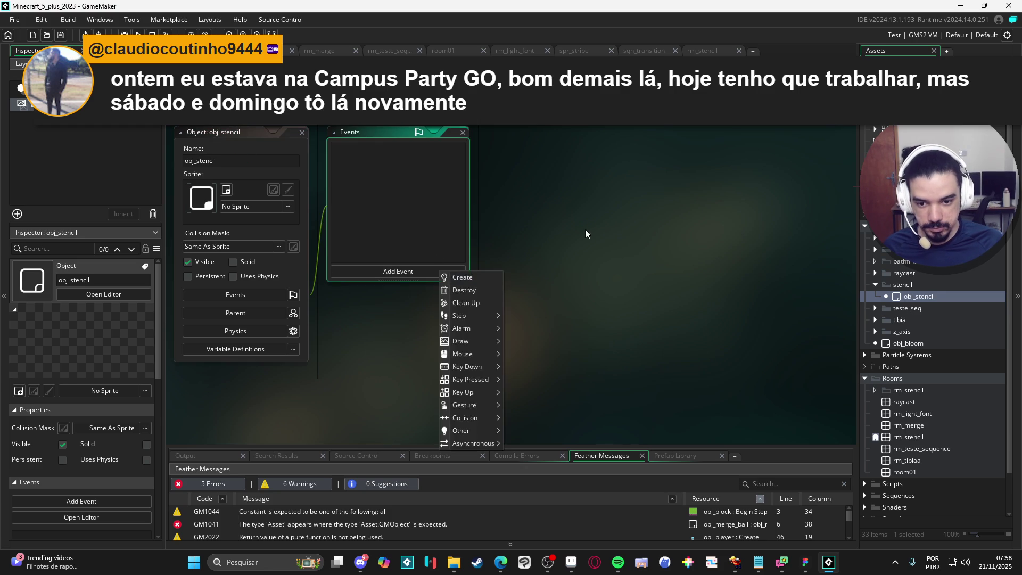
click(748, 245)
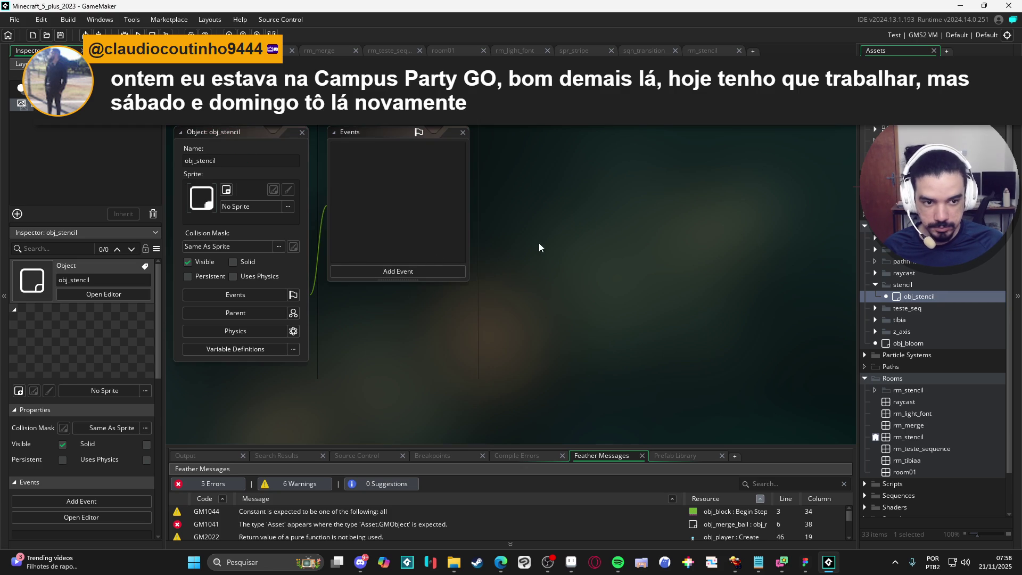
scroll(875, 402, down, 2)
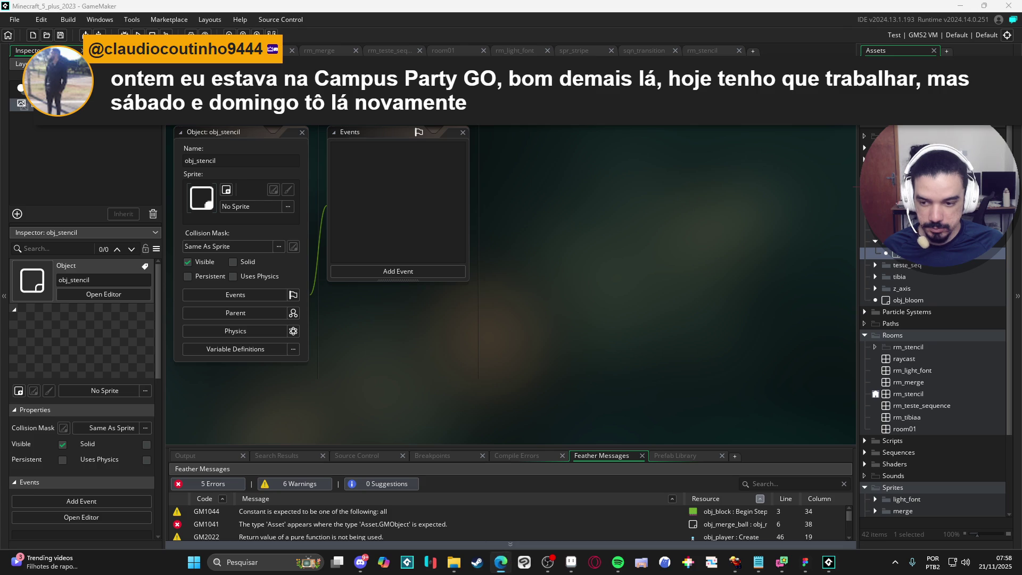
- Search 'game maker stencil' and open the Stencil Buffer Shenanigans video in a background tab
text(game maker stencil)
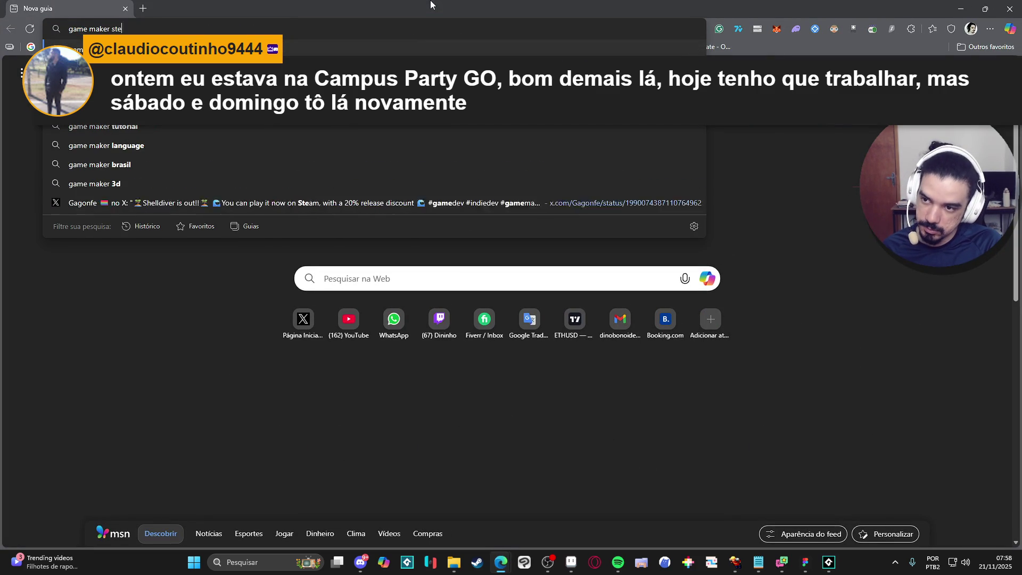
key(Return)
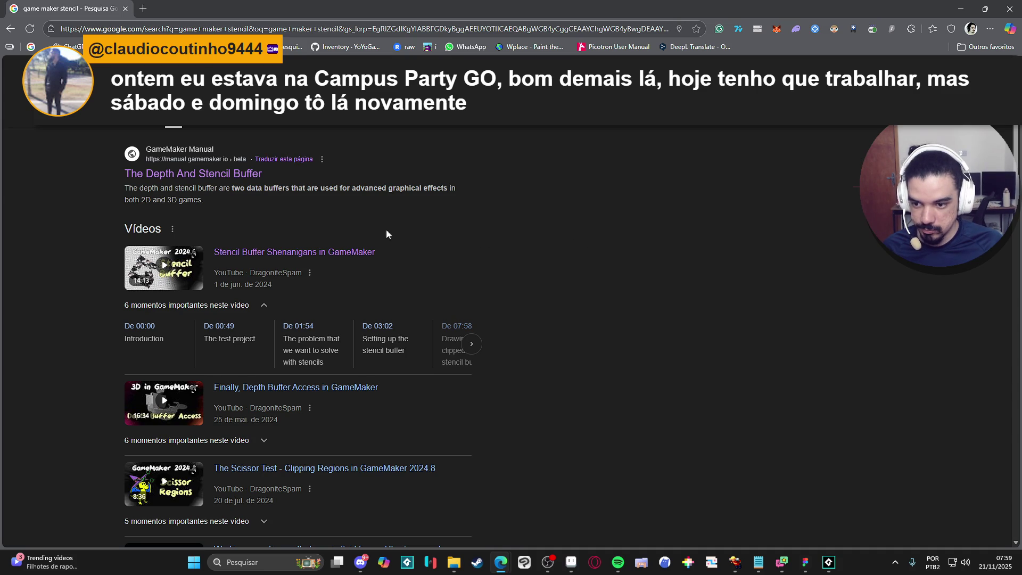
middle_click(341, 254)
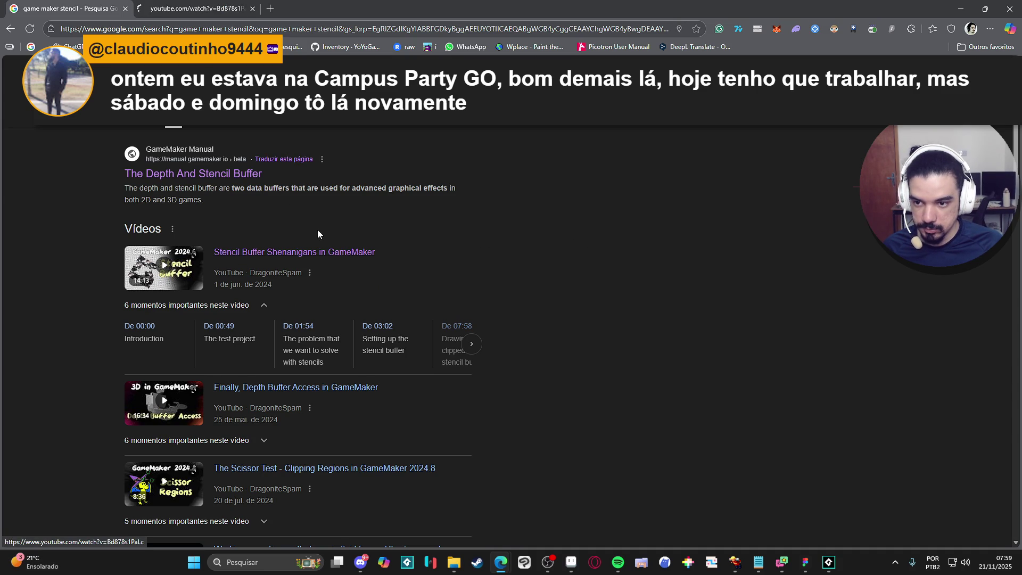
- Open the manual's 'The Depth And Stencil Buffer' page and scroll down toward The Stencil Buffer section
middle_click(248, 175)
click(322, 8)
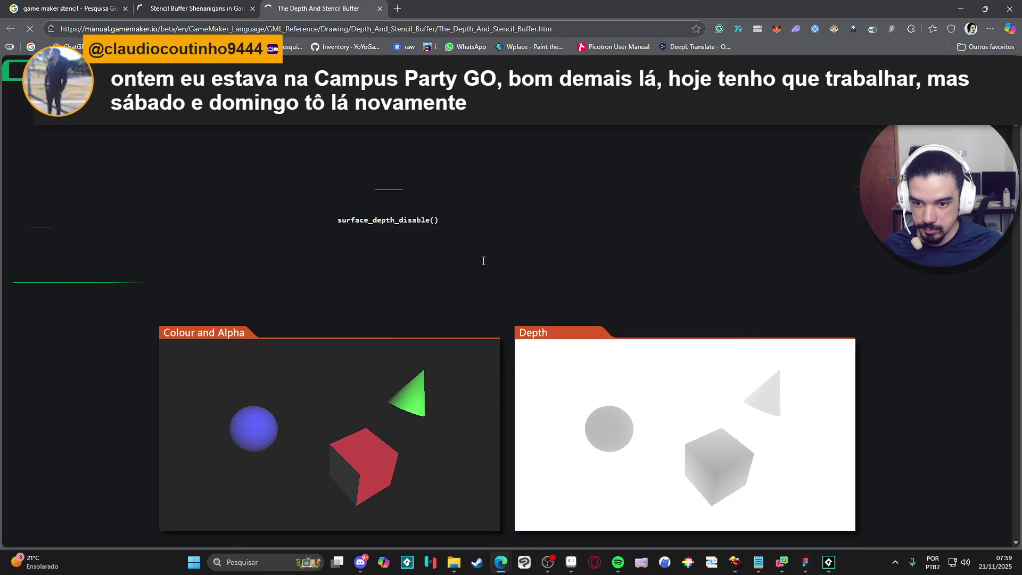
scroll(502, 230, down, 8)
scroll(511, 229, up, 6)
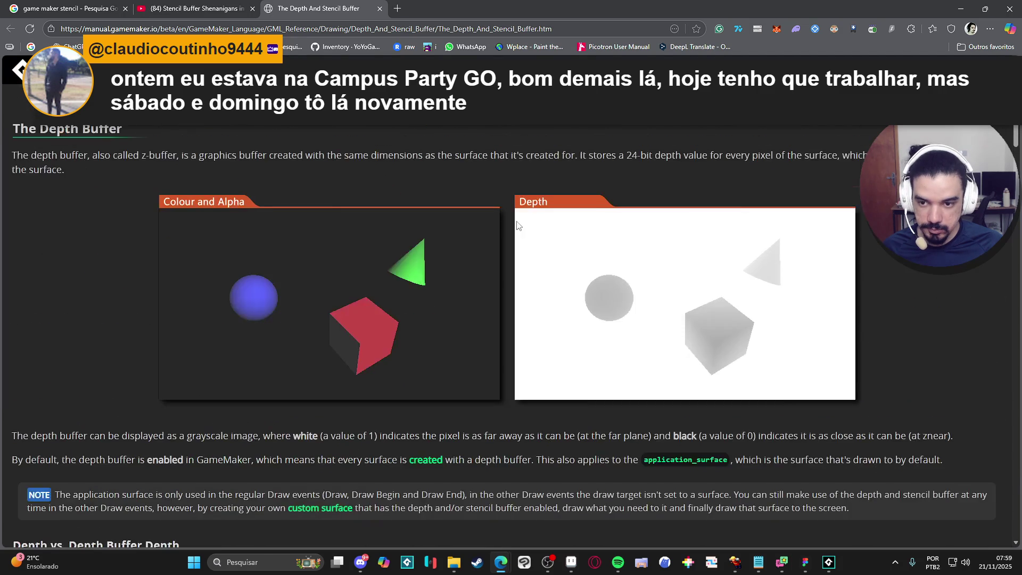
scroll(518, 218, down, 5)
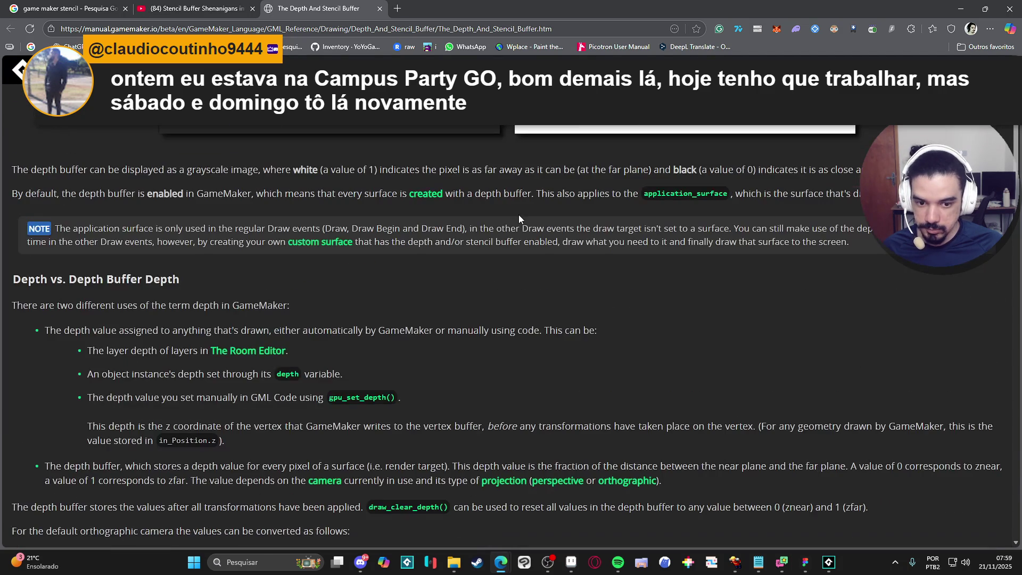
scroll(519, 218, down, 6)
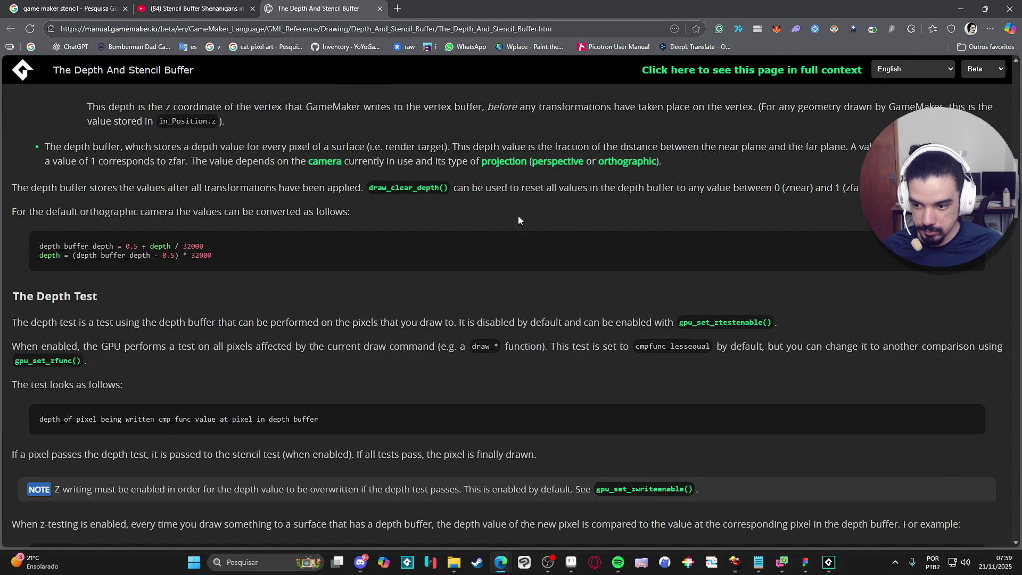
scroll(518, 221, down, 7)
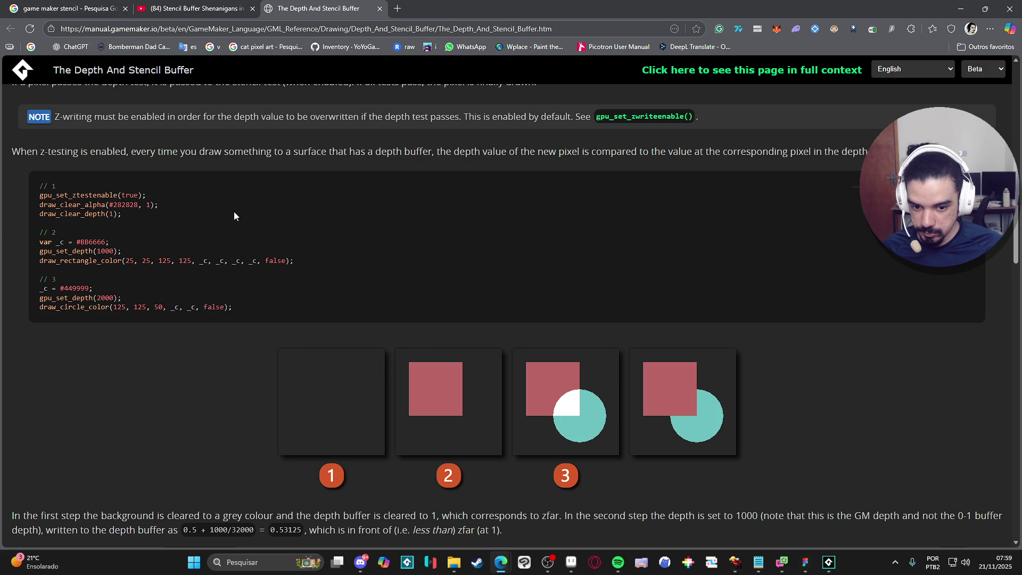
scroll(269, 207, down, 1)
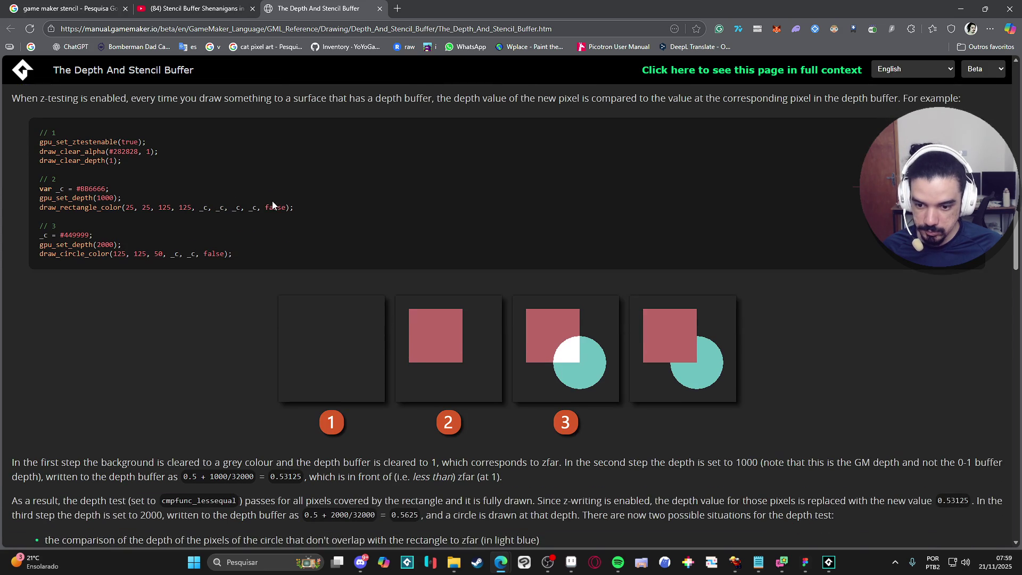
scroll(280, 192, up, 2)
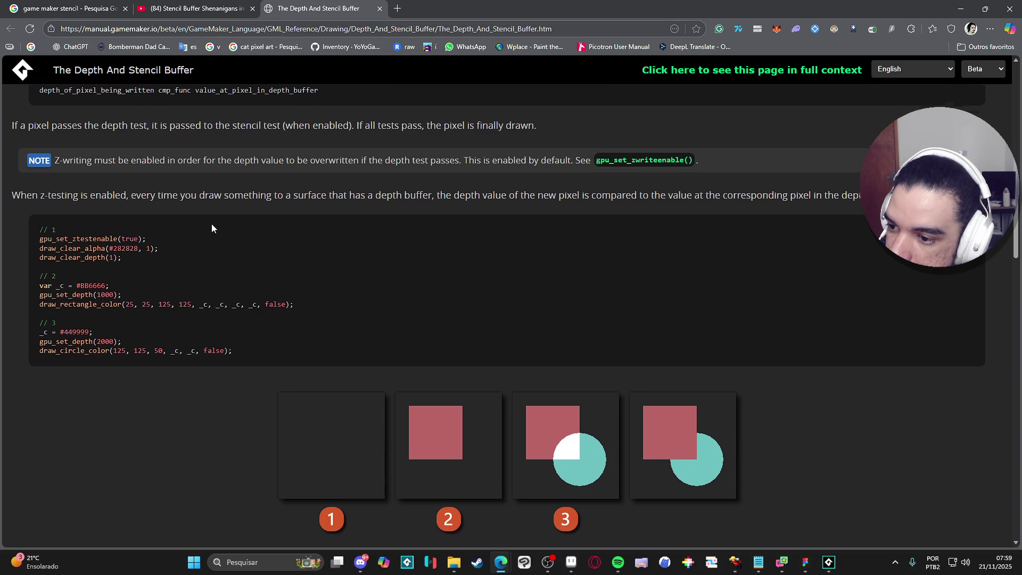
scroll(212, 225, down, 15)
scroll(212, 224, down, 11)
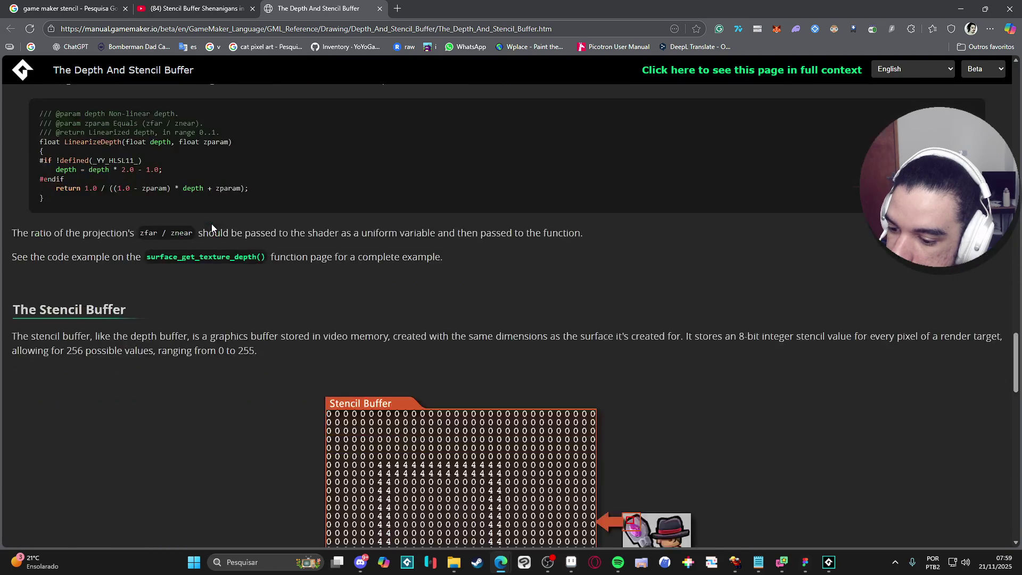
- Read to the bottom of the stencil buffer manual page, then go to the Stencil Buffer Shenanigans video
scroll(211, 226, down, 6)
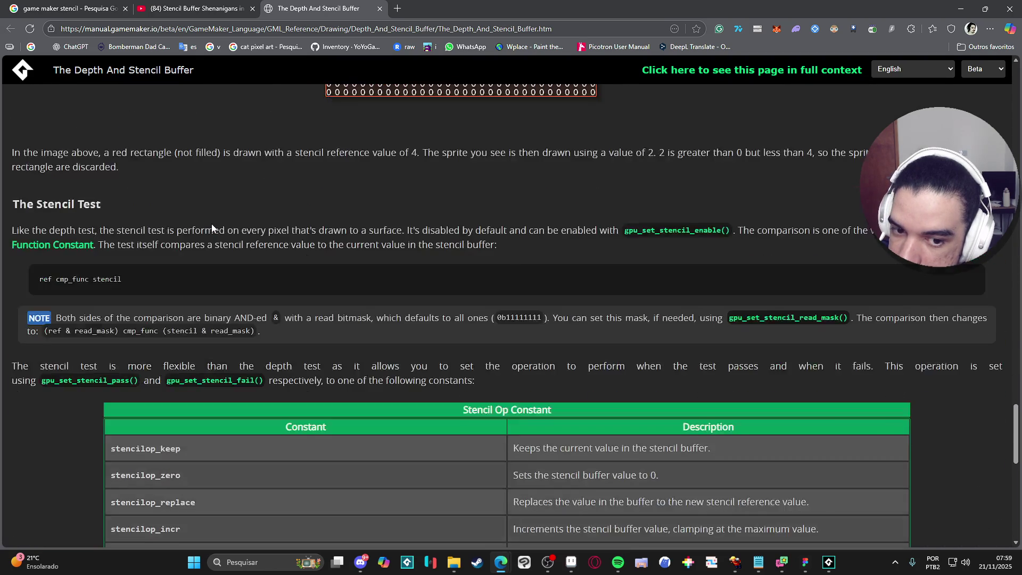
scroll(212, 224, up, 7)
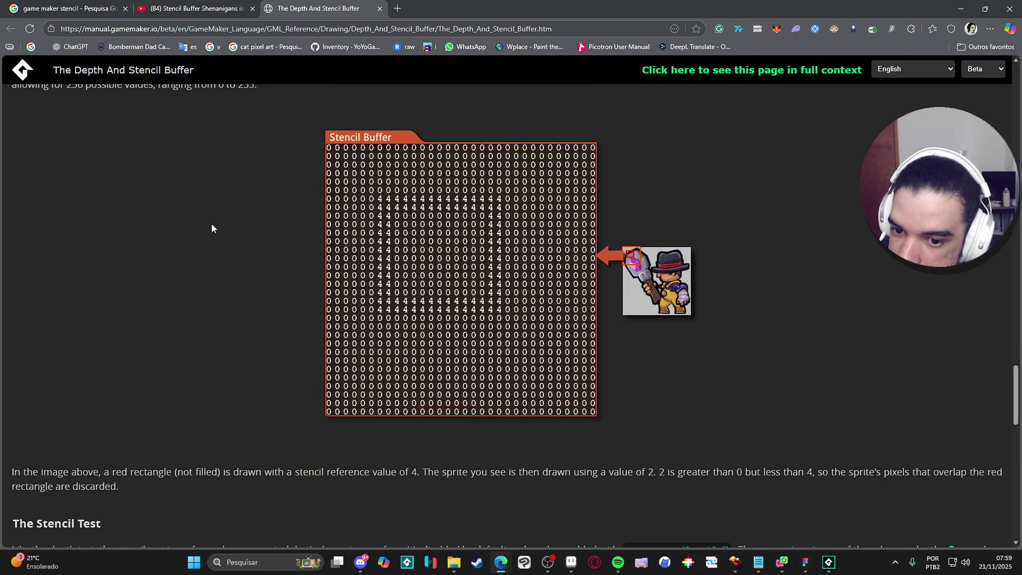
scroll(212, 228, up, 1)
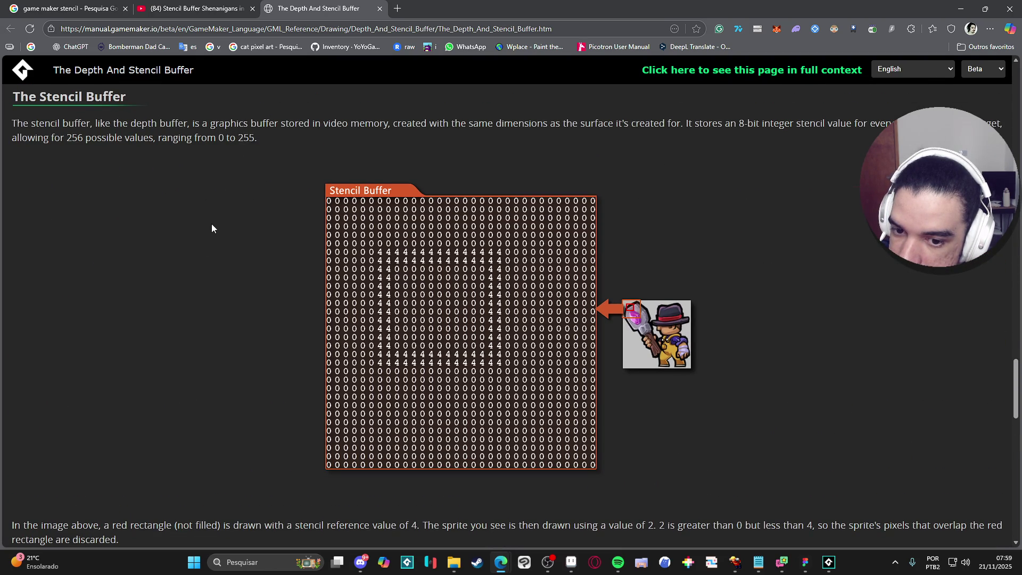
scroll(212, 229, up, 4)
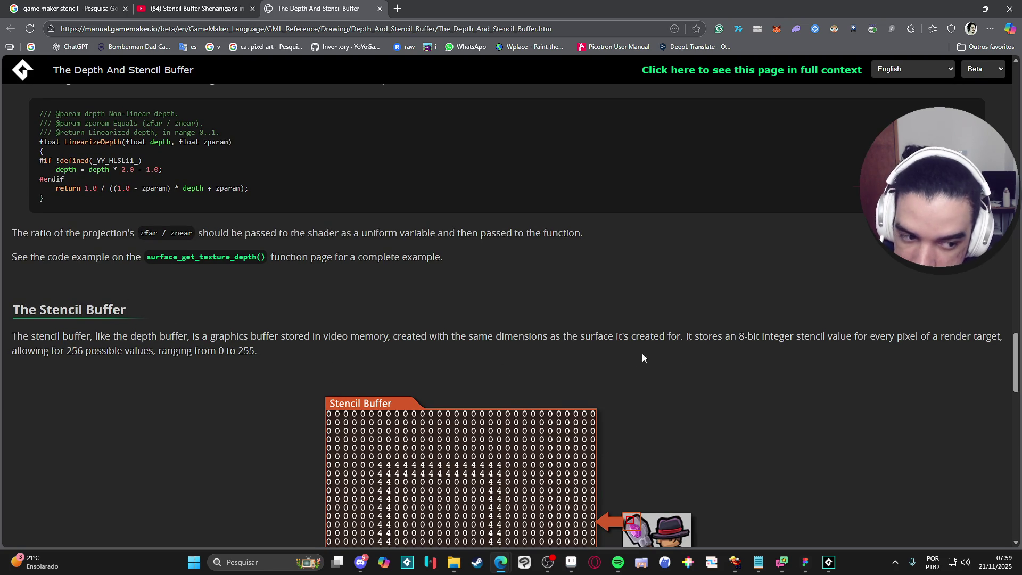
scroll(142, 365, down, 5)
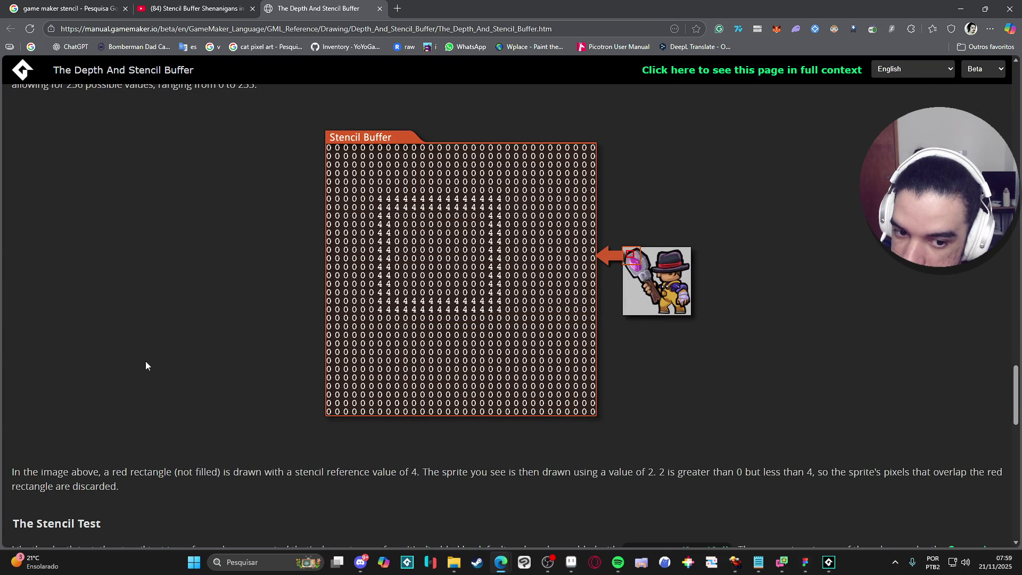
scroll(146, 362, down, 5)
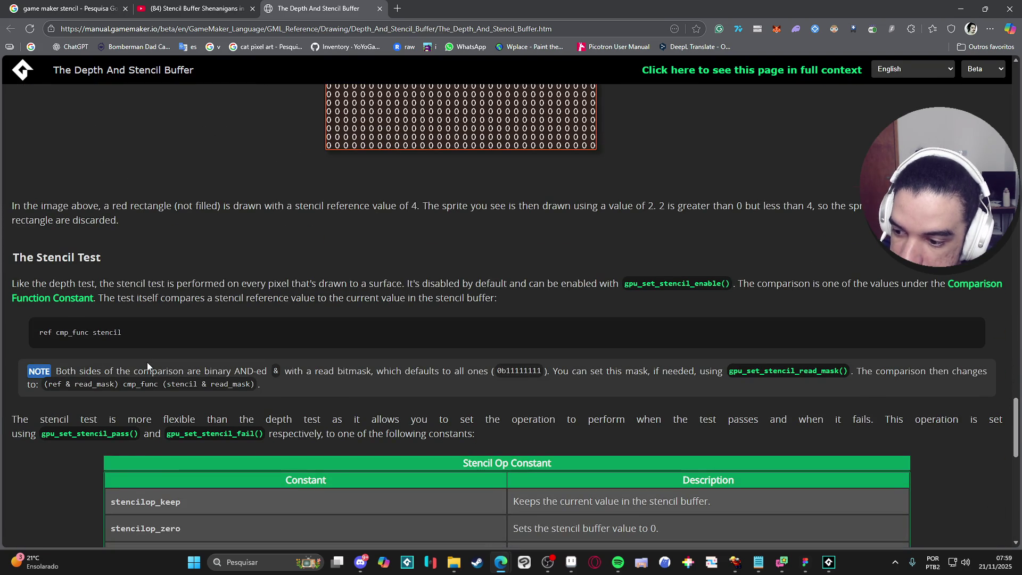
scroll(146, 362, down, 1)
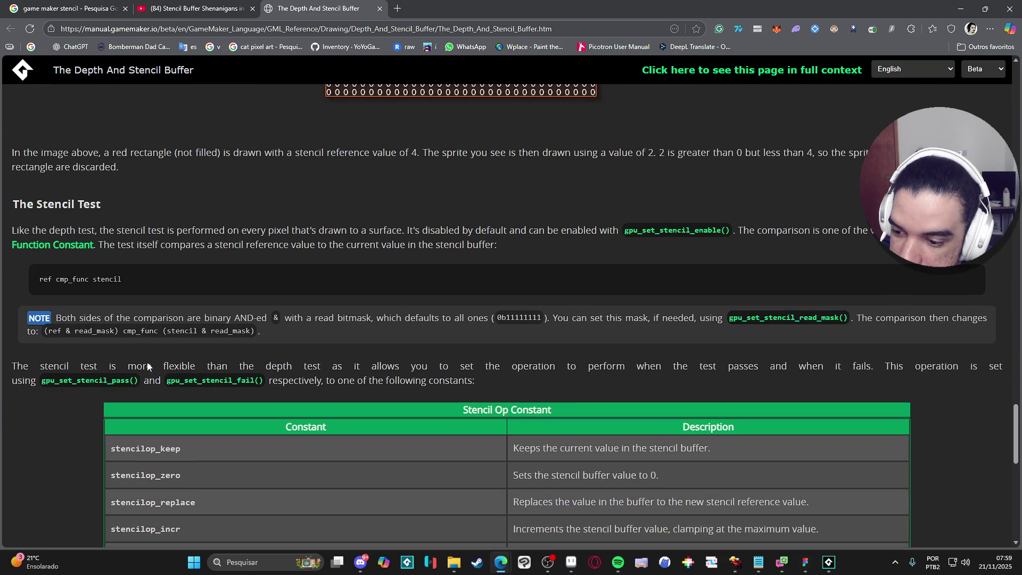
scroll(62, 405, down, 4)
scroll(61, 407, down, 5)
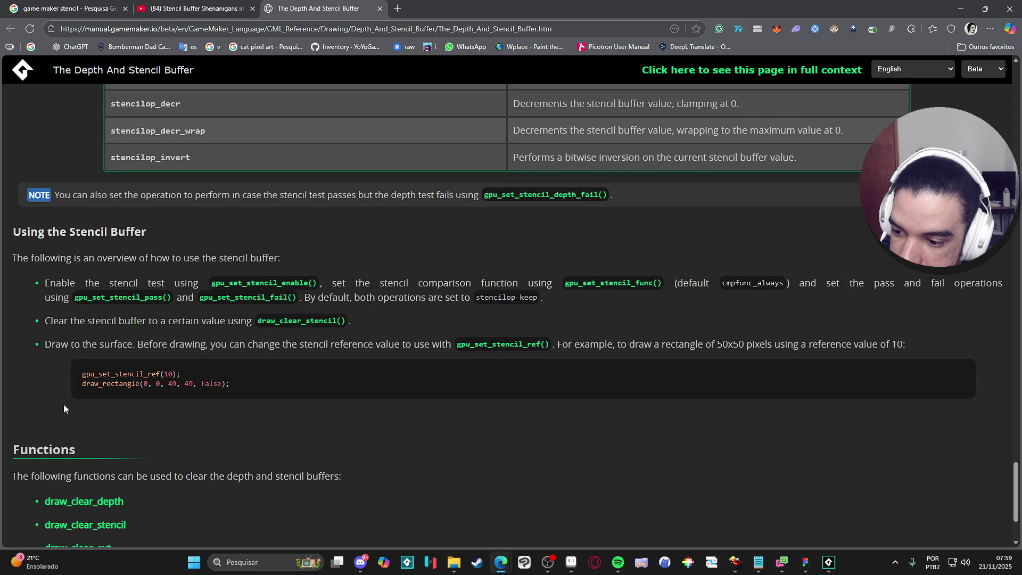
scroll(63, 405, down, 3)
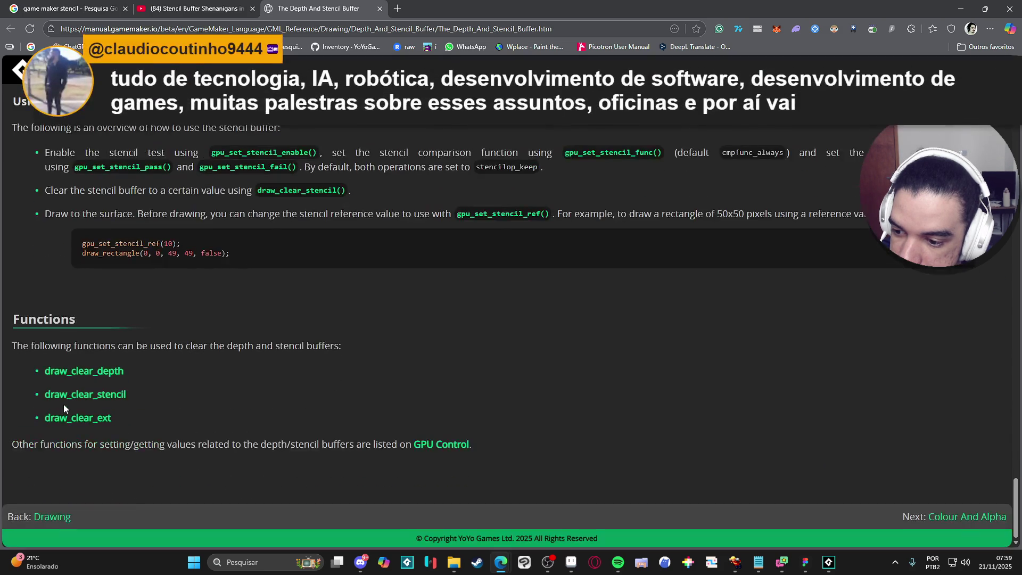
scroll(63, 408, up, 2)
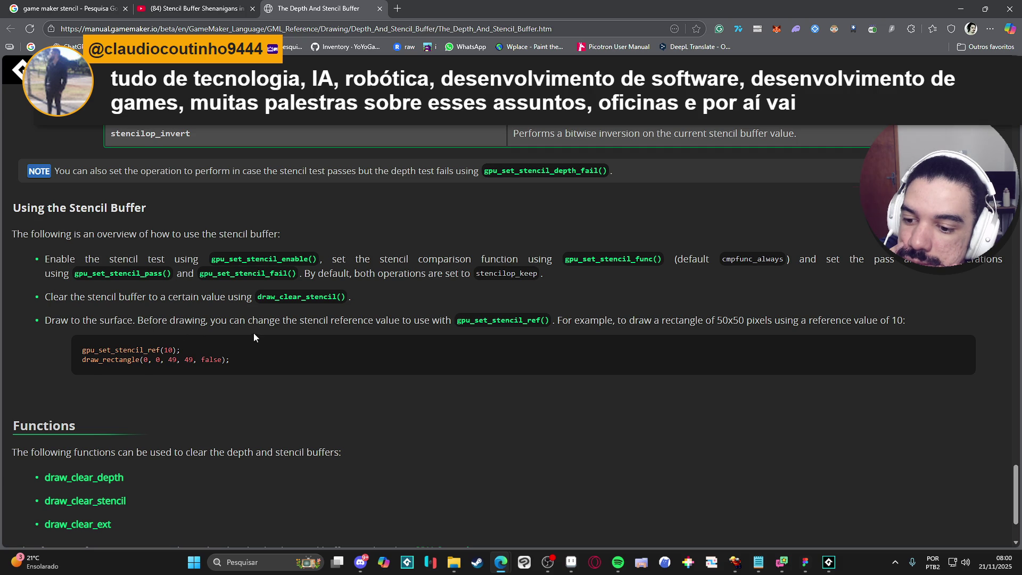
scroll(458, 362, down, 2)
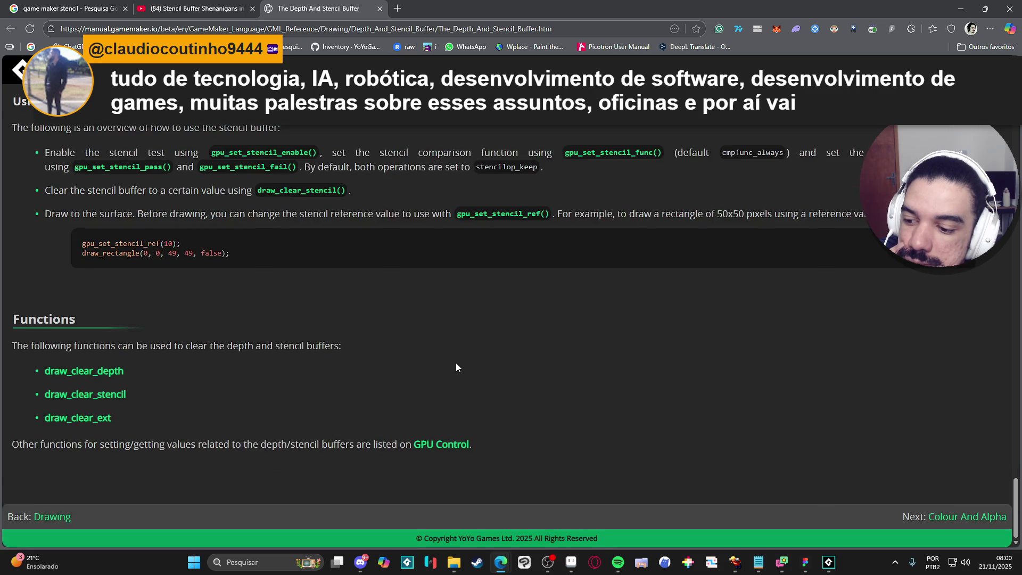
click(221, 8)
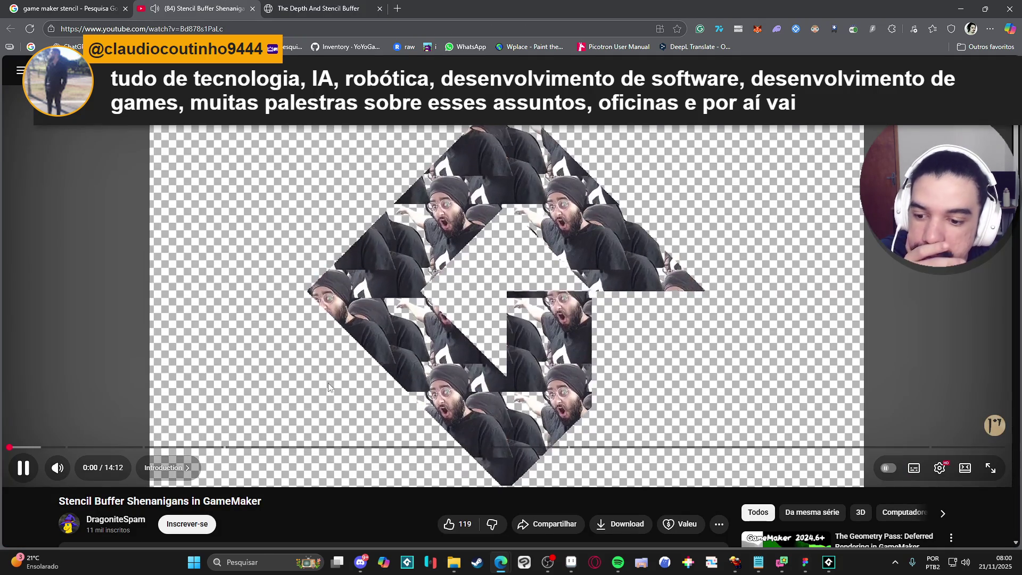
- Pause and mute the tutorial, then seek to 7:08 where the stencil setup code appears
key(k)
key(m)
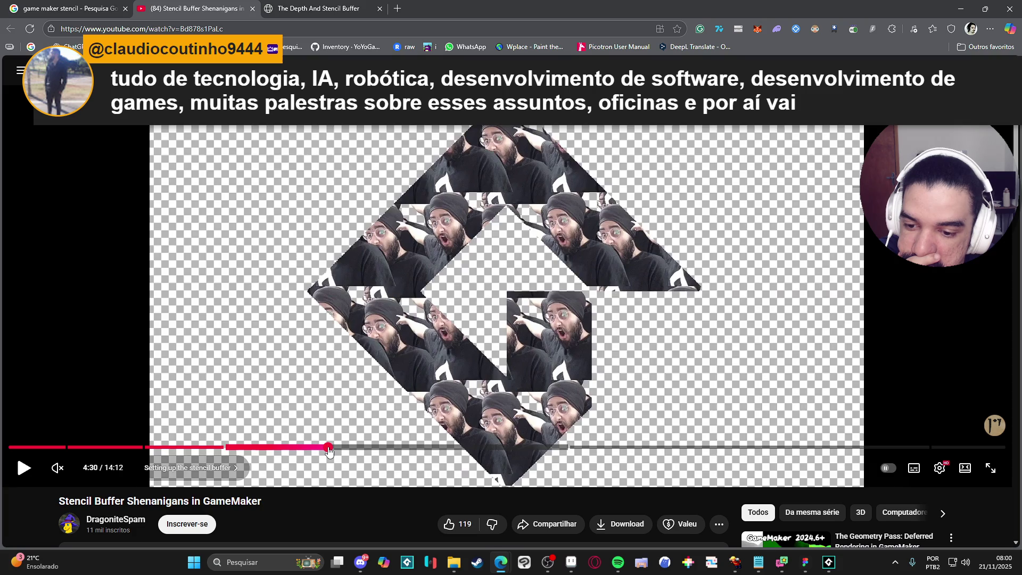
click(328, 448)
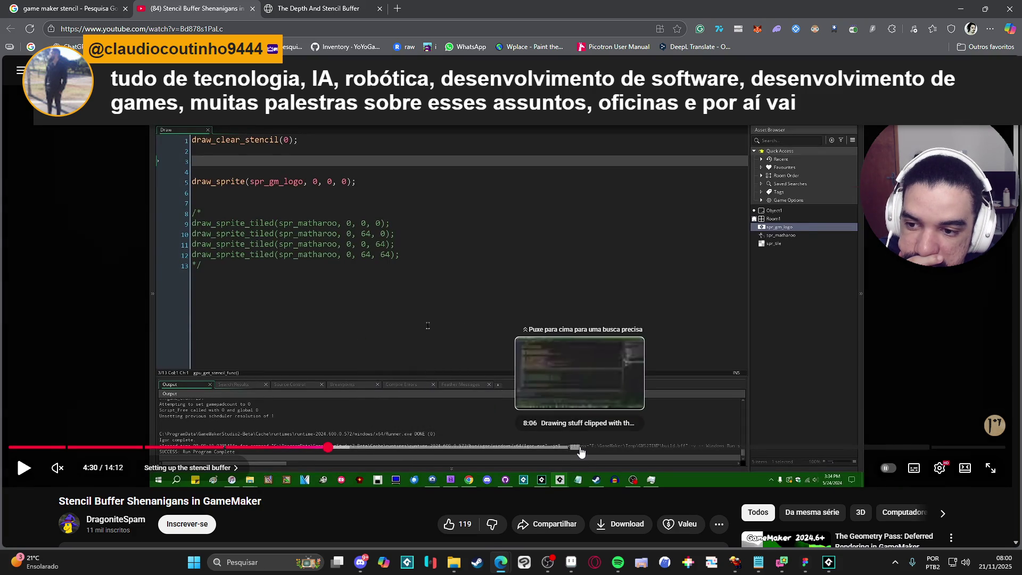
click(581, 449)
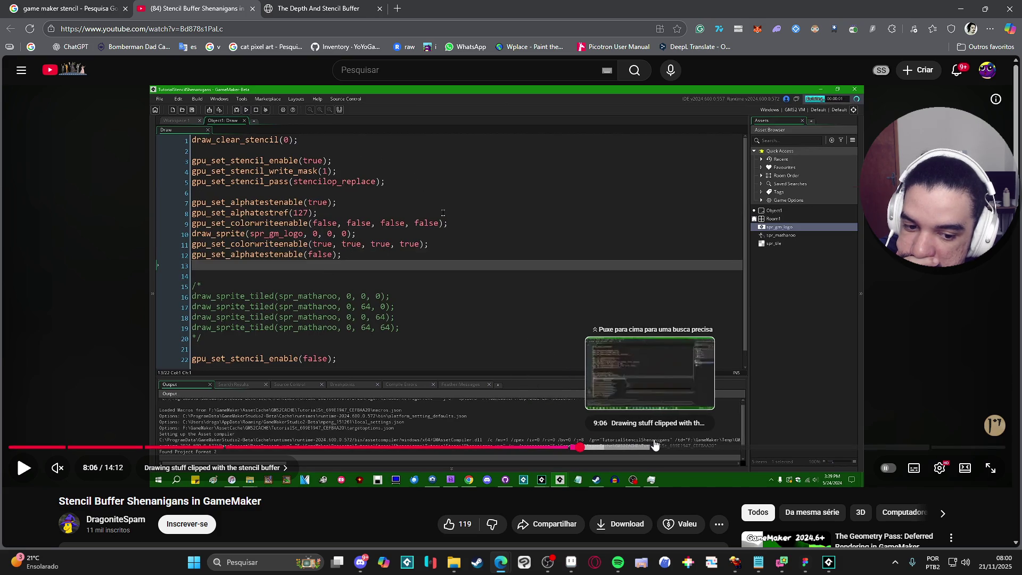
click(743, 447)
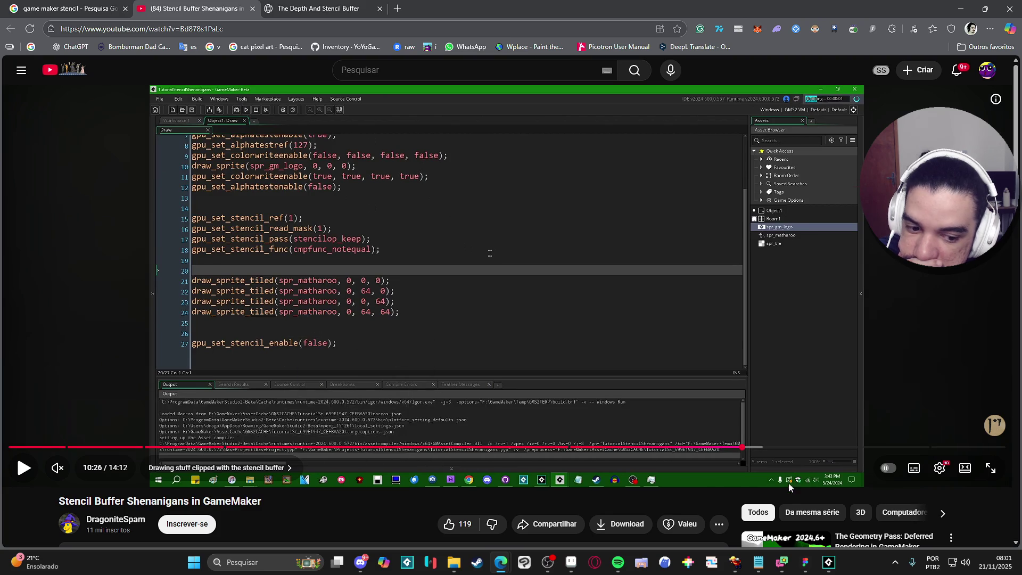
click(723, 451)
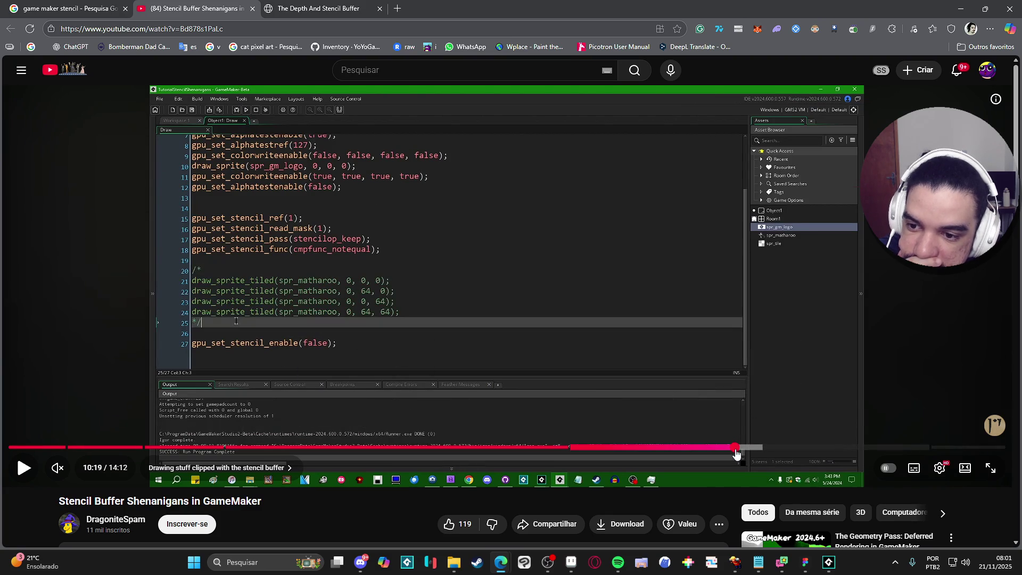
drag(723, 451, 658, 447)
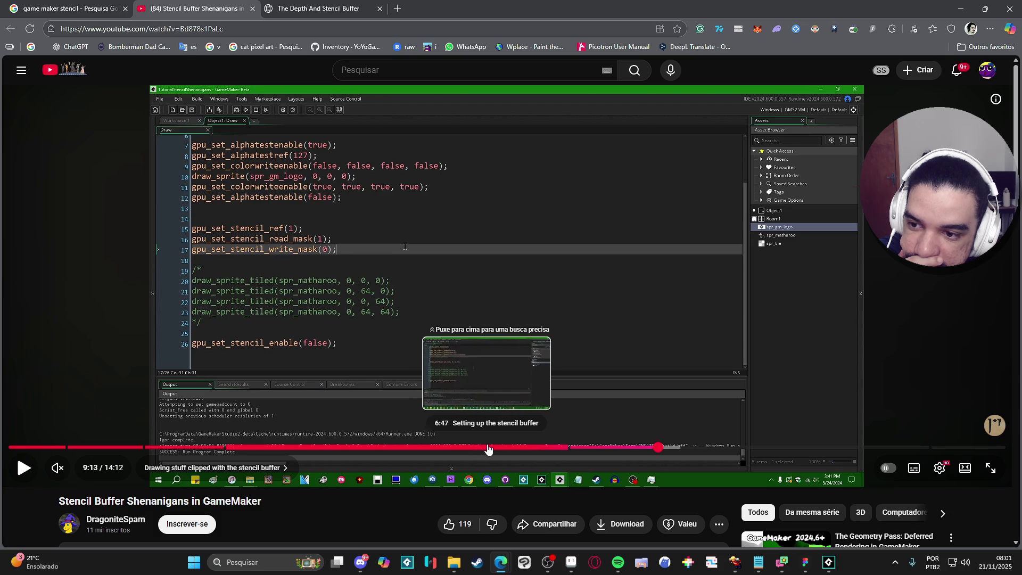
click(511, 451)
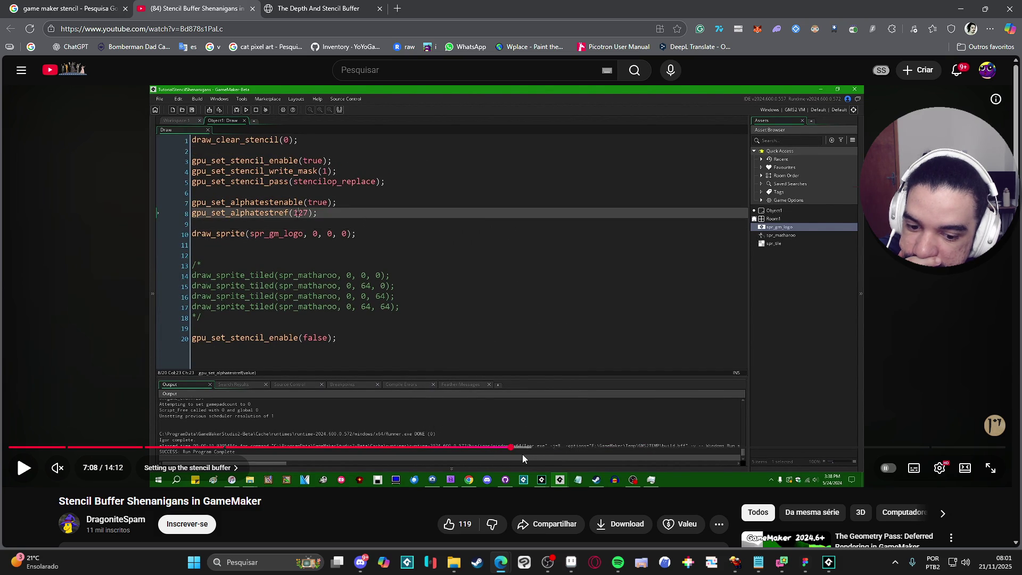
- Compare the video with the GameMaker project, then put the video away to reveal obj_stencil
key(alt+Tab)
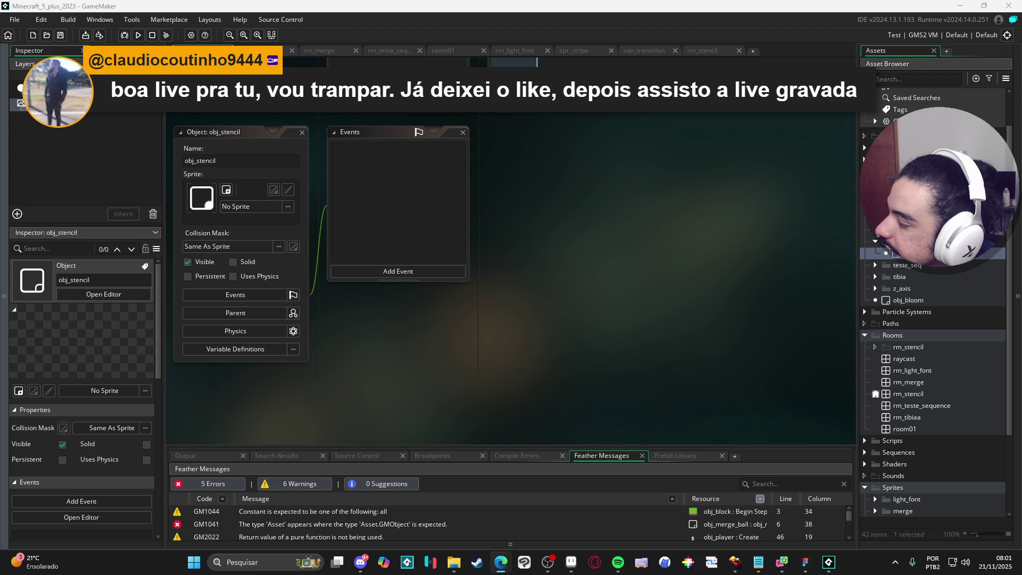
key(alt+Tab)
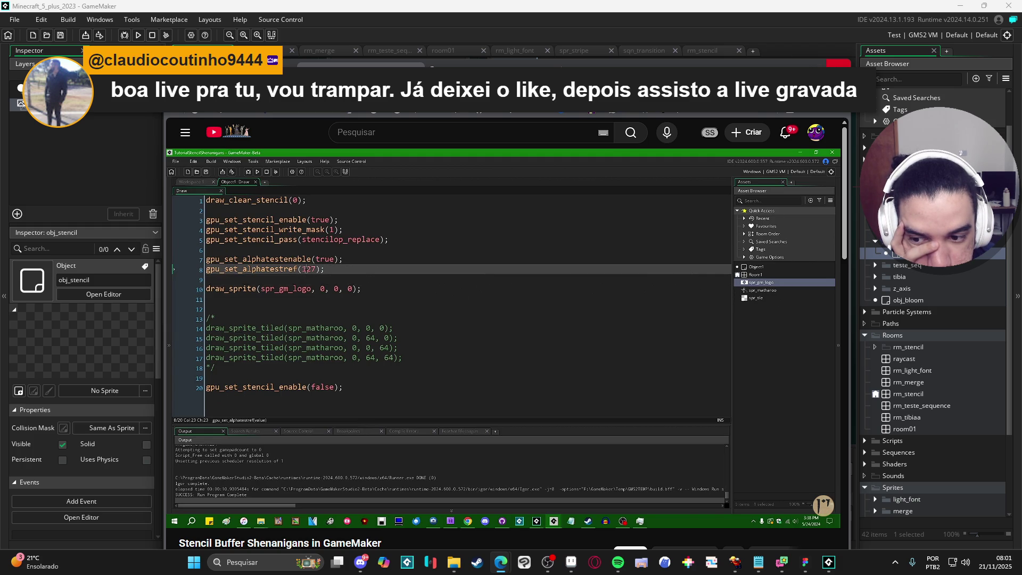
mouse_move(630, 233)
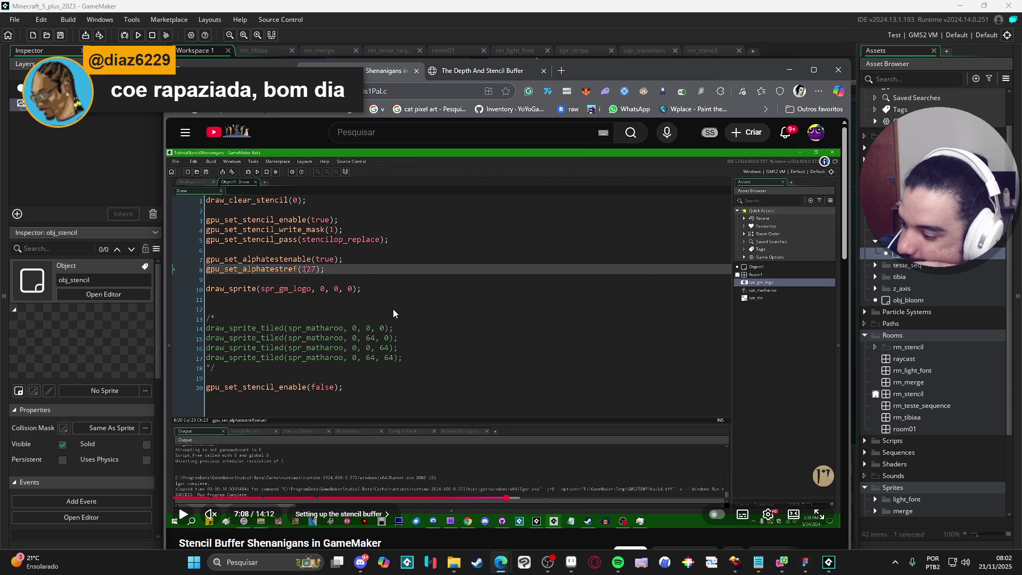
click(789, 70)
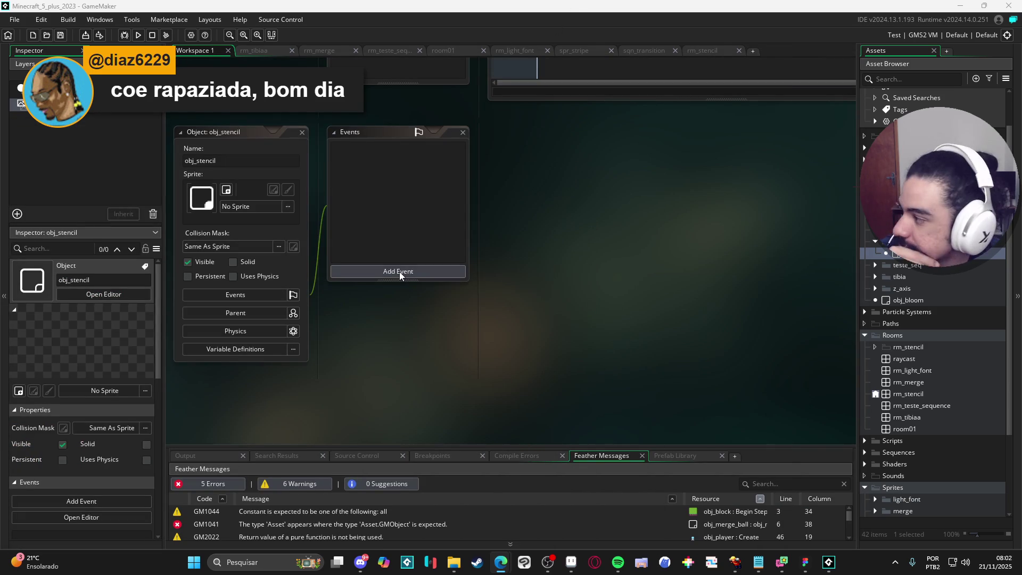
- Add a Draw event to obj_stencil whose first line is draw_clear_stencil(0)
click(400, 272)
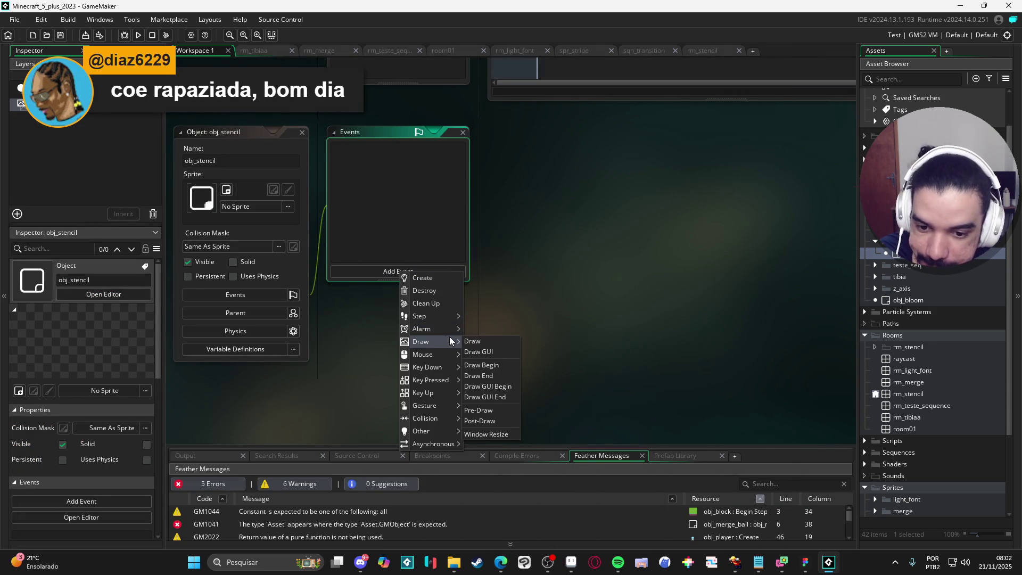
click(479, 341)
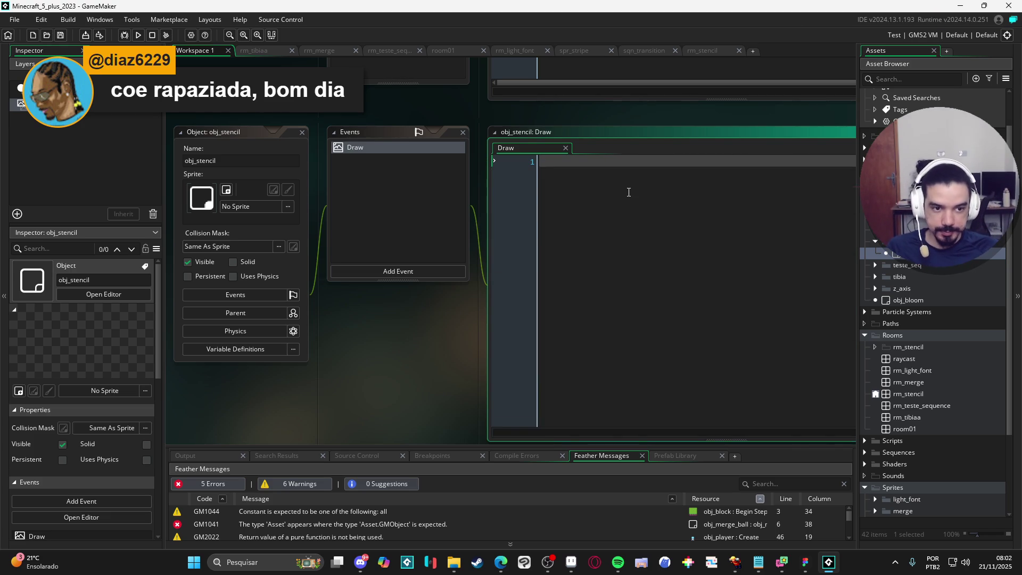
text(d)
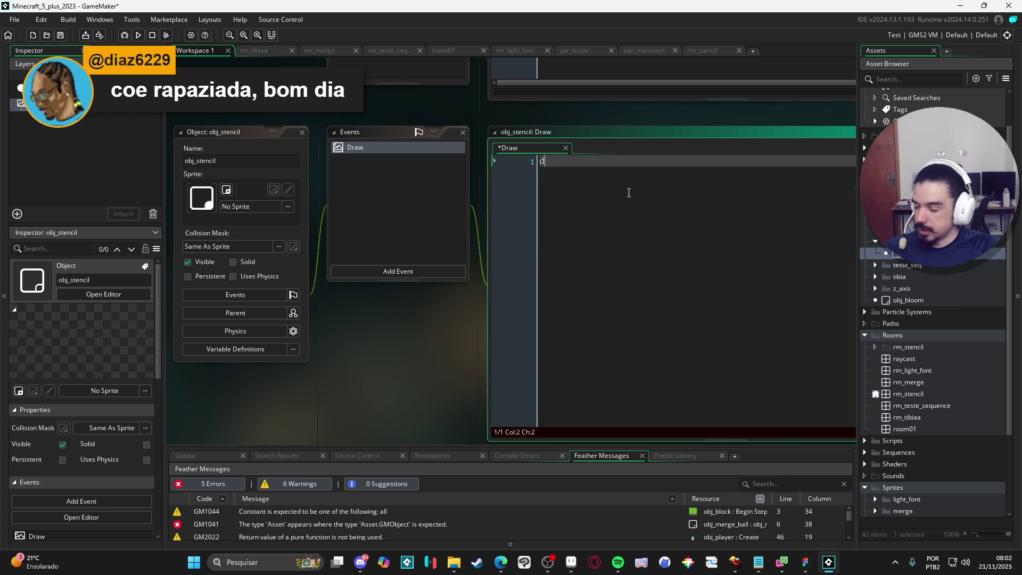
text(raw_clear_s)
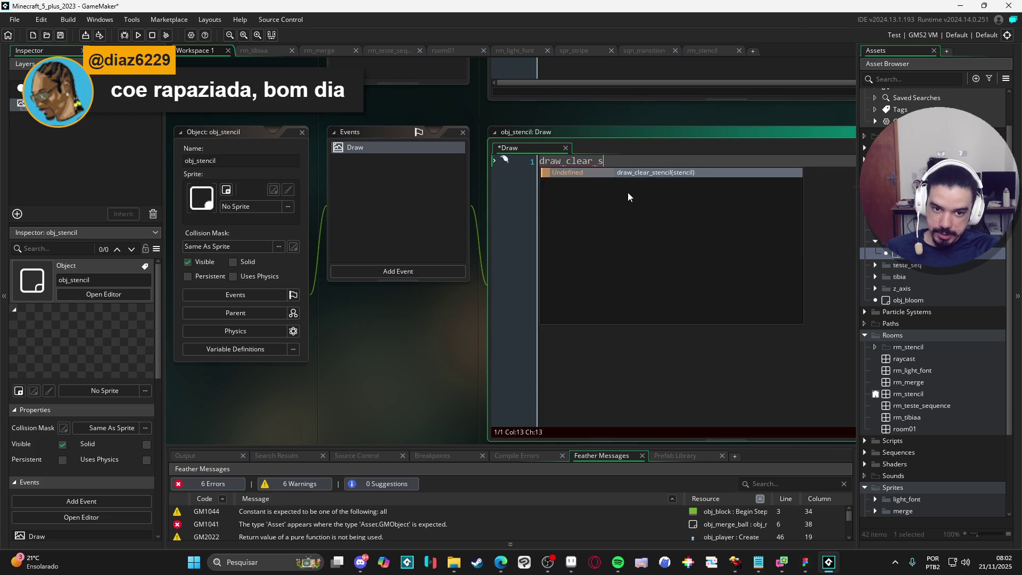
key(Return)
text(0))
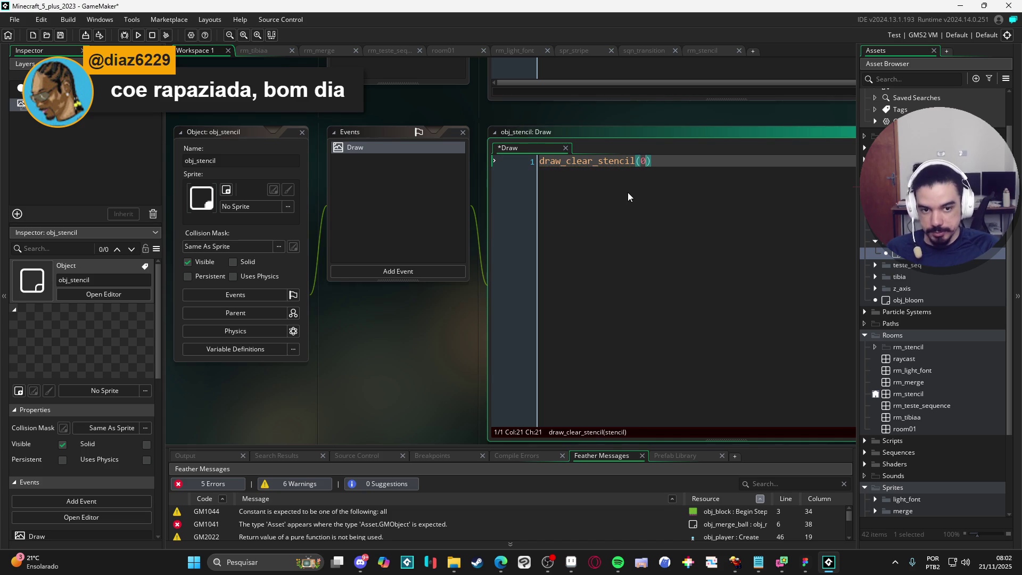
key(Return)
key(Return)
key(Return)
- Turn the stencil on with gpu_set_stencil_enable(true)
text(gp)
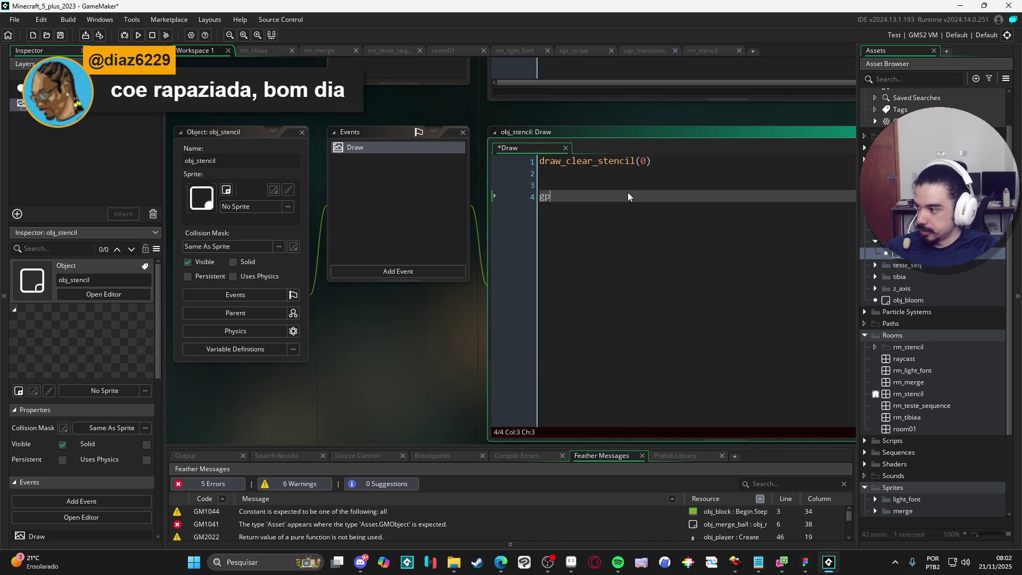
text(u_set_stencil)
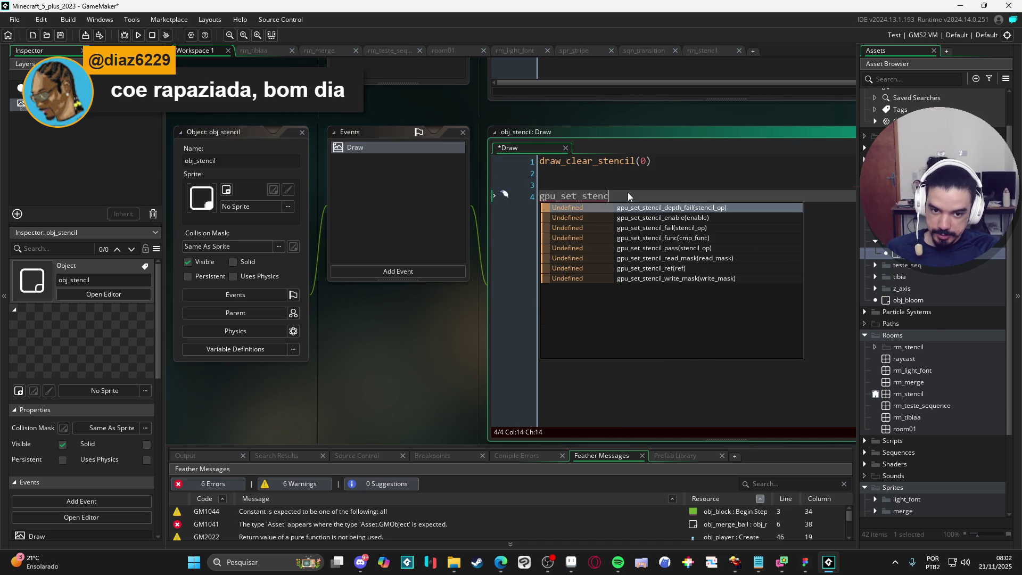
key(Return)
key(BackSpace)
text(true)
key(End)
key(Return)
- Add gpu_set_stencil_write_mask(1) and gpu_set_stencil_pass(stencilop_replace)
text(gpu_se)
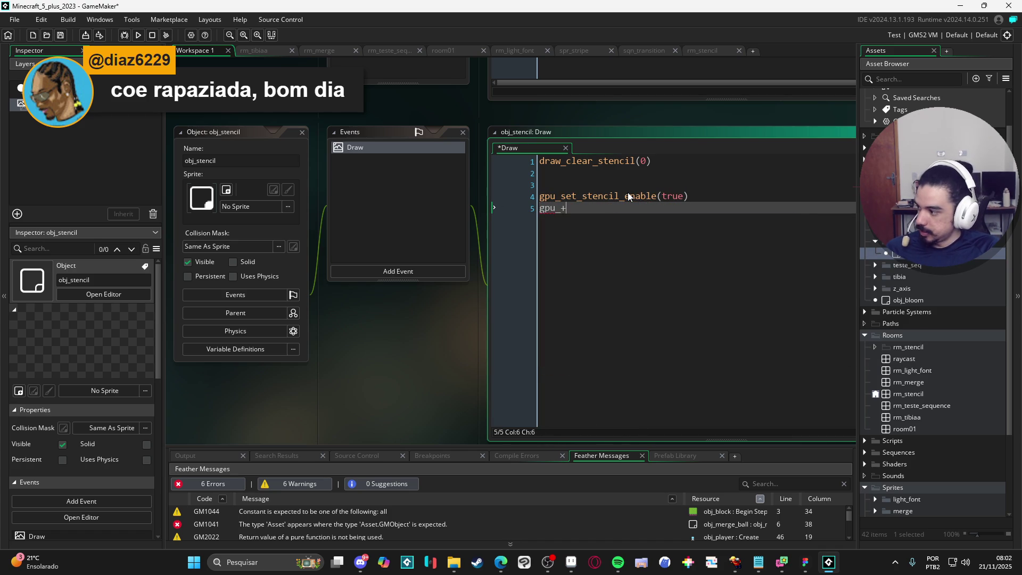
text(t_sten)
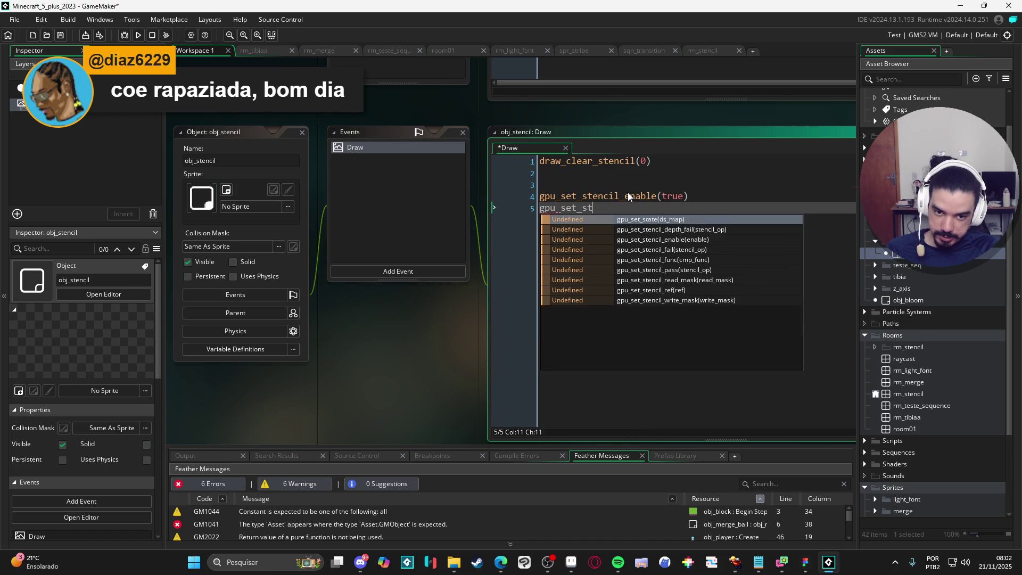
key(Down)
key(Down)
key(Down)
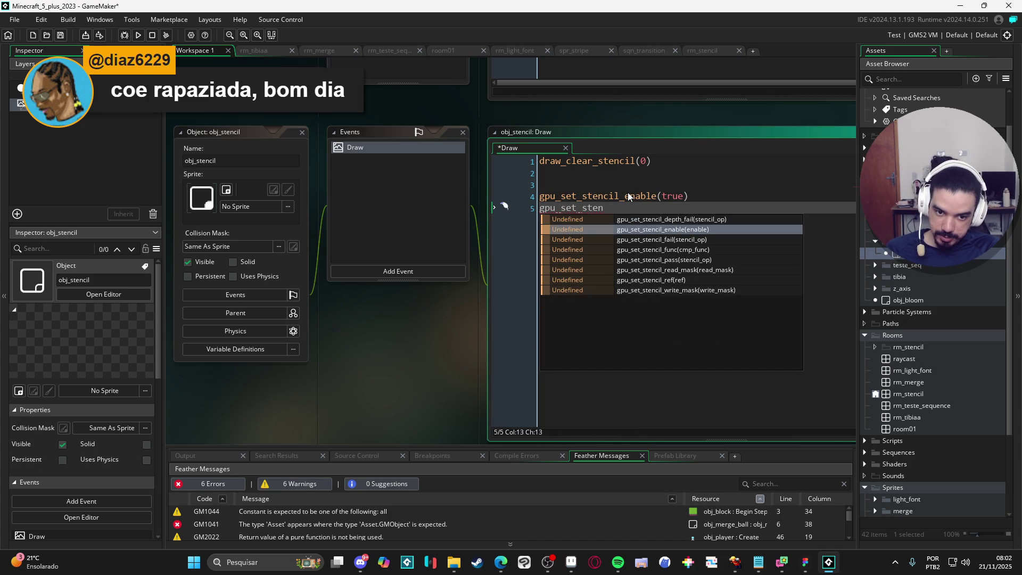
key(Return)
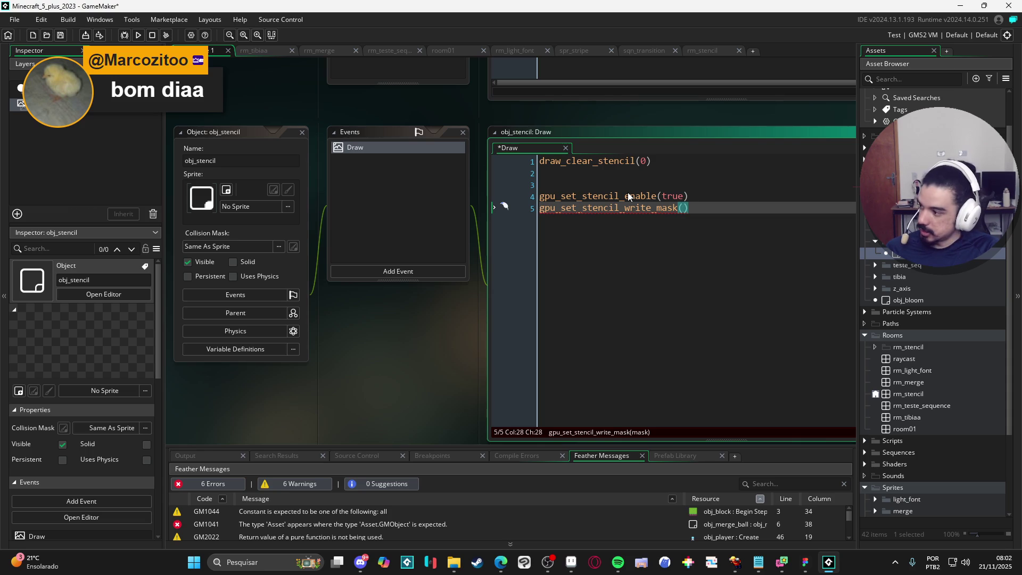
text(1)
key(End)
key(Return)
text(gpu_set_stenci)
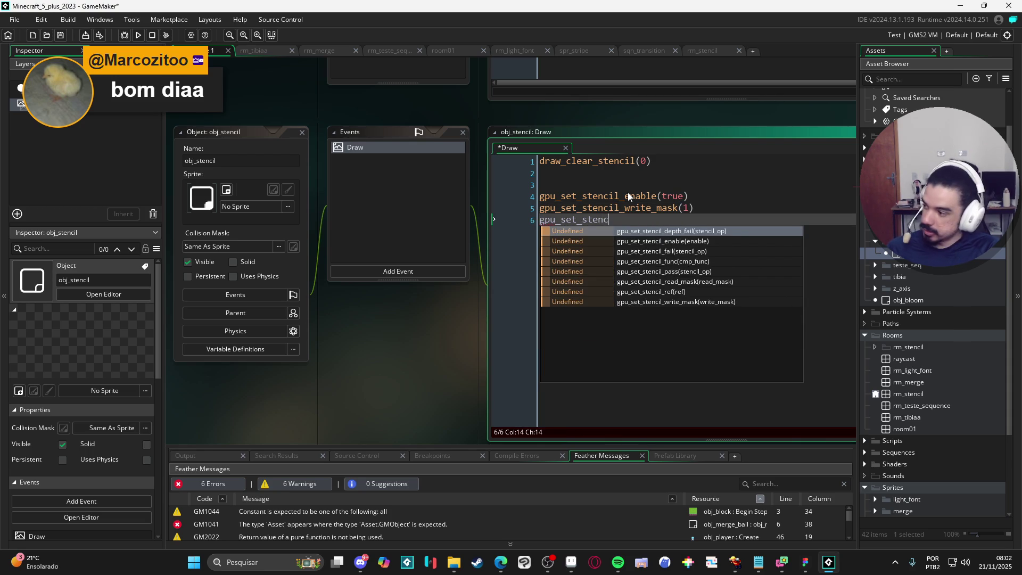
text(l_pa)
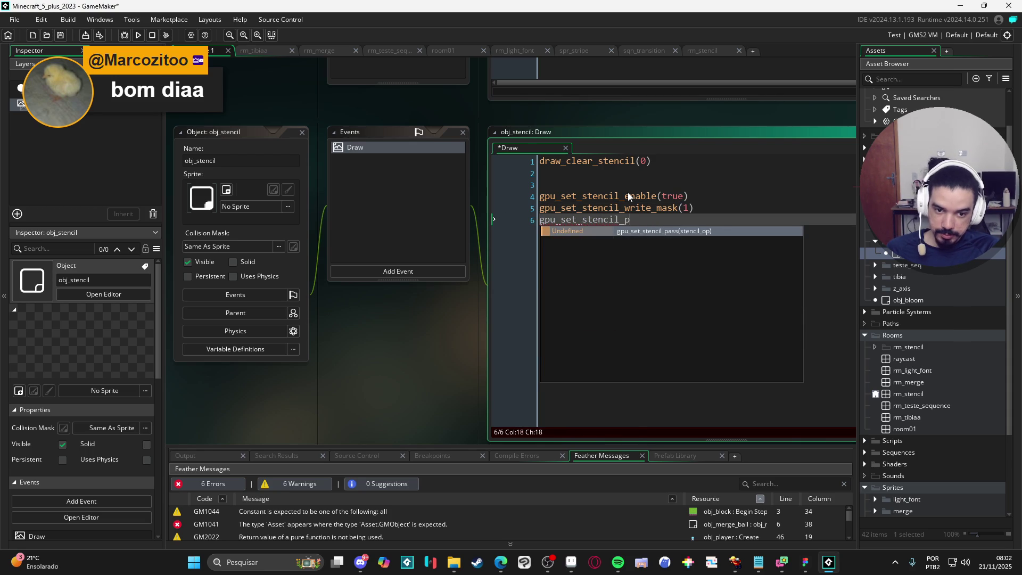
key(Return)
text(stenc)
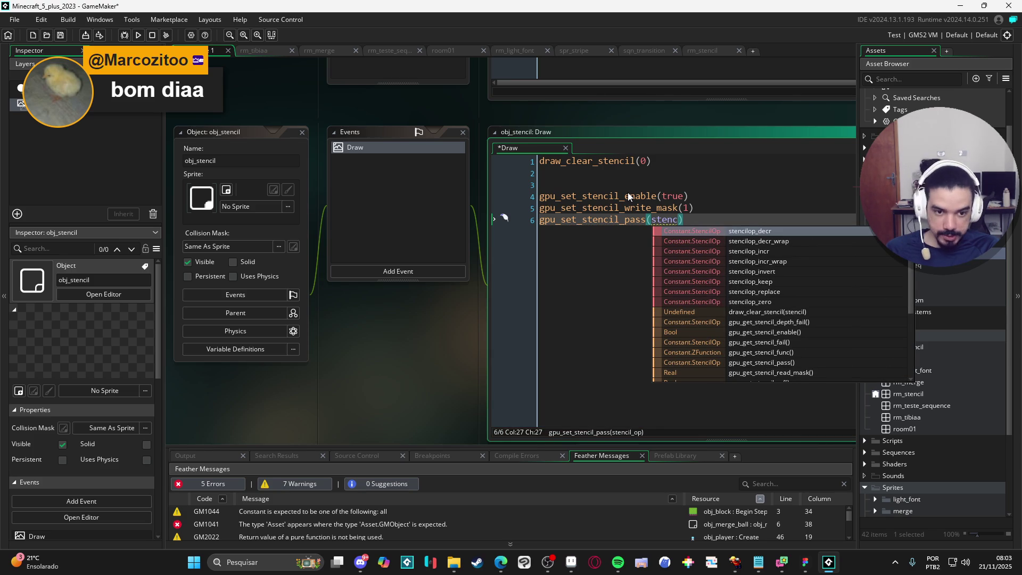
key(Down)
key(Down)
key(Down)
key(Return)
key(Return)
key(Return)
text(gp)
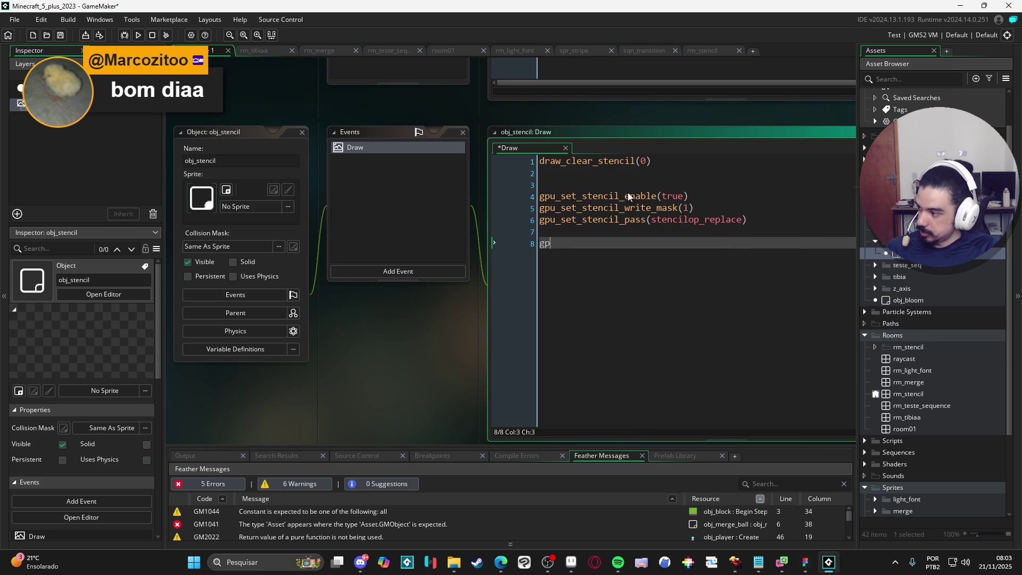
text(u_set_alphatestenable()
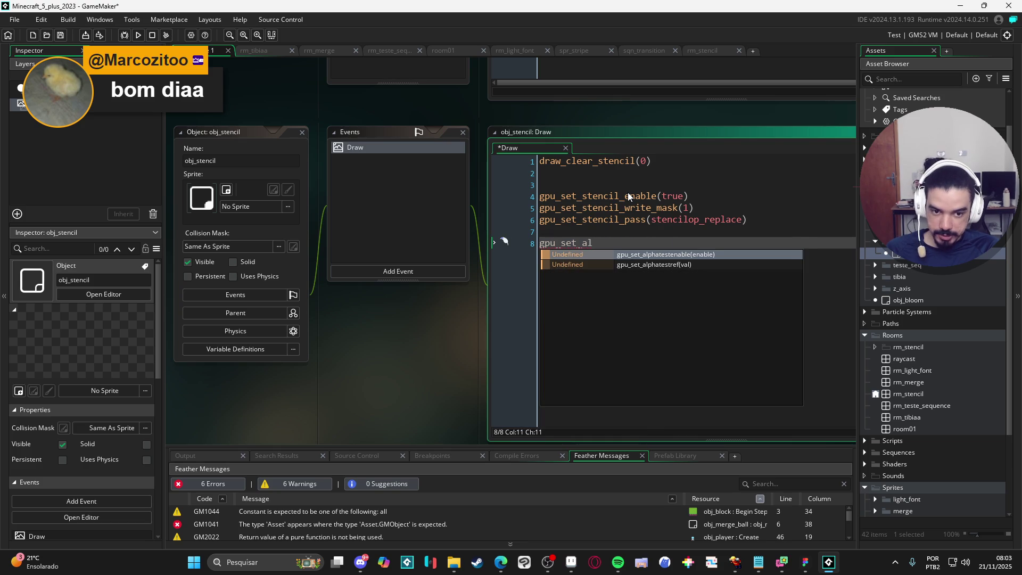
- Complete gpu_set_alphatestenable(true) and add gpu_set_alphatestref(127) below it, leaving blank lines after
key(Return)
text(true))
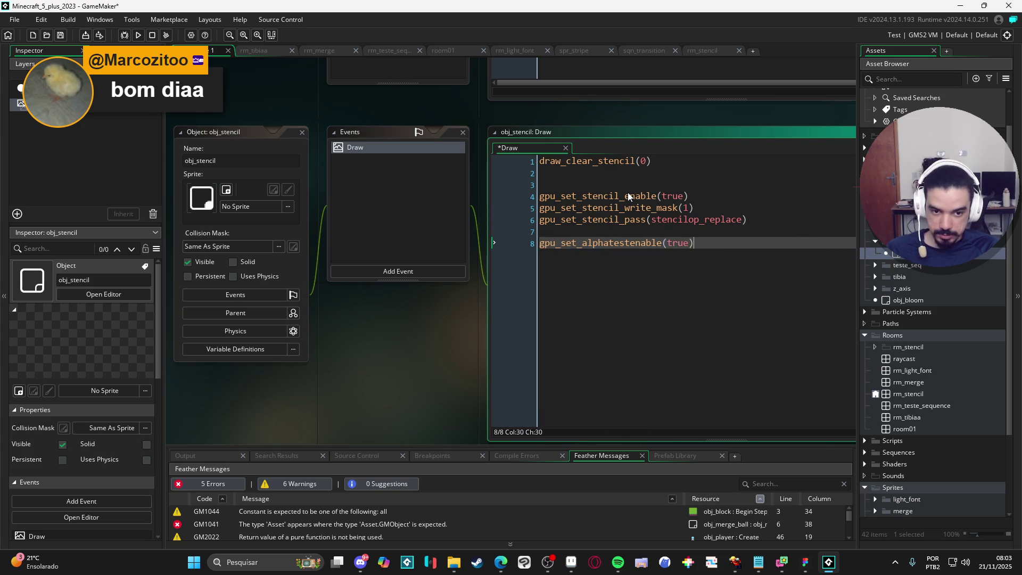
key(Return)
text(gpu_set_alp)
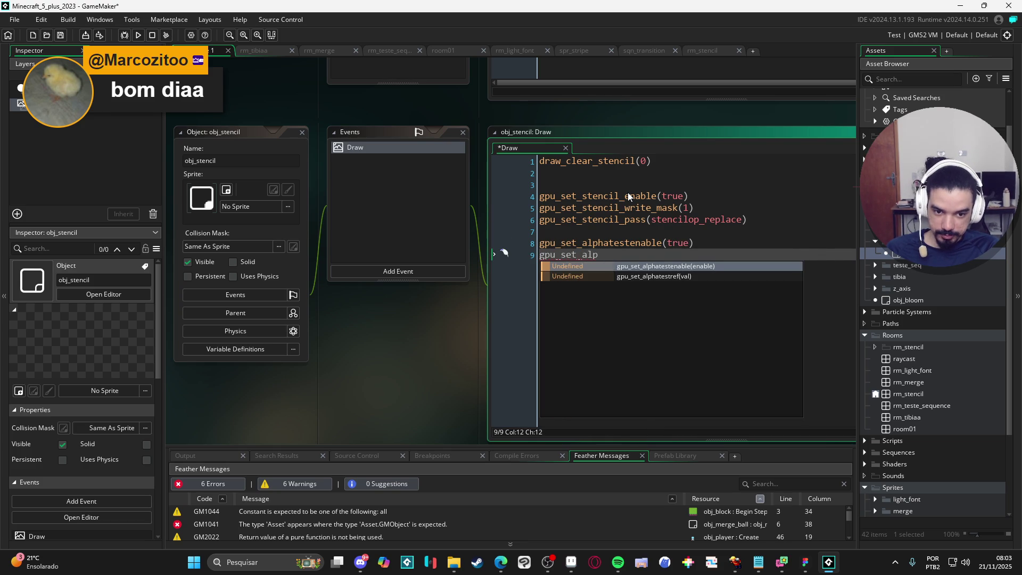
key(Down)
key(Return)
text(127))
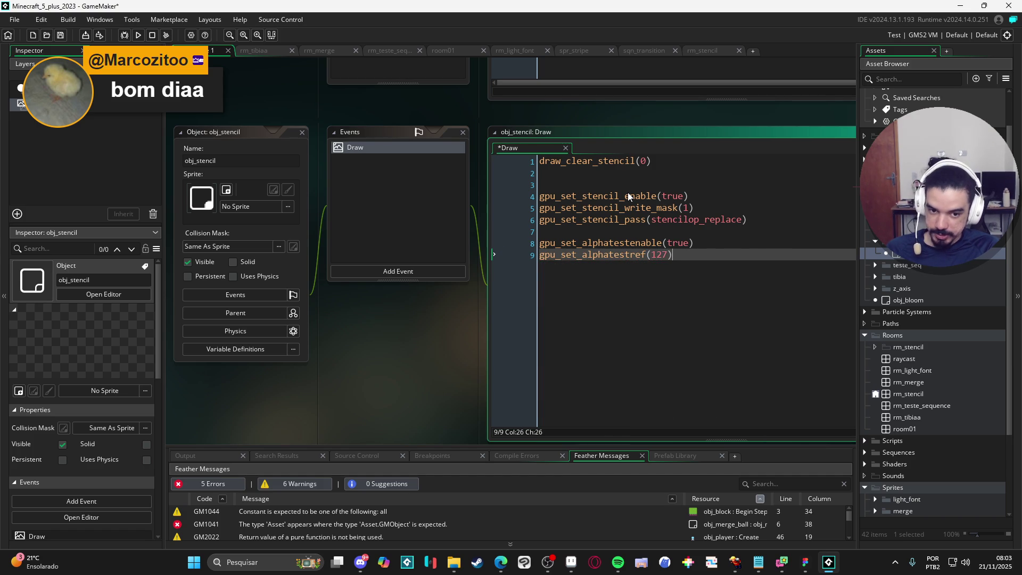
key(Return)
key(Return)
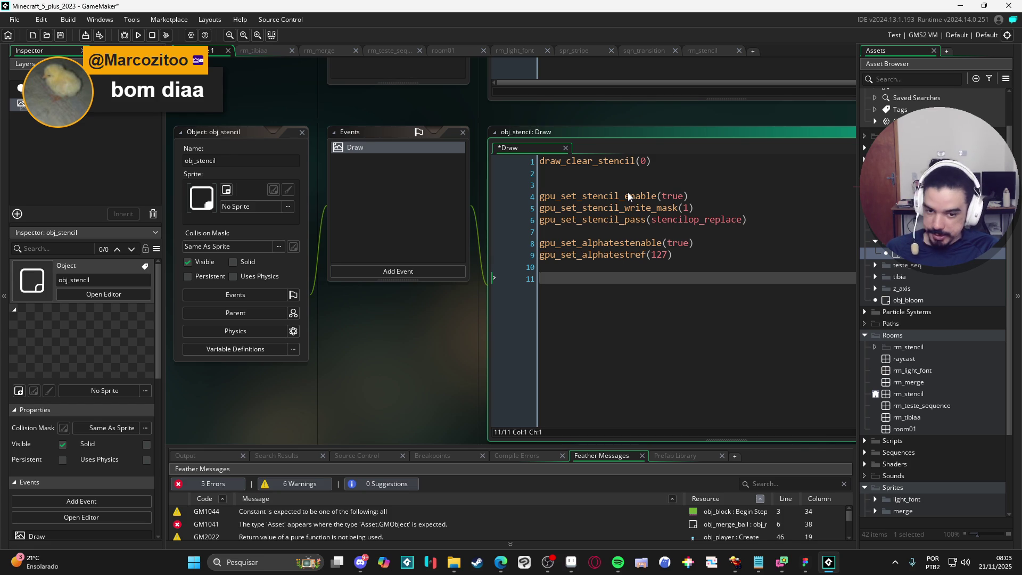
- Find spr_among_down in the Asset Browser's player folder to confirm its exact name
text(dra)
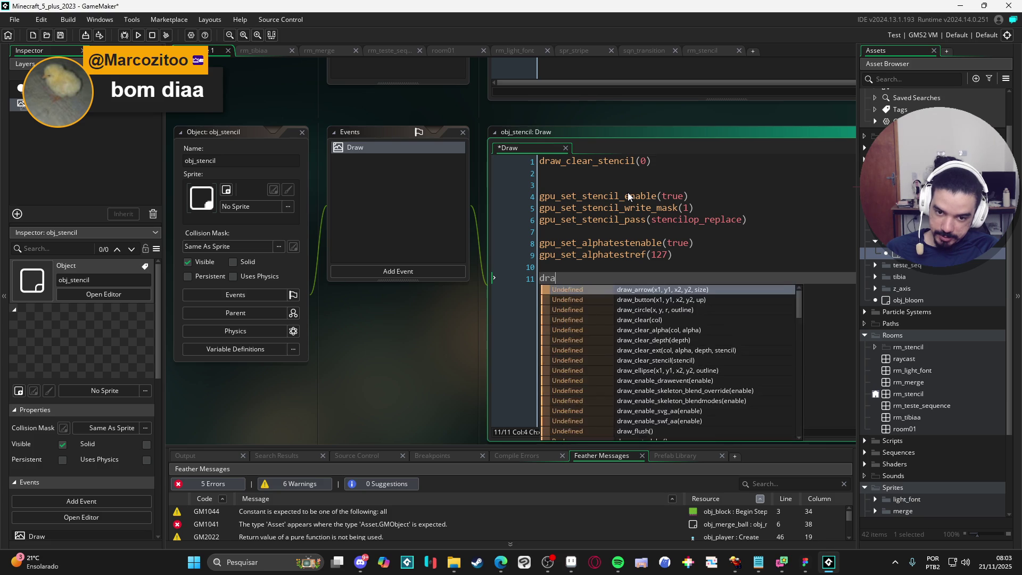
key(BackSpace)
key(BackSpace)
scroll(946, 464, down, 5)
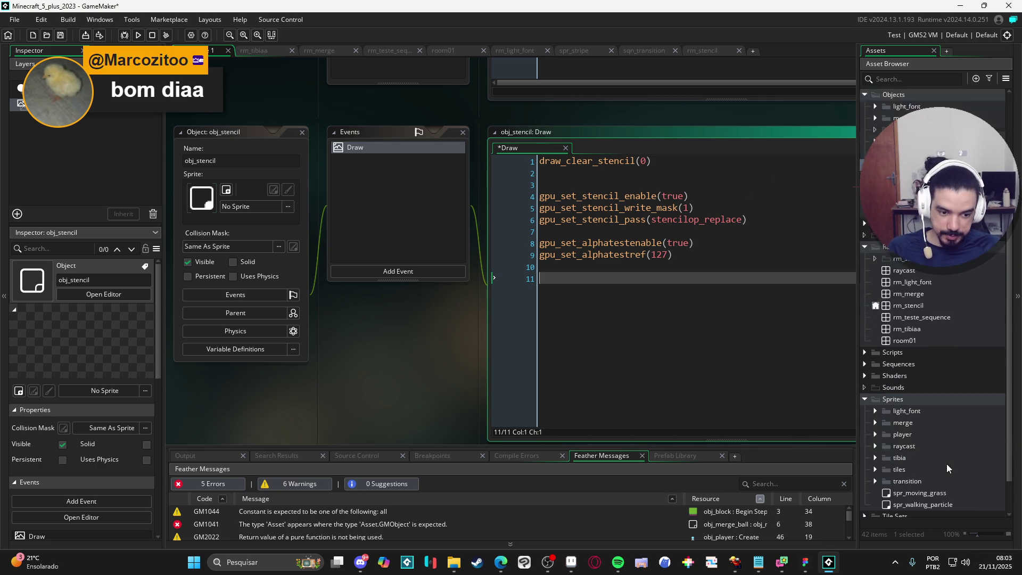
click(875, 438)
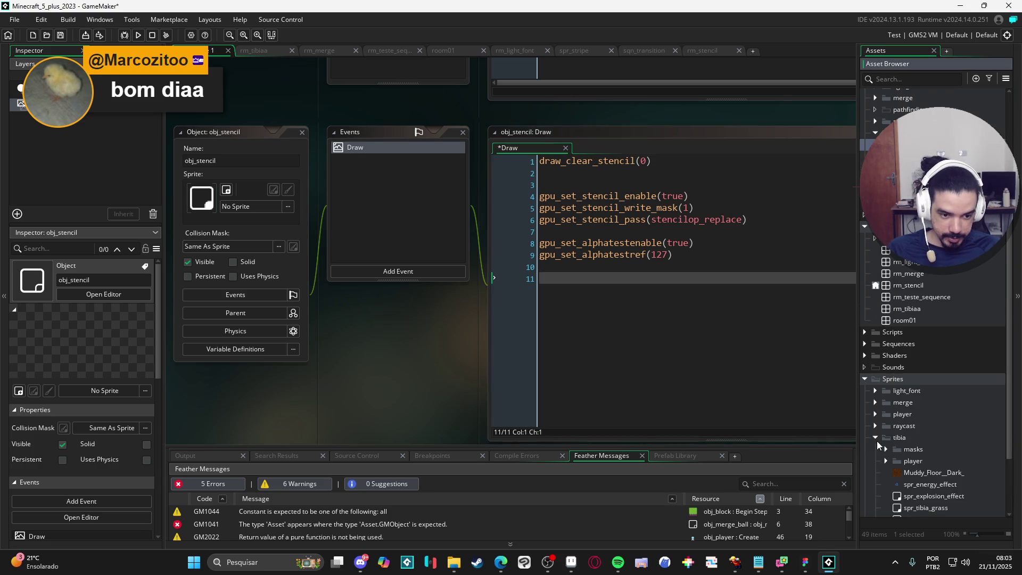
scroll(899, 465, down, 3)
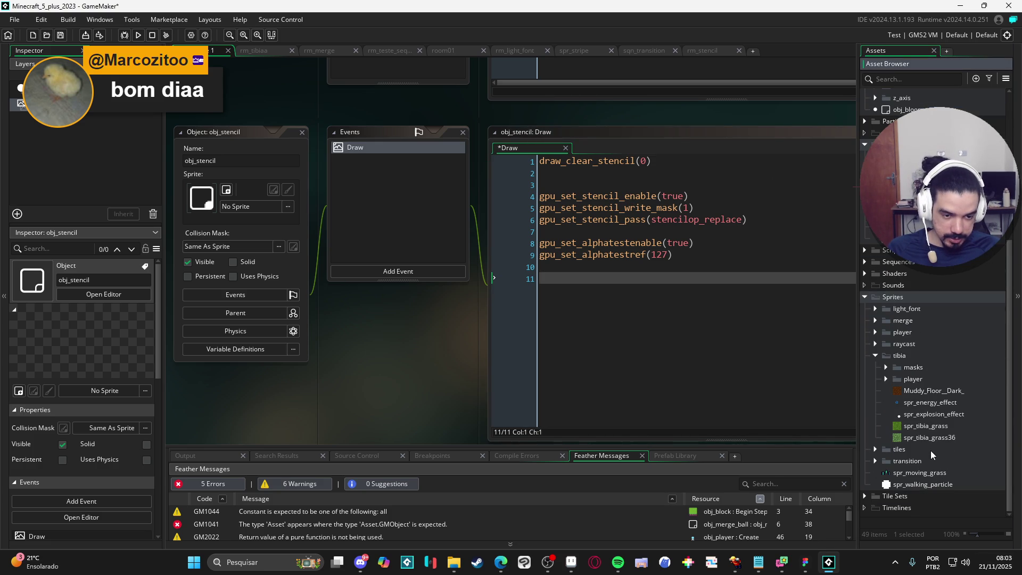
click(886, 378)
click(934, 392)
key(F2)
click(624, 274)
- Add draw_sprite(spr_among_down,0, room_width/2, room_height/2) on line 11
text(draw_sprite()
key(Return)
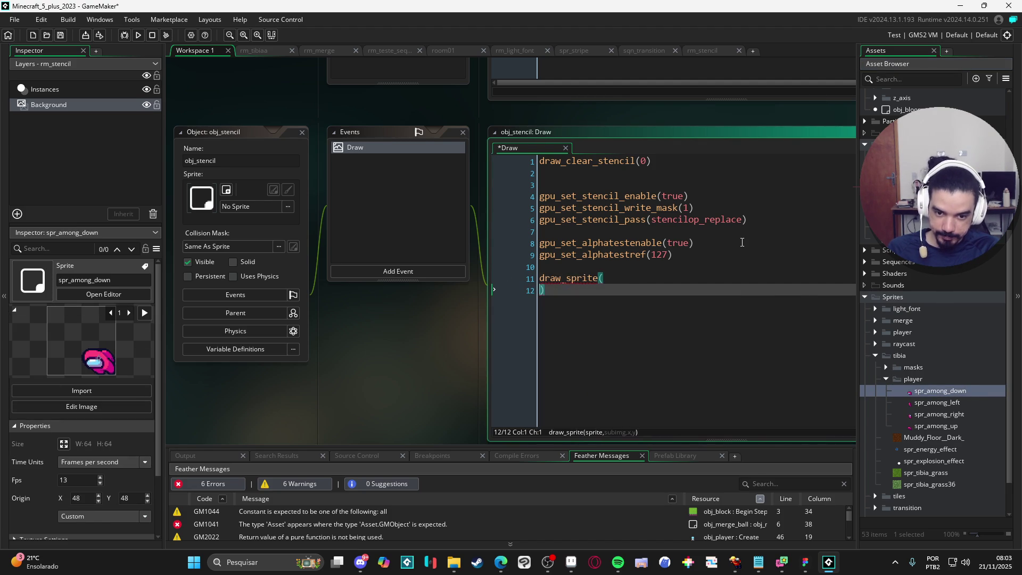
key(BackSpace)
text(spr_among_down,)
text(0, room_w)
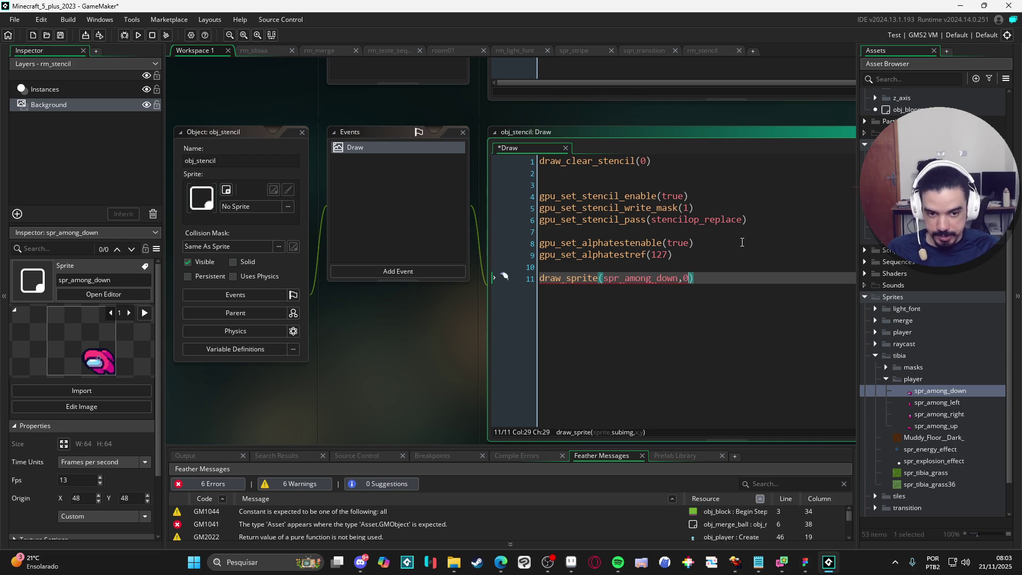
key(Return)
text(/2, room_h)
key(Return)
text(/2)
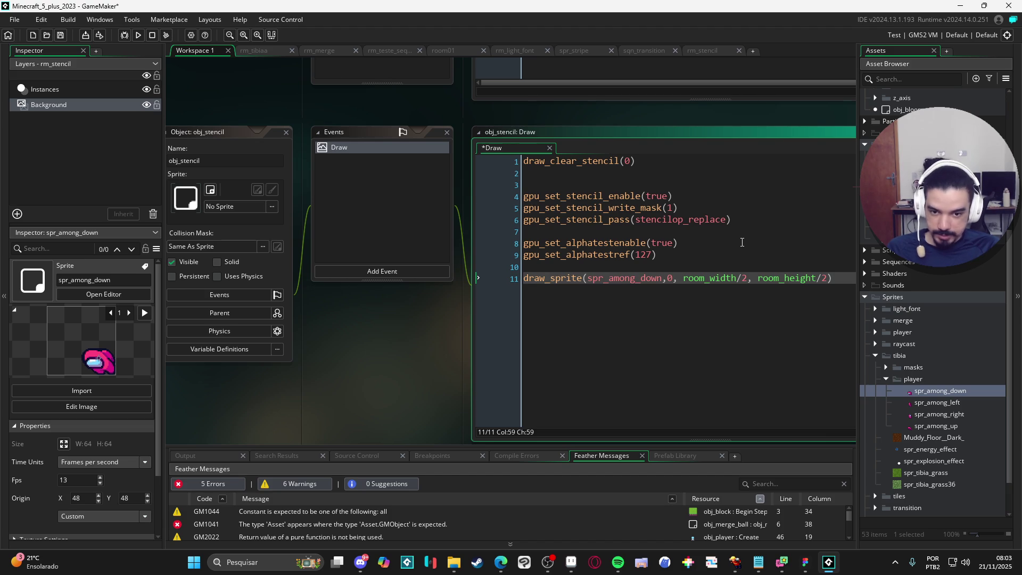
key(Return)
key(Return)
key(Return)
- Add gpu_set_stencil_enable(false) below the draw_sprite call
text(gpu_set_stenci)
key(Down)
key(Return)
text(false)
key(Up)
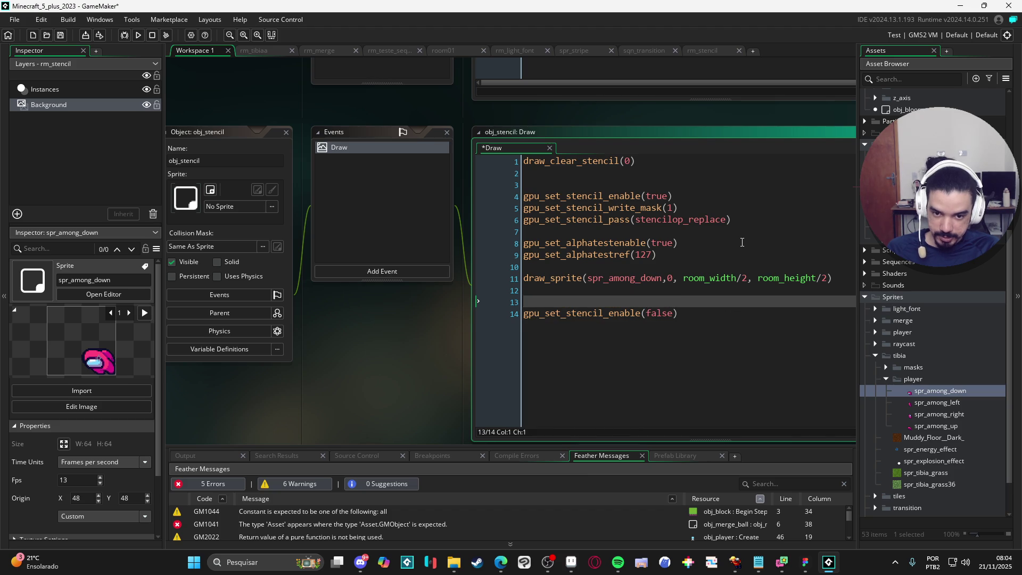
- Add gpu_set_alphatestenable(false) on a new line after the draw_sprite call
key(Delete)
key(ctrl+z)
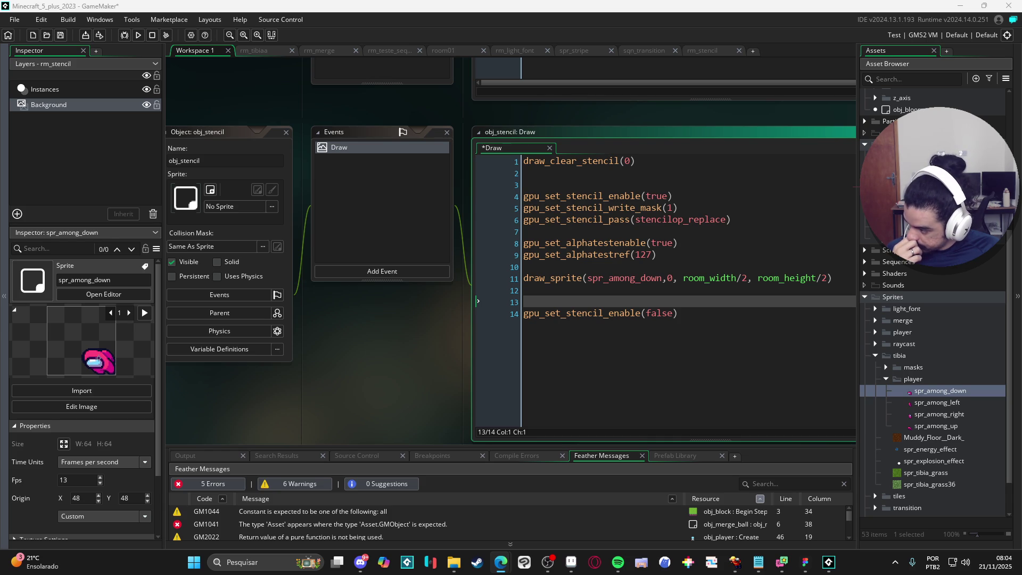
click(576, 287)
key(Return)
text(gpu_set_alp)
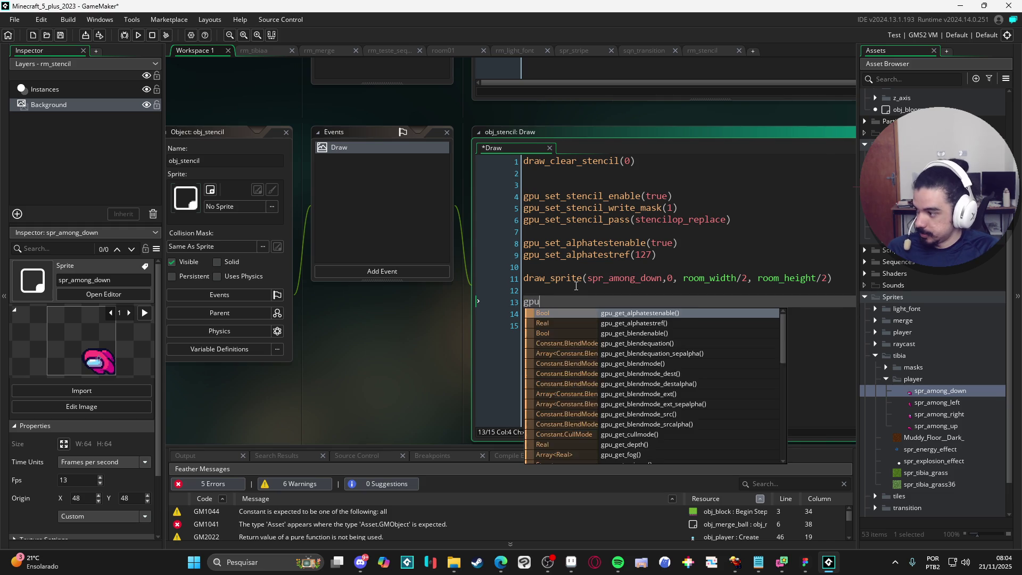
key(Return)
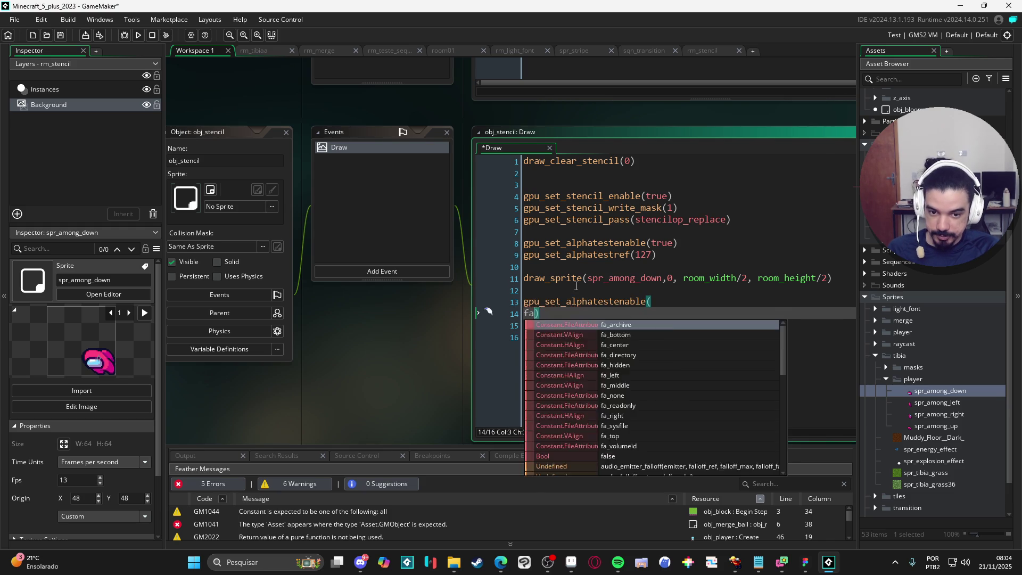
text(false)
key(End)
key(Return)
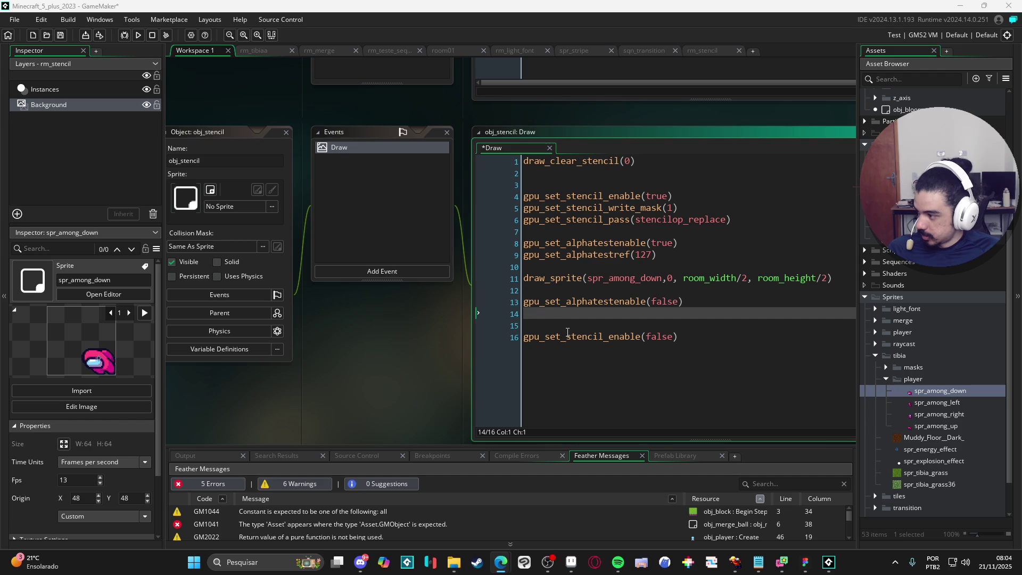
- Insert line 10 above the sprite draw and search autocomplete for a colour-write gpu function
click(679, 261)
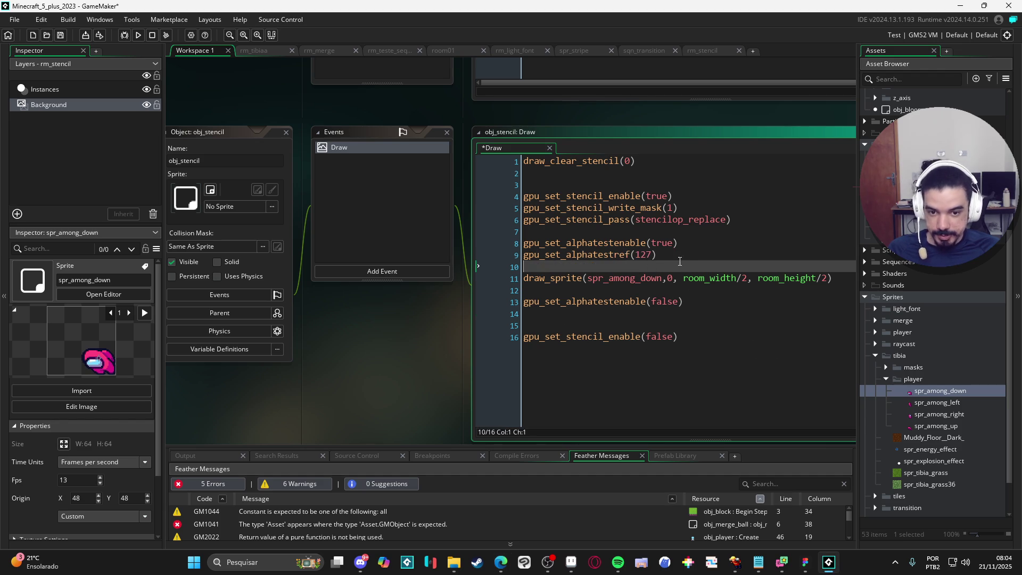
key(Return)
key(Up)
text(gpu_)
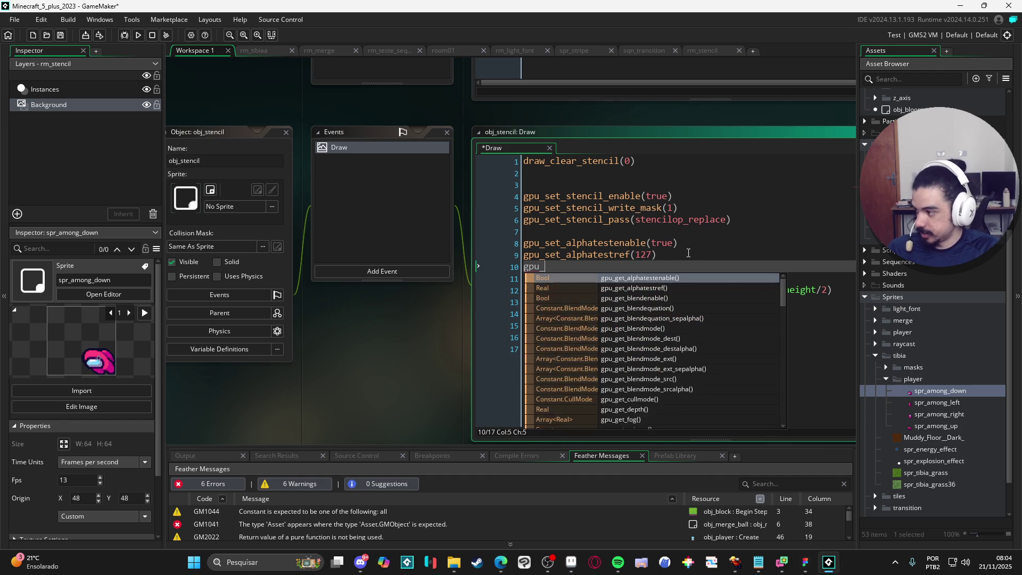
text(set_colorw)
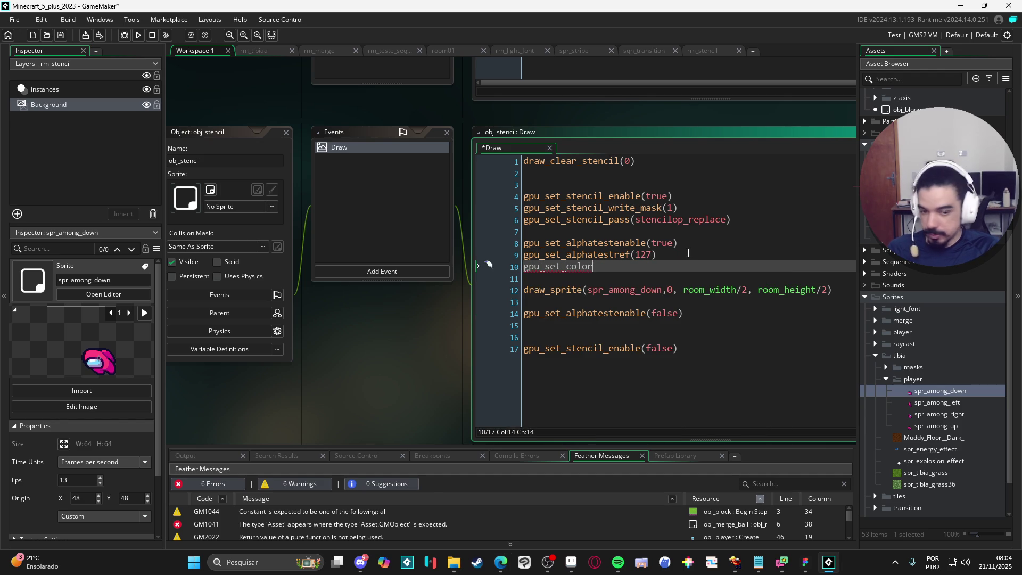
key(BackSpace)
key(BackSpace)
key(BackSpace)
key(BackSpace)
key(BackSpace)
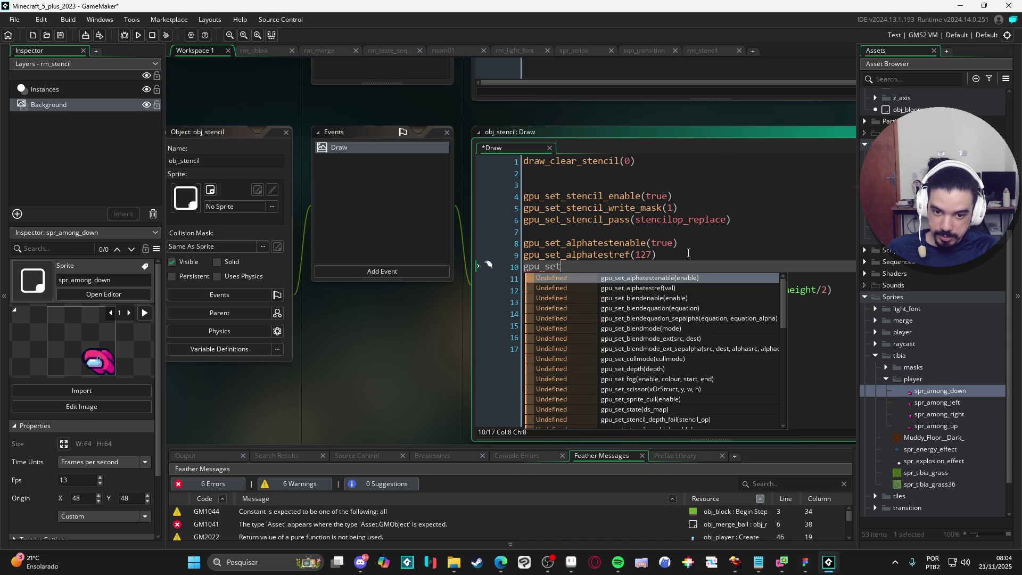
text(_c)
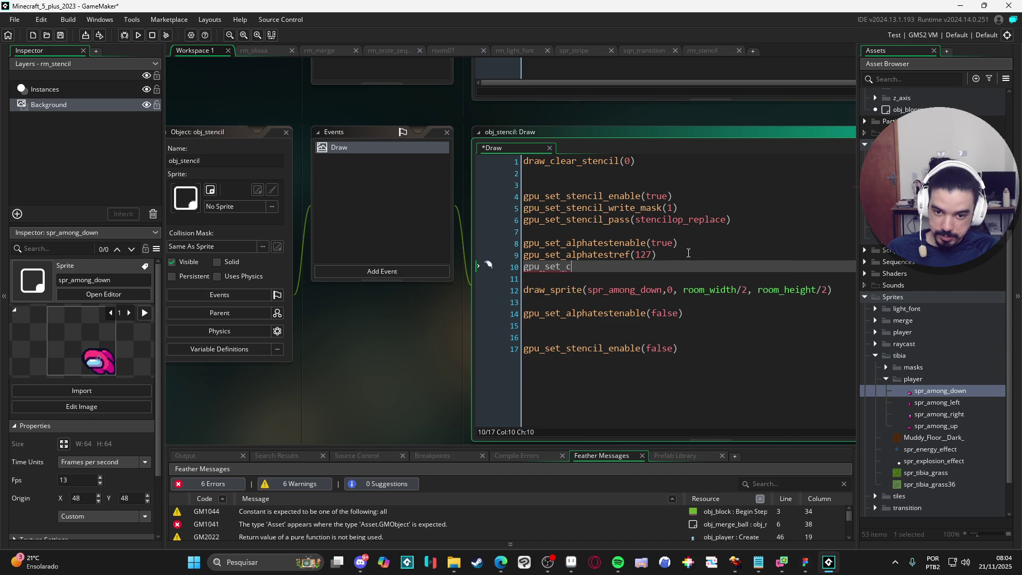
key(BackSpace)
key(BackSpace)
key(BackSpace)
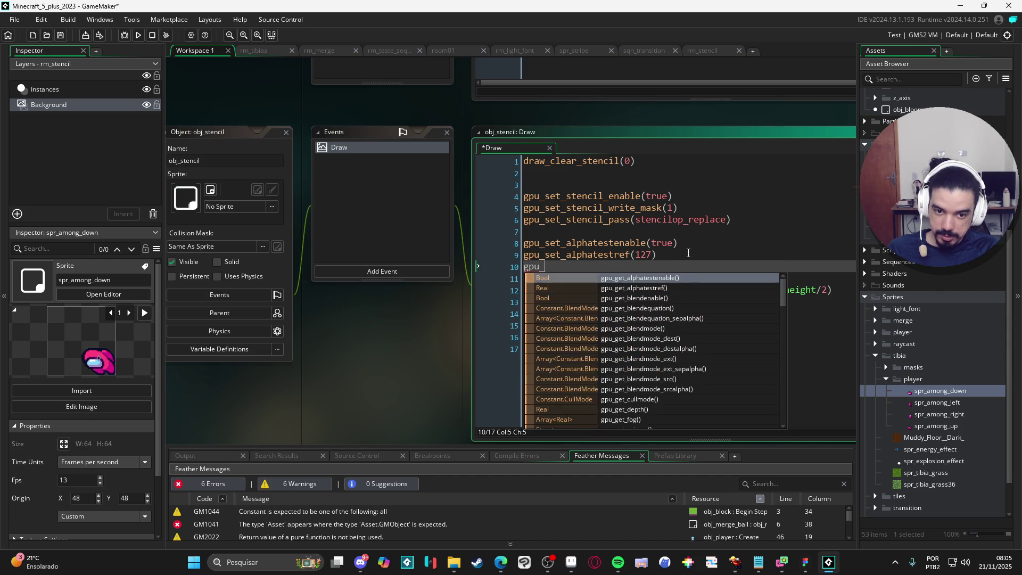
text(set_c)
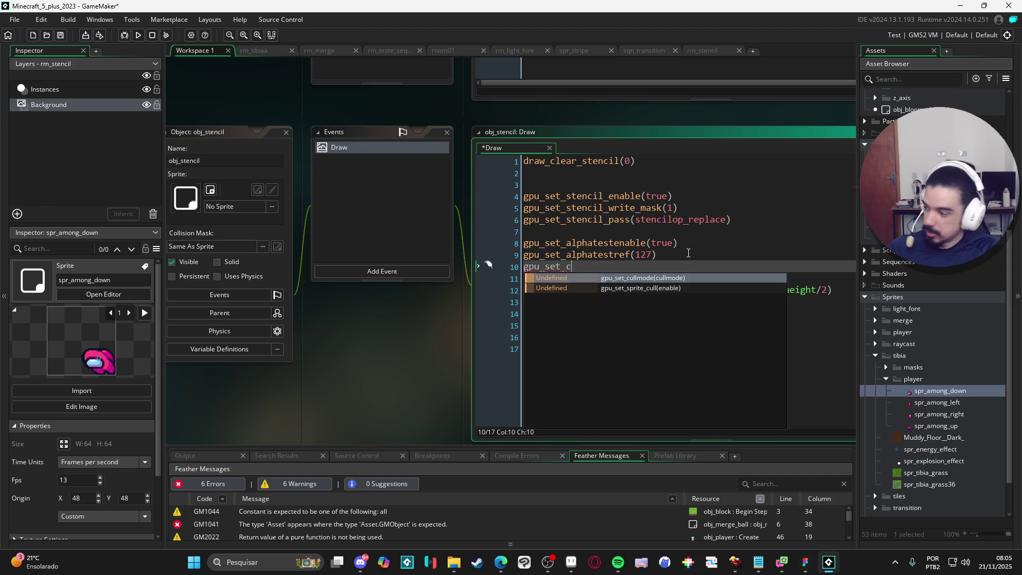
key(BackSpace)
text(w)
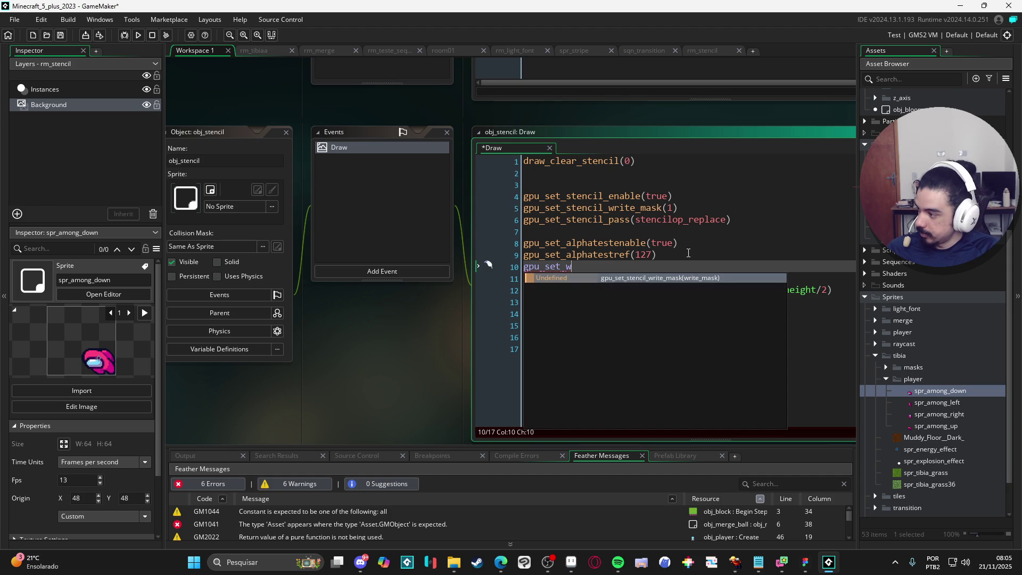
key(BackSpace)
key(BackSpace)
key(BackSpace)
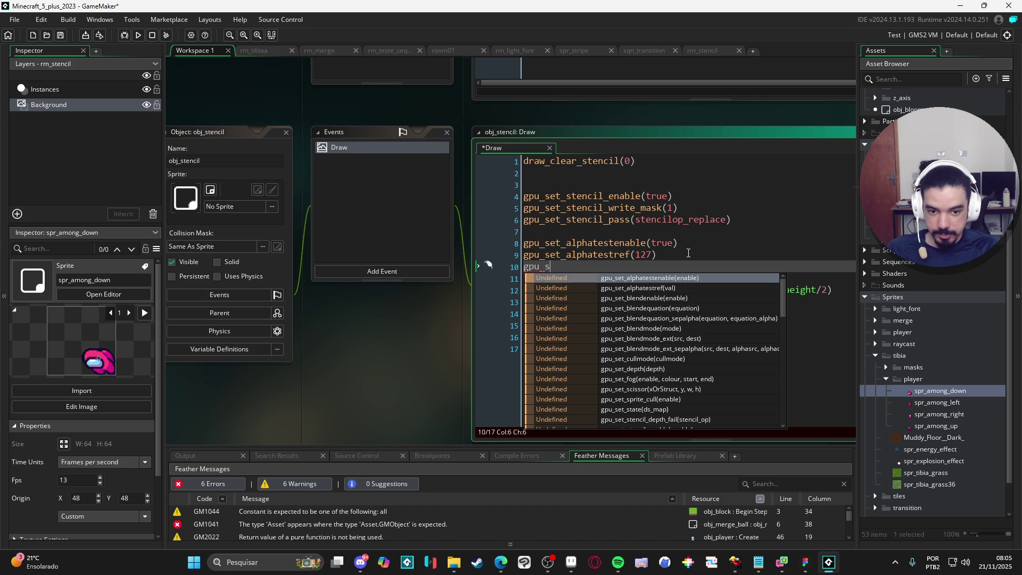
key(BackSpace)
key(BackSpace)
key(BackSpace)
text(co)
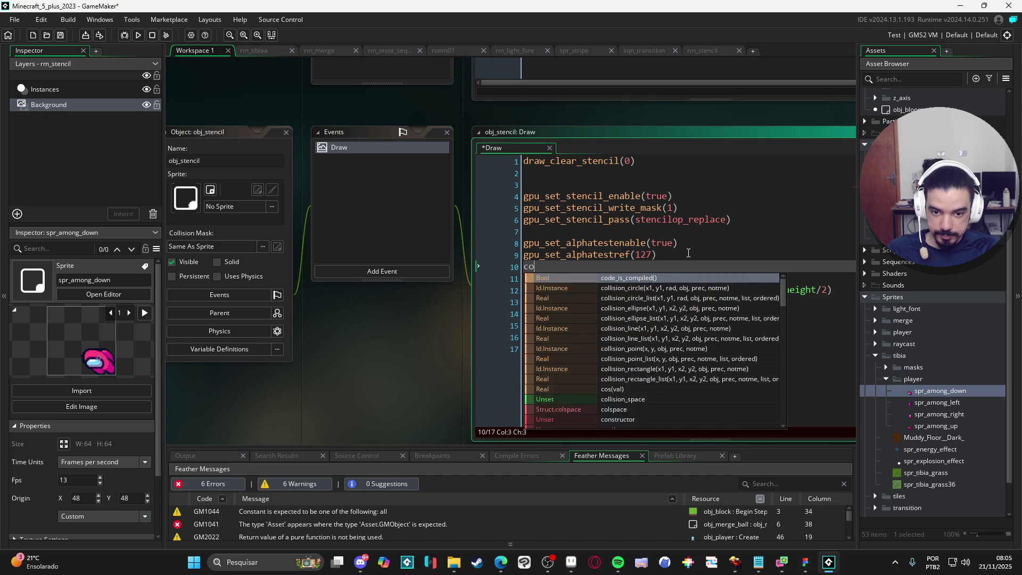
text(lor)
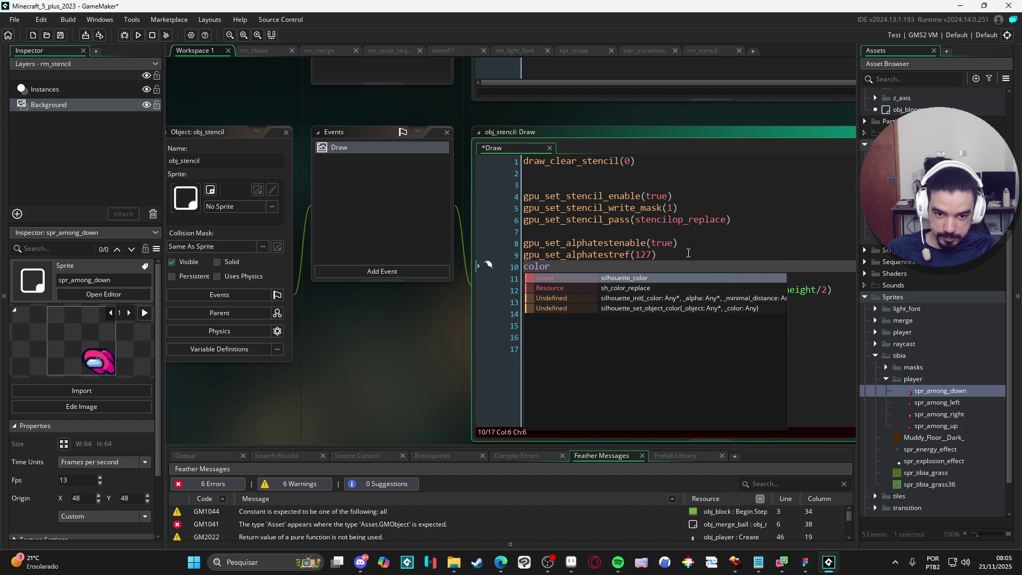
key(BackSpace)
key(BackSpace)
key(BackSpace)
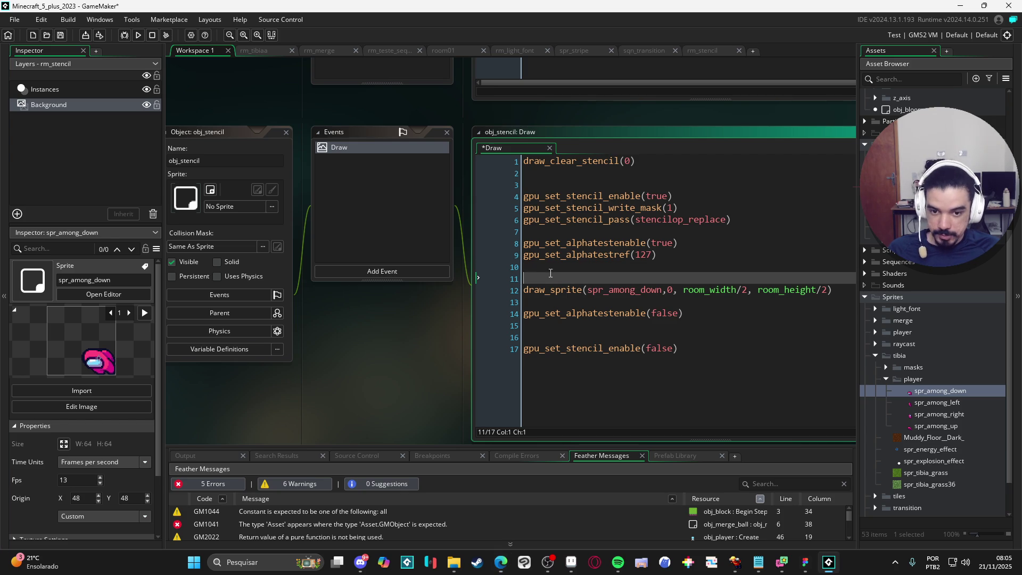
- Write gpu_set_colorwriteenable(false, false, false, false) on line 10 and select that line
text(gpu)
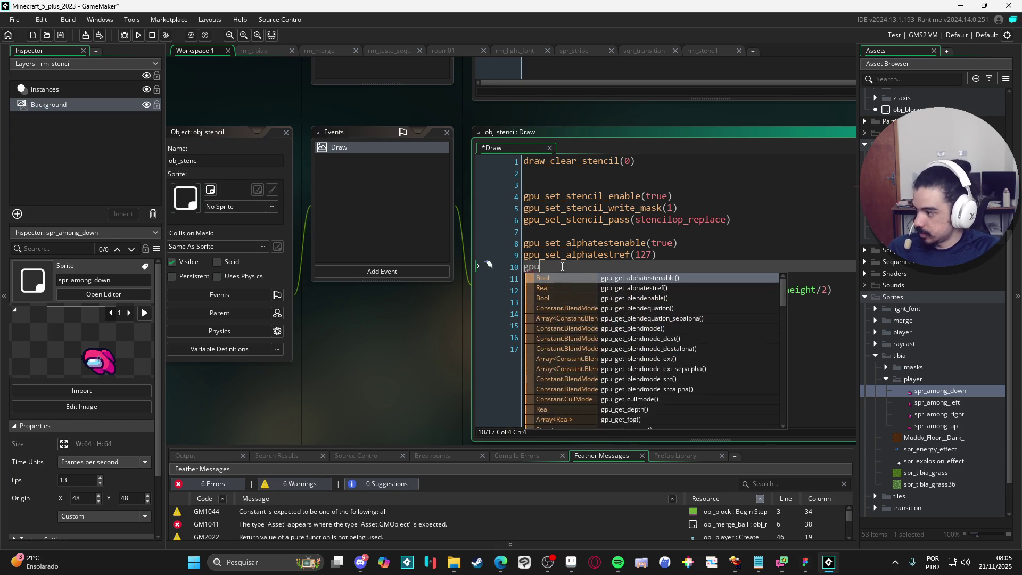
text(_set_color)
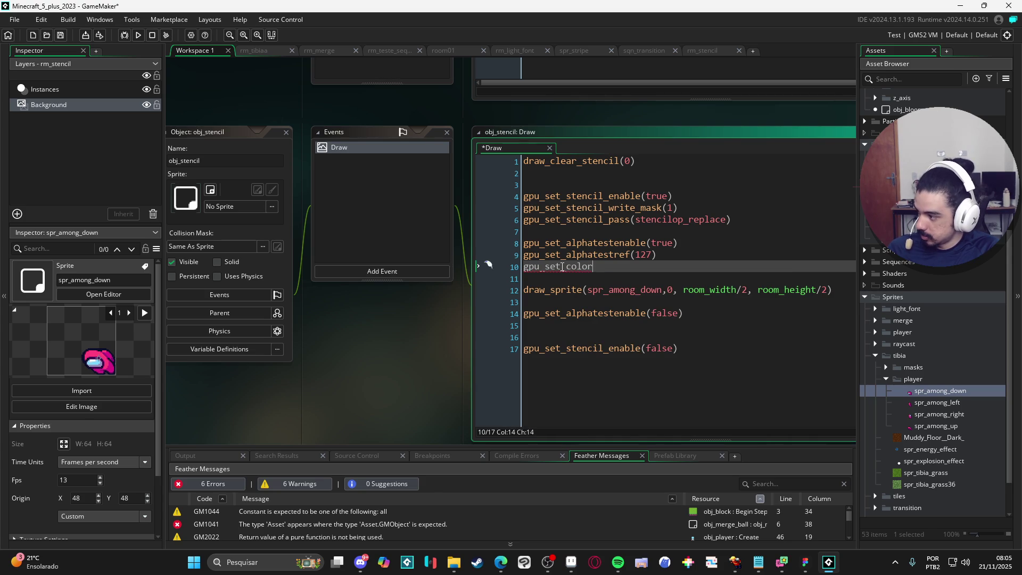
text(writ)
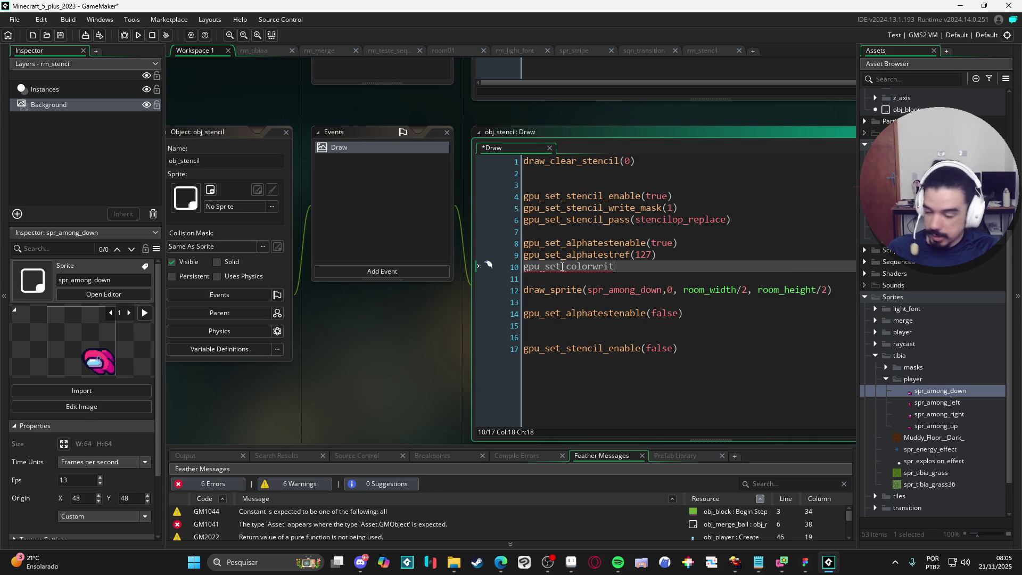
text(eena)
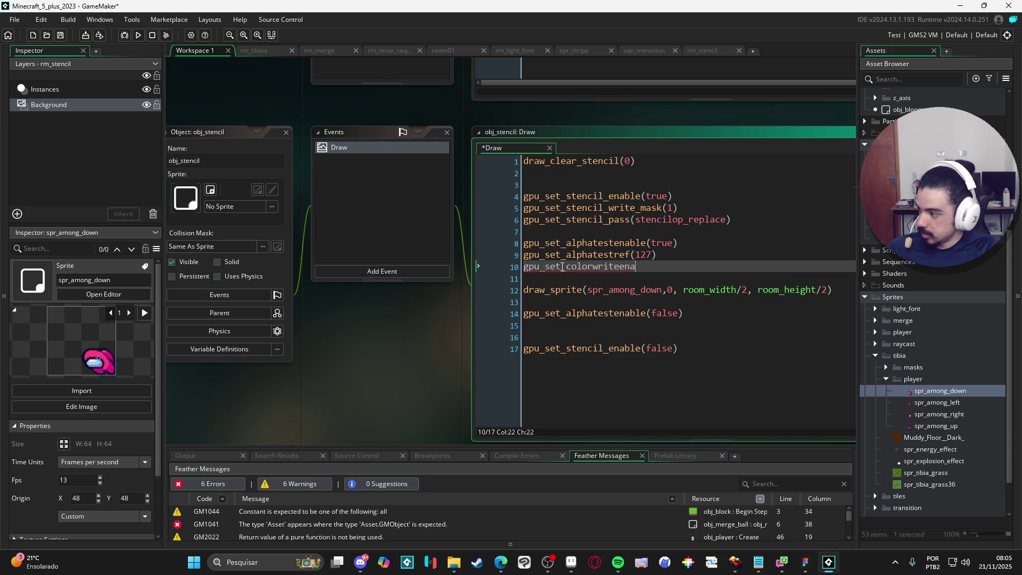
text(ble()
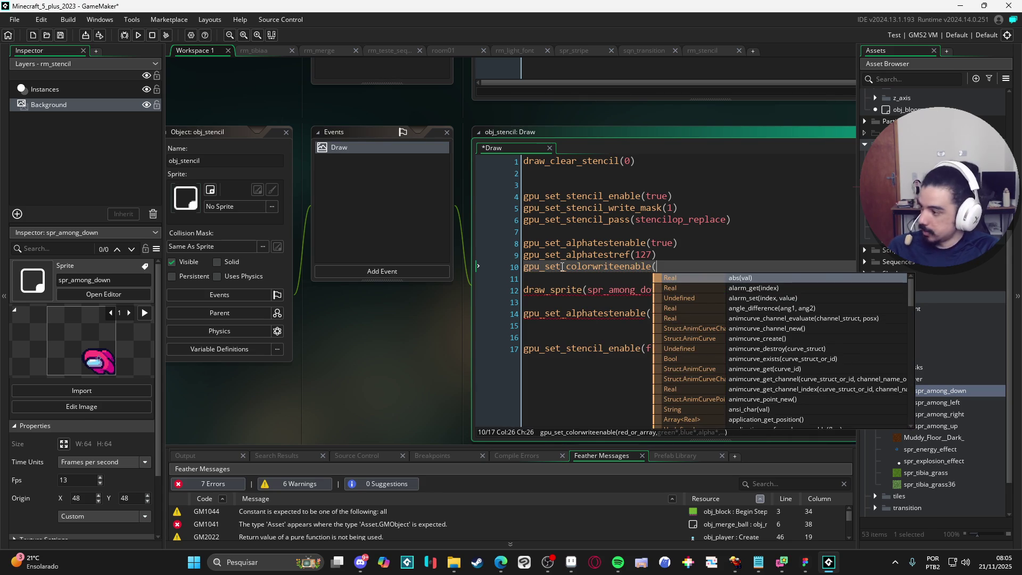
text(false, false, f)
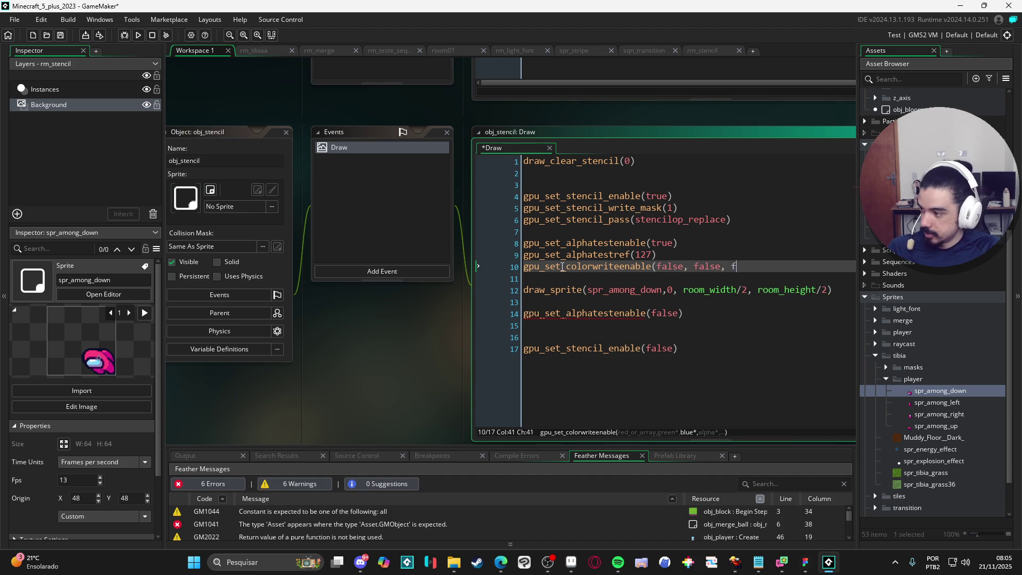
text(alse, false))
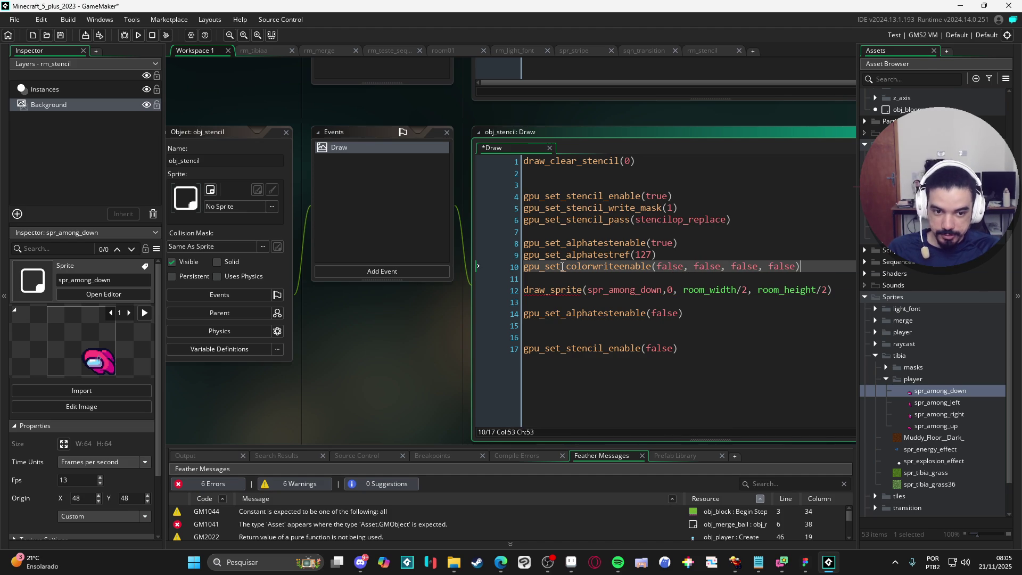
key(ctrl+shift+Left)
key(ctrl+shift+Left)
key(ctrl+shift+Left)
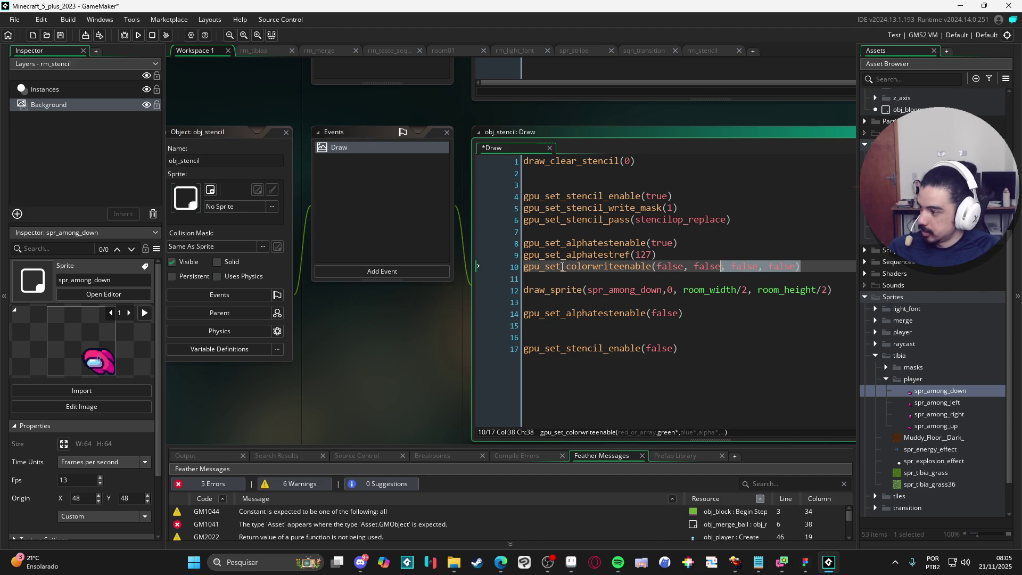
key(ctrl+shift+Left)
key(ctrl+c)
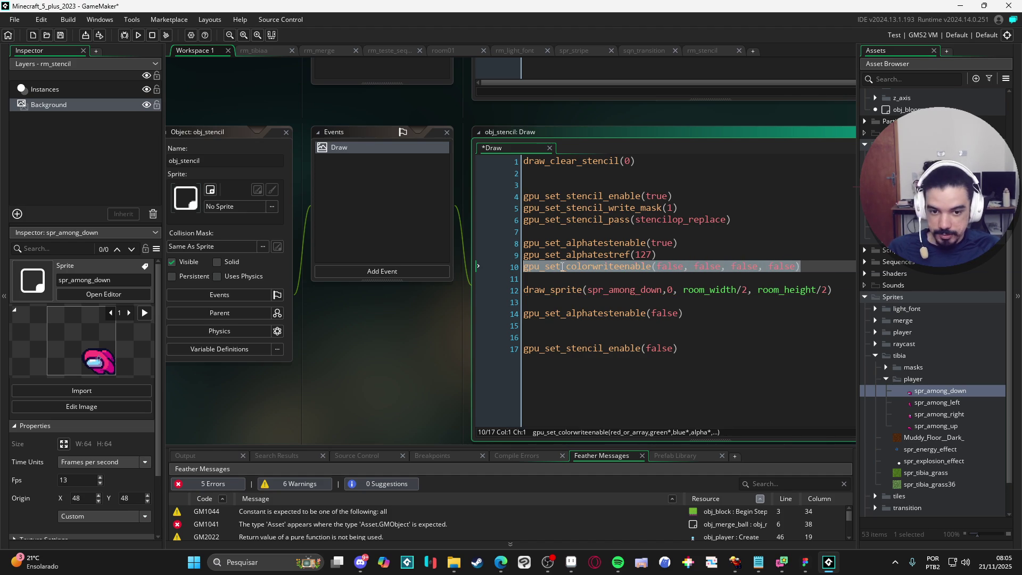
click(844, 308)
- Paste the colour-write call below draw_sprite with its arguments changed to true, true, true, true
key(Return)
key(Up)
key(ctrl+v)
click(845, 288)
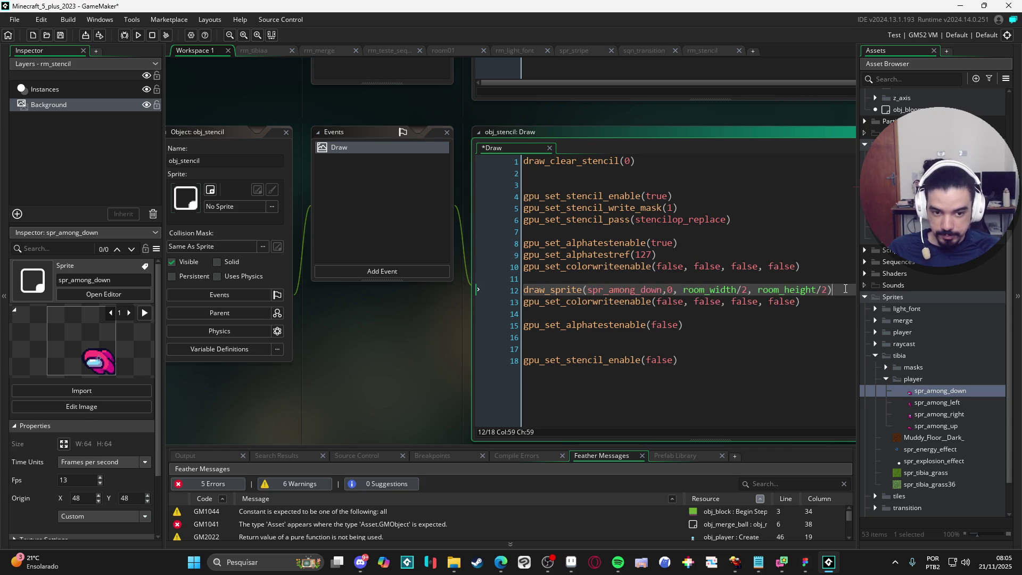
key(Return)
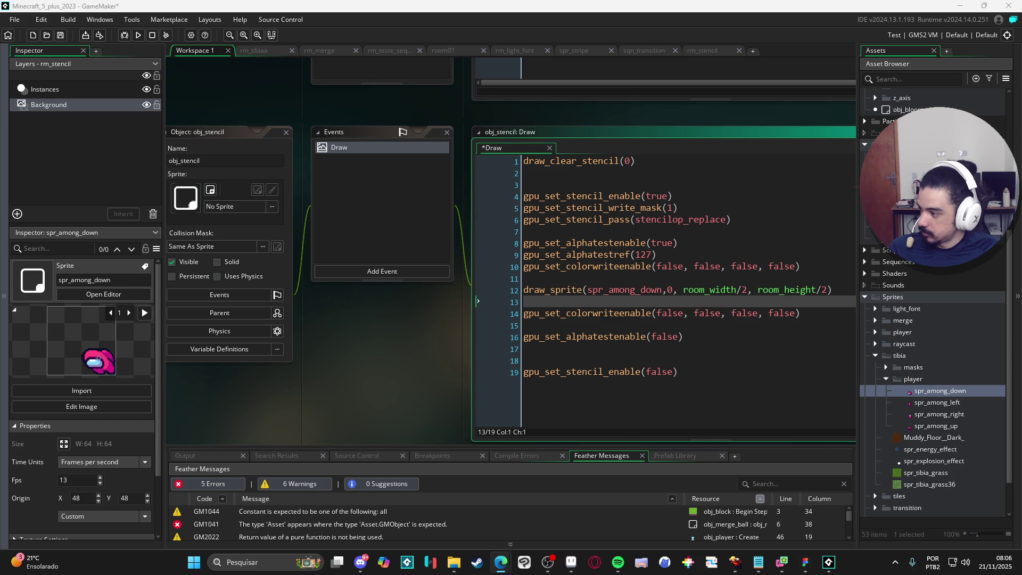
text(true, true, true, true)
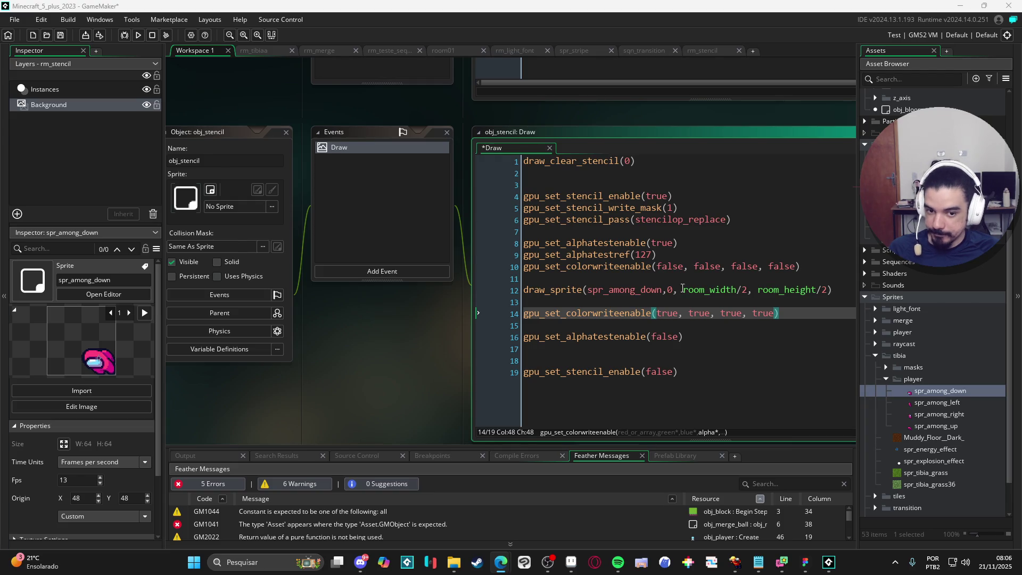
scroll(681, 278, down, 1)
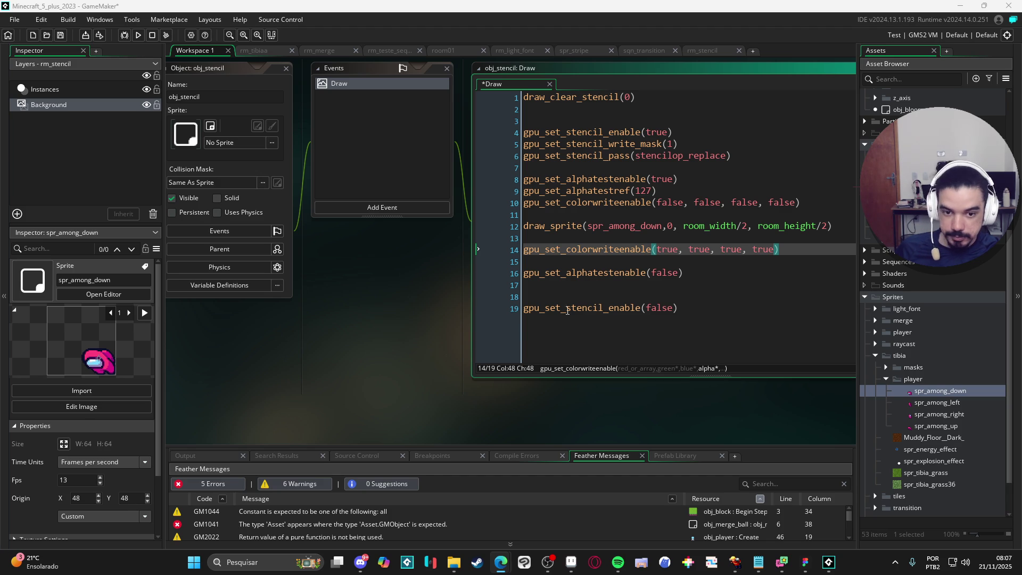
- Delete the extra blank lines between the statements near the end of the code
click(619, 292)
key(BackSpace)
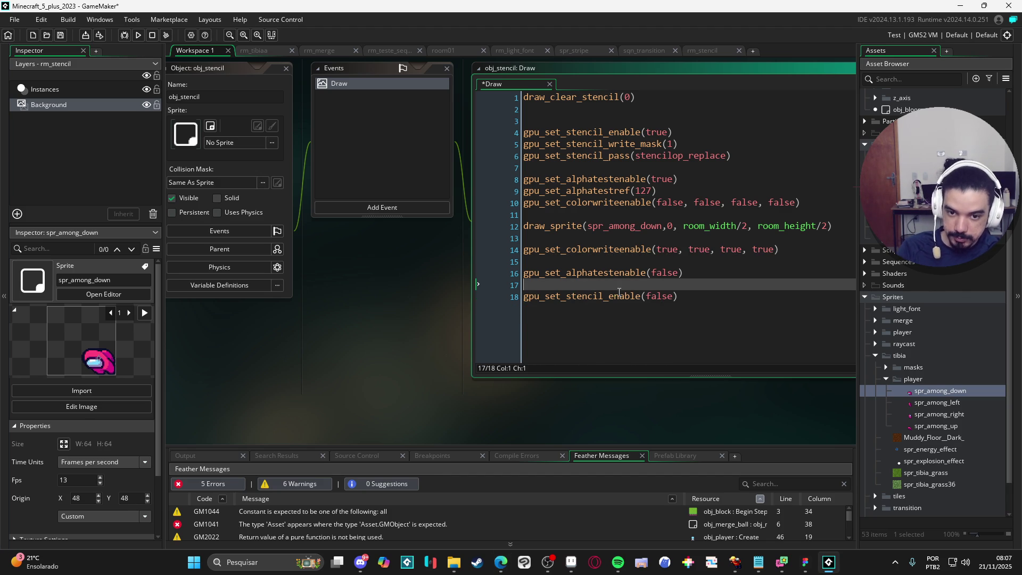
key(BackSpace)
click(545, 262)
key(BackSpace)
- Add gpu_set_stencil_ref(1) after the stencil-disable line
click(713, 275)
key(Return)
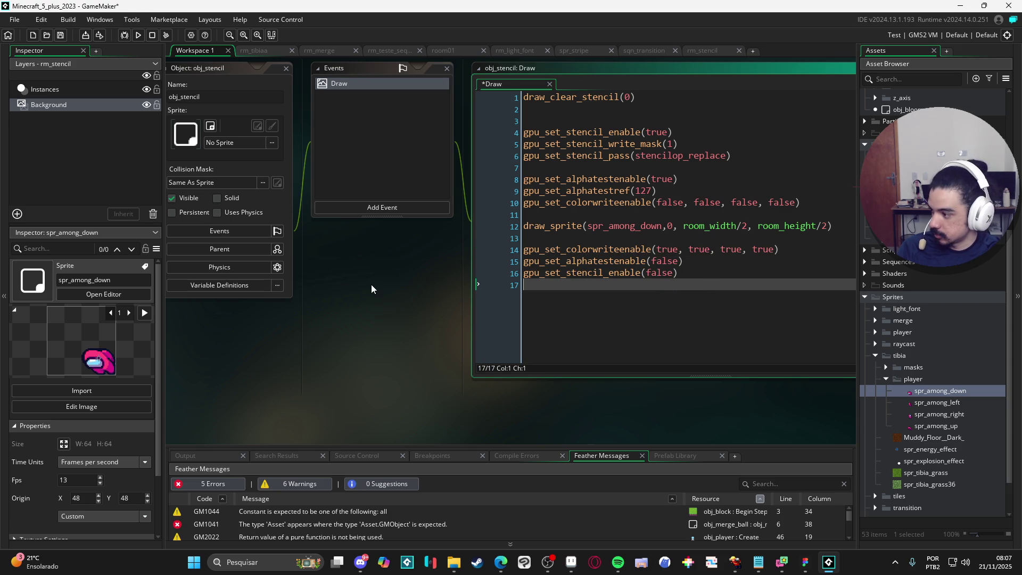
key(Return)
text(gpu)
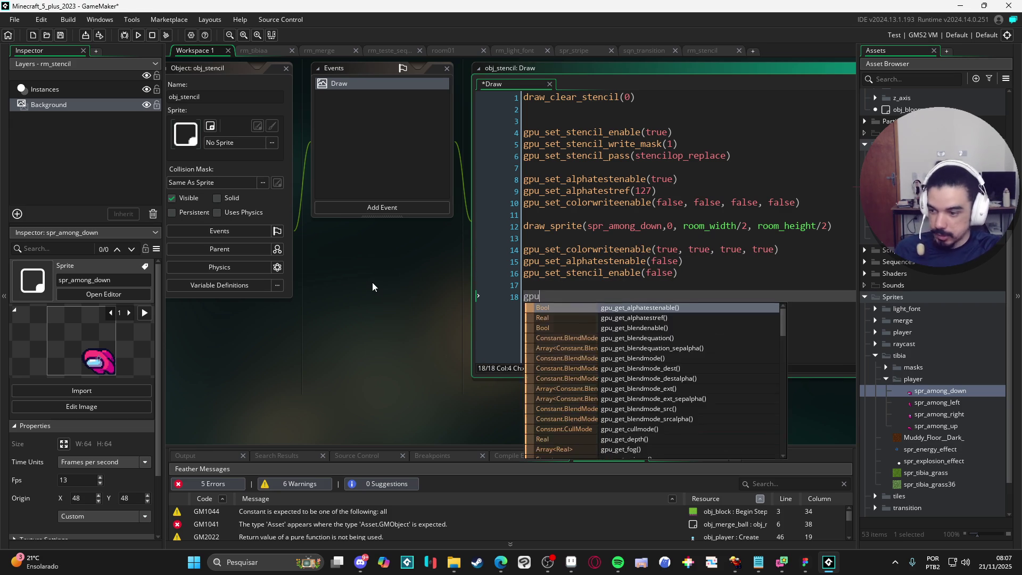
text(_set_sten)
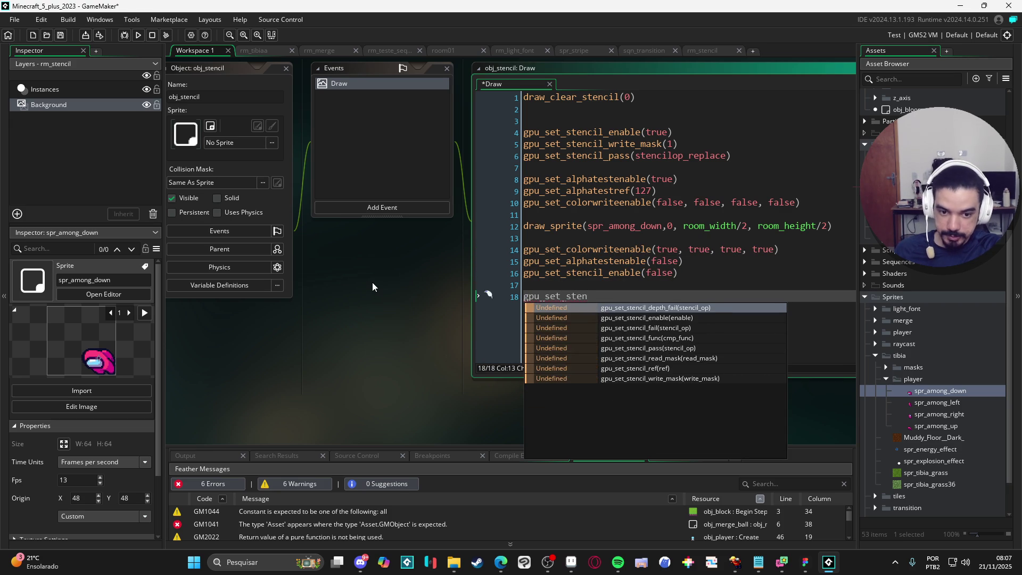
key(Down)
key(Down)
key(Down)
key(Down)
key(Down)
key(Down)
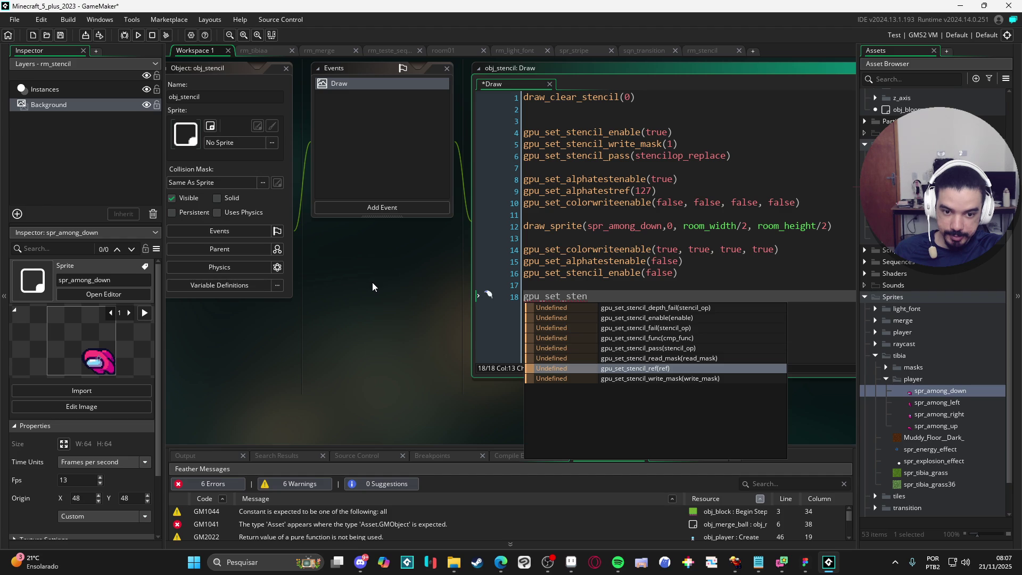
key(Return)
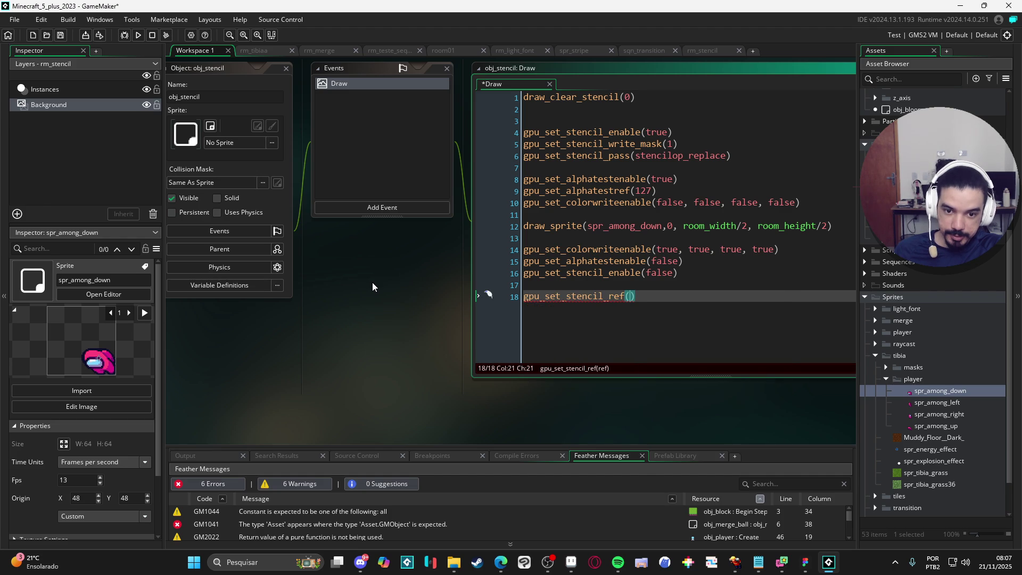
text(1)
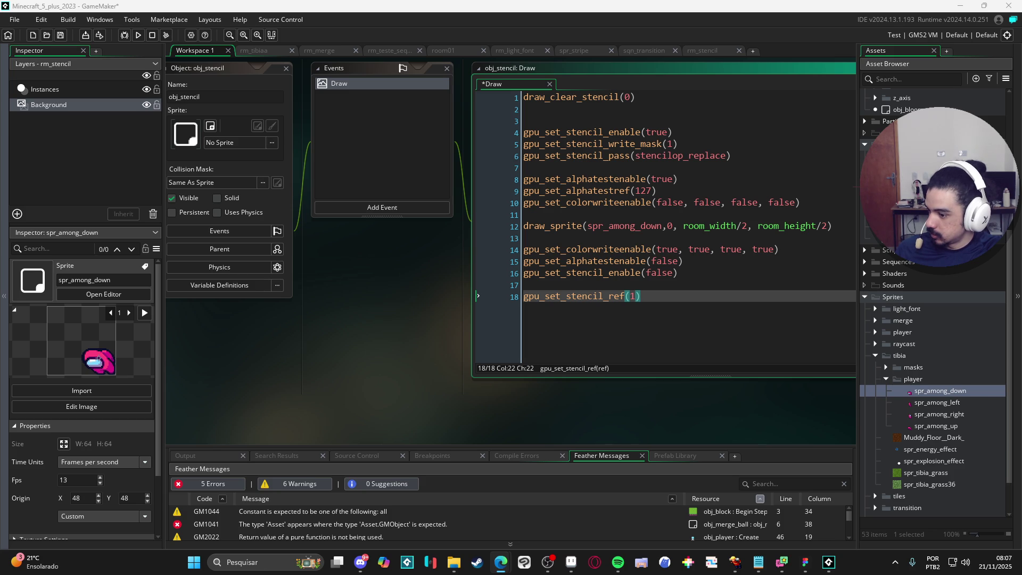
- Add gpu_set_stencil_read_mask(1) below the stencil reference line
click(674, 306)
key(Return)
text(gp)
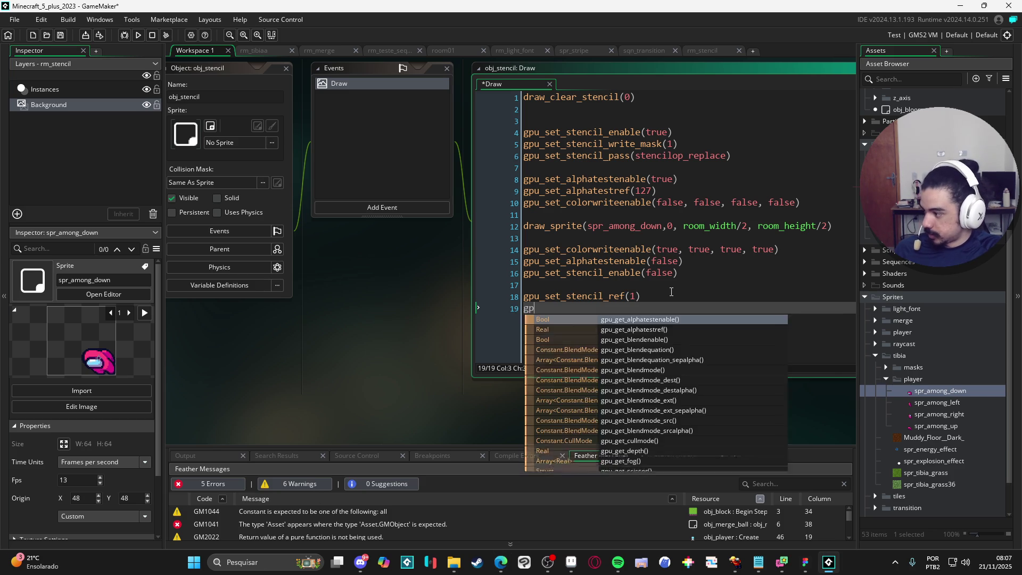
text(u_set_stenc)
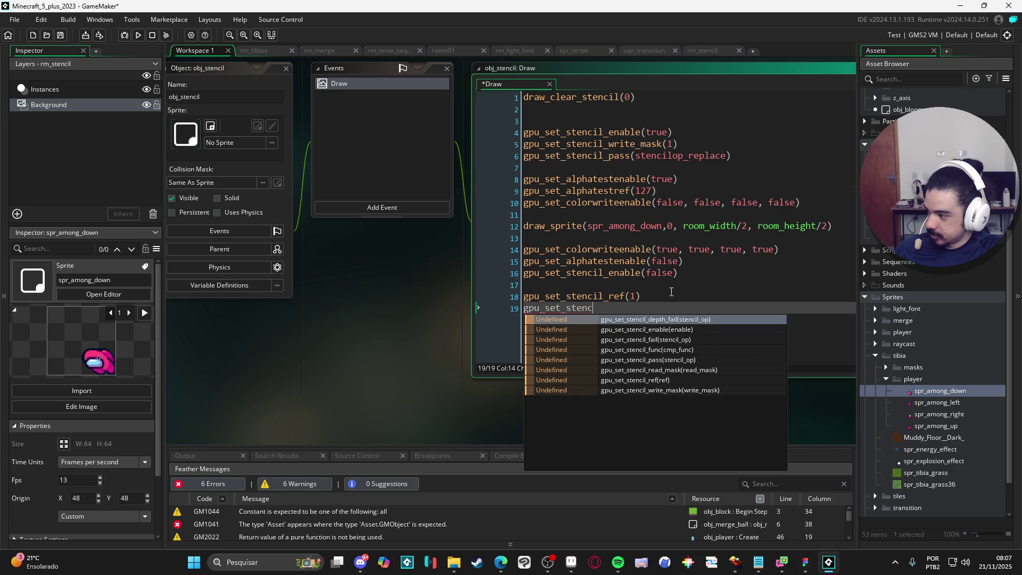
text(il_rea)
key(Return)
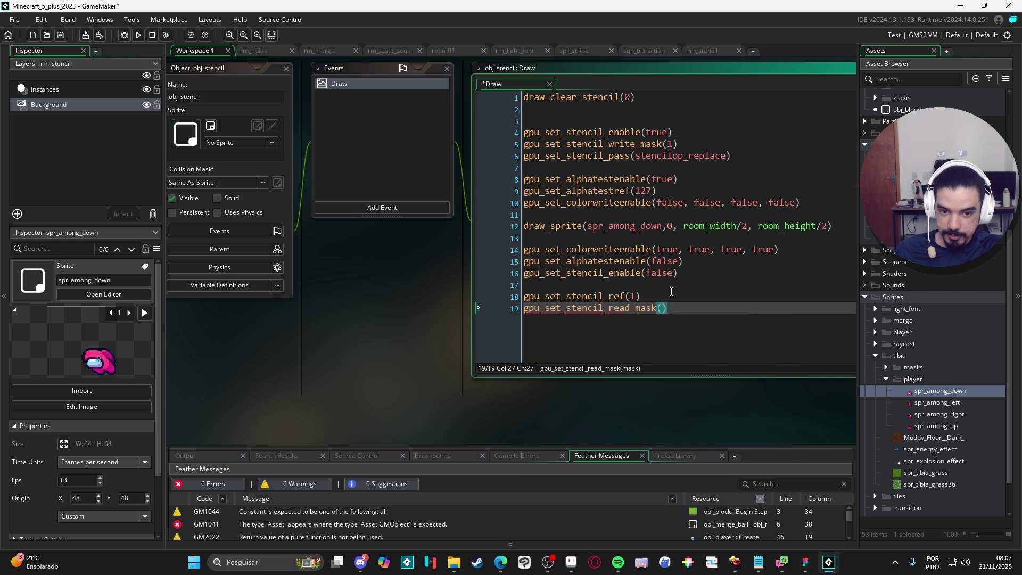
text(1))
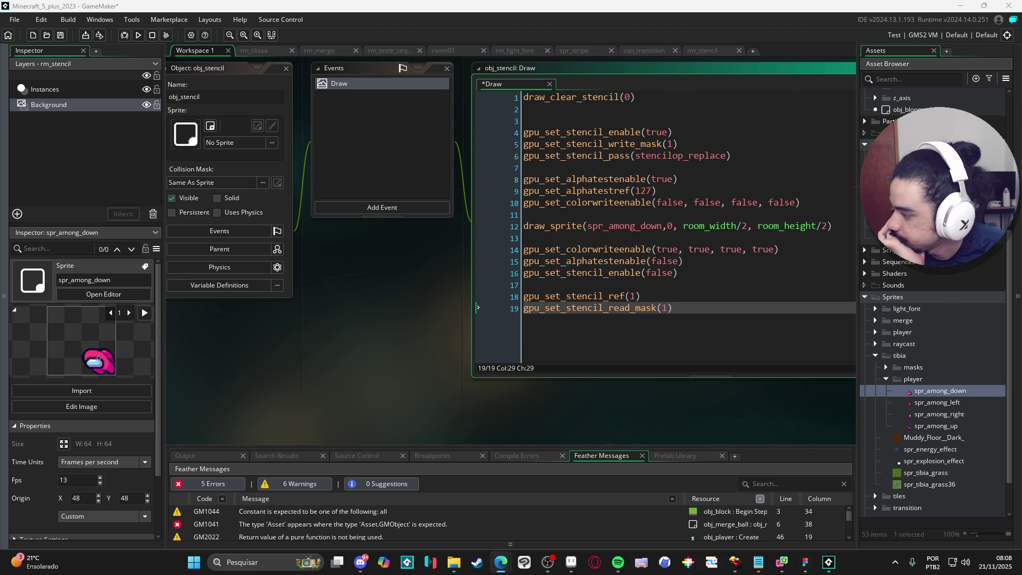
click(652, 337)
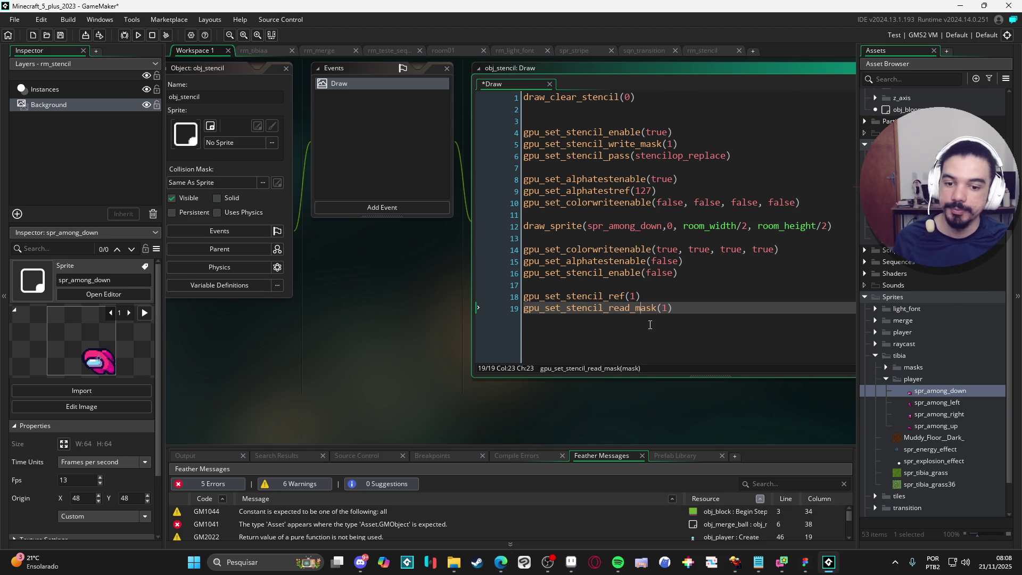
- Add gpu_set_stencil_write_mask(0) after the read-mask line
click(685, 326)
key(Return)
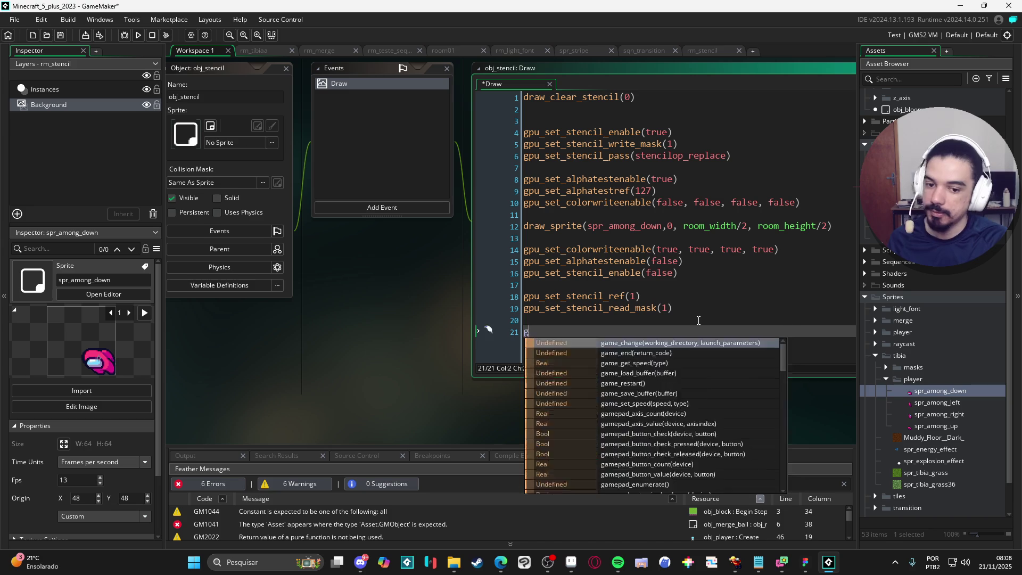
text(gpu_set_s)
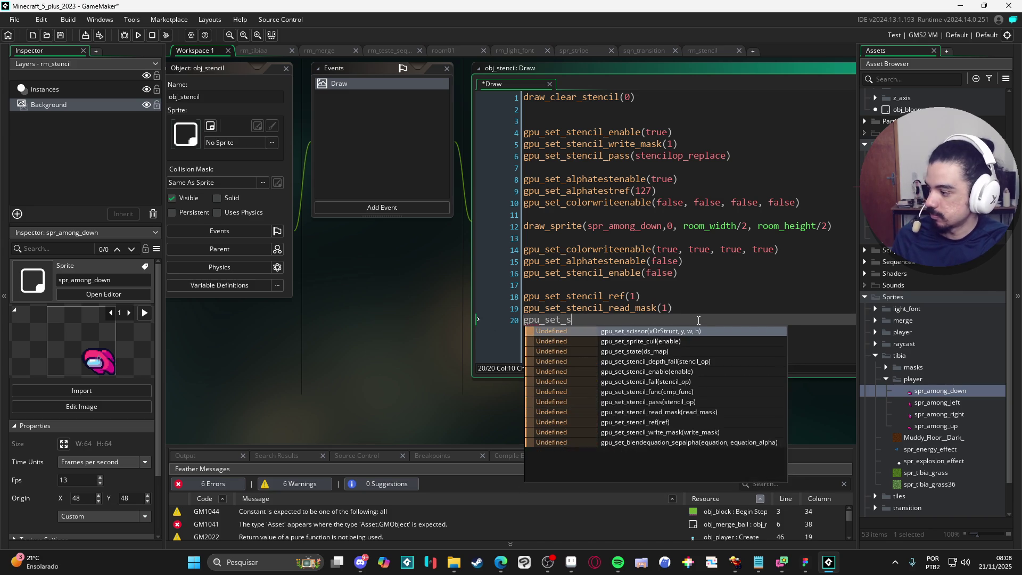
text(tencil_w)
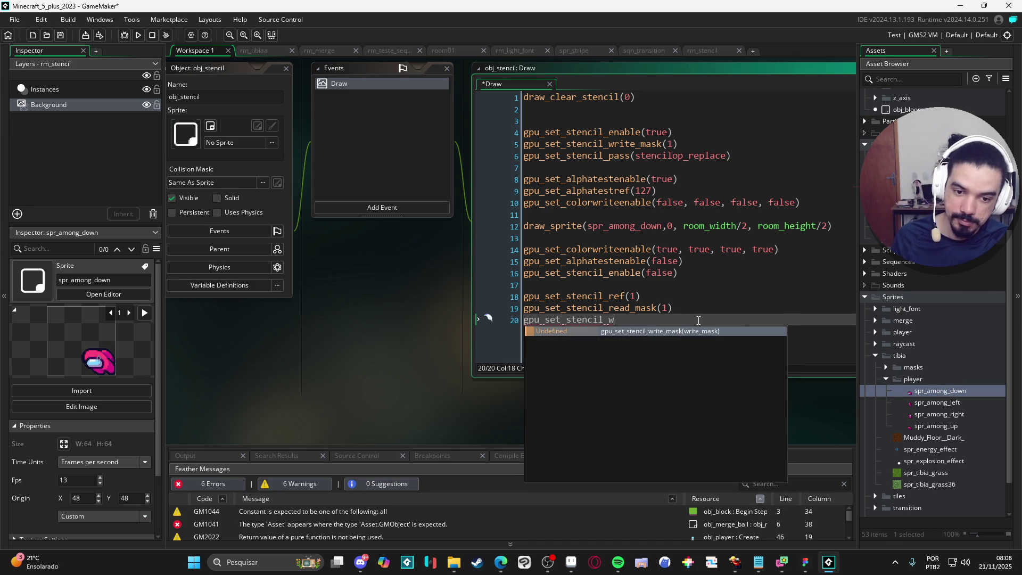
key(Return)
text(0)
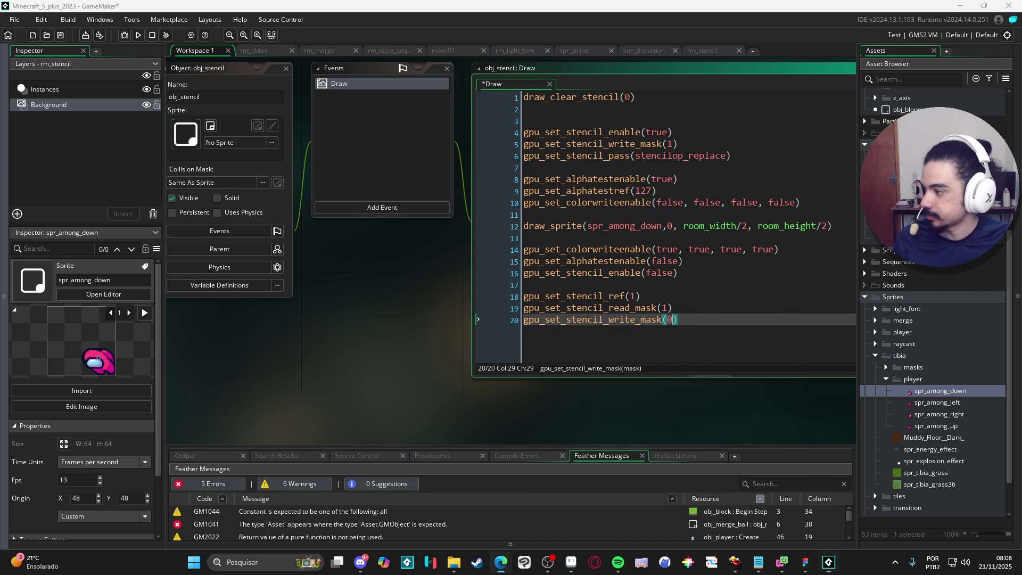
click(705, 318)
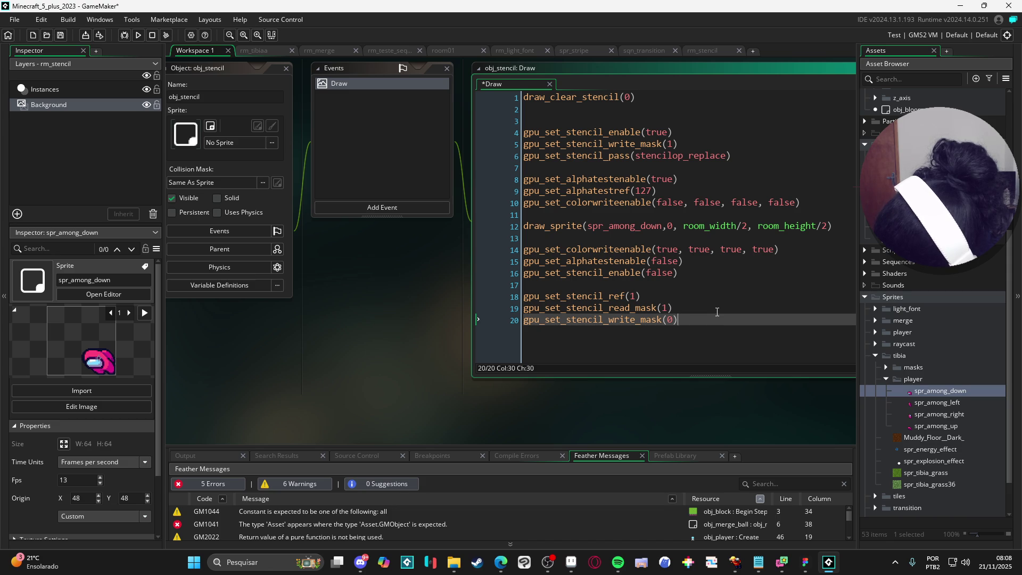
- Highlight the stencil pass line for reference, then switch to the browser
click(501, 562)
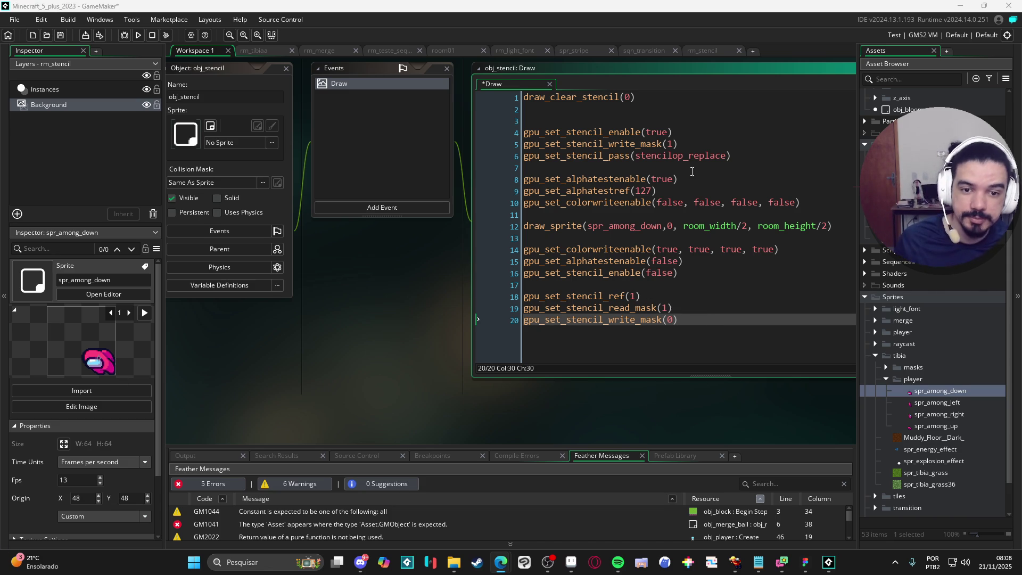
drag(726, 156, 478, 156)
key(ctrl+c)
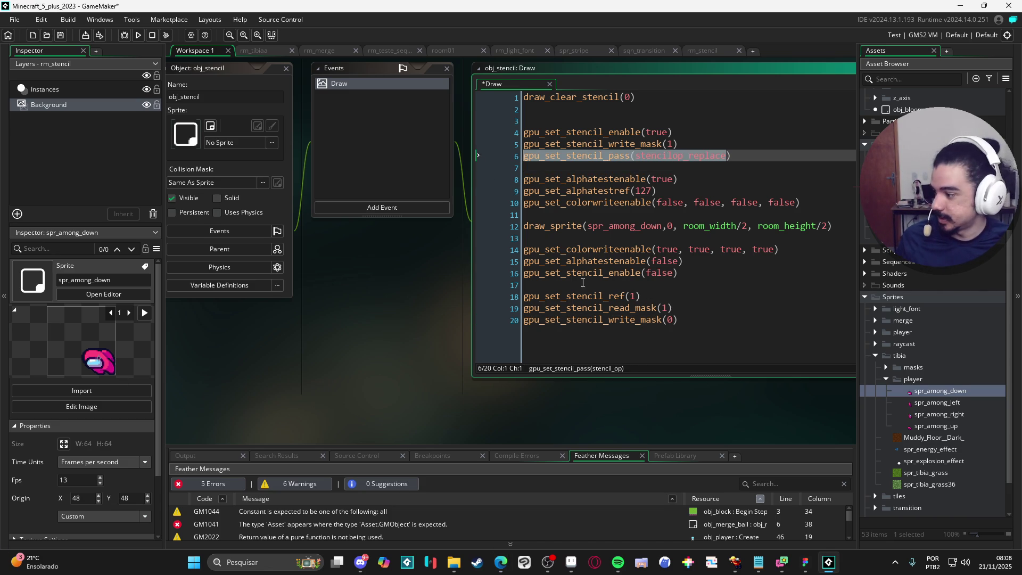
click(675, 324)
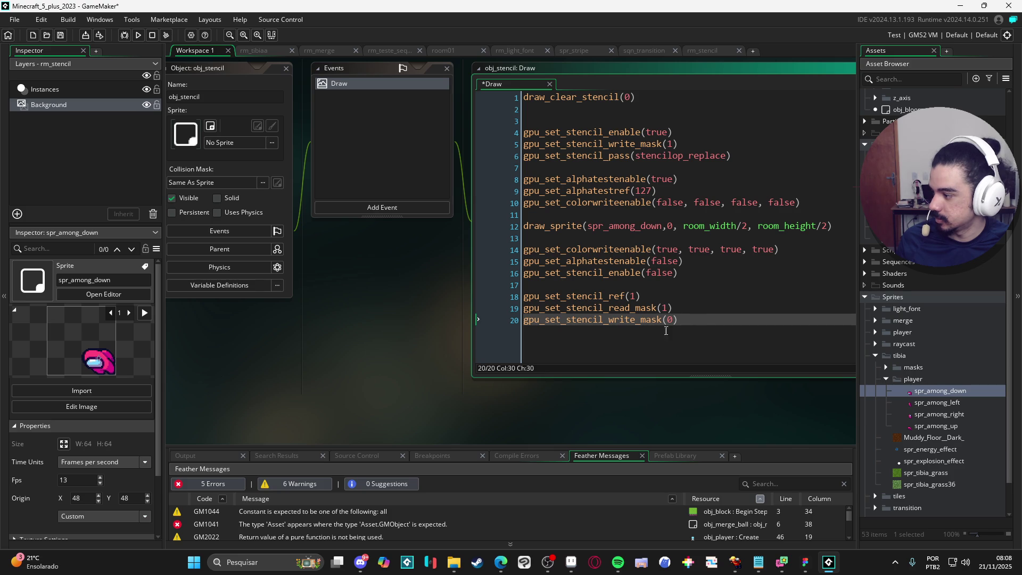
key(alt+Tab)
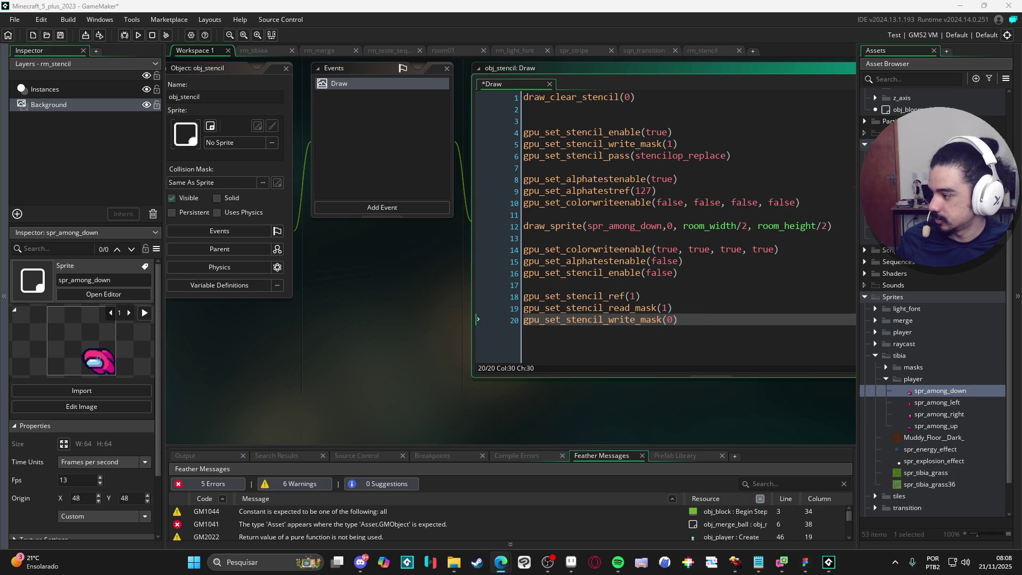
- Replace the write-mask call on line 20 with gpu_set_stencil_pass(stencilop_keep)
drag(737, 332, 411, 324)
key(ctrl+v)
text())
key(Left)
key(shift+Left)
key(shift+Left)
key(shift+Left)
text(keep)
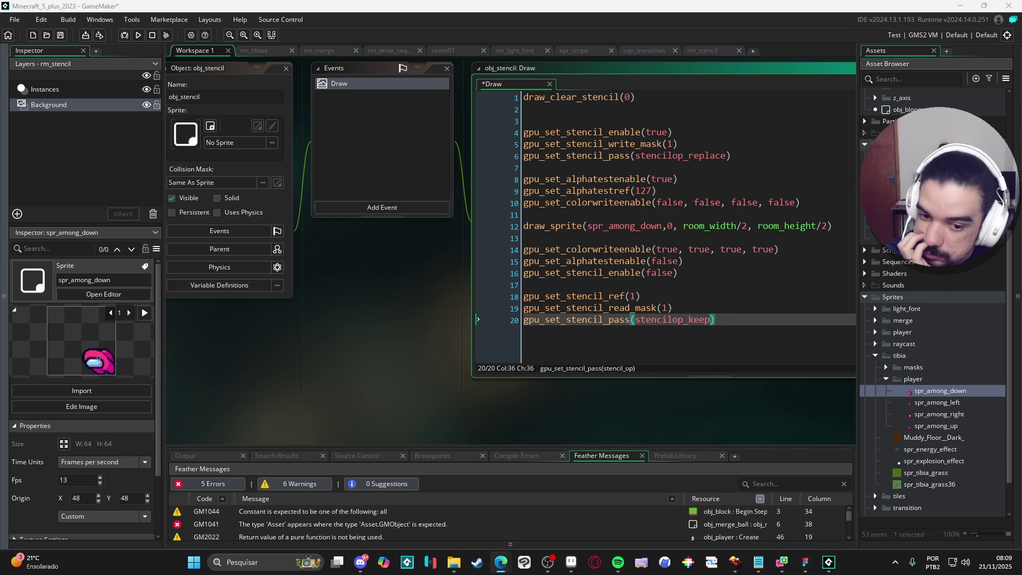
scroll(762, 276, down, 5)
scroll(586, 298, up, 3)
scroll(492, 361, up, 1)
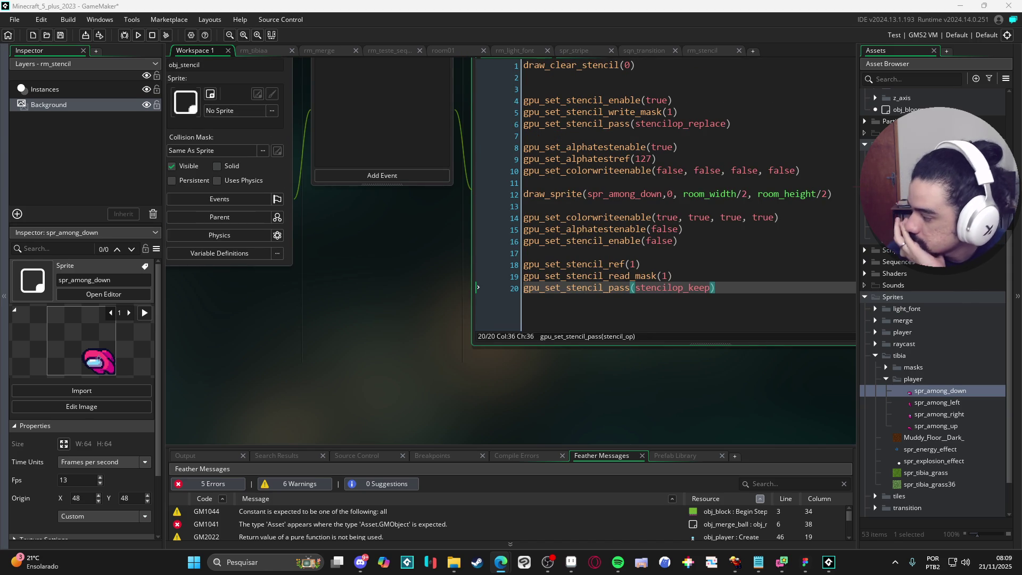
- Move gpu_set_stencil_enable(false) from line 16 to the end of the Draw code
mouse_move(677, 241)
mouse_down()
mouse_move(494, 231)
mouse_move(476, 246)
mouse_up()
key(Delete)
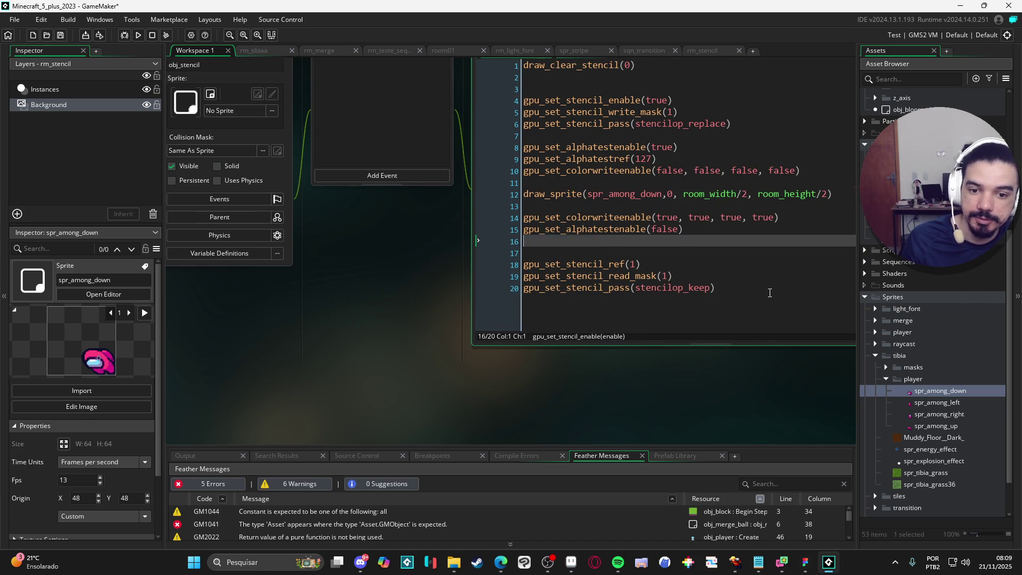
click(769, 290)
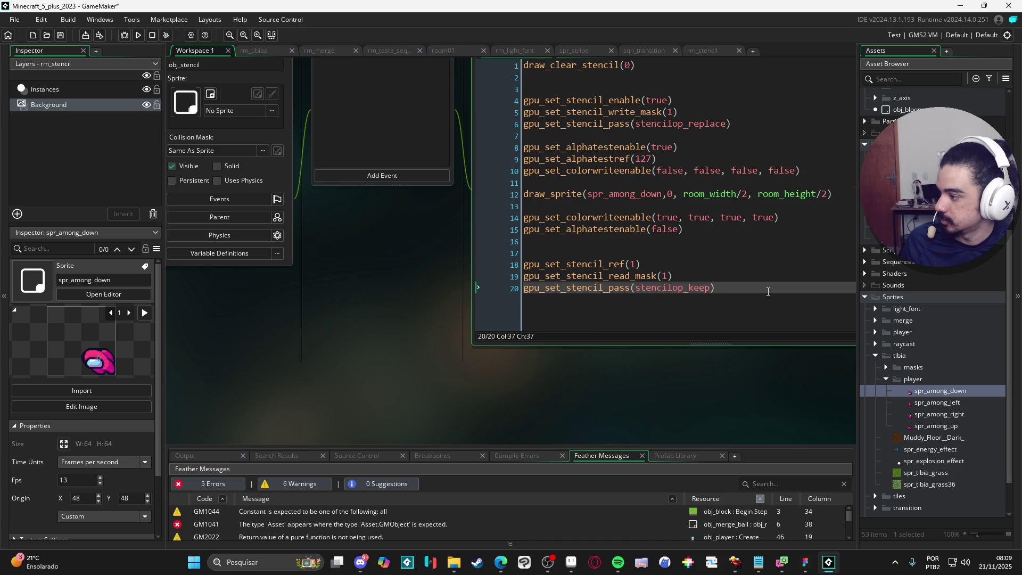
key(Return)
key(Return)
key(Return)
text(gpu_set_stencil_enable(false))
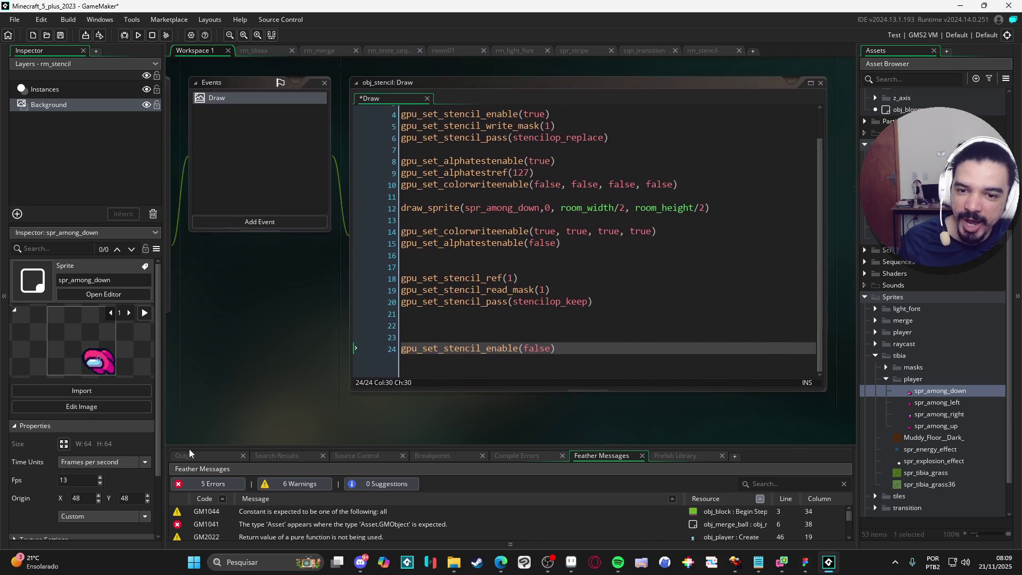
key(alt+Tab)
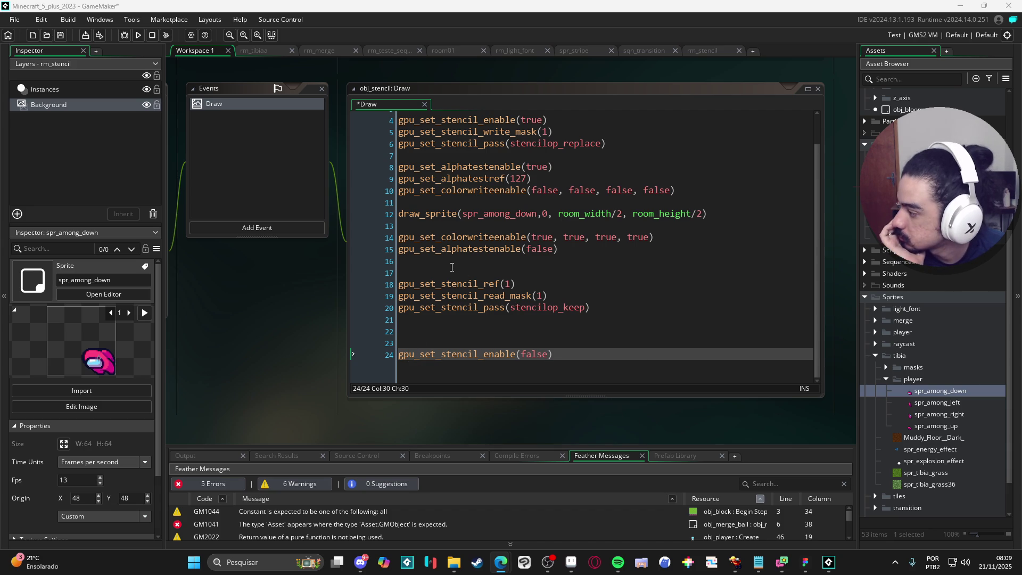
click(570, 296)
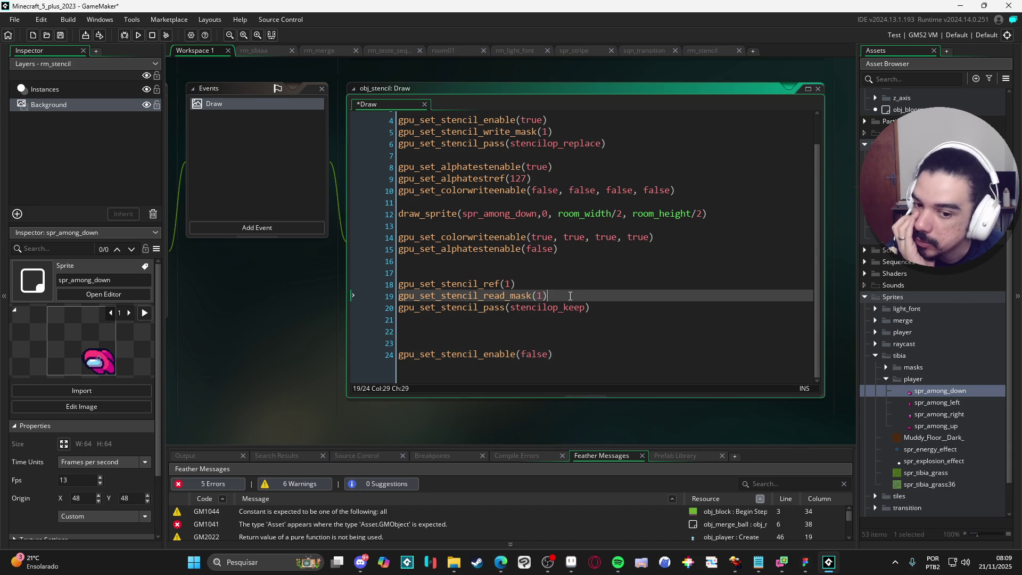
click(628, 313)
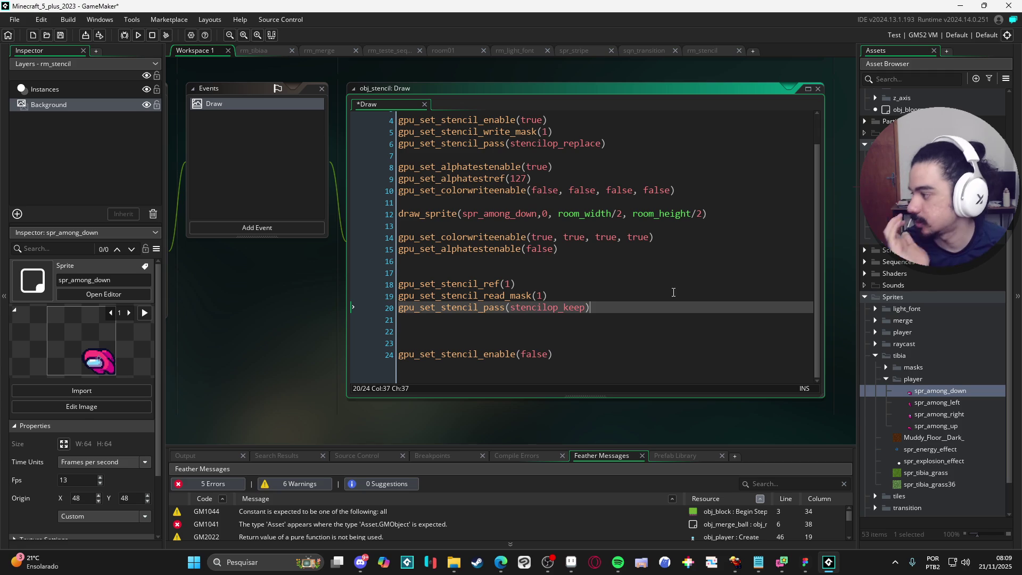
key(alt+Tab)
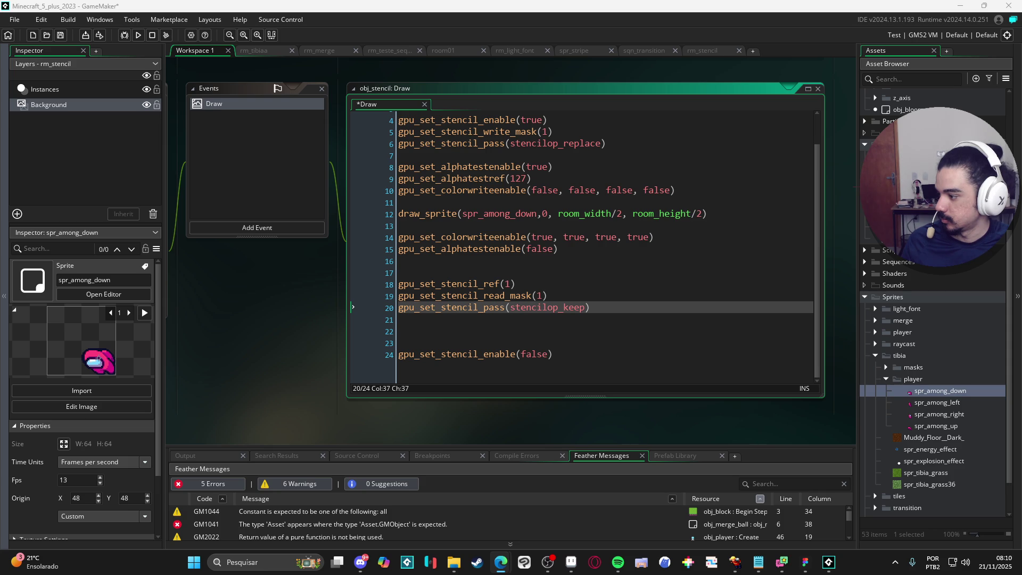
- Add gpu_set_stencil_func(cmpfunc_notequal) on line 21 after the stencil pass call
key(Return)
text(gpu_set)
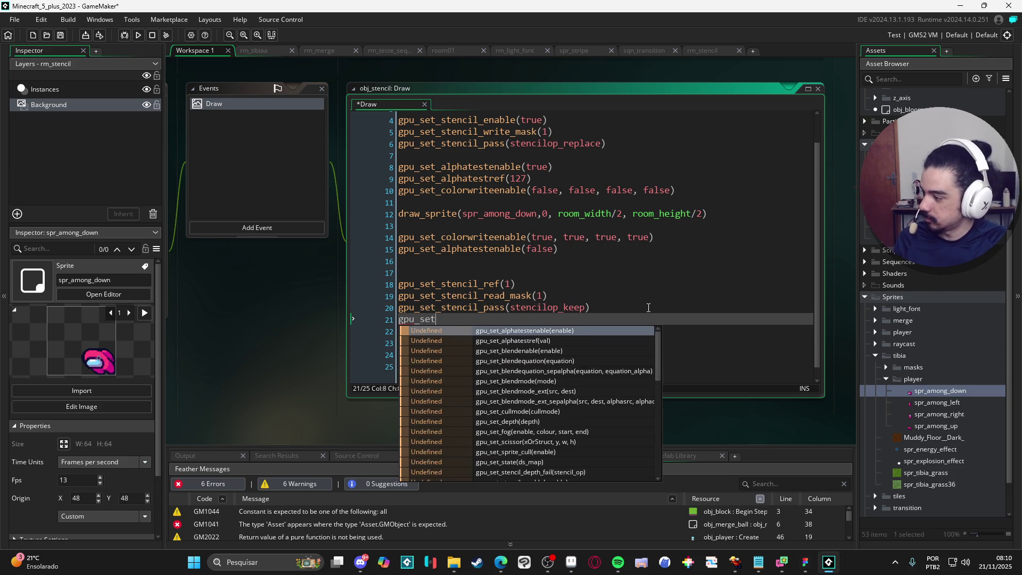
text(_stencil_fu)
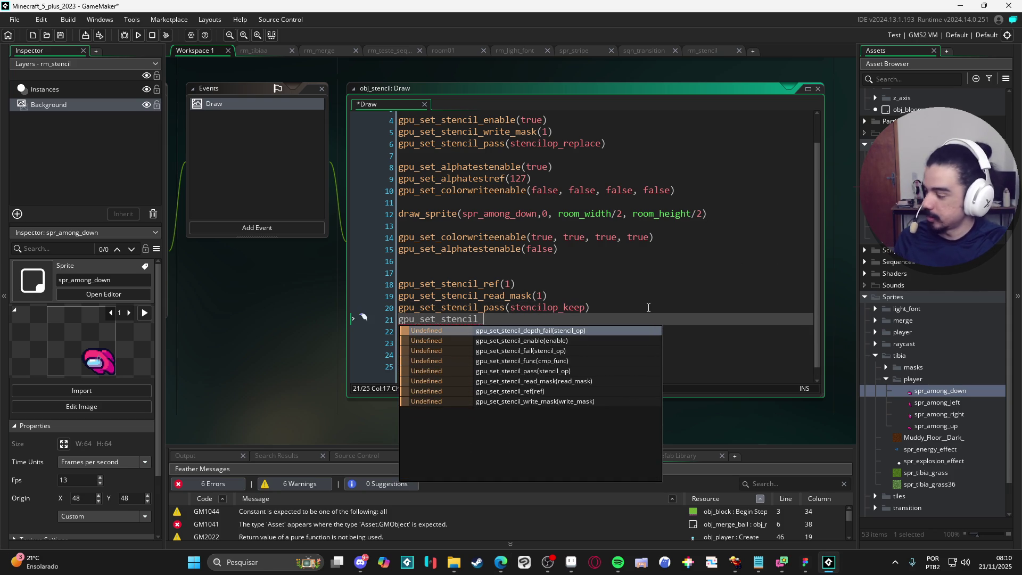
key(Return)
text(()
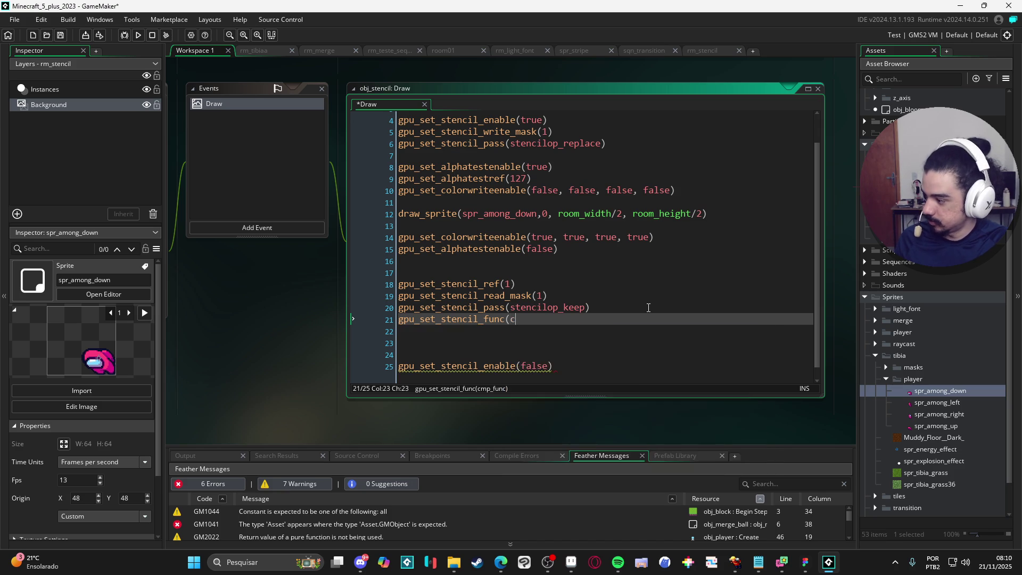
text(cmpfunc))
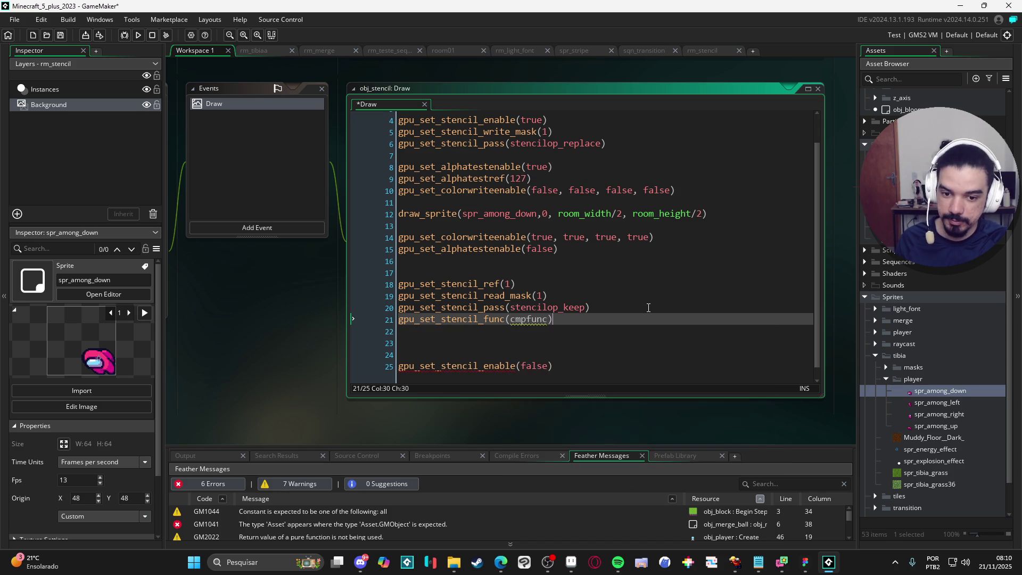
key(BackSpace)
text(_not)
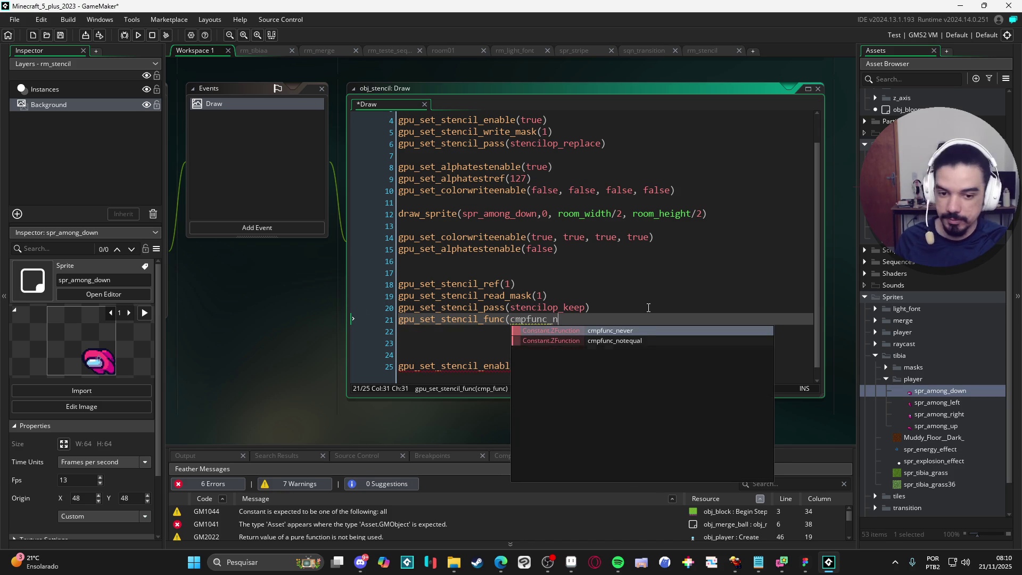
key(Return)
text())
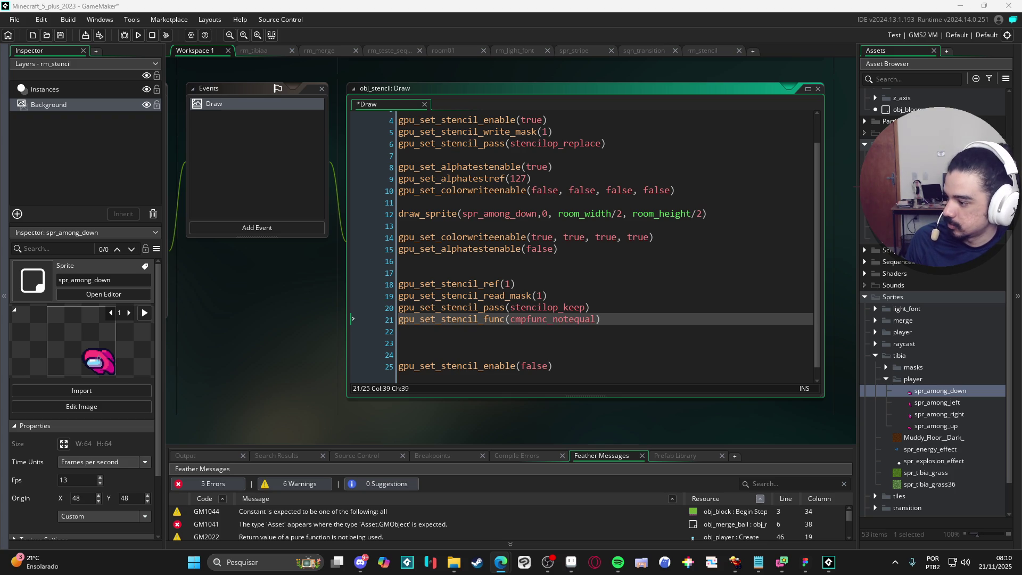
- Write draw_sprite_tiled(Muddy_Floor__Dark_, 0, 0, 0) on line 23 using the copied sprite name
click(584, 342)
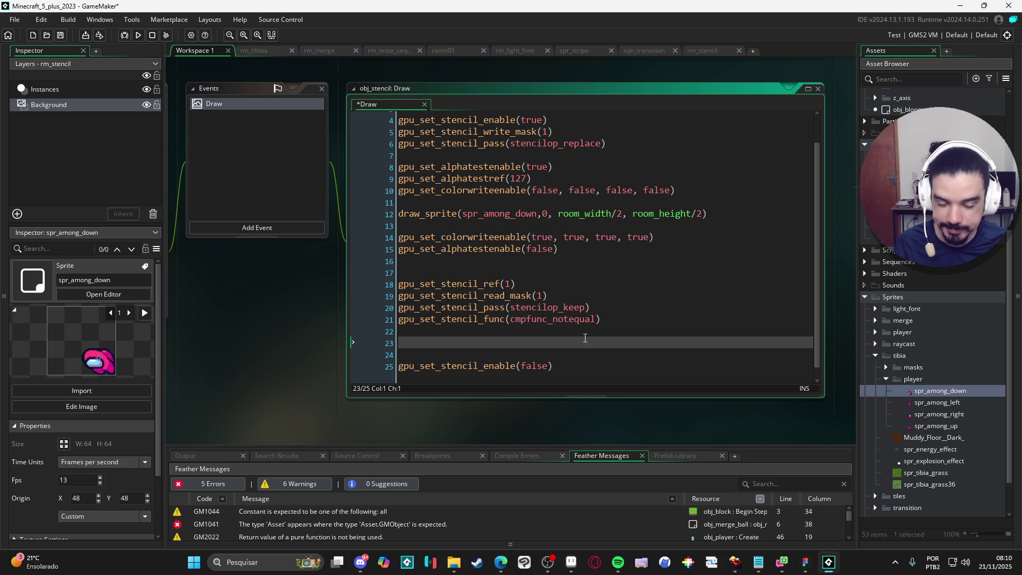
click(916, 439)
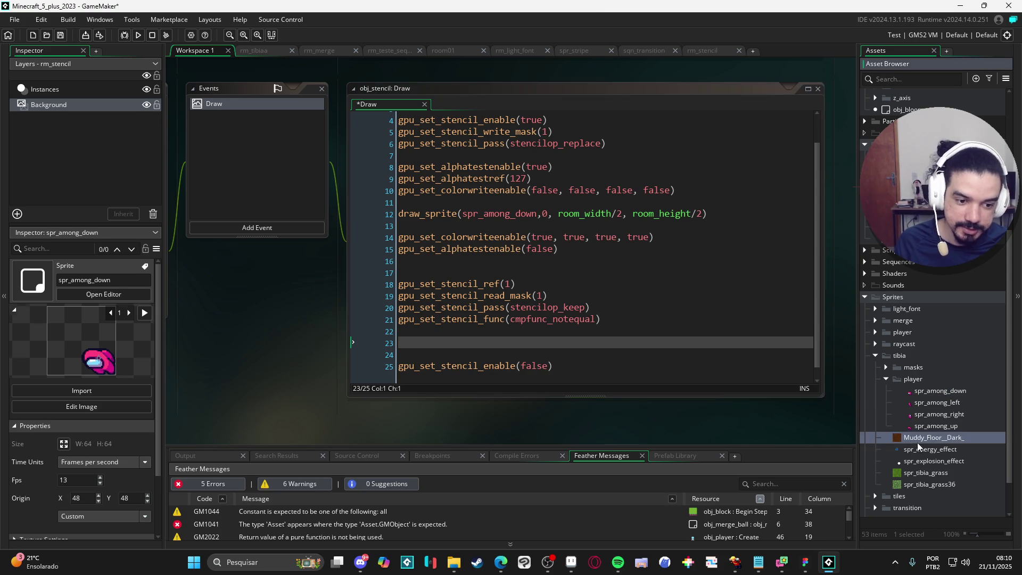
click(915, 439)
click(560, 344)
text(dr)
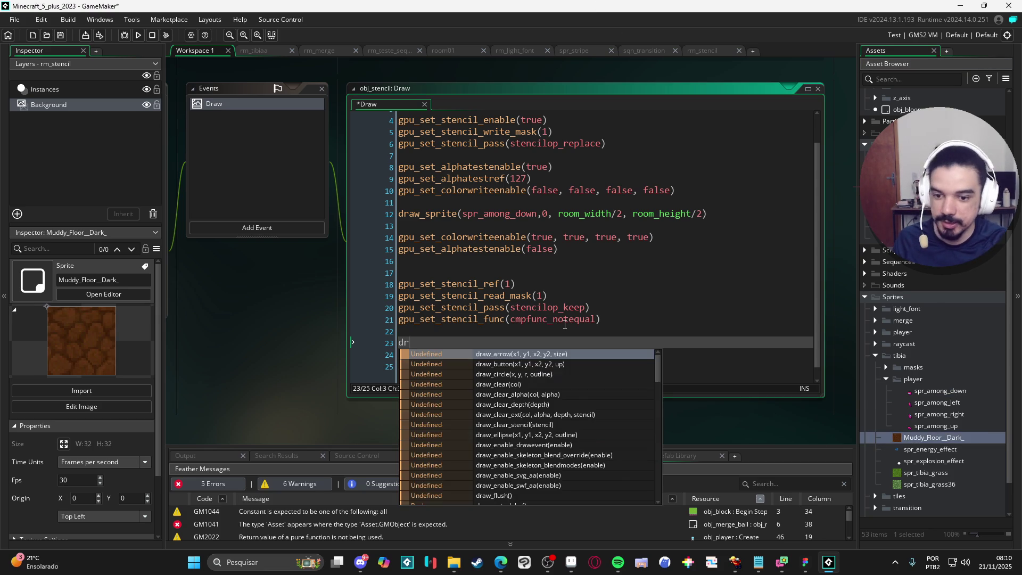
text(aw_sprite_t)
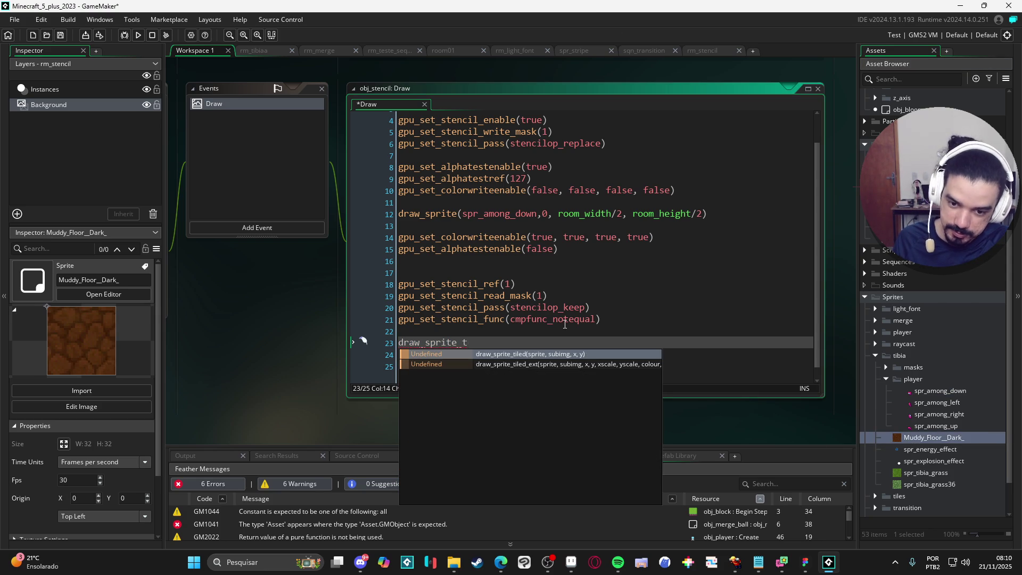
key(Return)
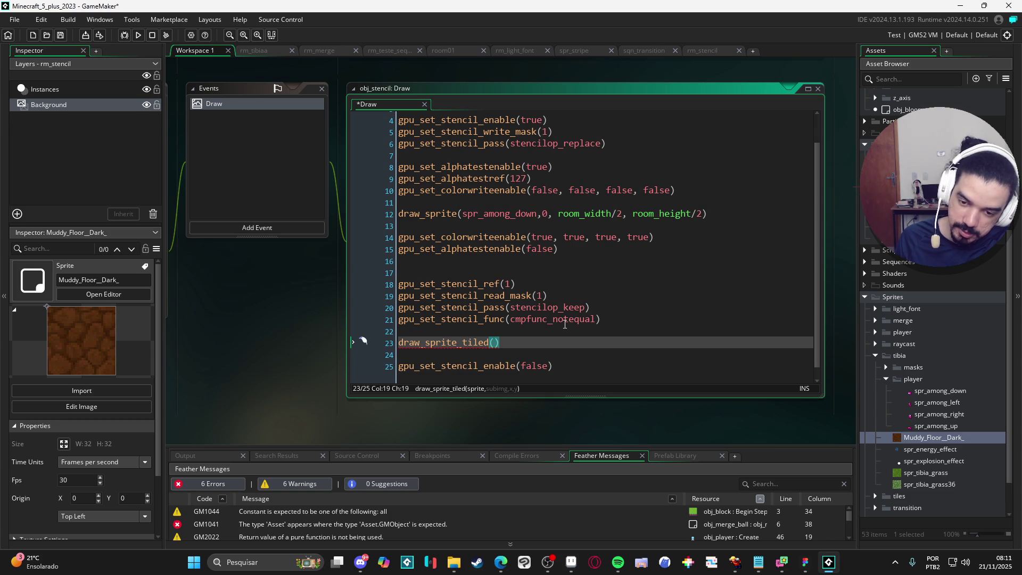
text(Muddy_Floor__Dark_)
text(, 0, 0, 0)
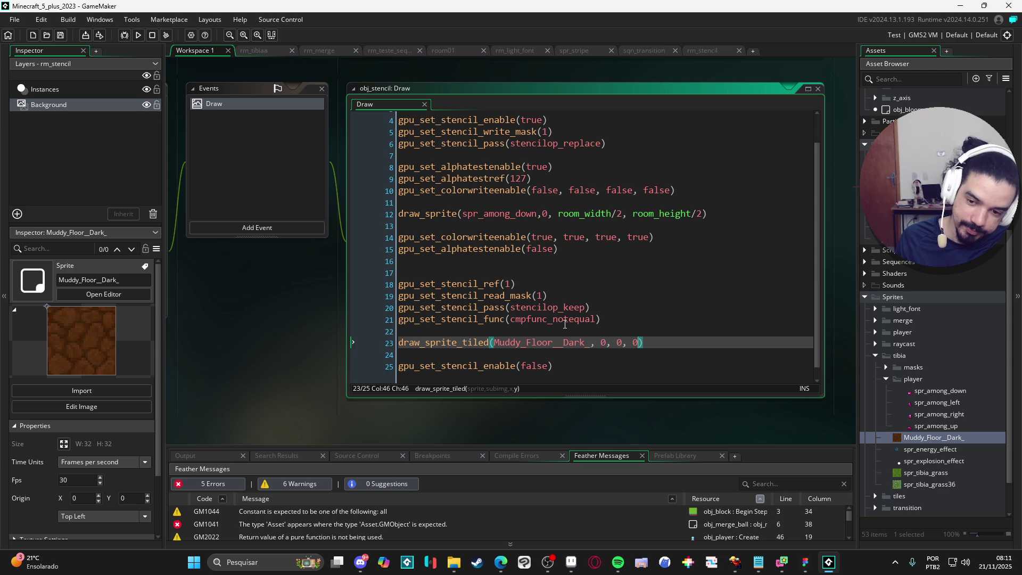
- Swap the tiled sprite argument to spr_tibia_grass and start a build with F5
click(924, 473)
click(925, 473)
double_click(532, 343)
text(spr_tibia_grass)
click(657, 341)
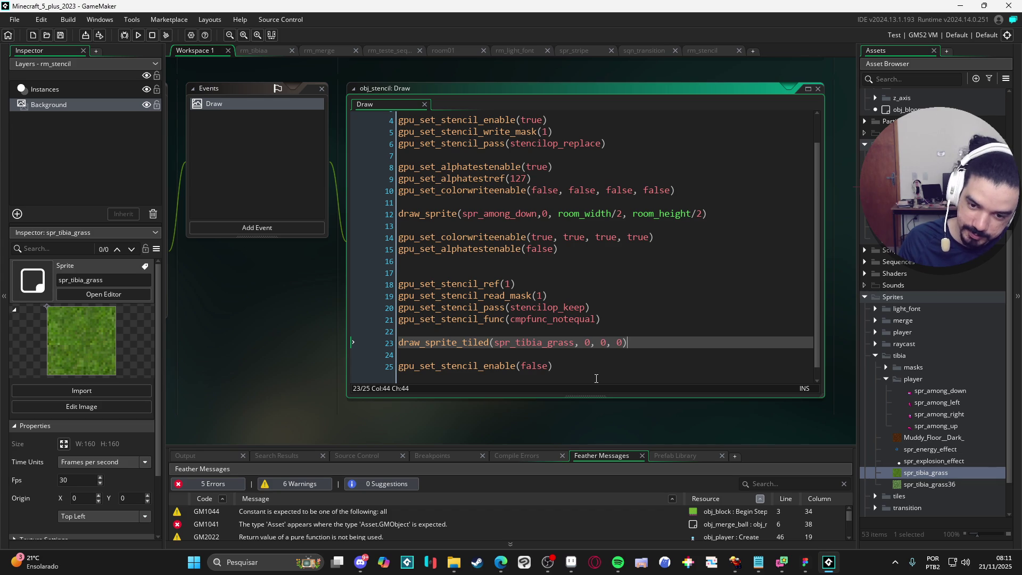
key(F5)
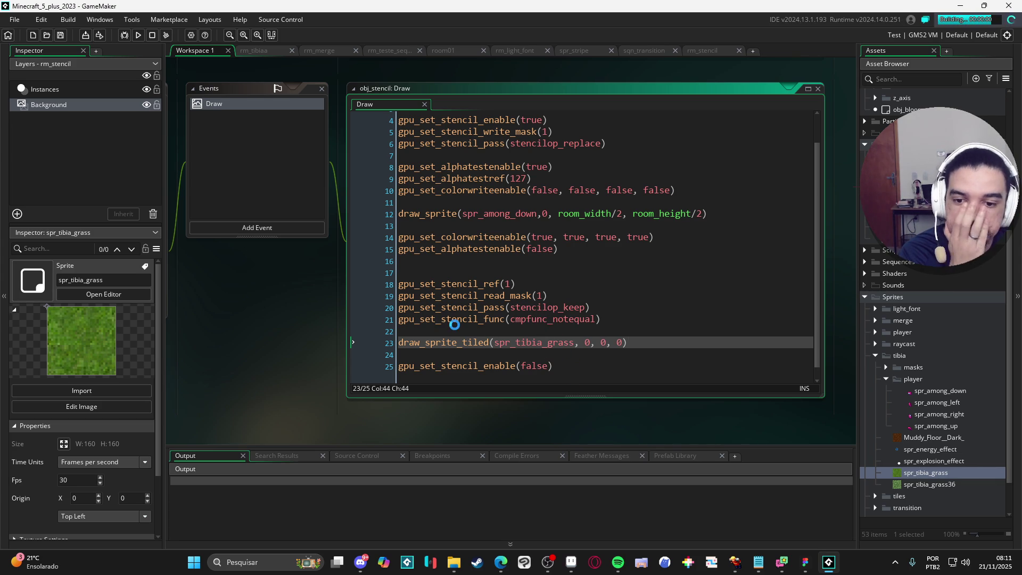
- Let the test build run, then return to the code editor as the build stops
mouse_move(426, 317)
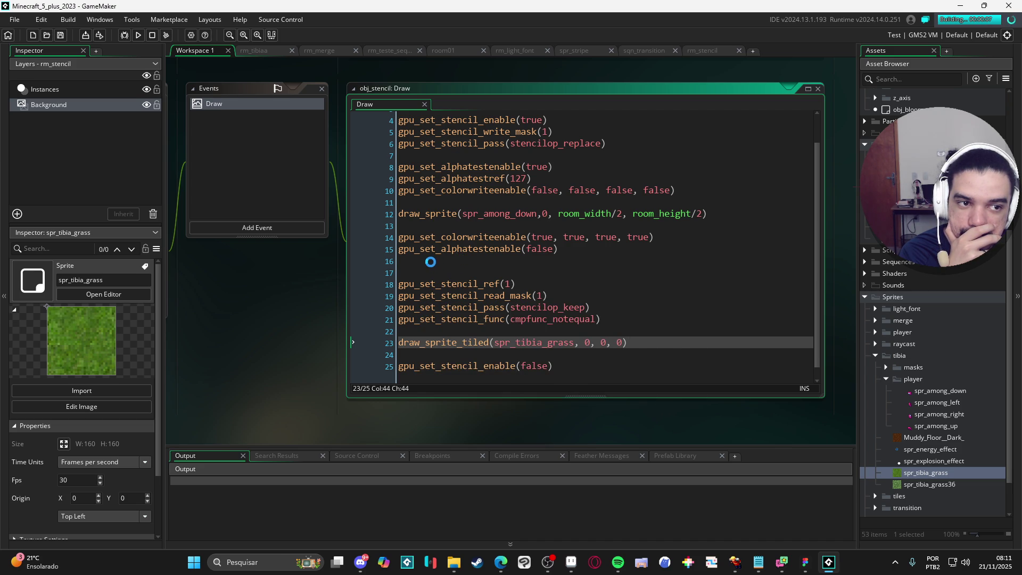
click(152, 34)
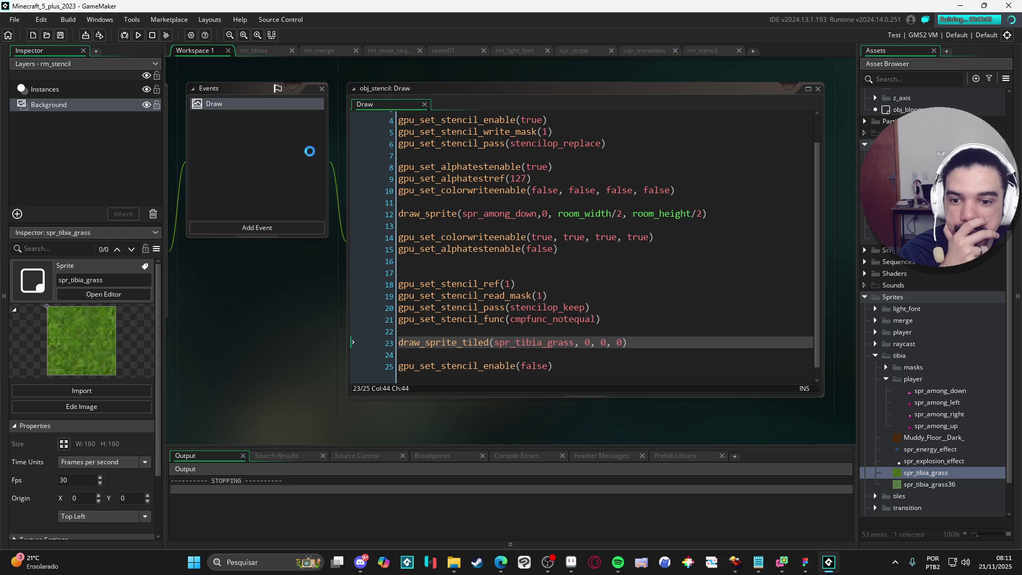
click(566, 264)
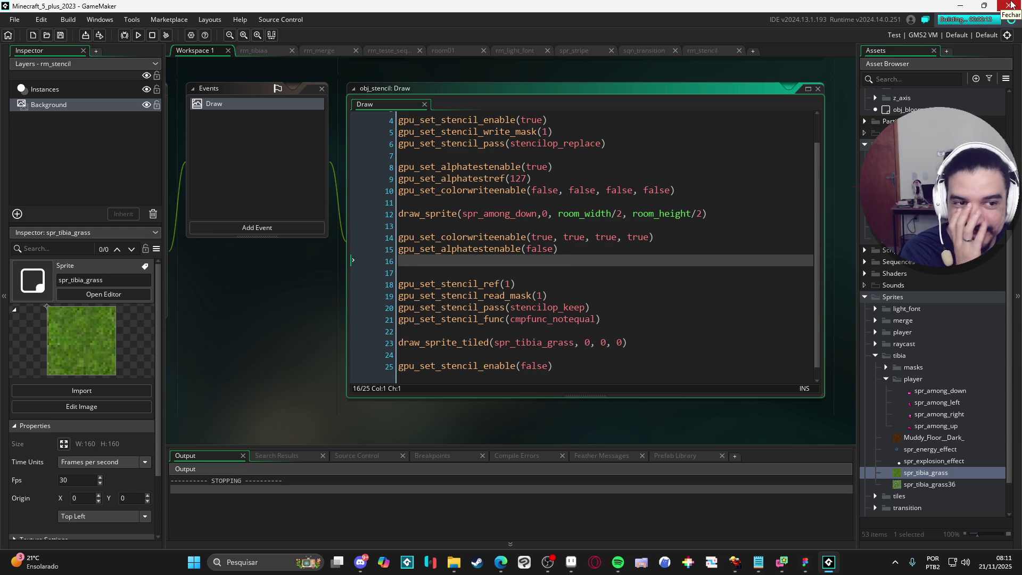
- Exit GameMaker and relaunch it from the Windows search results
click(1012, 5)
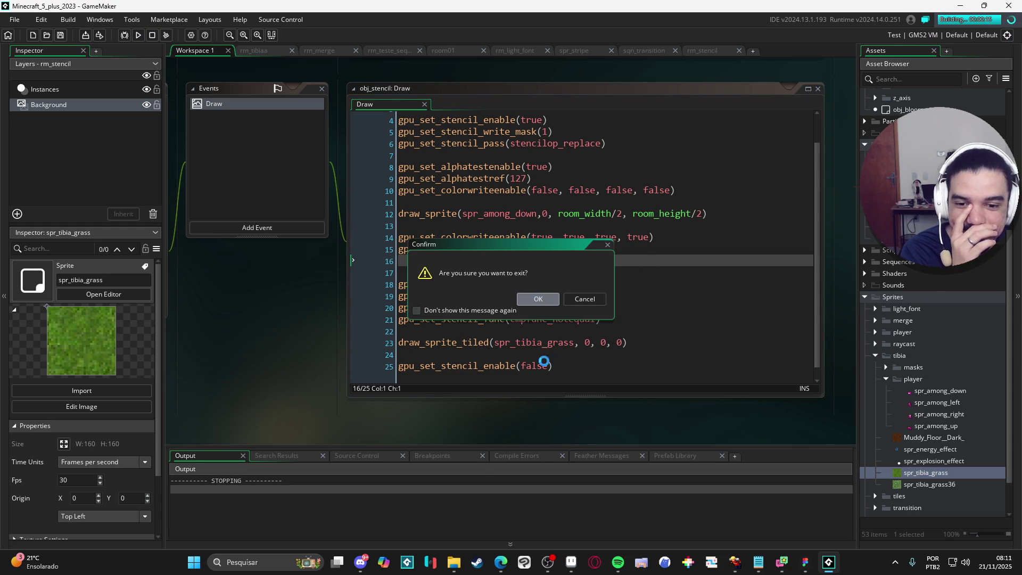
key(Return)
click(266, 562)
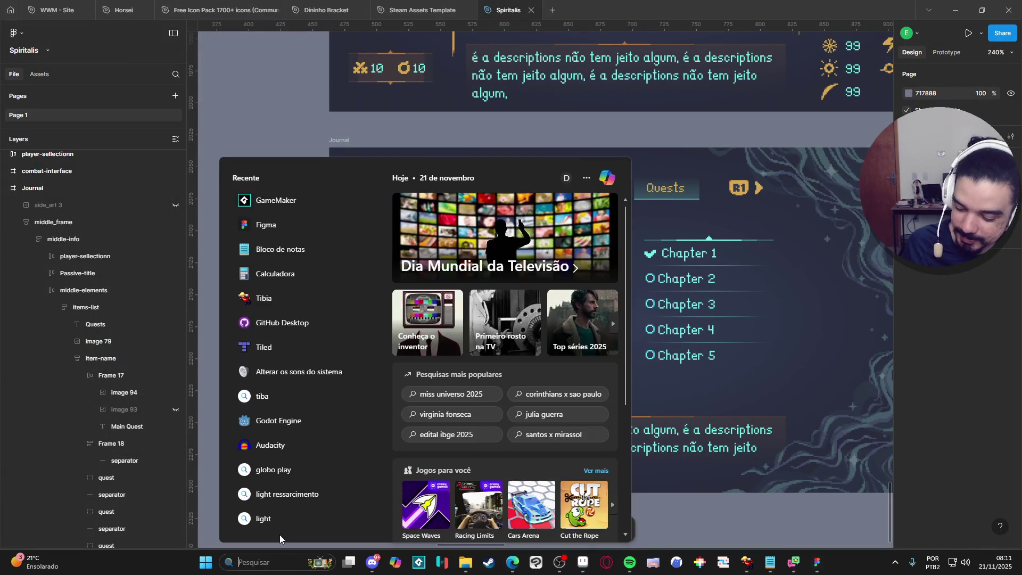
text(gameMaker)
click(313, 230)
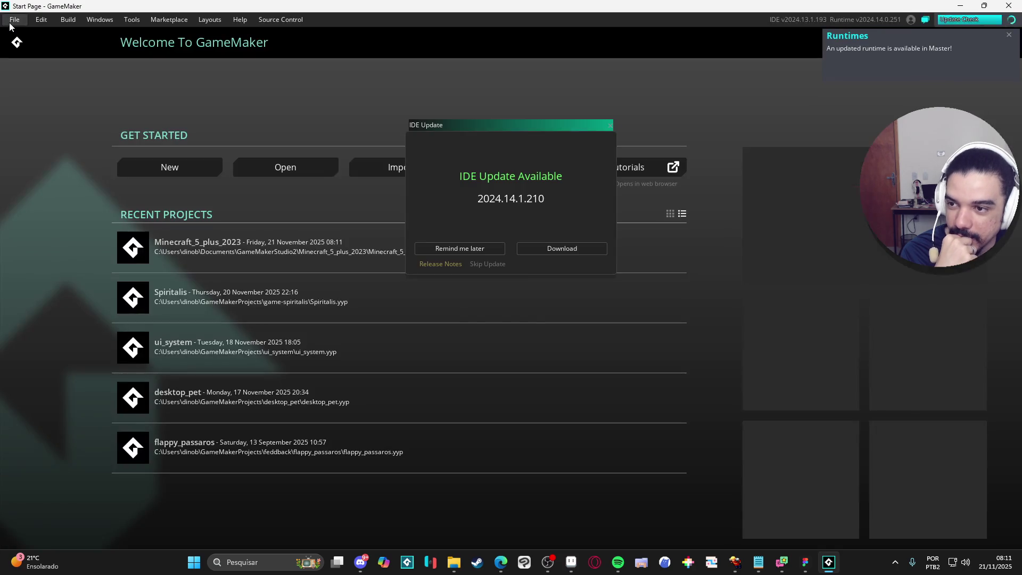
- Switch the runtime from 2024.14.0.251 to 2024.13.1.242 and restart the IDE
click(610, 126)
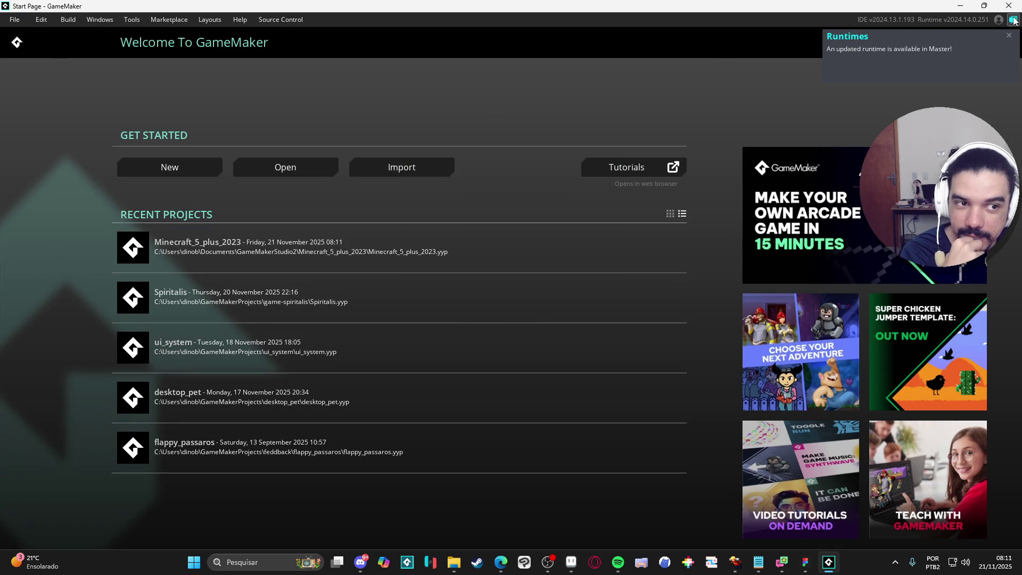
click(978, 23)
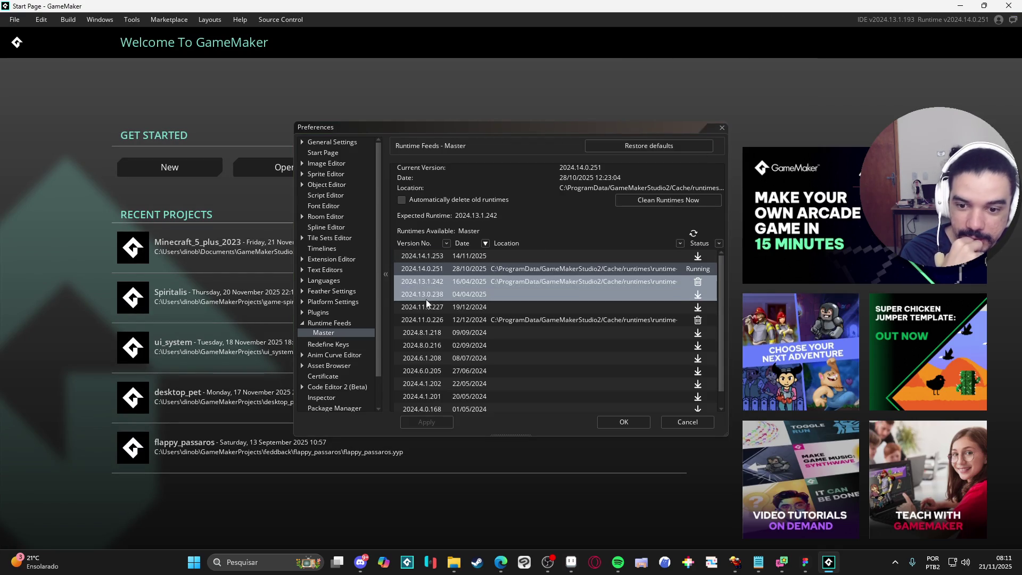
click(544, 268)
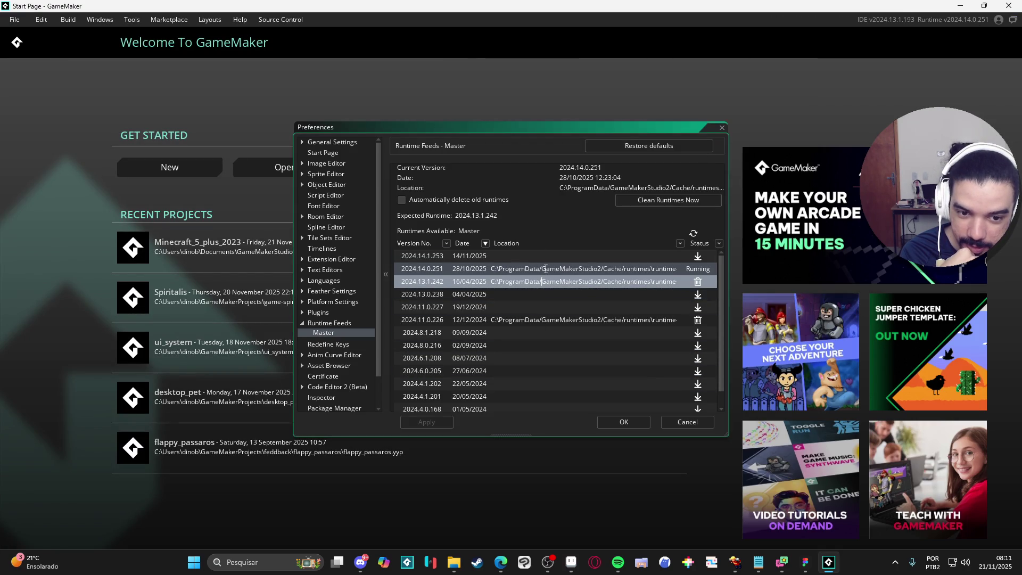
ctrl+click(551, 296)
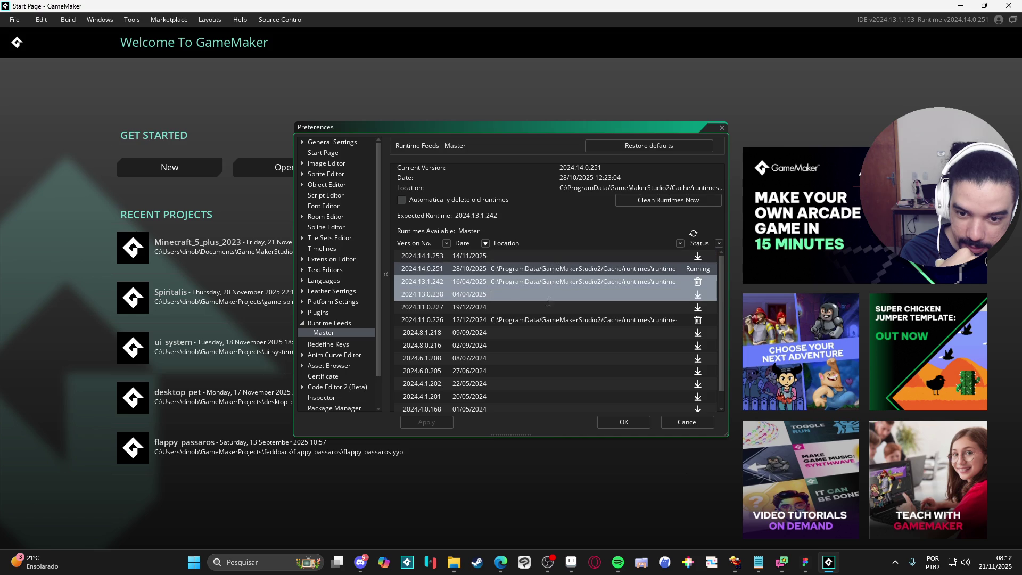
ctrl+click(545, 298)
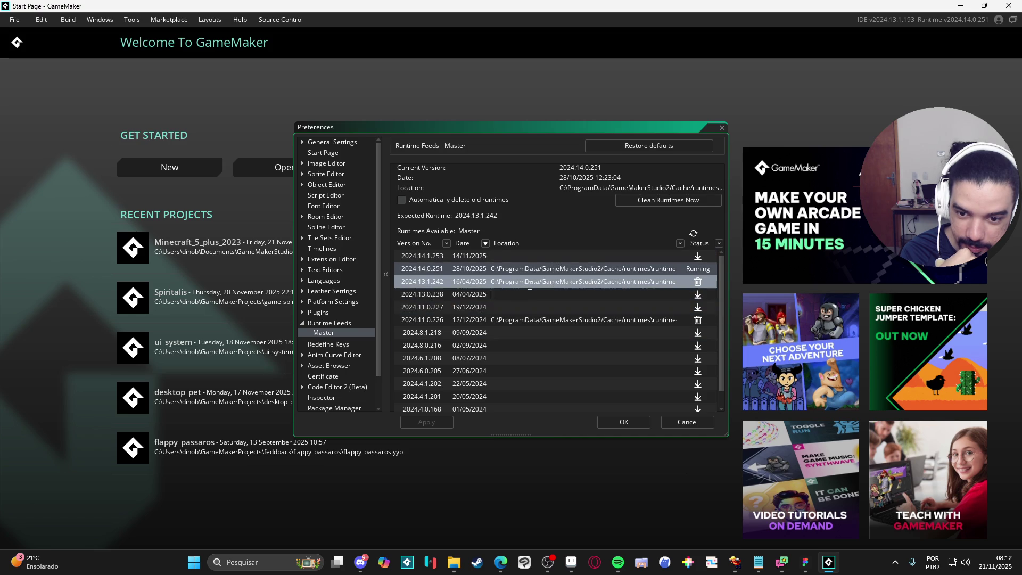
double_click(511, 281)
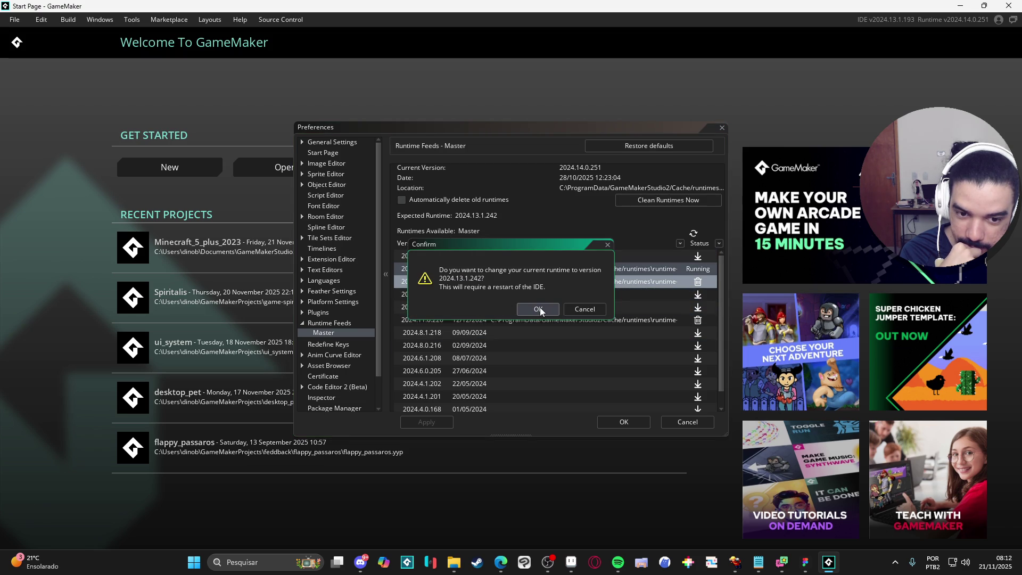
click(539, 309)
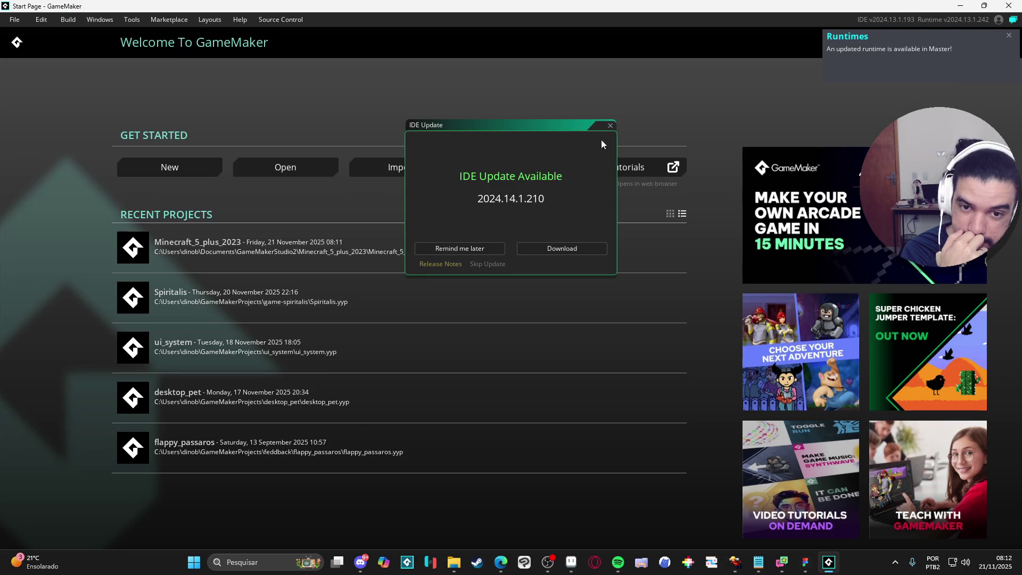
click(607, 127)
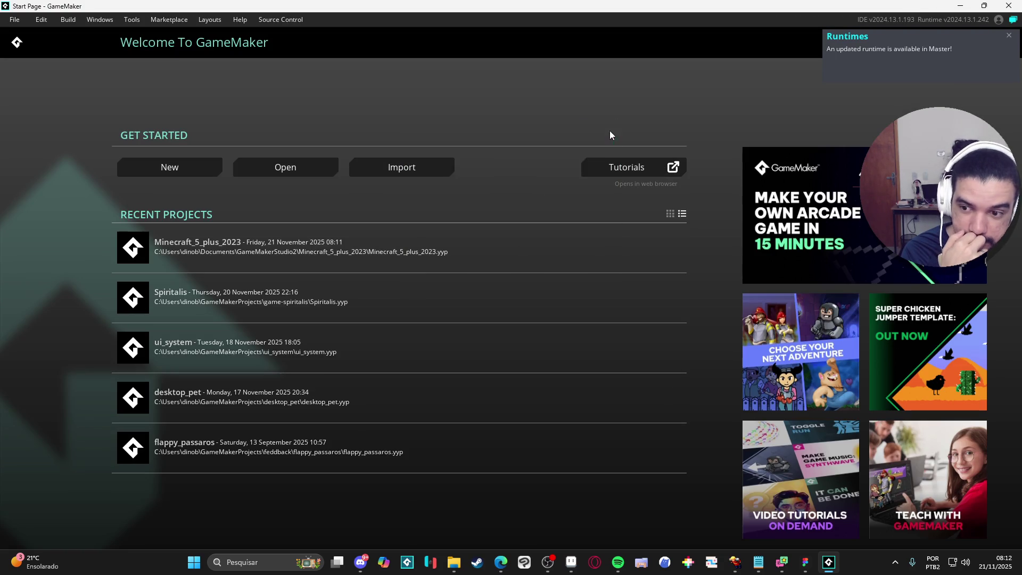
- Open the Minecraft_5_plus_2023 project and its rm_stencil room
click(316, 242)
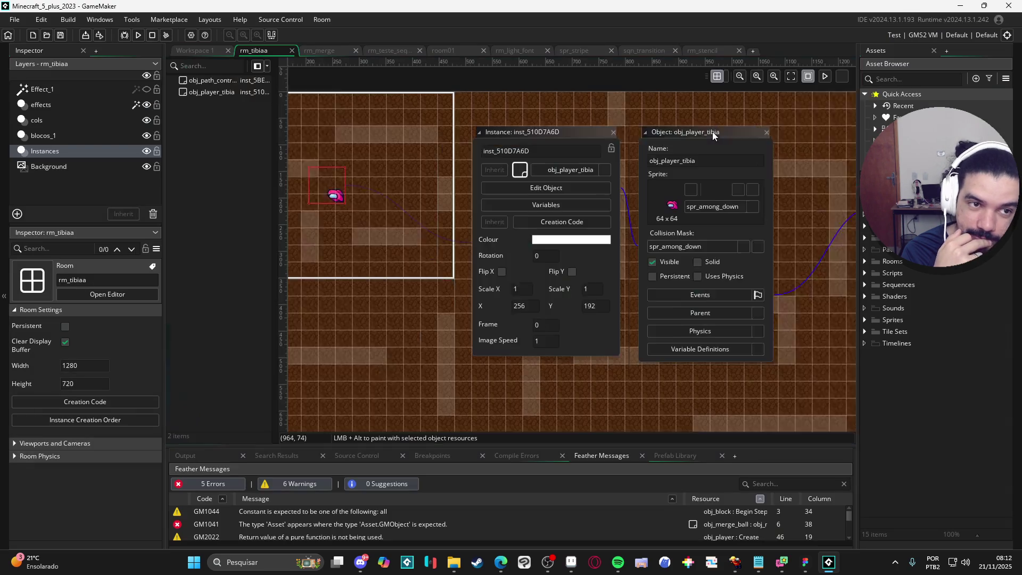
click(865, 260)
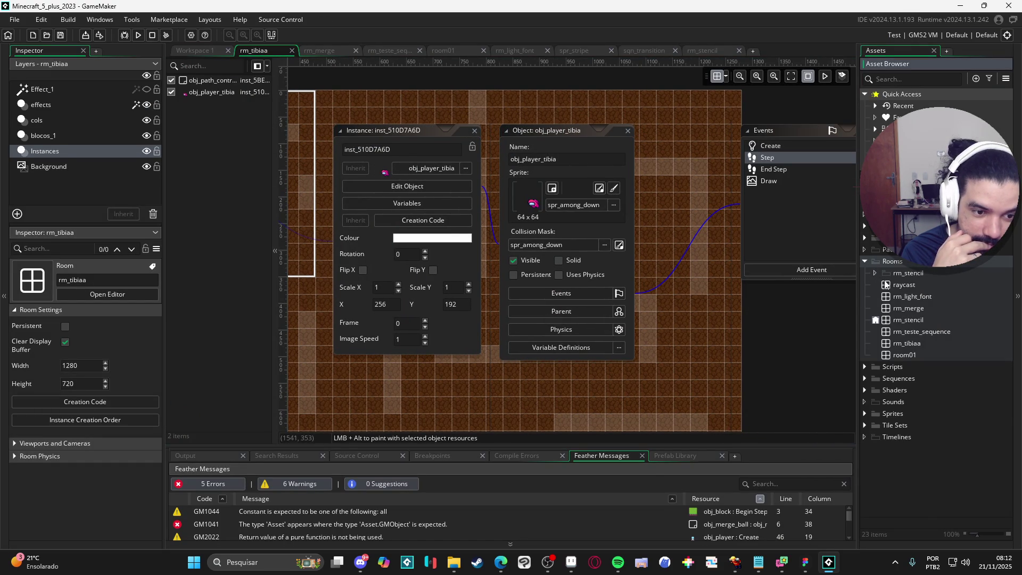
click(905, 320)
double_click(905, 320)
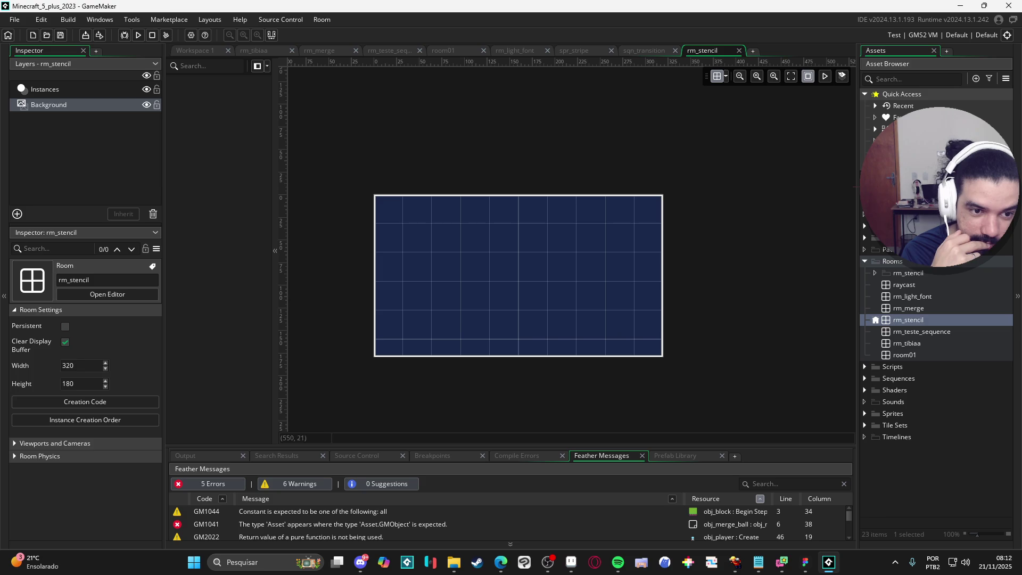
click(865, 227)
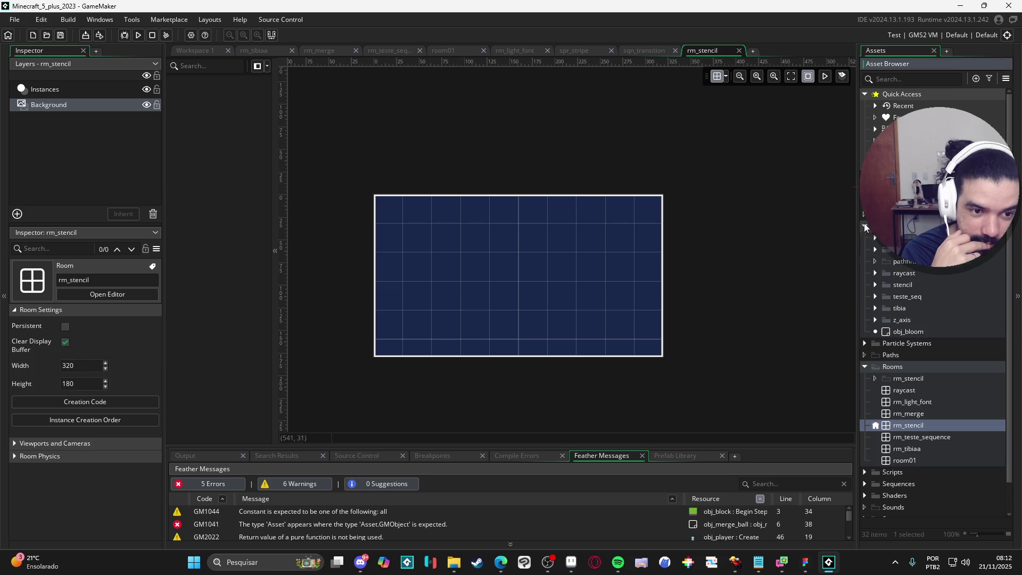
- Place an obj_stencil instance on the Instances layer and open obj_stencil's Draw code
click(875, 273)
click(875, 271)
click(875, 285)
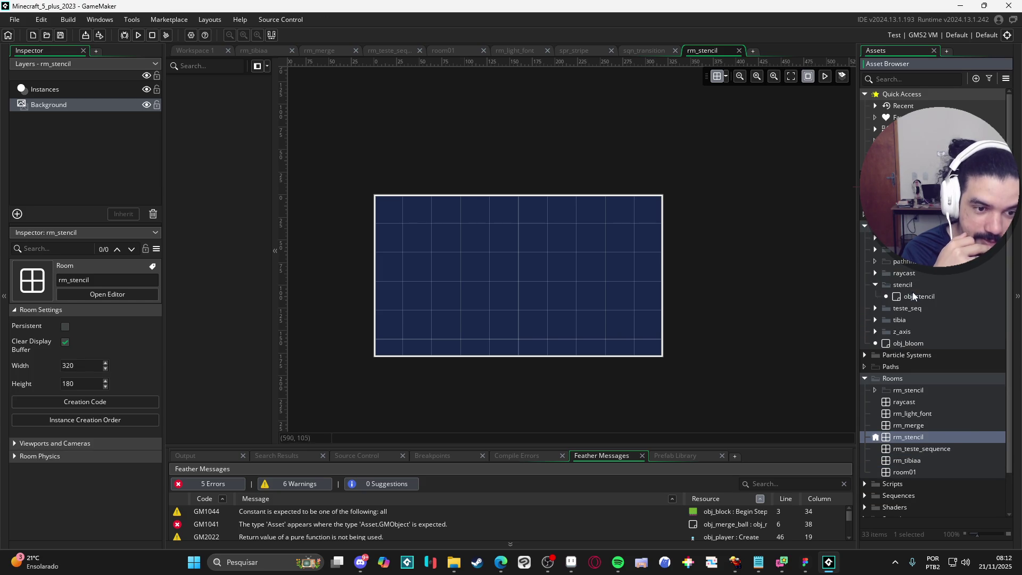
click(918, 296)
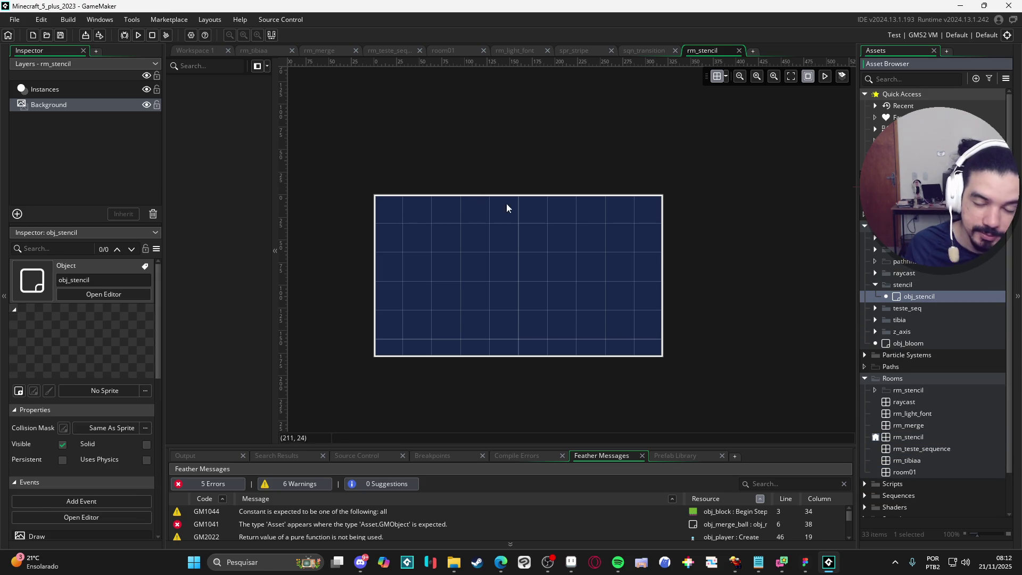
click(74, 96)
click(384, 181)
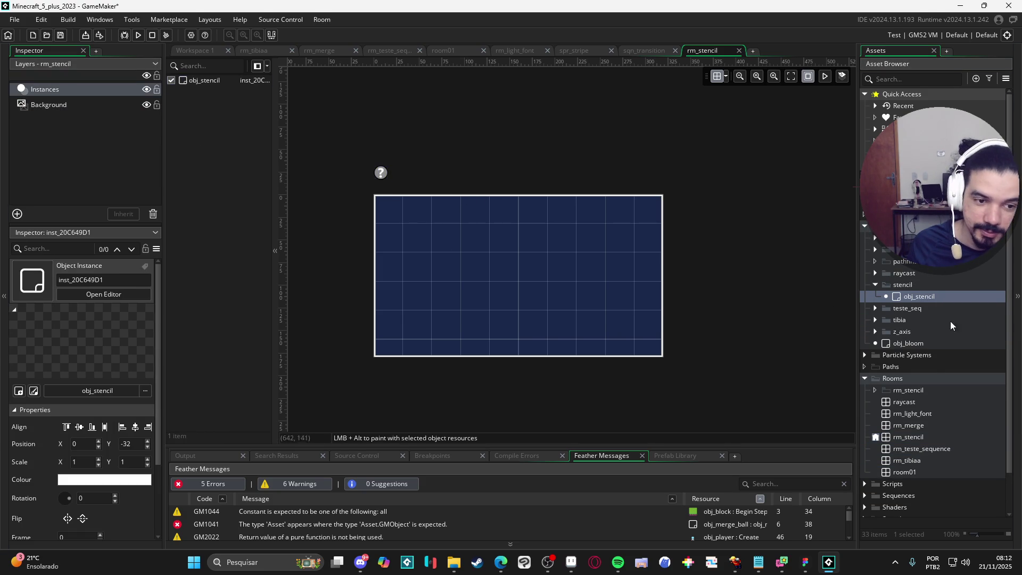
double_click(918, 298)
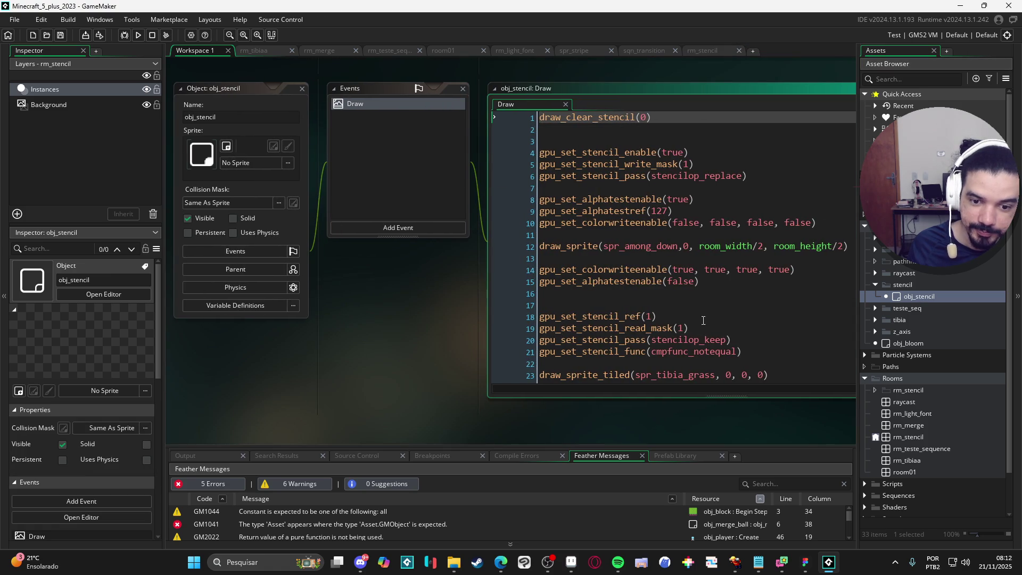
- Run the game to see tiled grass around the navy sprite-shaped cutout
scroll(710, 308, down, 2)
click(661, 261)
key(F5)
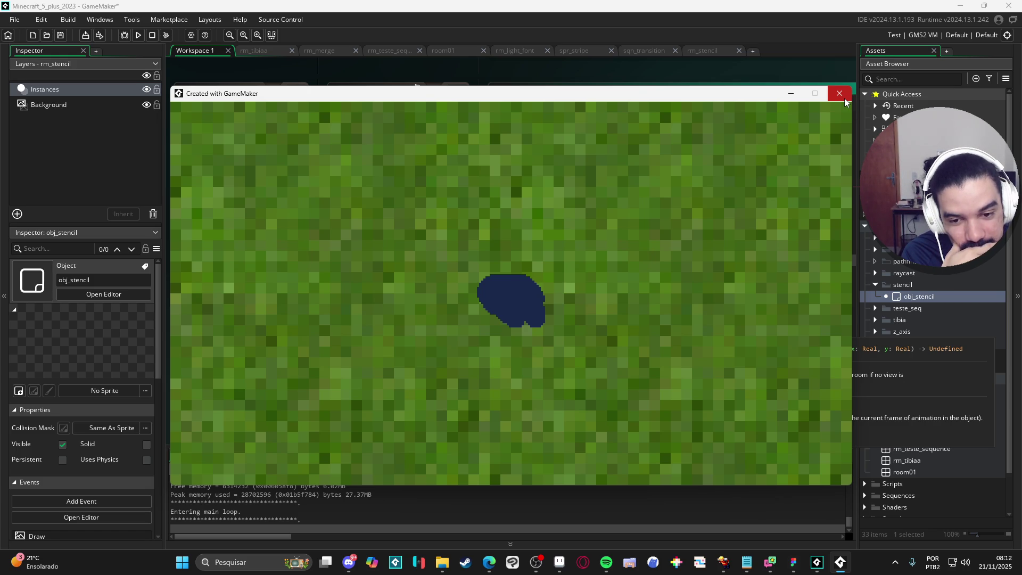
click(844, 98)
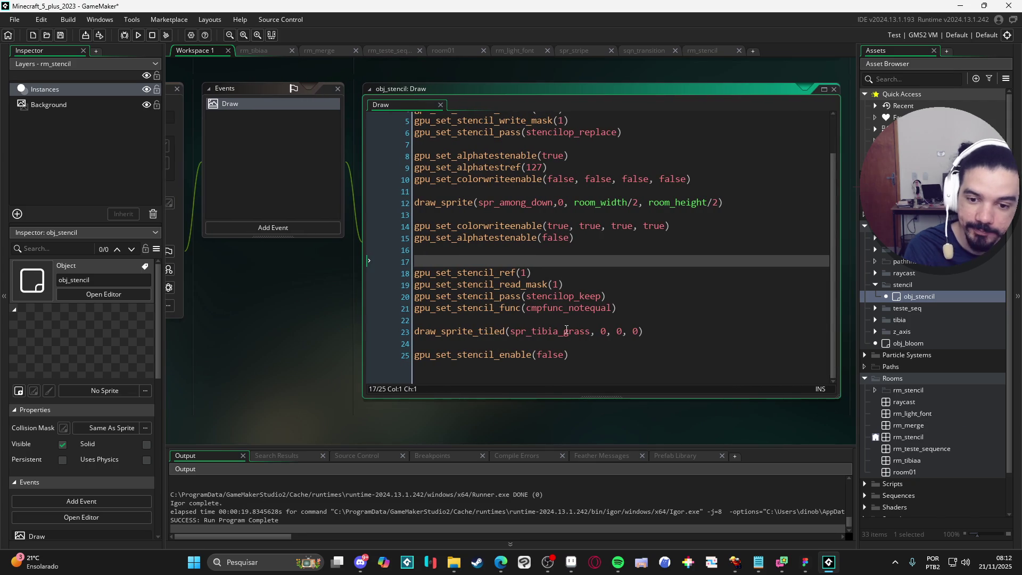
- Move the draw_sprite_tiled grass call above the draw_sprite mask call and test-run it
drag(645, 332, 367, 330)
key(ctrl+x)
click(466, 191)
key(ctrl+v)
click(401, 202)
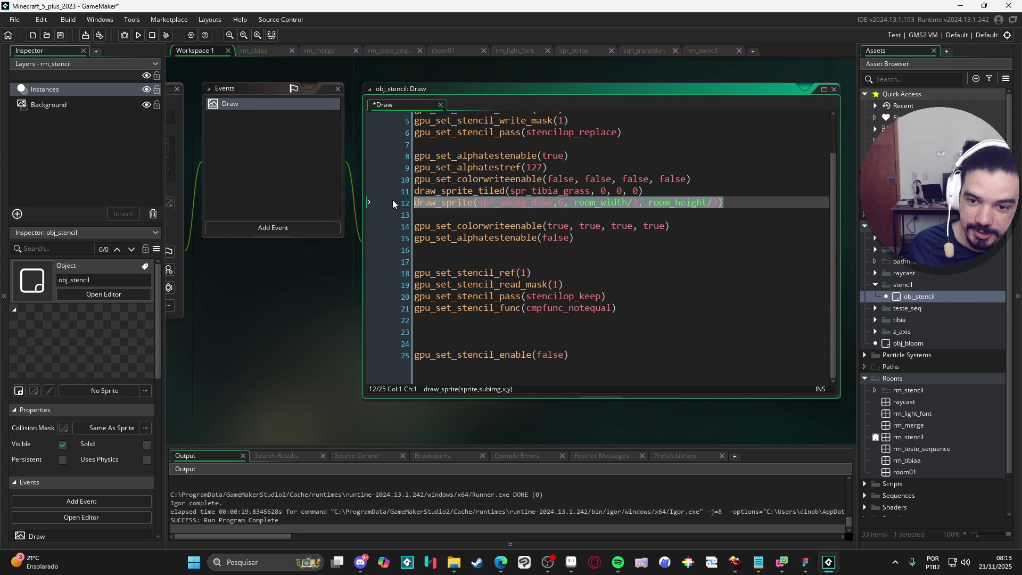
key(ctrl+x)
click(469, 331)
key(ctrl+v)
key(F5)
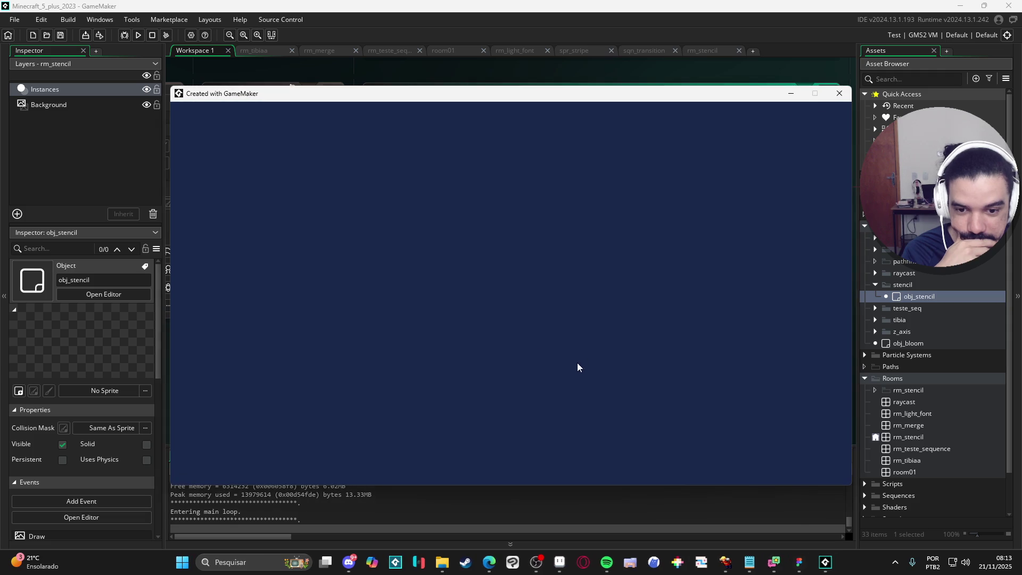
click(839, 93)
- Undo the line swap, save, and cut line 21's cmpfunc_notequal back to 'cmp'
key(ctrl+z)
key(ctrl+z)
key(ctrl+z)
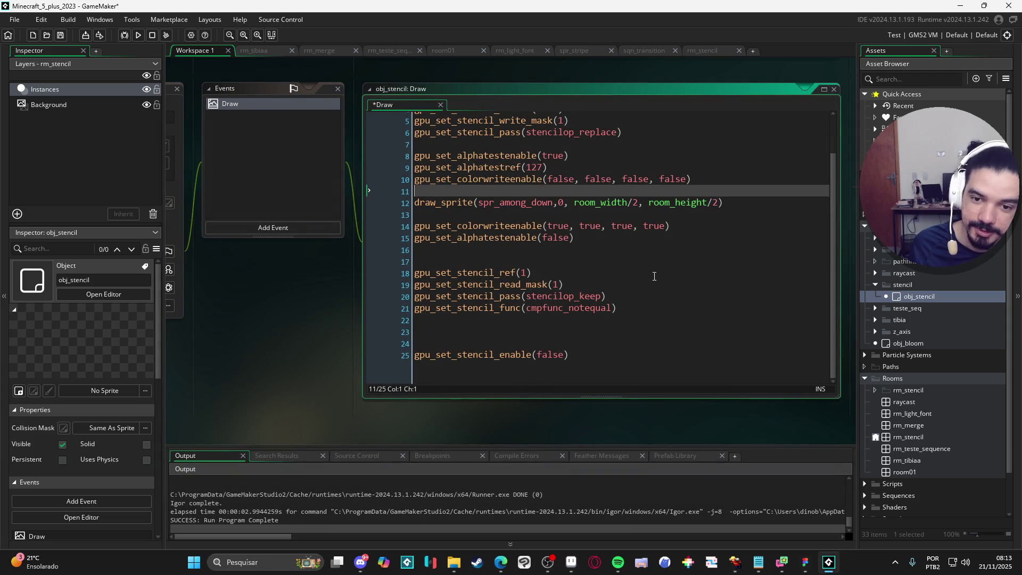
click(654, 312)
key(ctrl+s)
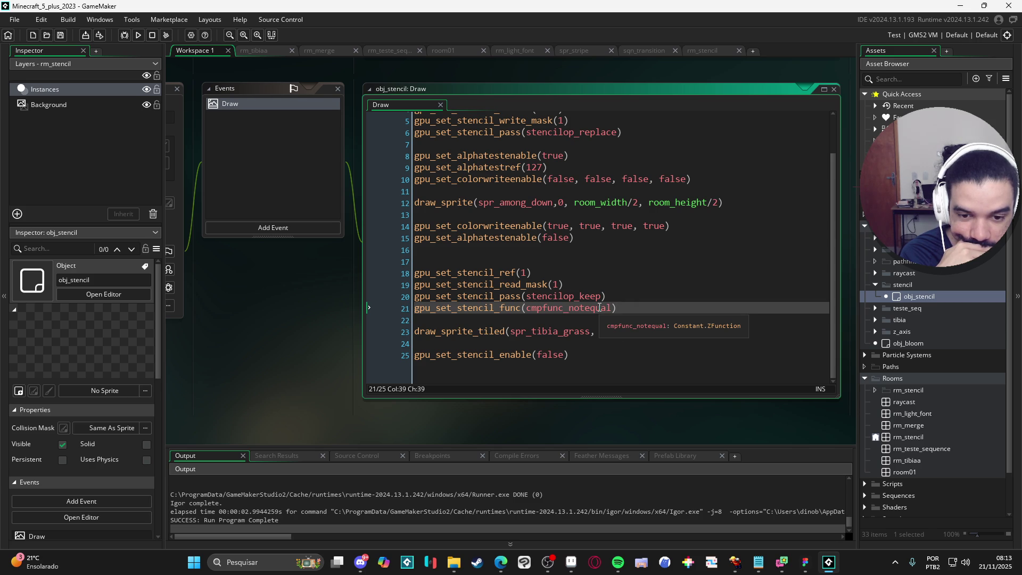
double_click(599, 308)
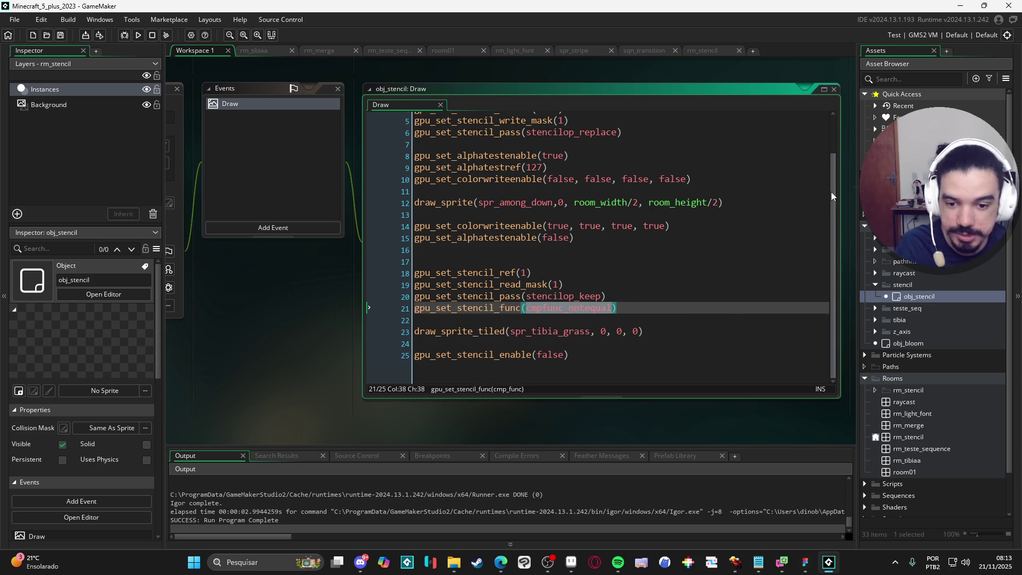
text(cmp)
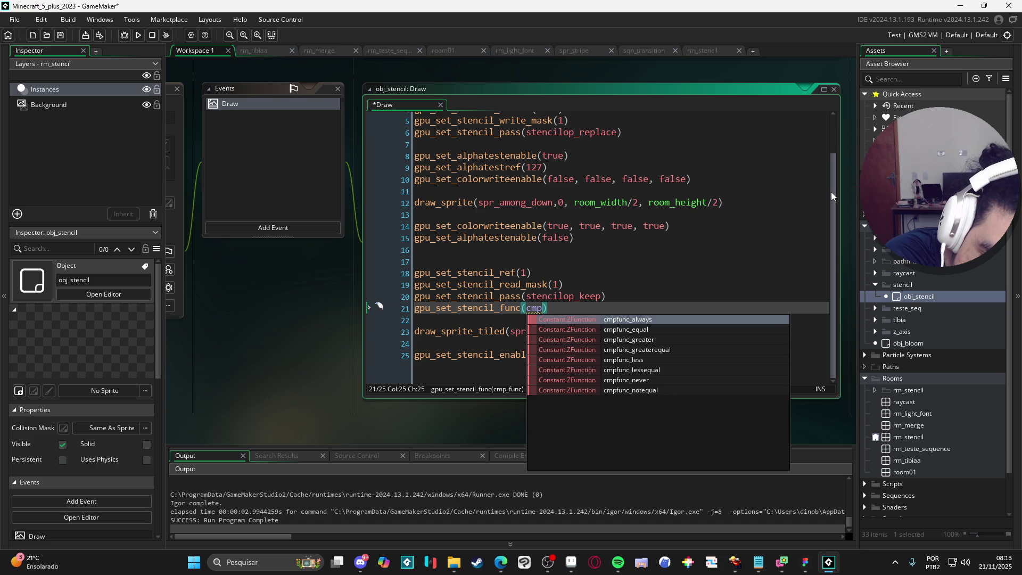
- Set line 21's stencil comparison to cmpfunc_less and test-run the game
key(Down)
key(Down)
key(Down)
key(Return)
key(F5)
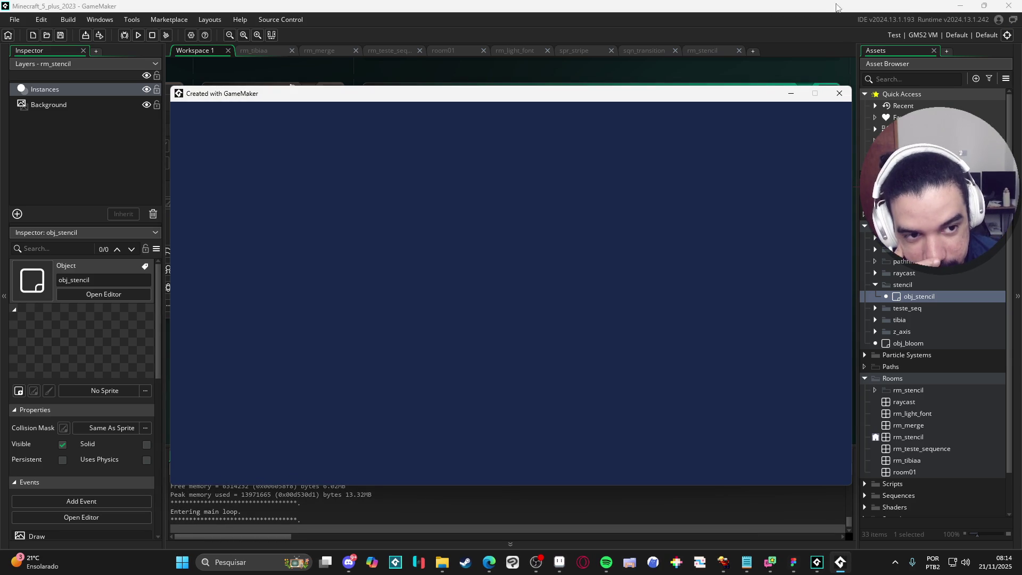
click(839, 93)
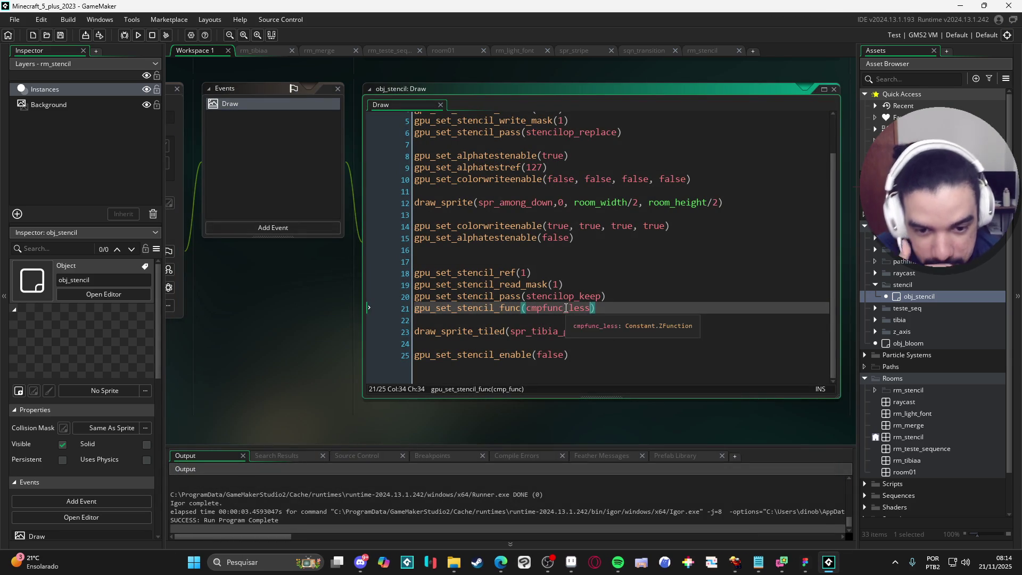
- Restore cmpfunc_notequal, test-run again, and select stencilop_keep on line 20
key(BackSpace)
key(BackSpace)
key(BackSpace)
text(notequal)
key(F5)
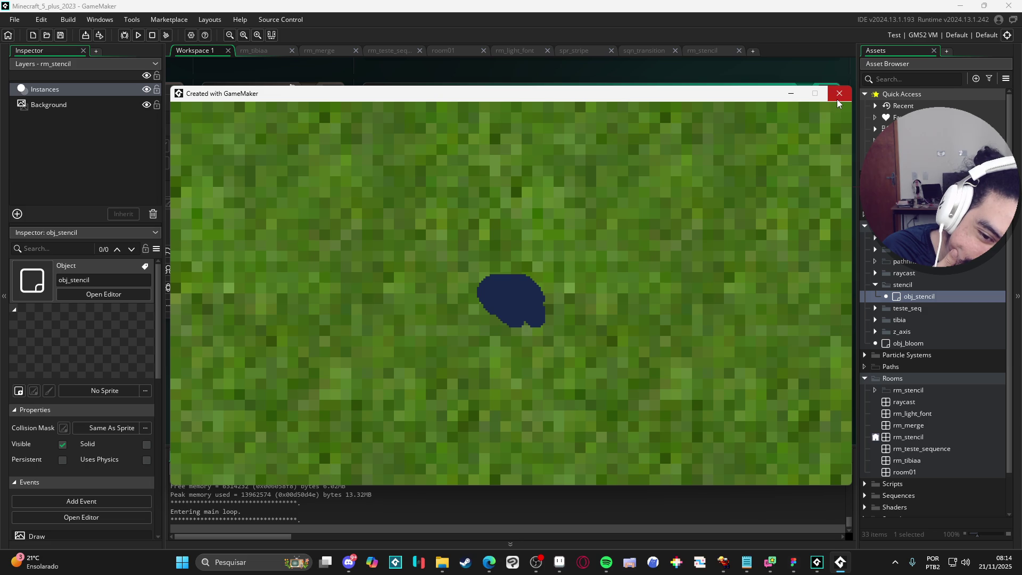
click(838, 101)
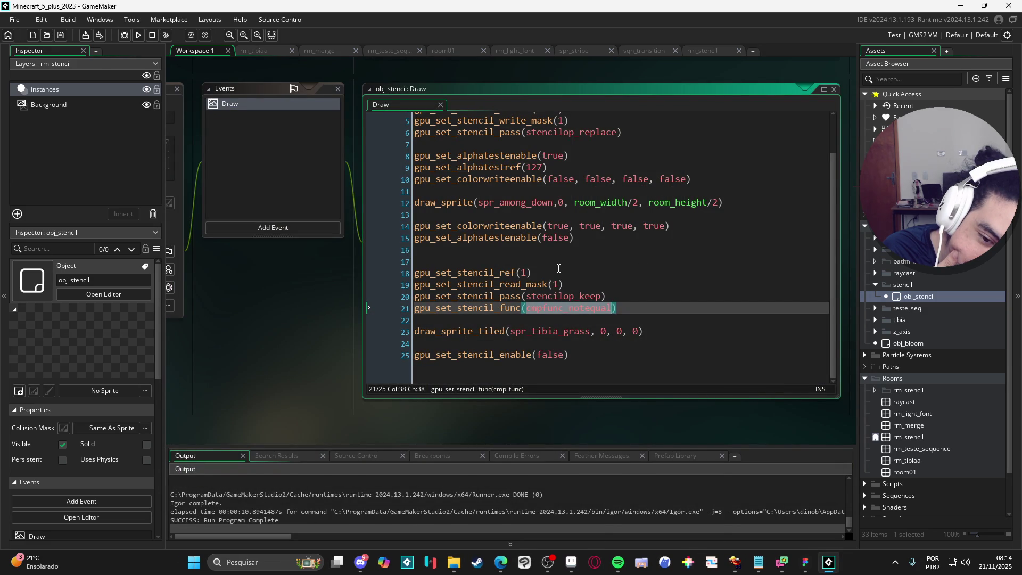
double_click(567, 297)
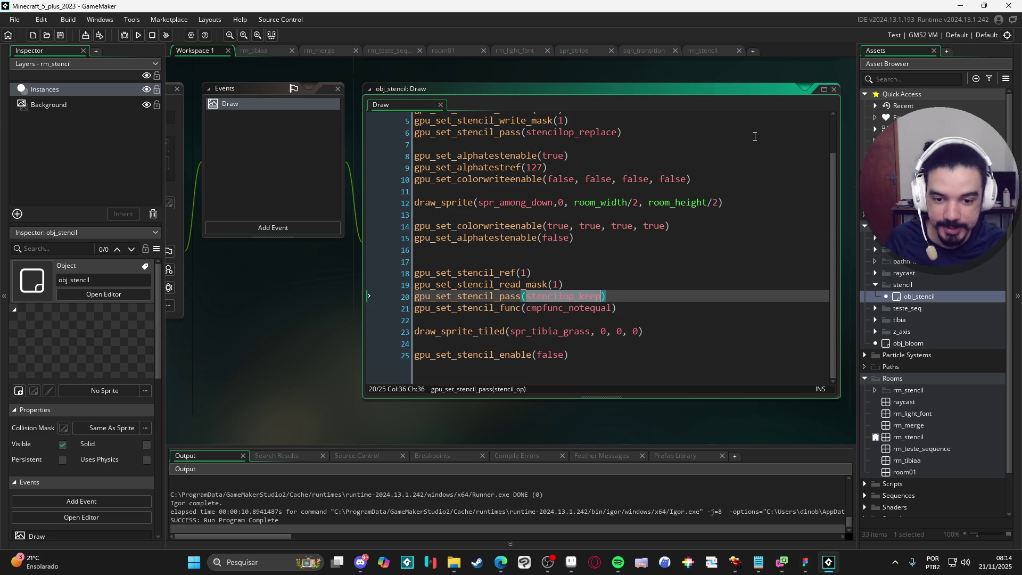
- Replace line 20's stencil pass with stencilop_invert, save, and test-run
text(sten)
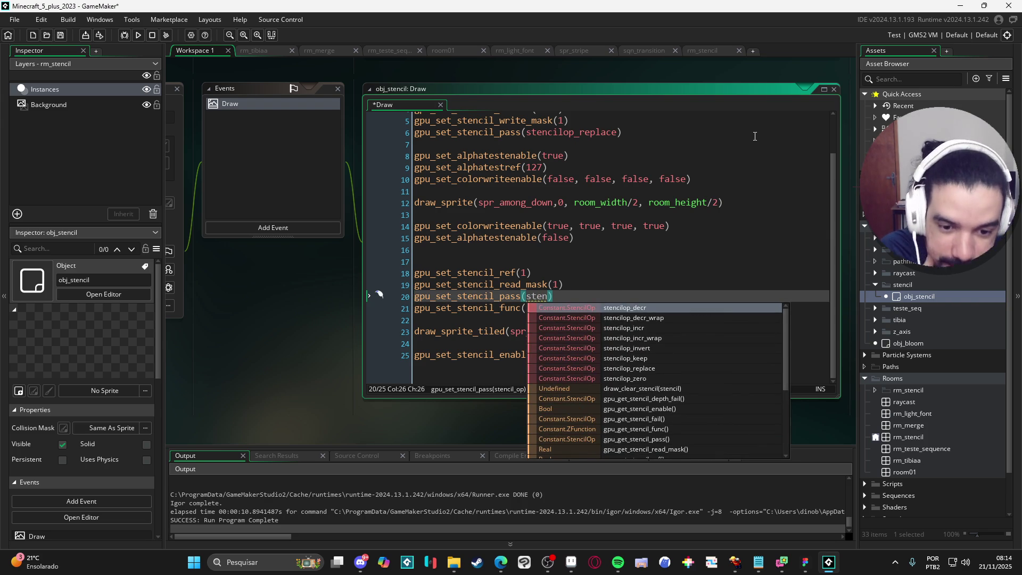
key(Down)
key(Down)
key(Down)
key(Return)
key(ctrl+s)
key(F5)
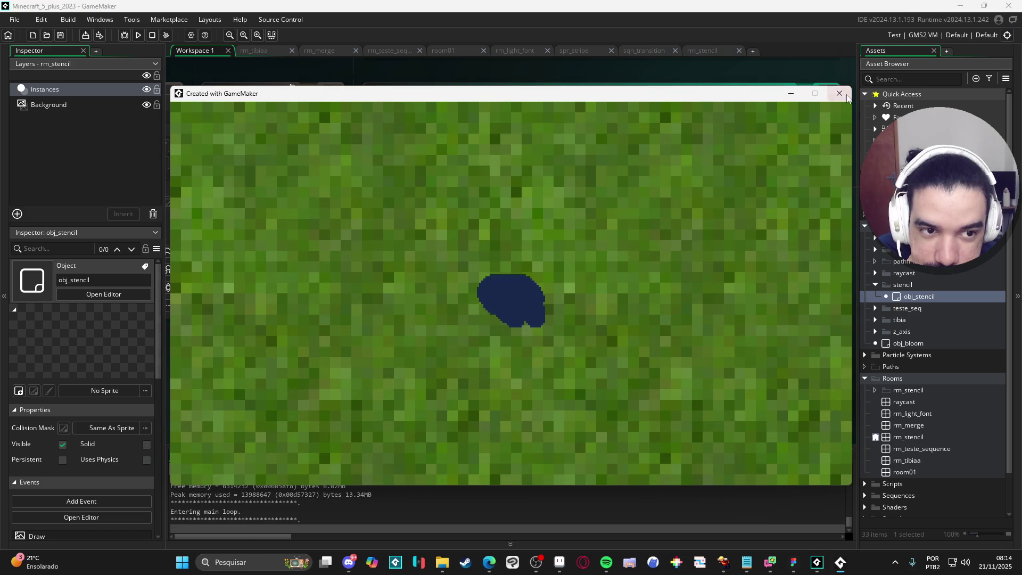
click(837, 94)
- Try stencilop_replace on line 20 and test-run the game
drag(563, 297, 565, 286)
double_click(563, 293)
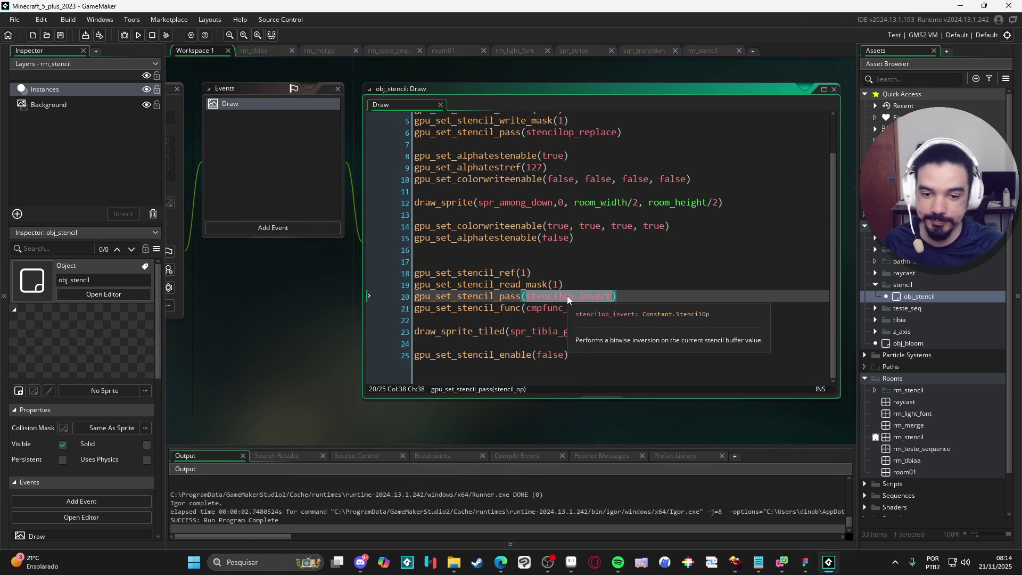
text(sten)
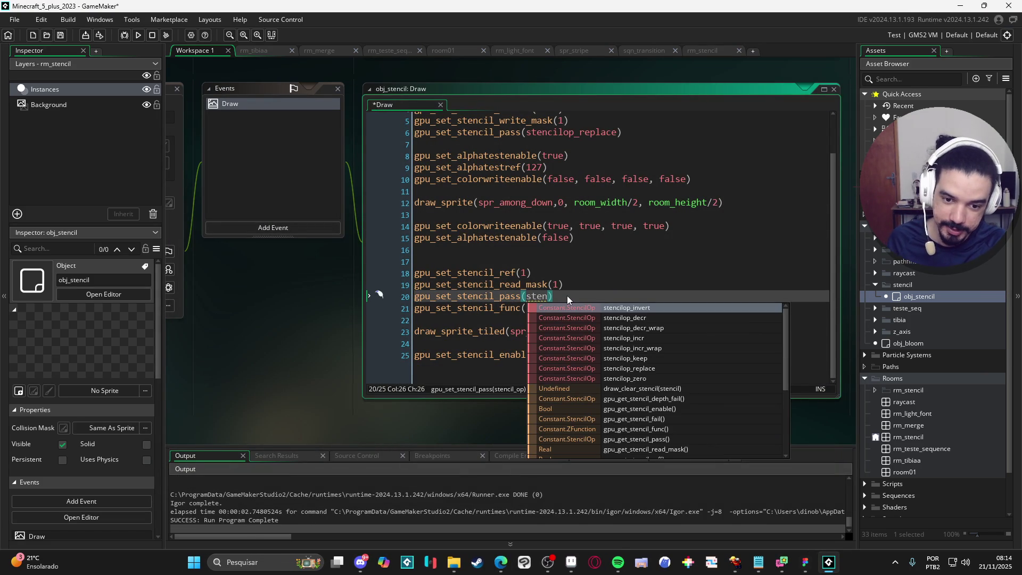
key(Down)
key(Down)
key(Down)
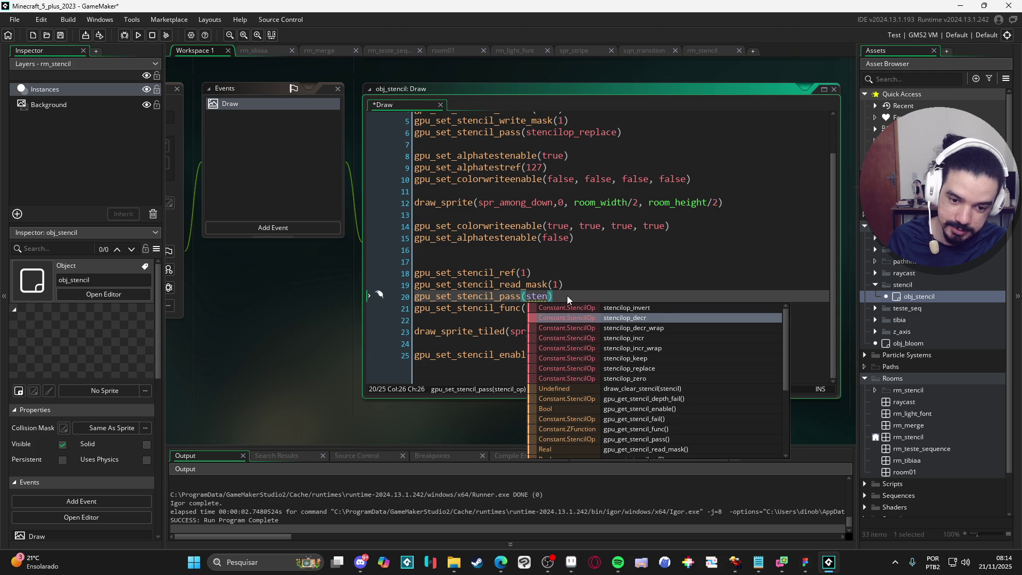
key(Return)
key(F5)
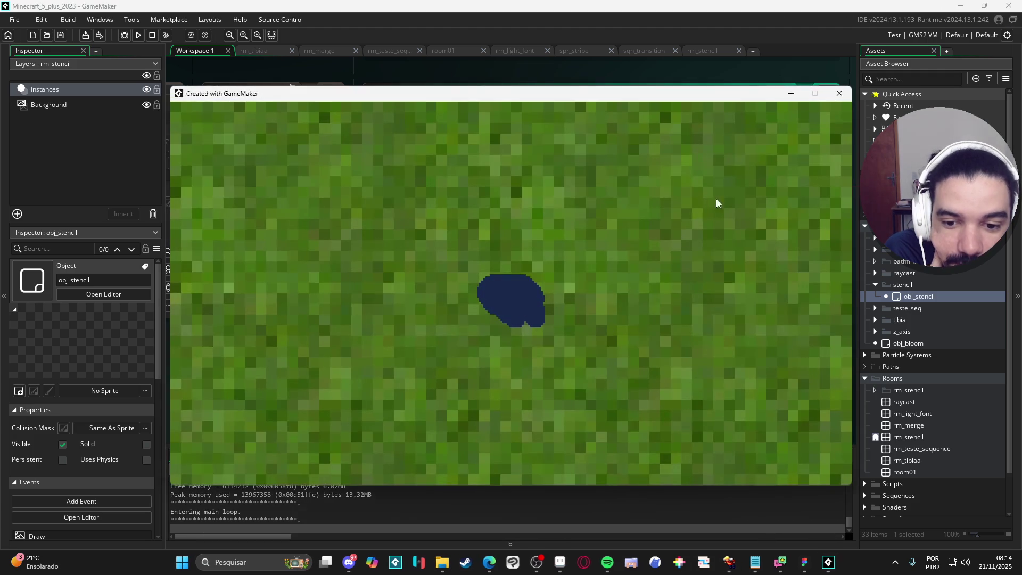
click(838, 95)
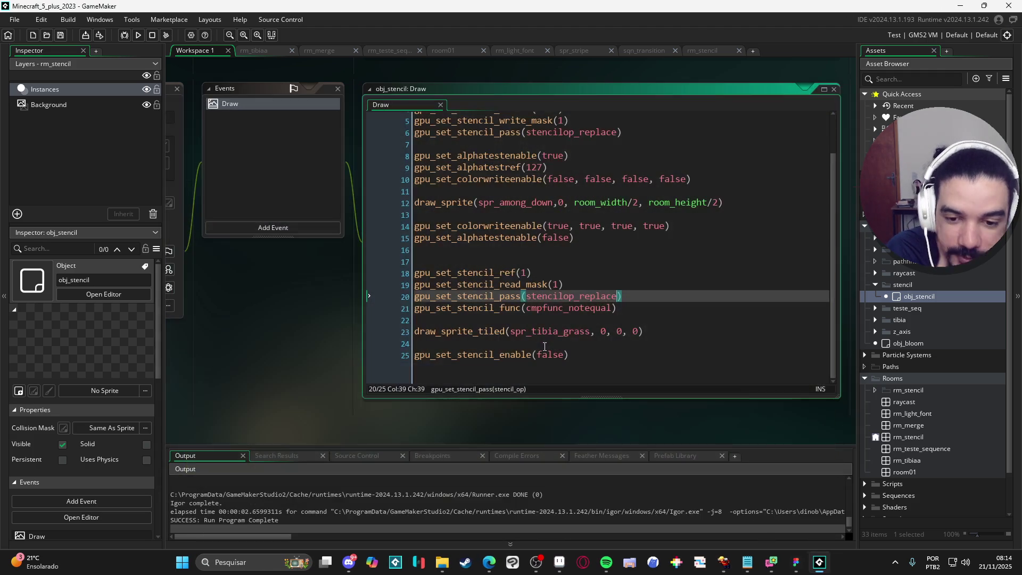
- Restore stencilop_invert, change the read mask to 0, and test-run
double_click(592, 296)
text(stencilop_invert)
click(562, 284)
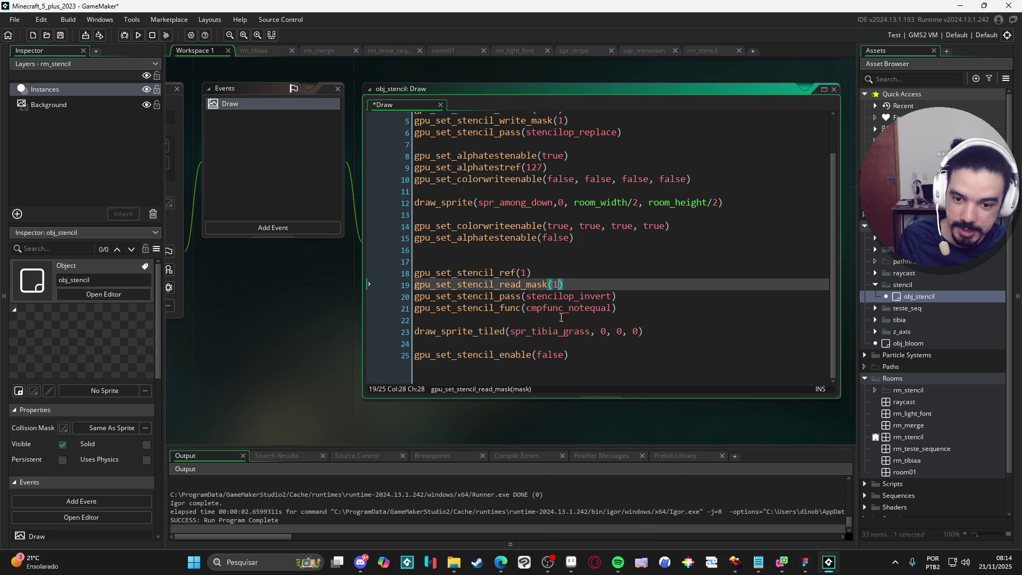
key(BackSpace)
text(0)
key(F5)
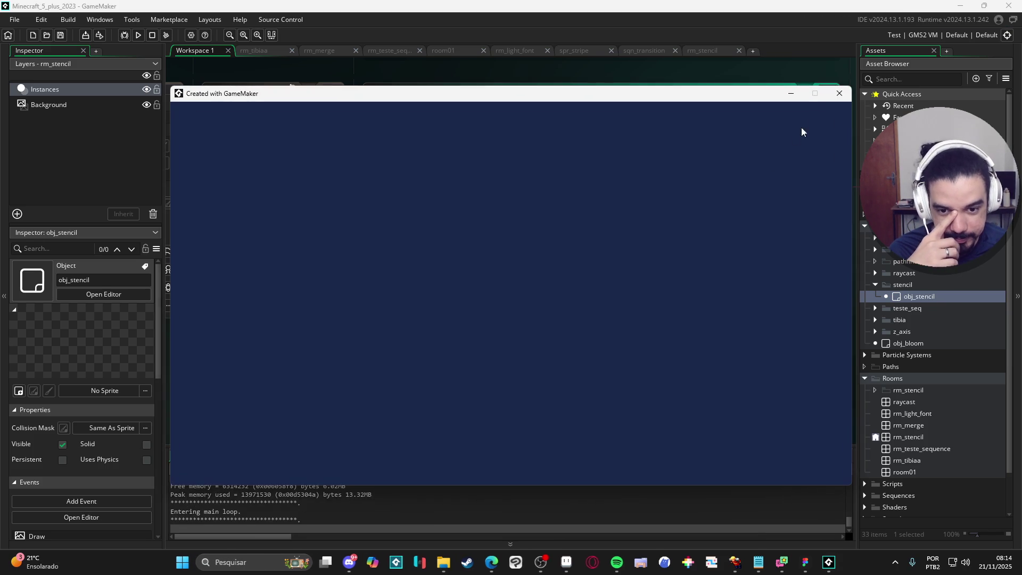
click(837, 93)
- Set the read mask back to 1 and save the Draw code
key(BackSpace)
text(1)
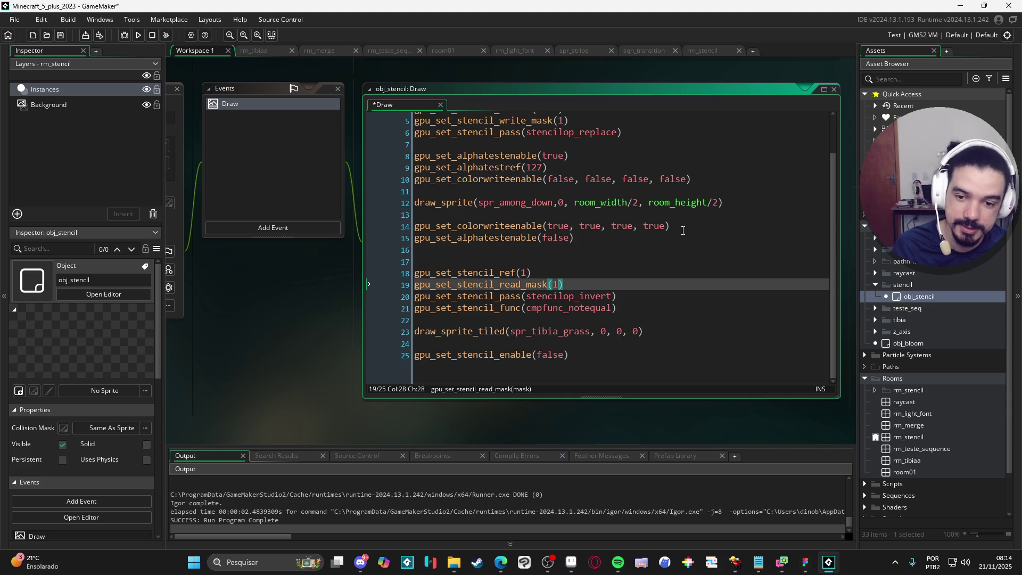
click(523, 272)
key(ctrl+s)
mouse_move(582, 291)
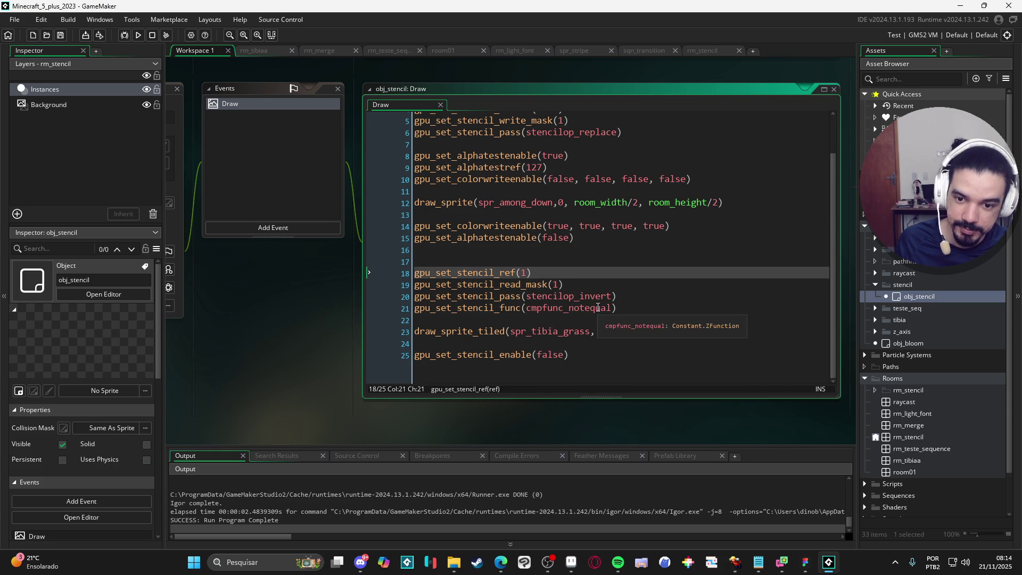
- Undo back to read mask 1 and stencilop_keep on line 20
scroll(579, 307, up, 1)
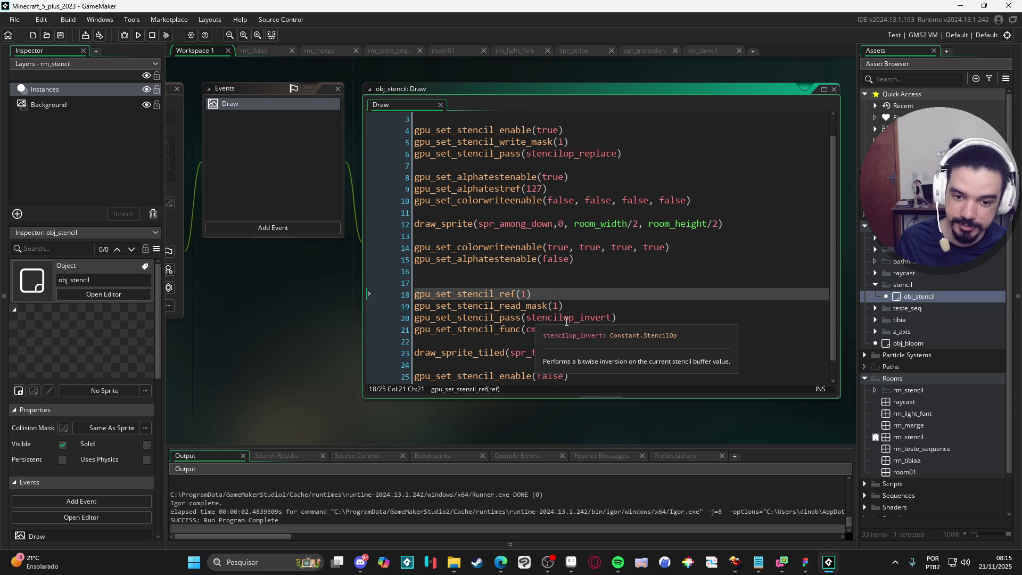
click(558, 305)
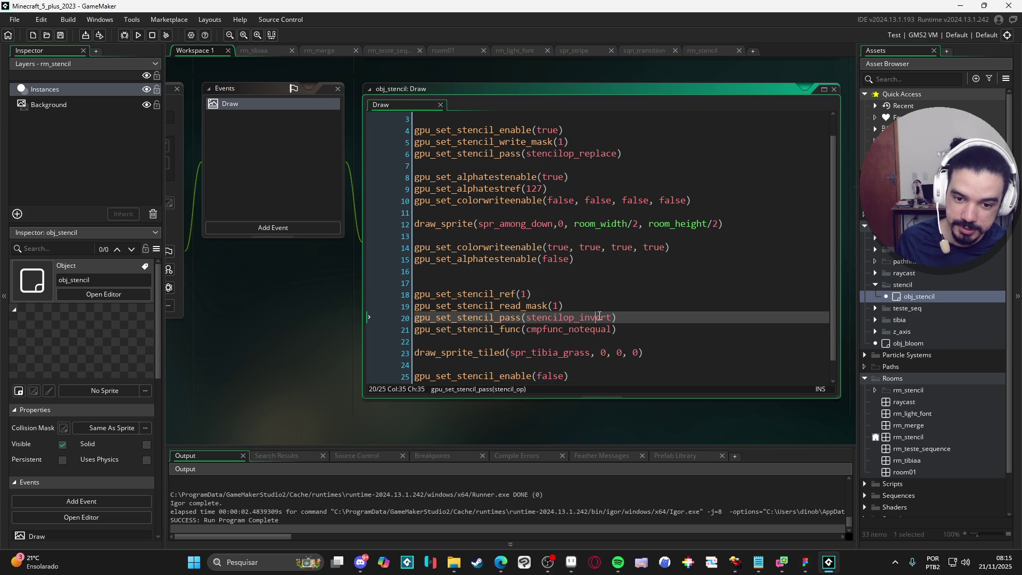
key(BackSpace)
key(ctrl+z)
key(ctrl+z)
key(ctrl+z)
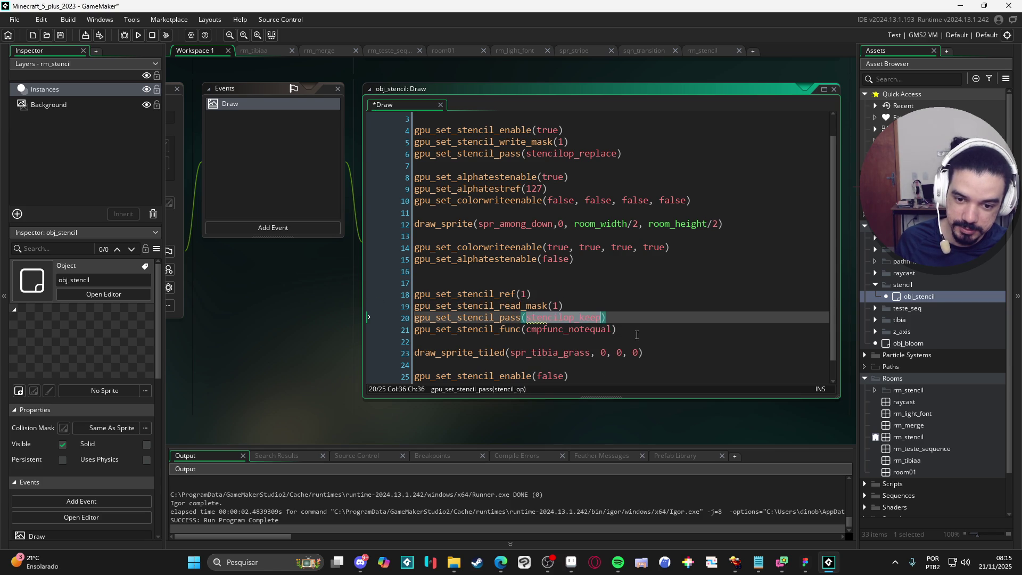
click(618, 329)
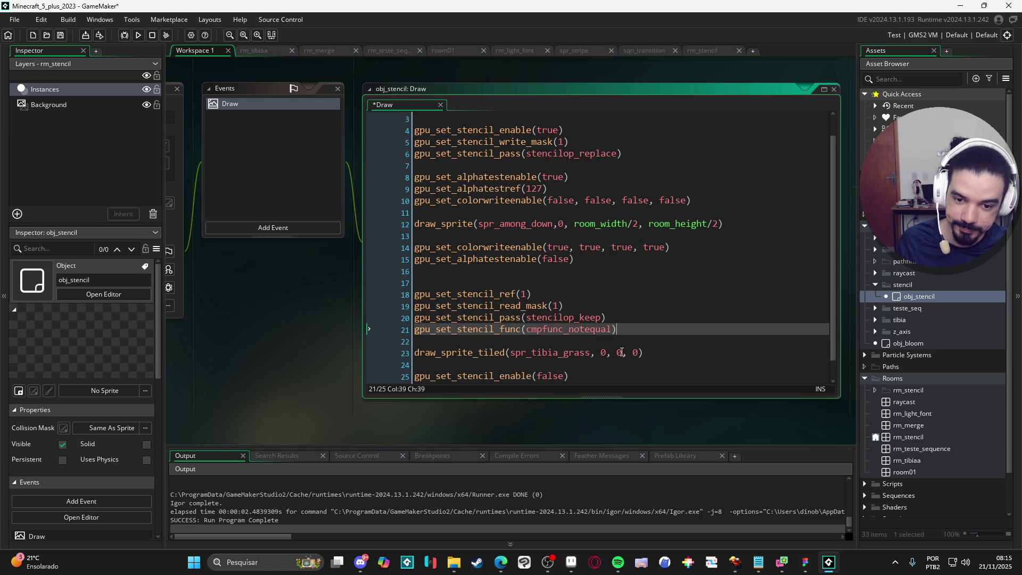
click(610, 337)
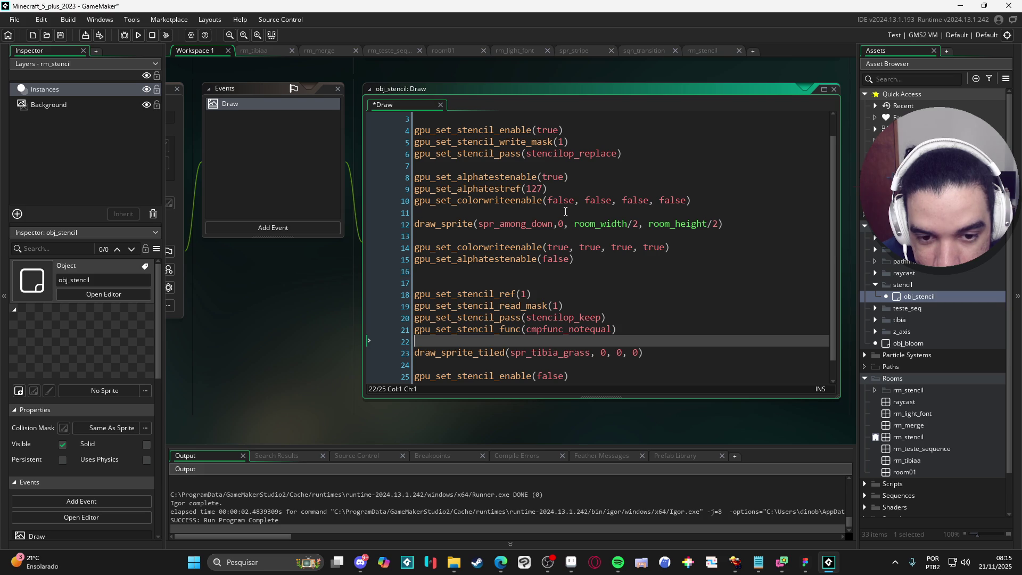
- Read the documentation tooltips for the stencil functions in the Draw code
scroll(601, 202, up, 1)
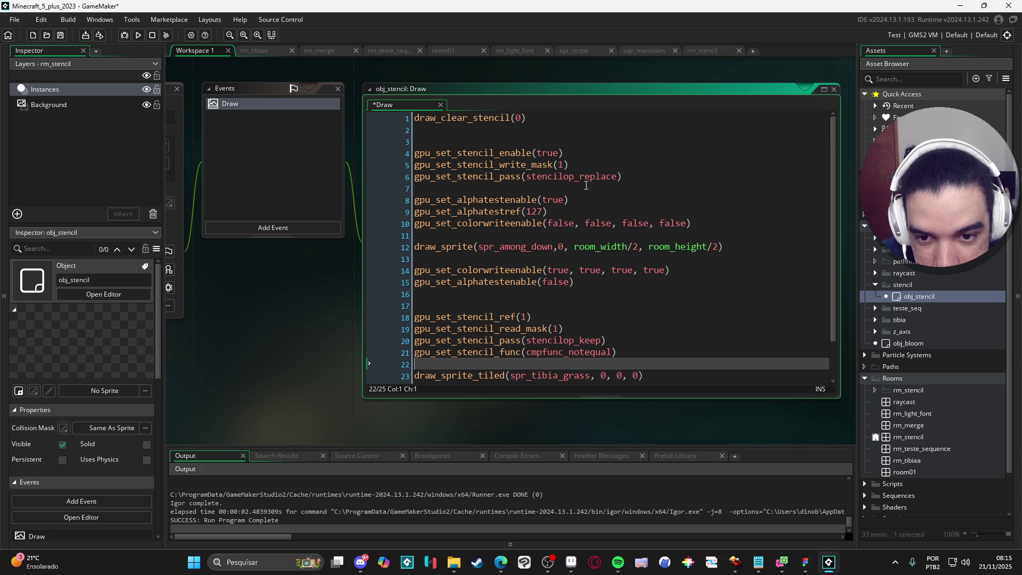
mouse_move(587, 180)
mouse_move(498, 175)
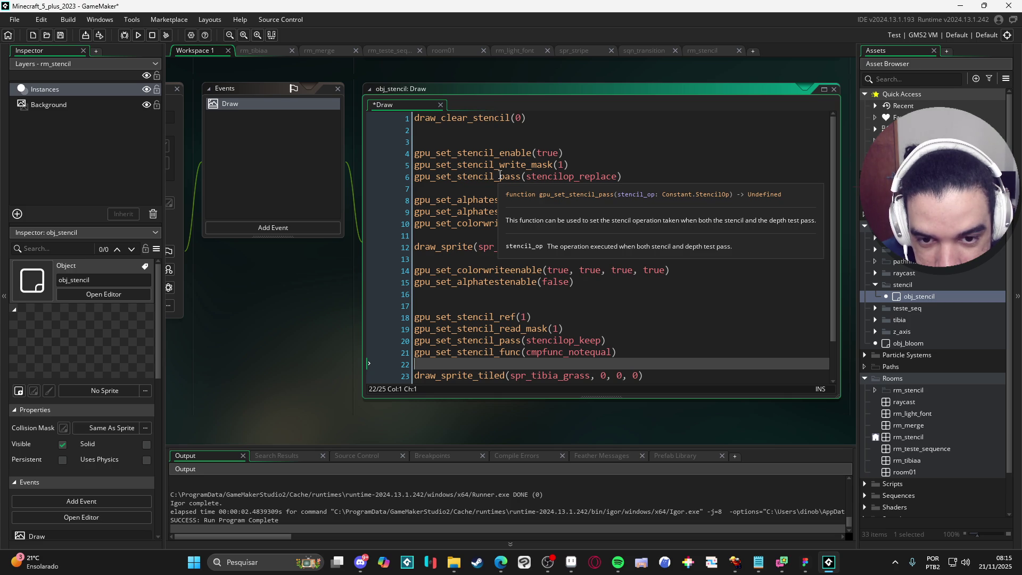
mouse_move(539, 167)
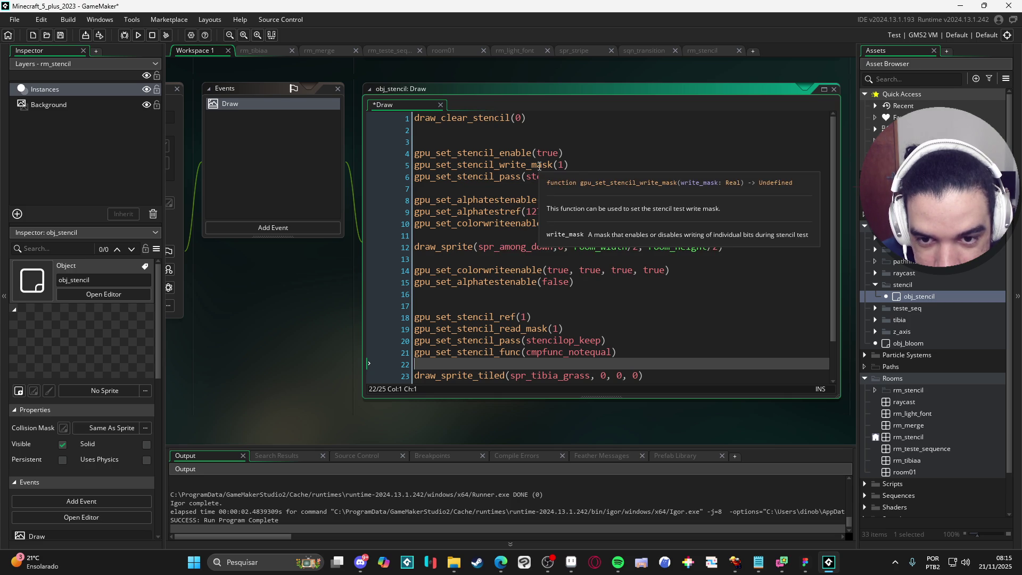
mouse_move(508, 209)
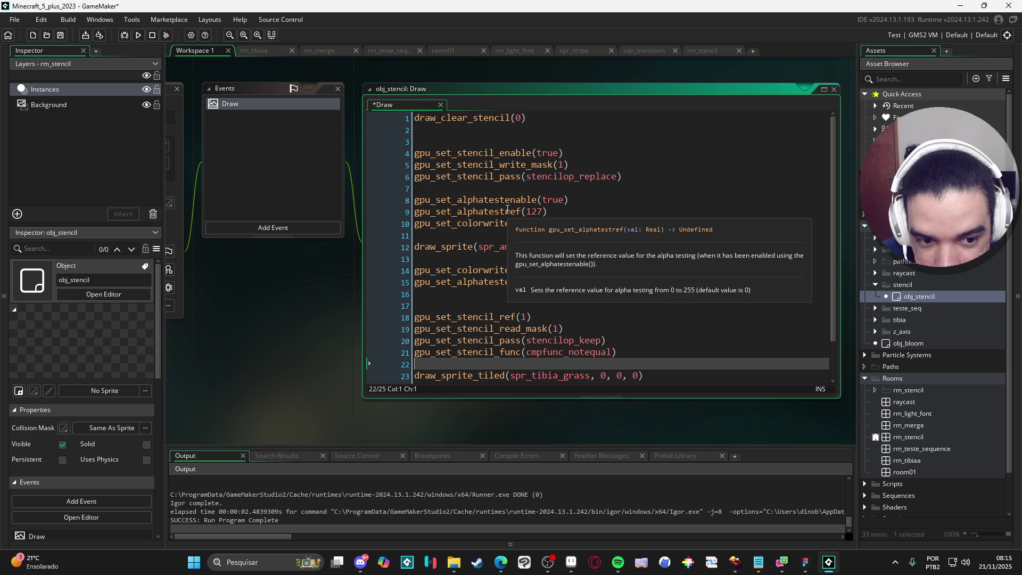
- Change line 9's alpha test reference from 127 to 0, save, test-run, then check gpu_set_colorwriteenable's docs
double_click(533, 212)
text(0)
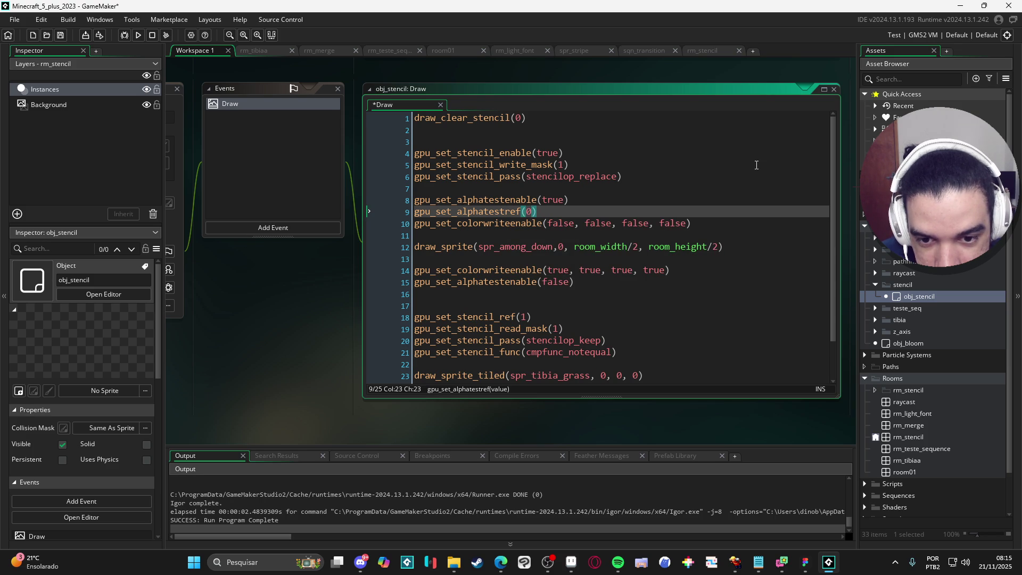
click(599, 212)
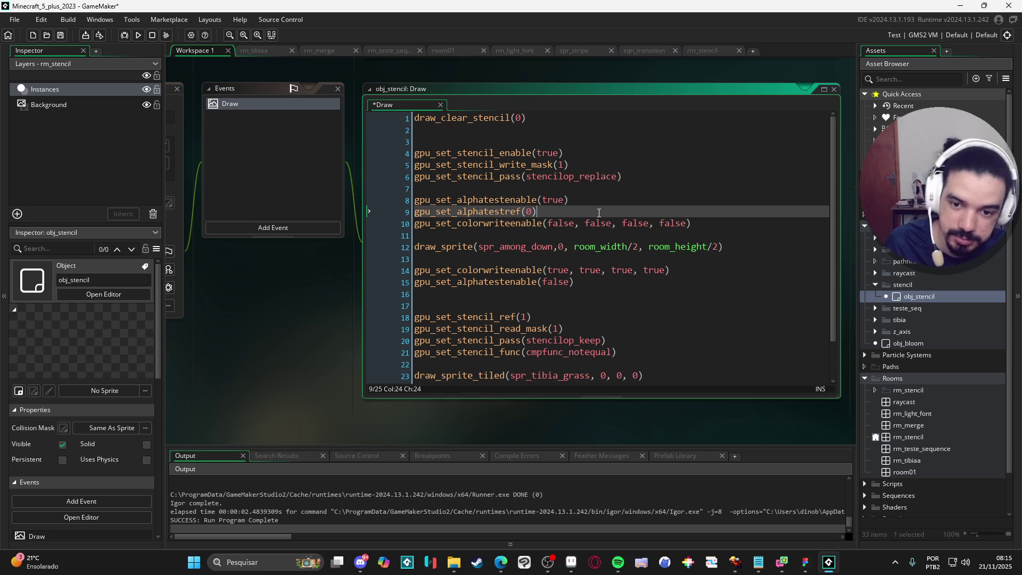
key(ctrl+s)
key(F5)
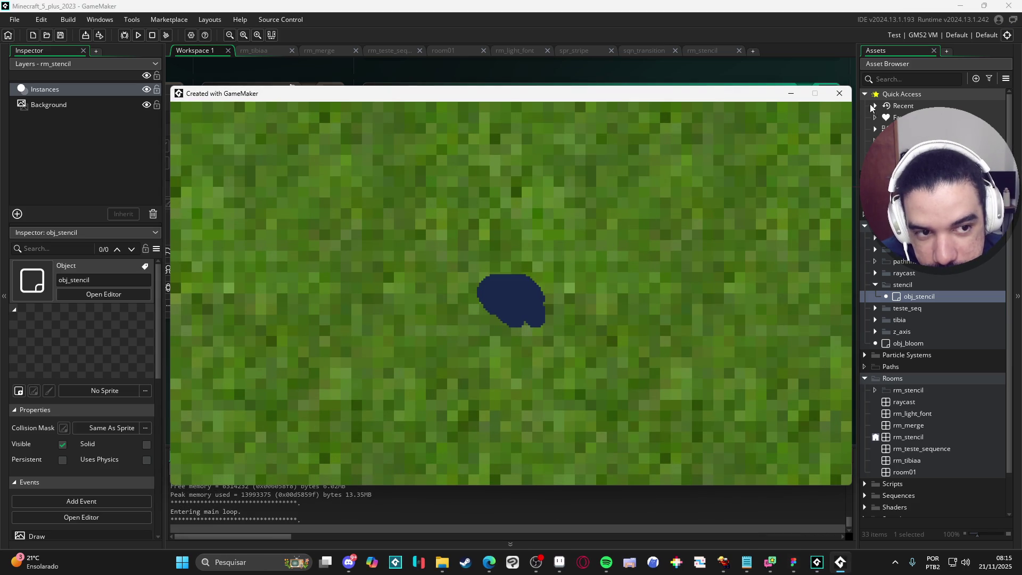
click(835, 96)
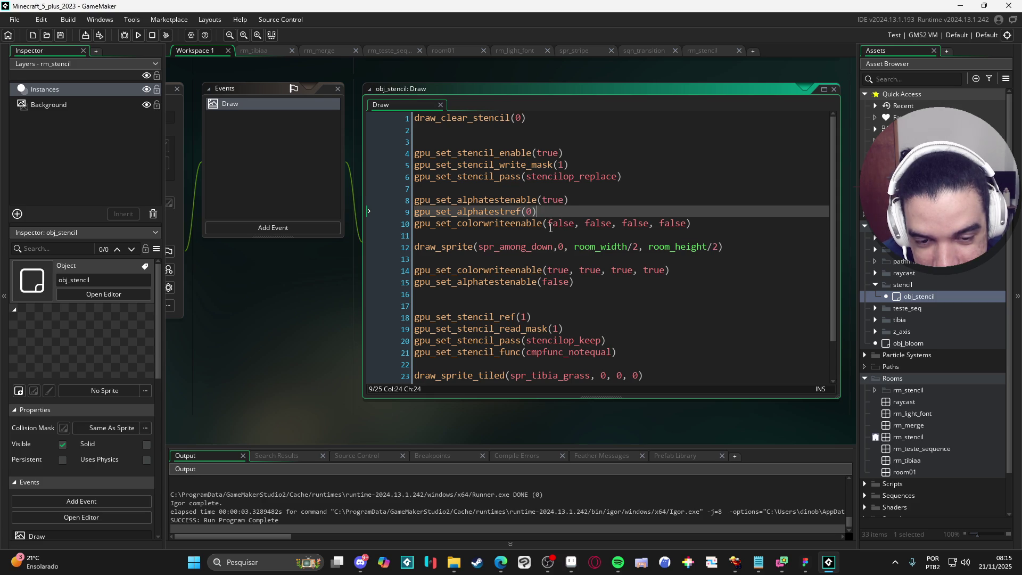
click(551, 224)
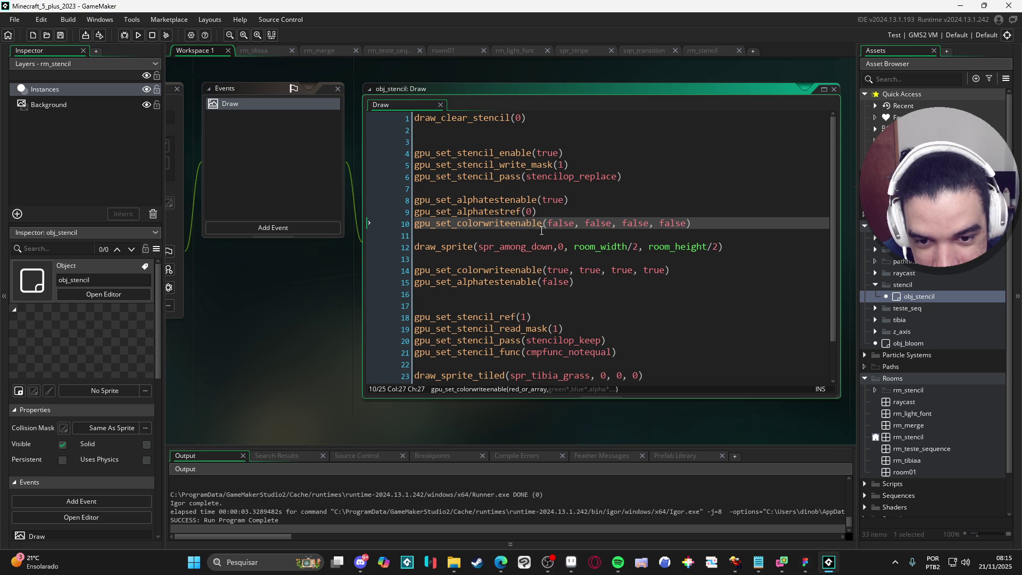
mouse_move(524, 218)
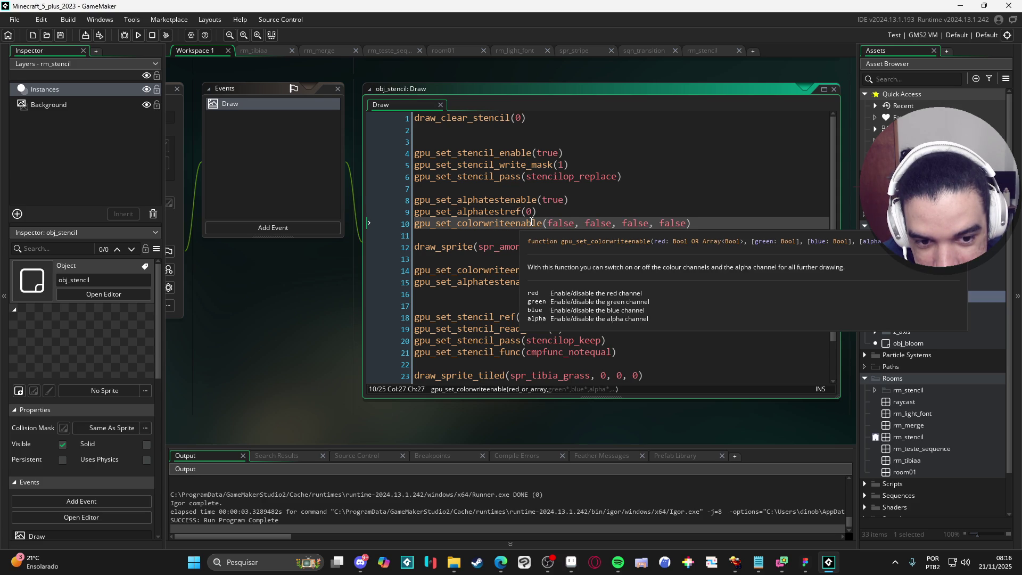
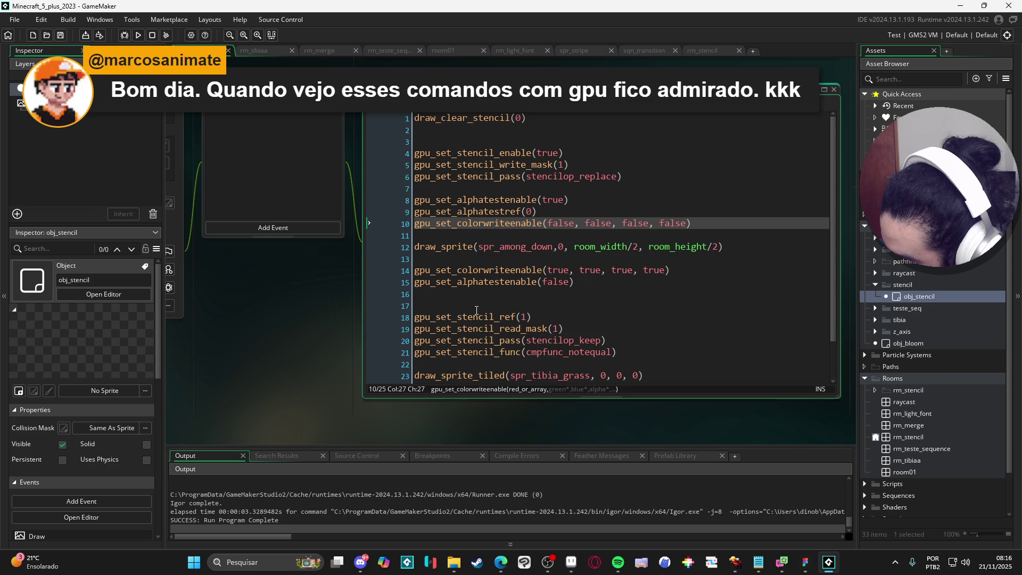
- Review the stencil enable and stencil pass calls in obj_stencil's Draw code
mouse_move(477, 310)
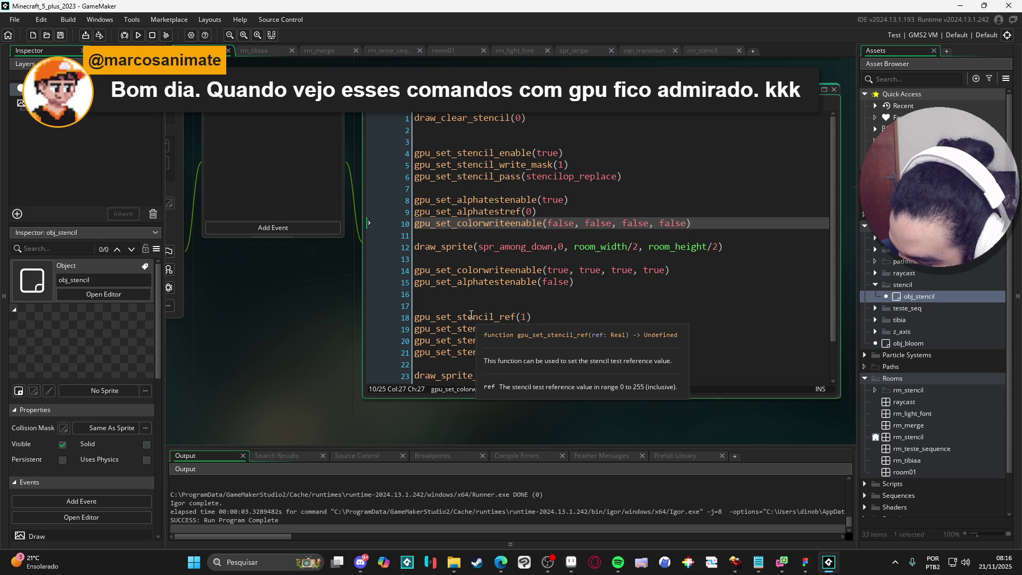
click(525, 306)
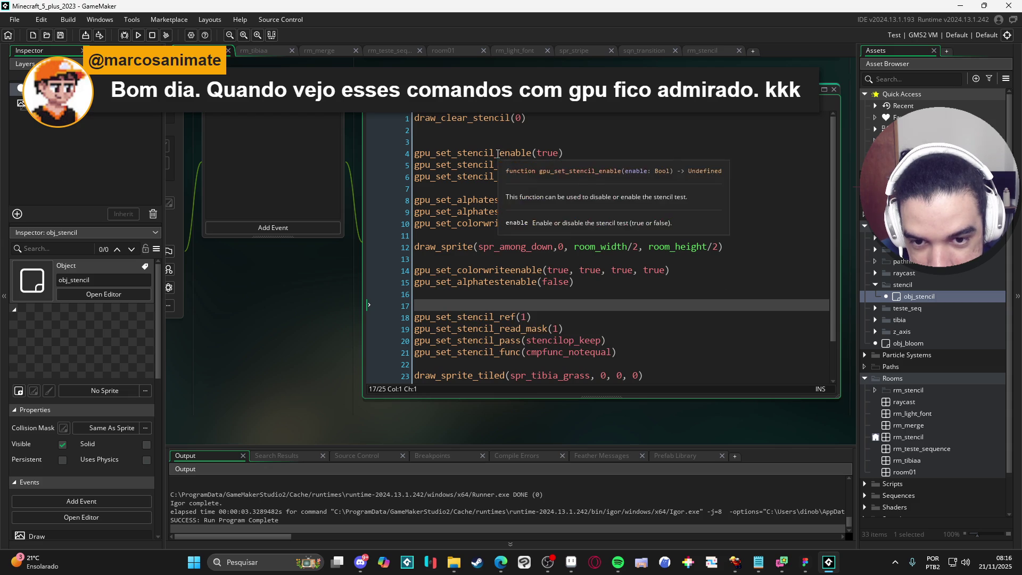
drag(495, 153, 563, 154)
click(575, 159)
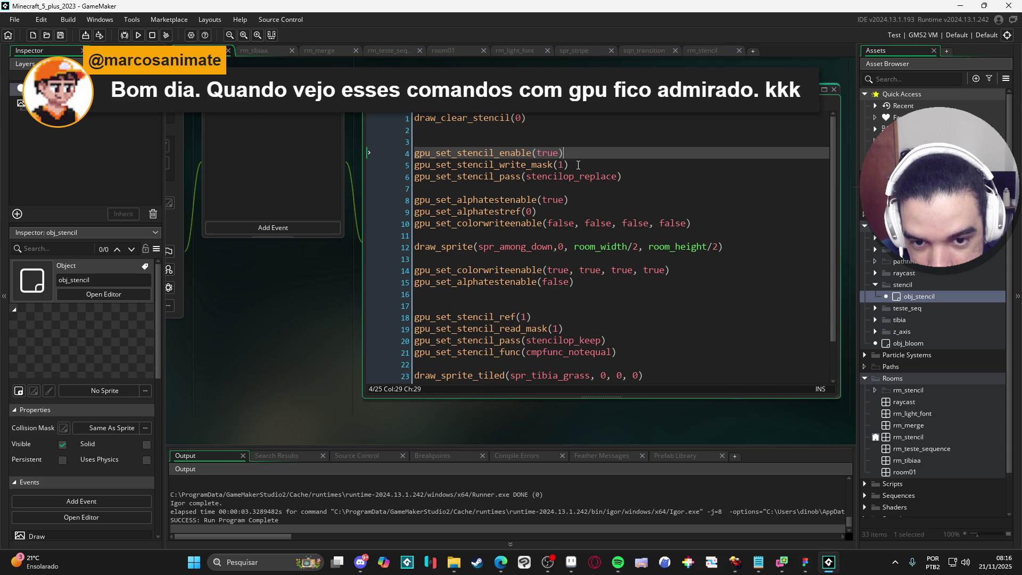
mouse_move(529, 165)
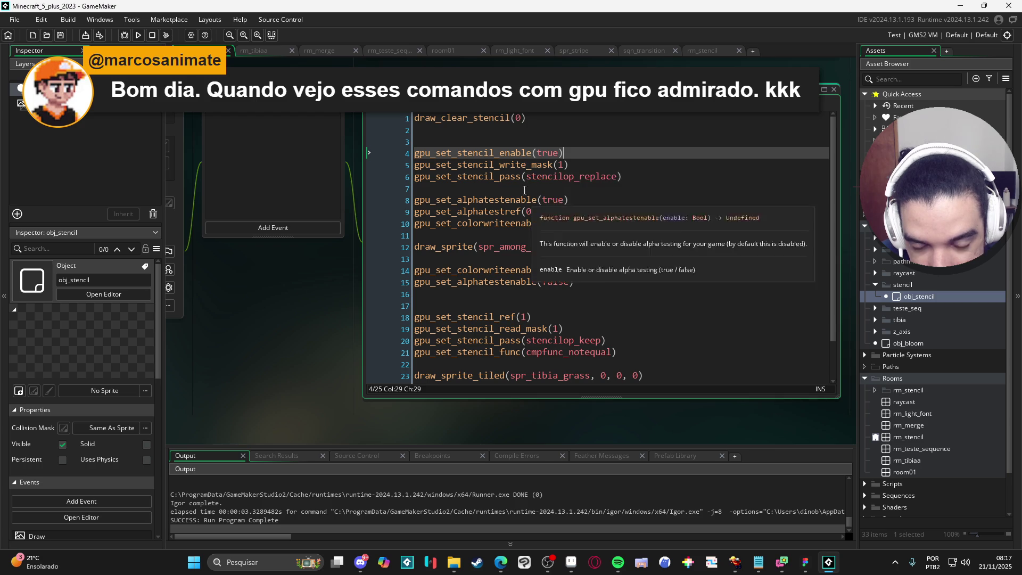
mouse_move(494, 178)
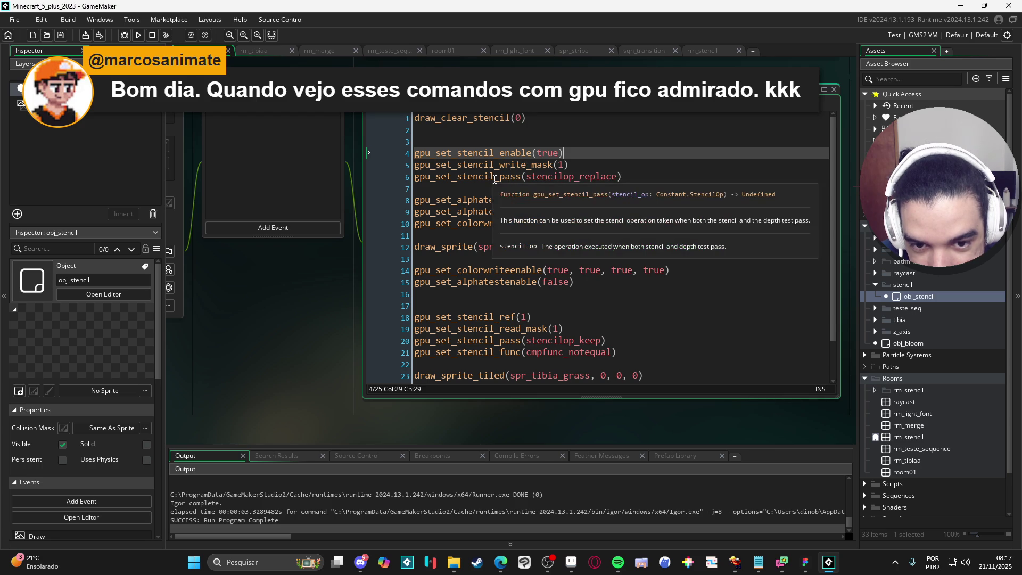
mouse_move(566, 178)
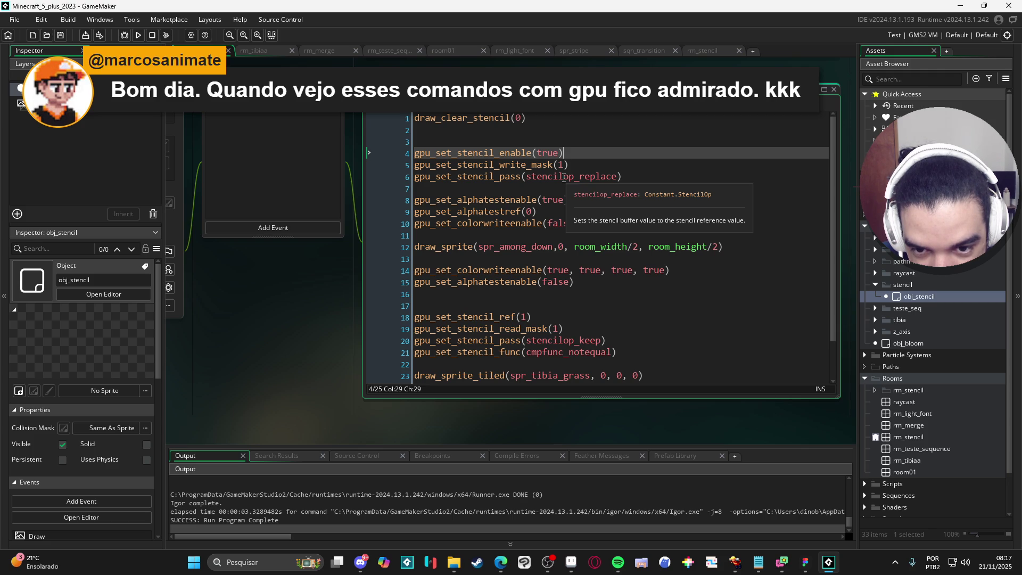
click(564, 178)
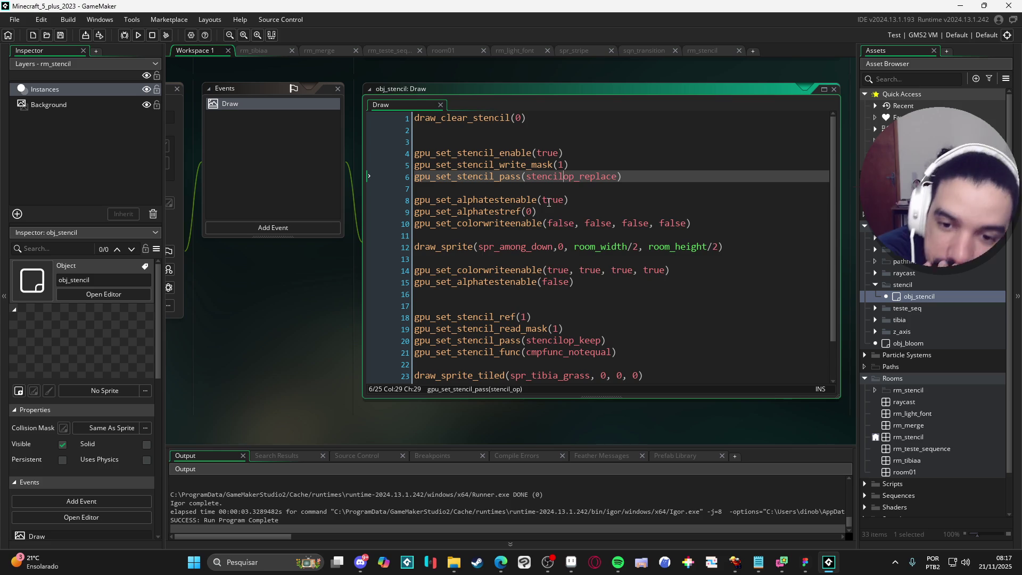
- Change all four false arguments on line 10 to true and test-run the game
mouse_move(524, 214)
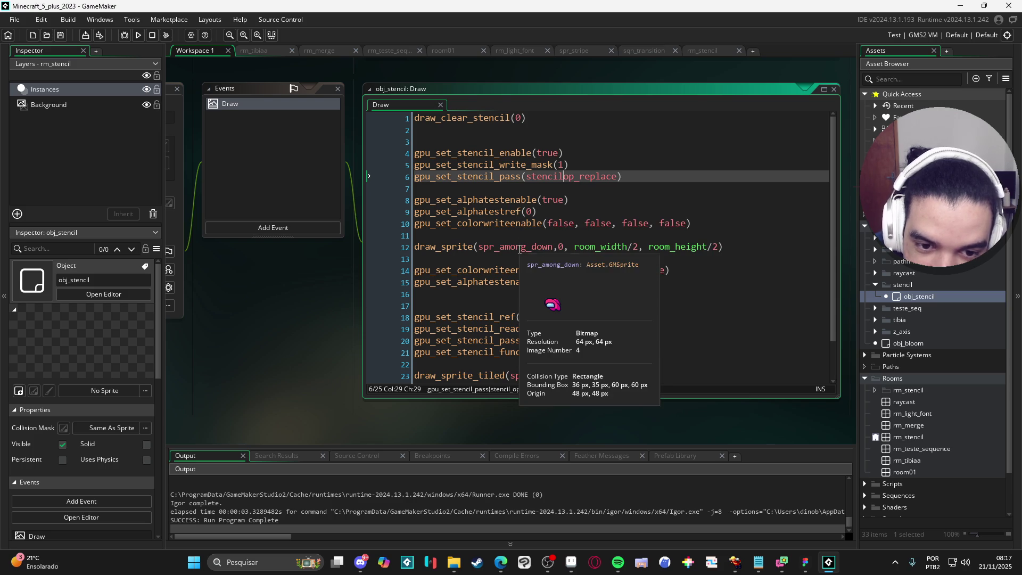
double_click(563, 223)
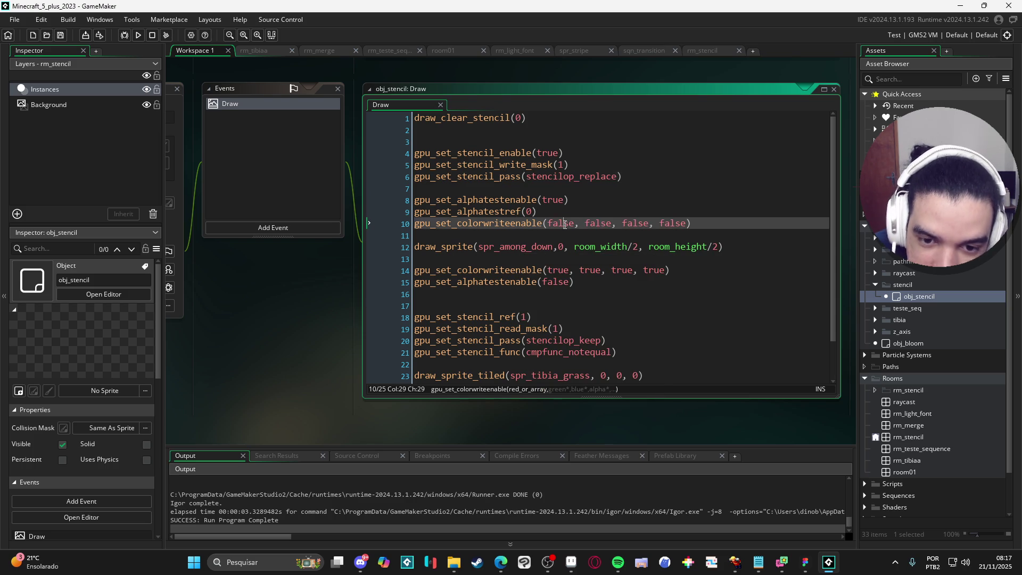
text(treu)
key(BackSpace)
key(BackSpace)
text(ue)
key(Right)
key(Right)
key(ctrl+shift+Right)
text(true)
key(Right)
key(Right)
key(ctrl+shift+Right)
text(true)
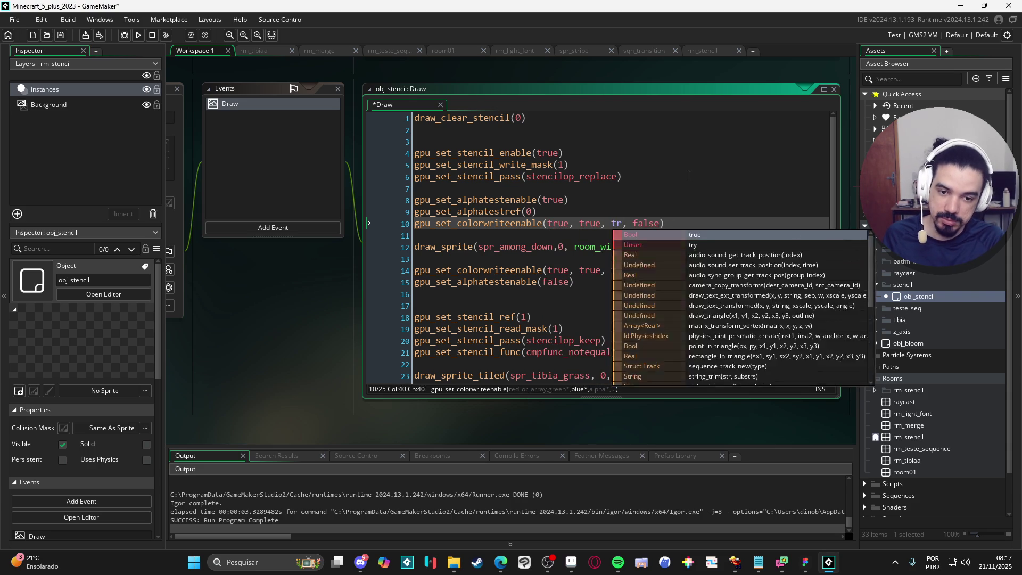
key(Right)
key(ctrl+shift+Right)
text(true)
key(F5)
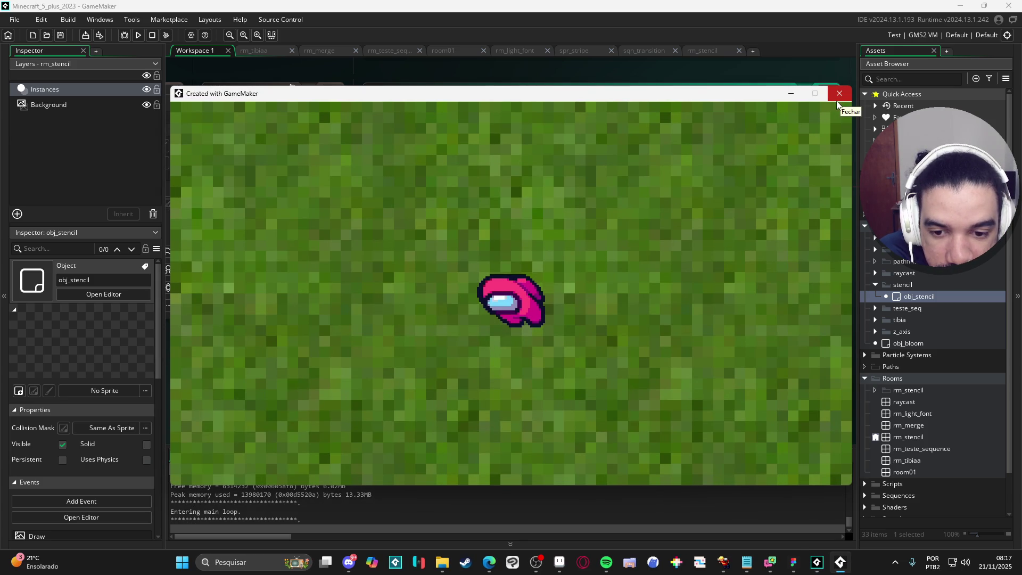
click(836, 101)
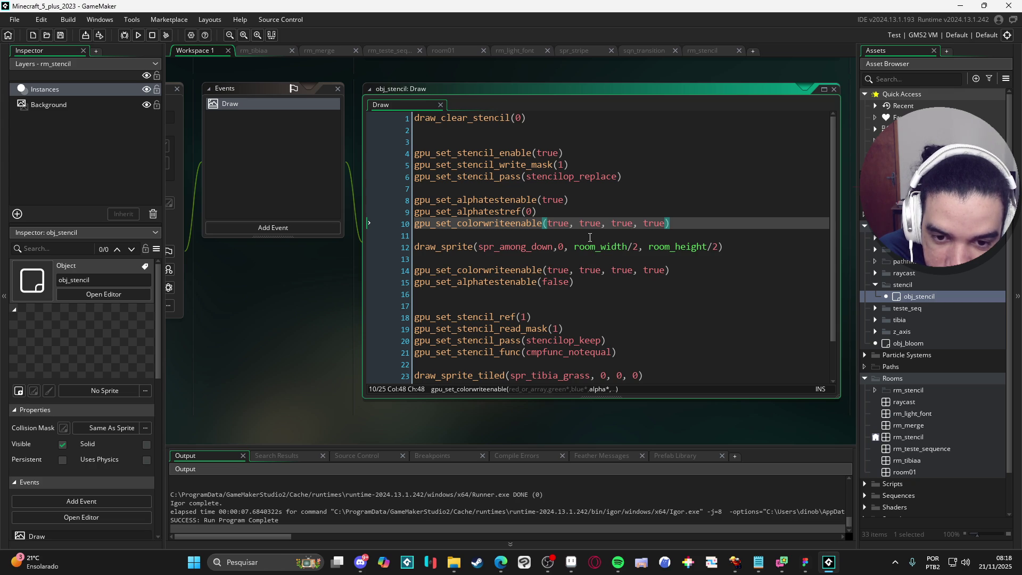
- Set line 10's four arguments back to false and save the Draw code
double_click(559, 224)
text(false)
key(Right)
key(Right)
key(ctrl+shift+Right)
text(false)
key(Right)
key(Right)
key(ctrl+shift+Right)
text(false)
key(Right)
key(Right)
key(ctrl+shift+Right)
text(false)
key(ctrl+s)
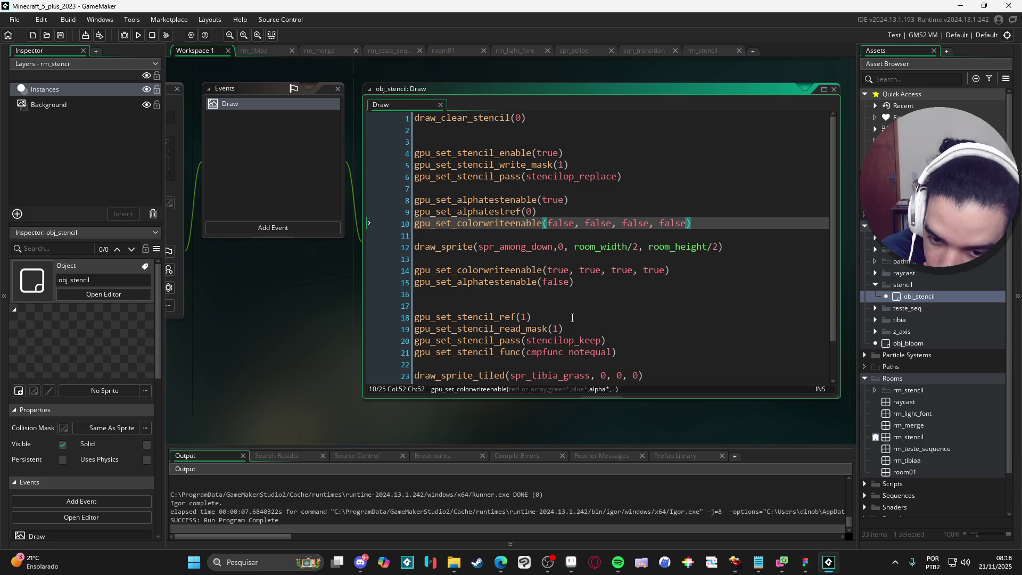
- Read the gpu_set_stencil_pass manual page's stencil operation constants, then return to the code
scroll(592, 301, down, 2)
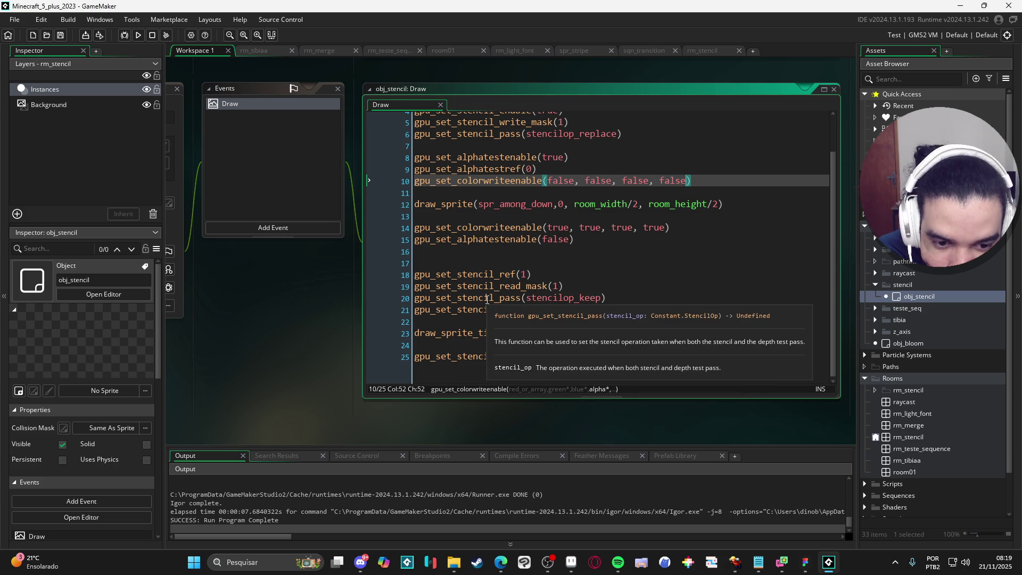
click(482, 298)
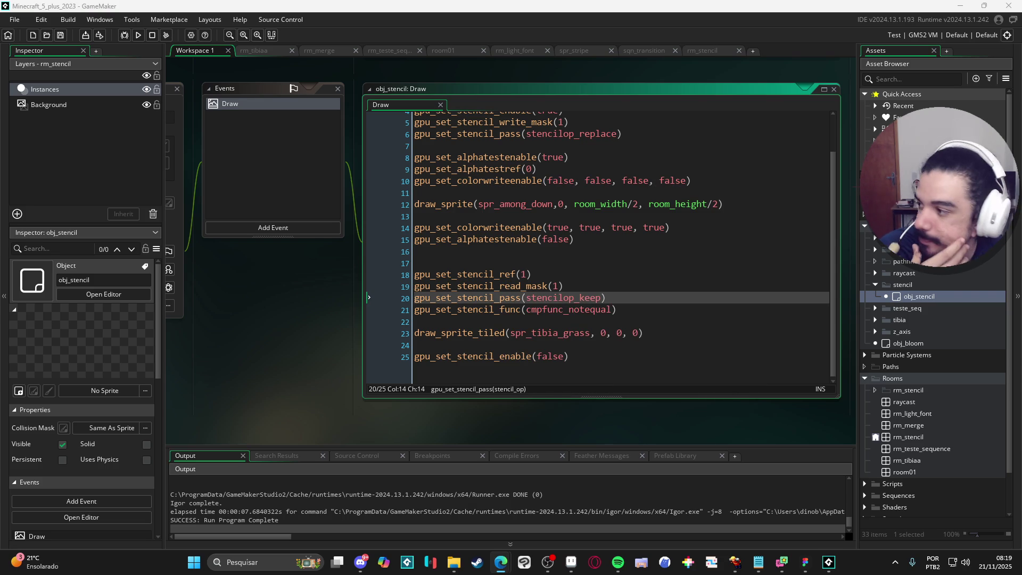
key(F1)
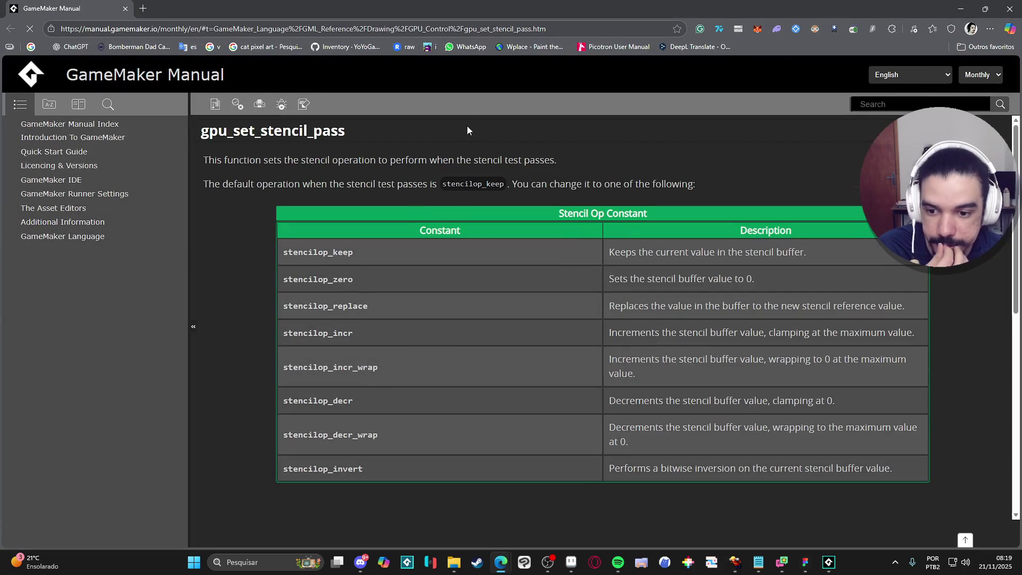
scroll(286, 211, down, 1)
scroll(286, 212, down, 7)
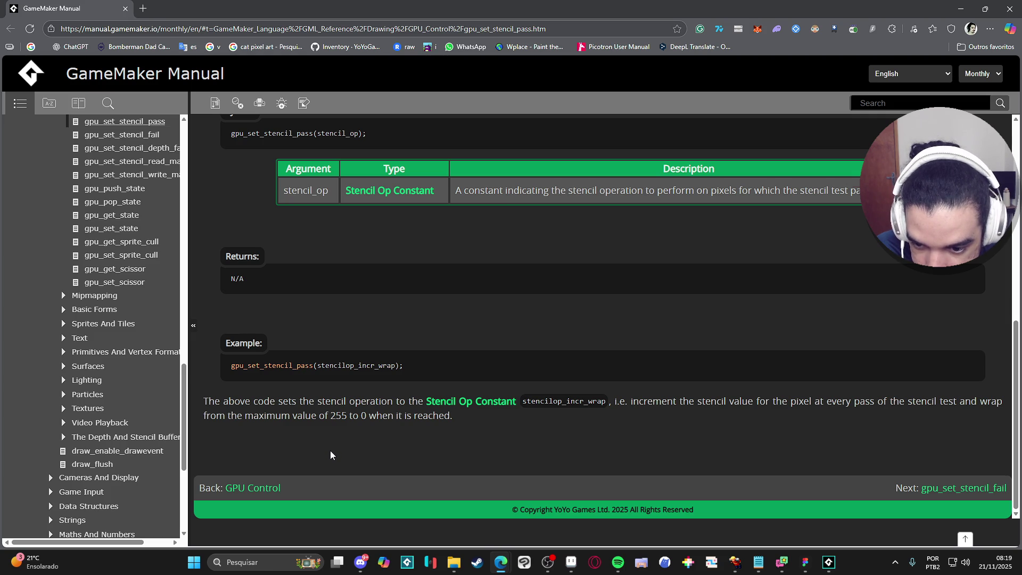
click(960, 9)
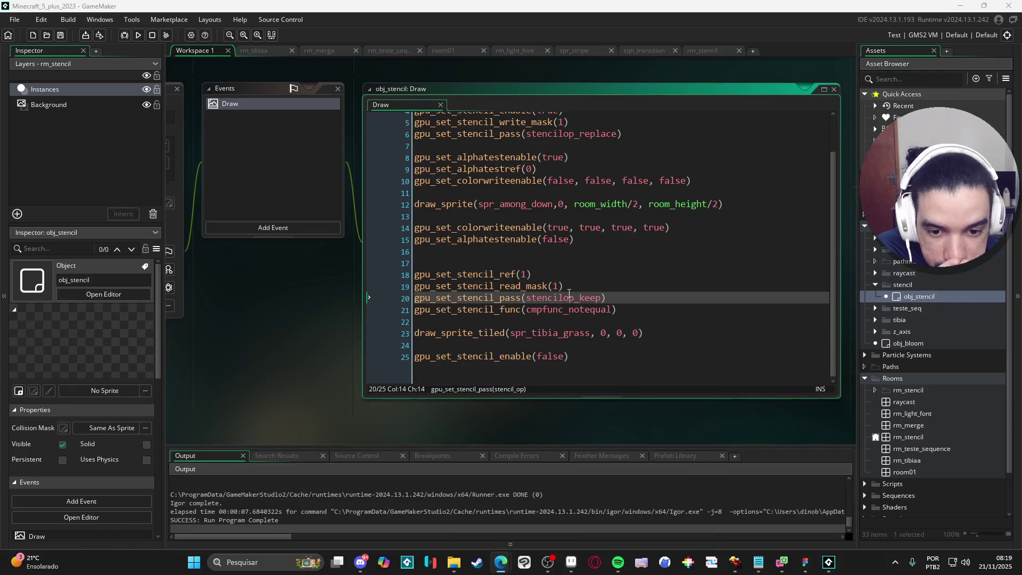
double_click(577, 312)
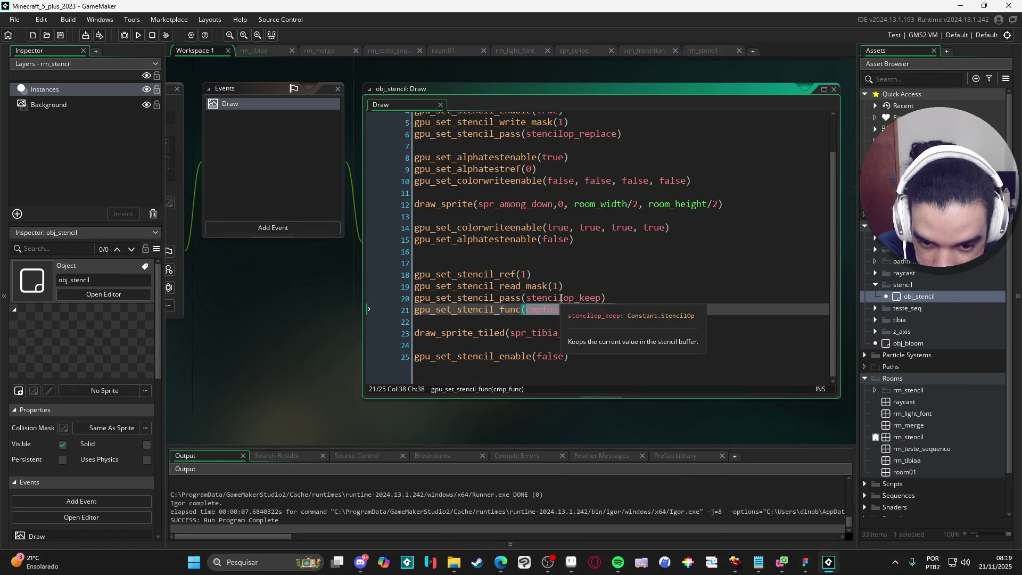
middle_click(560, 300)
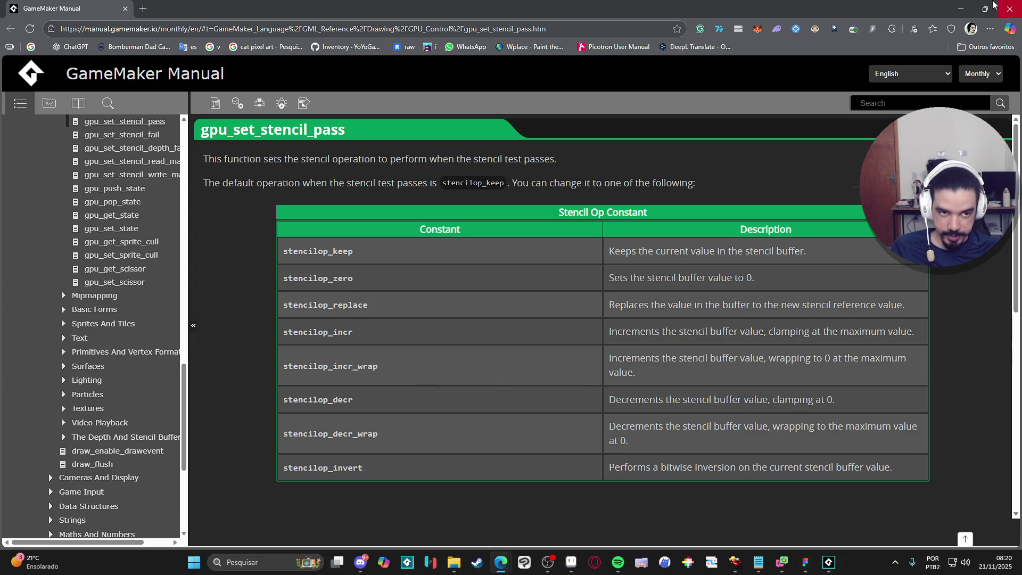
click(961, 9)
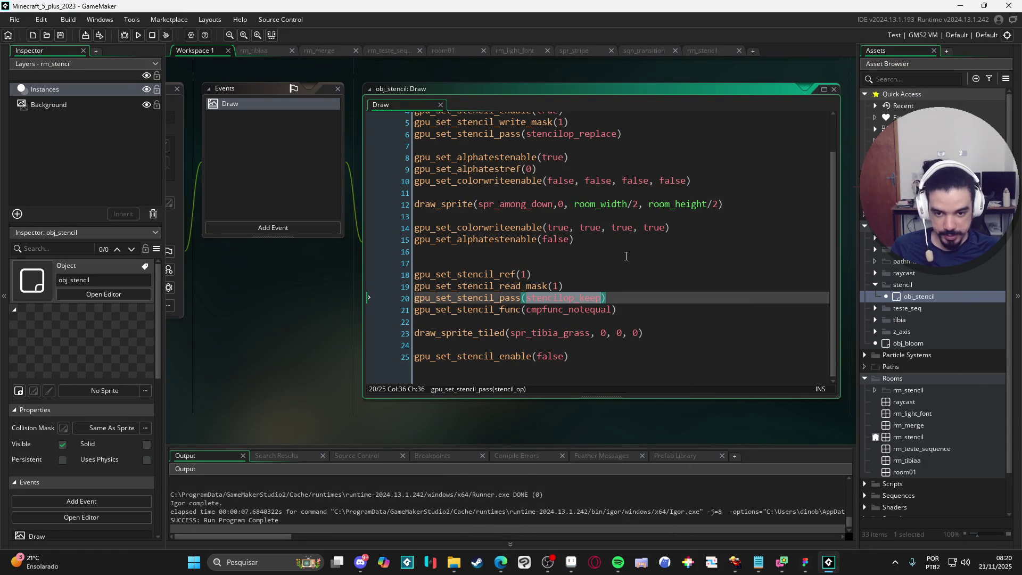
- Test line 20 with stencilop_replace, then stencilop_invert, running the game each time
text(stencil)
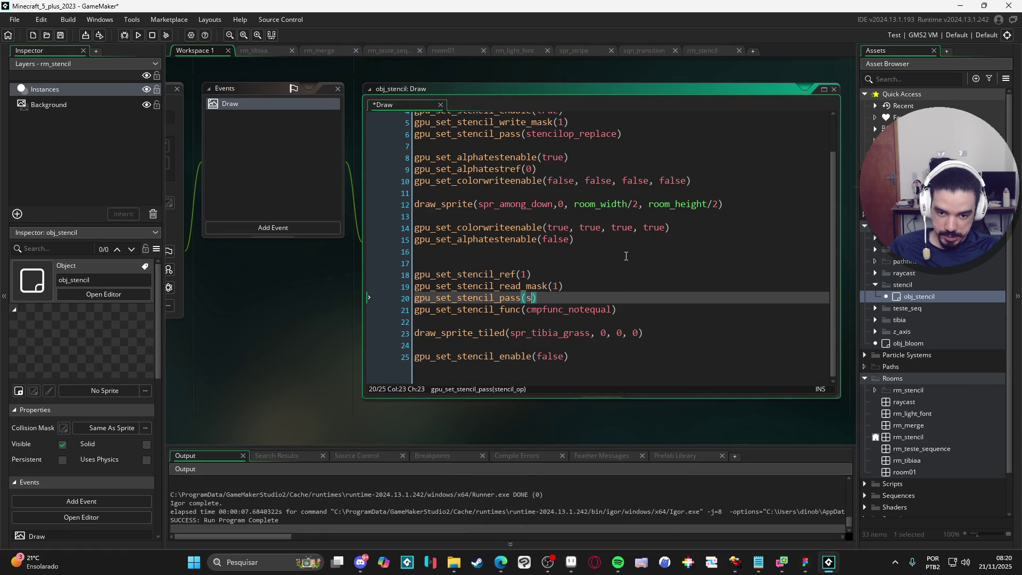
key(Return)
key(F5)
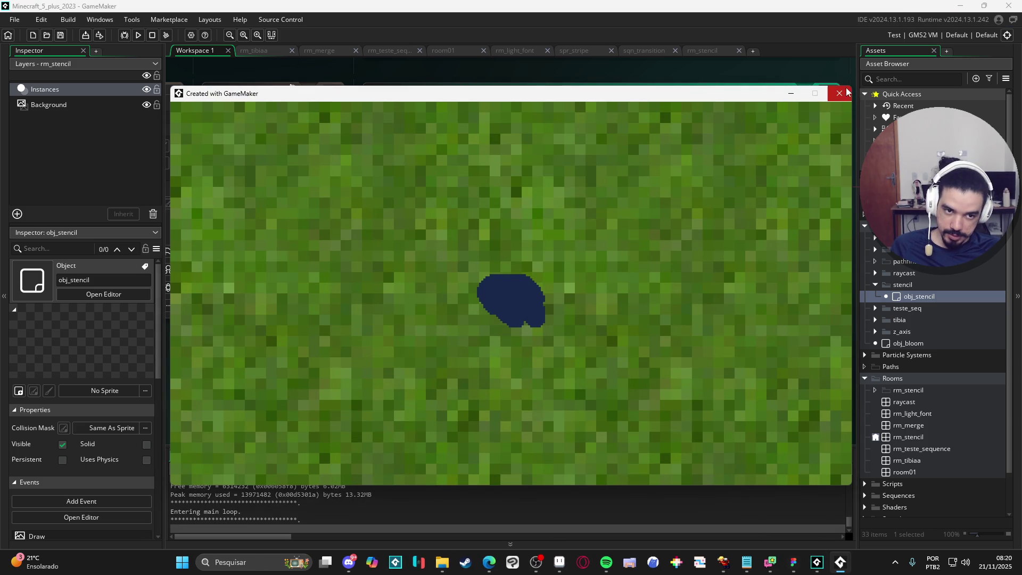
click(846, 93)
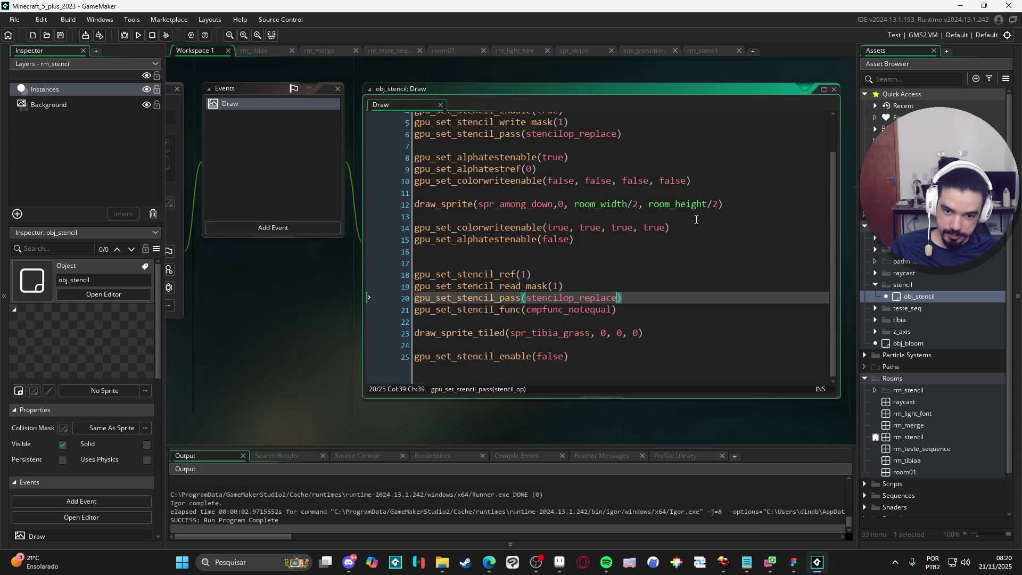
text(stencilop_i)
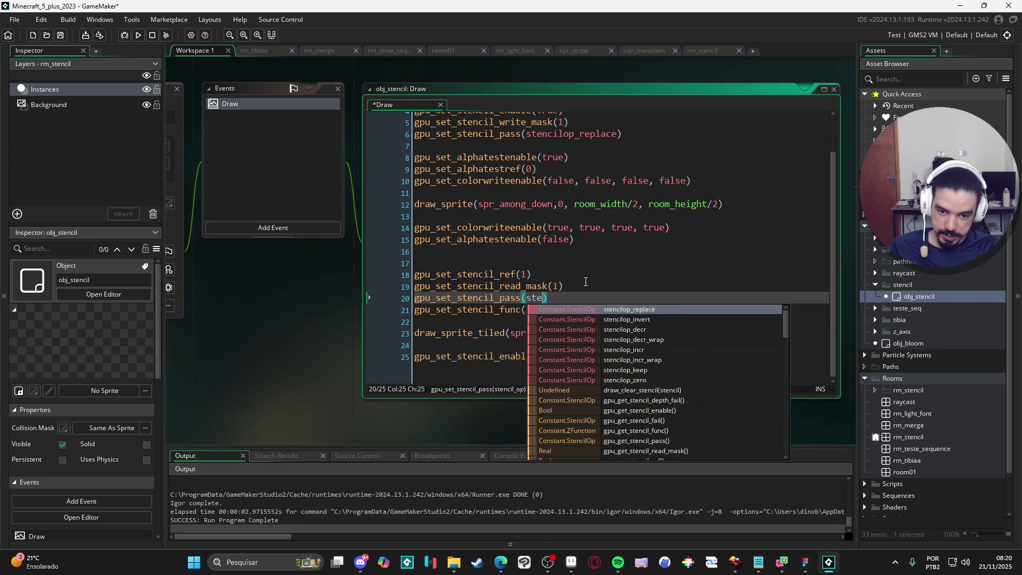
key(Return)
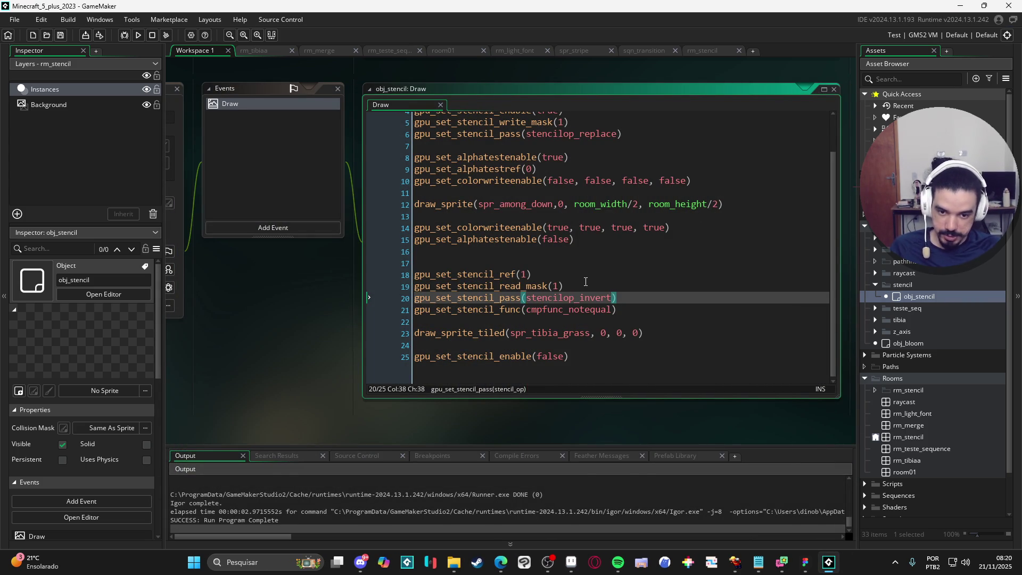
key(F5)
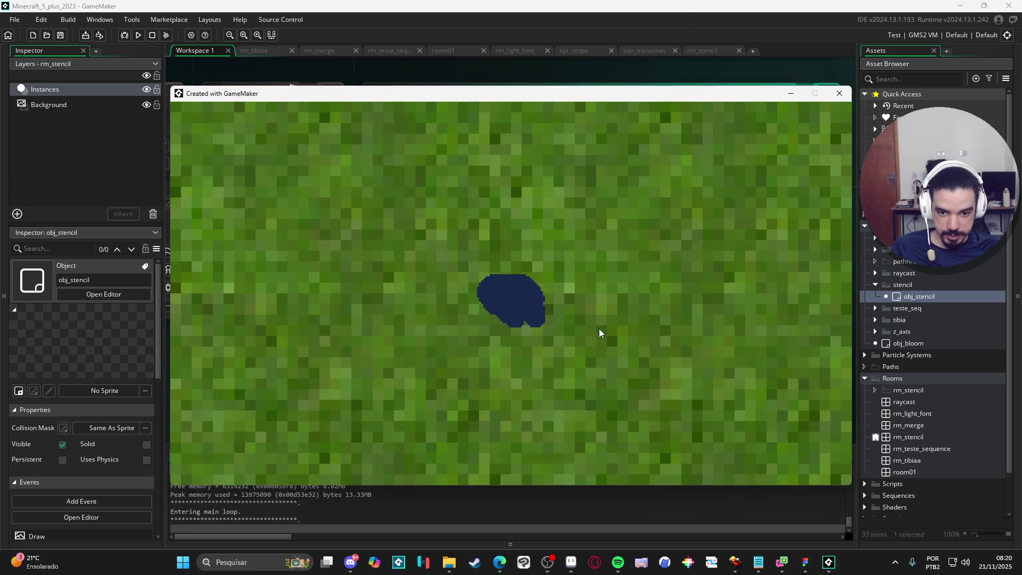
click(844, 93)
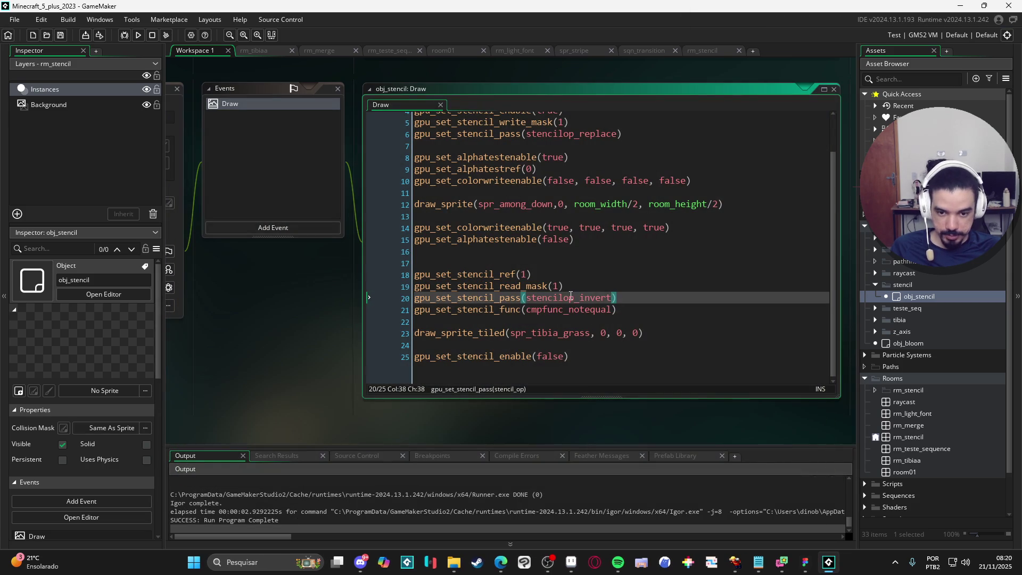
- Test line 20 with stencilop_decr, then stencilop_decr_wrap, running the game each time
key(ctrl+shift+Left)
text(ste)
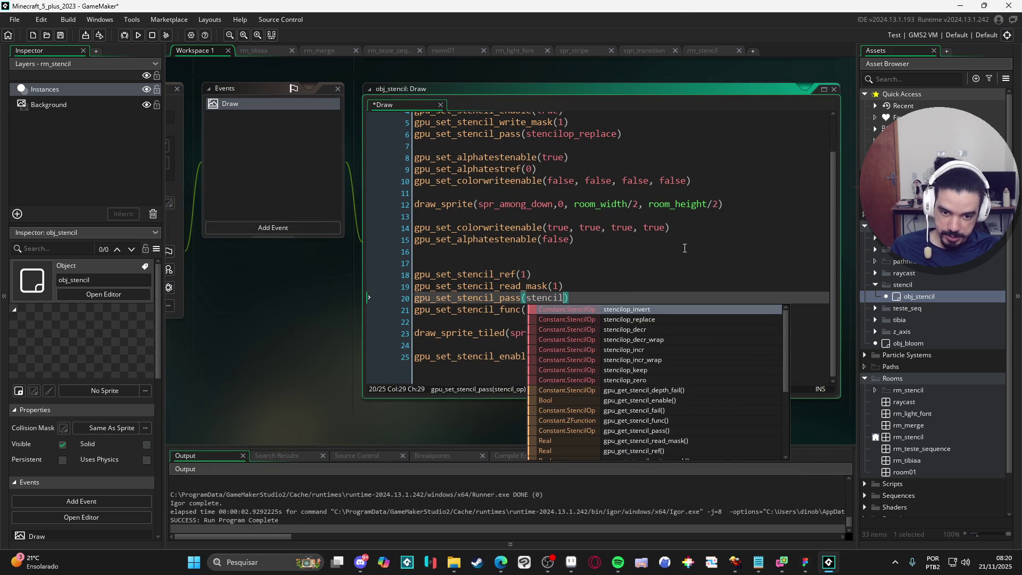
key(Down)
key(Down)
key(Return)
key(F5)
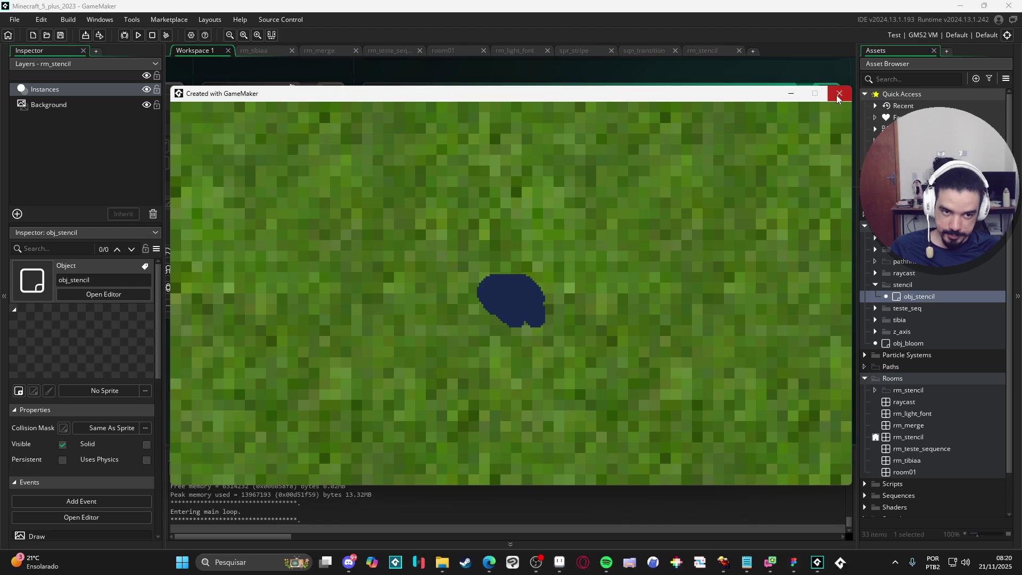
click(833, 97)
click(585, 297)
double_click(585, 298)
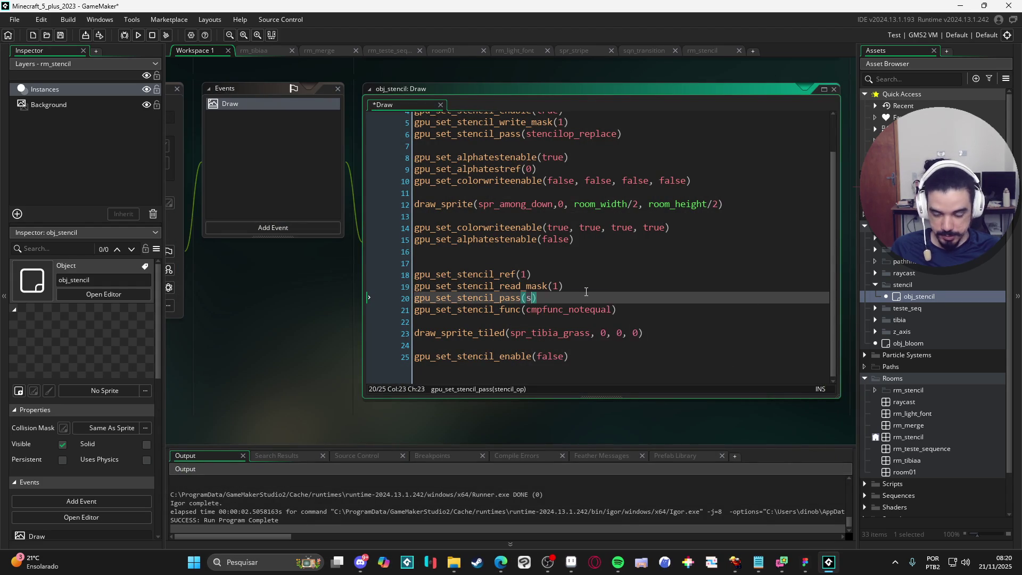
text(stencil)
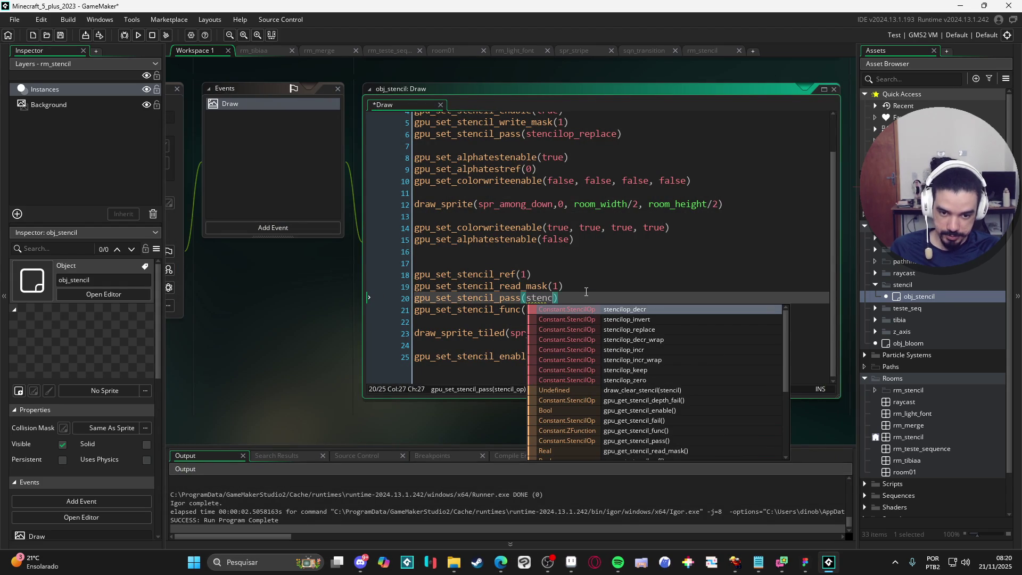
key(Down)
key(Down)
key(Down)
key(Return)
key(F5)
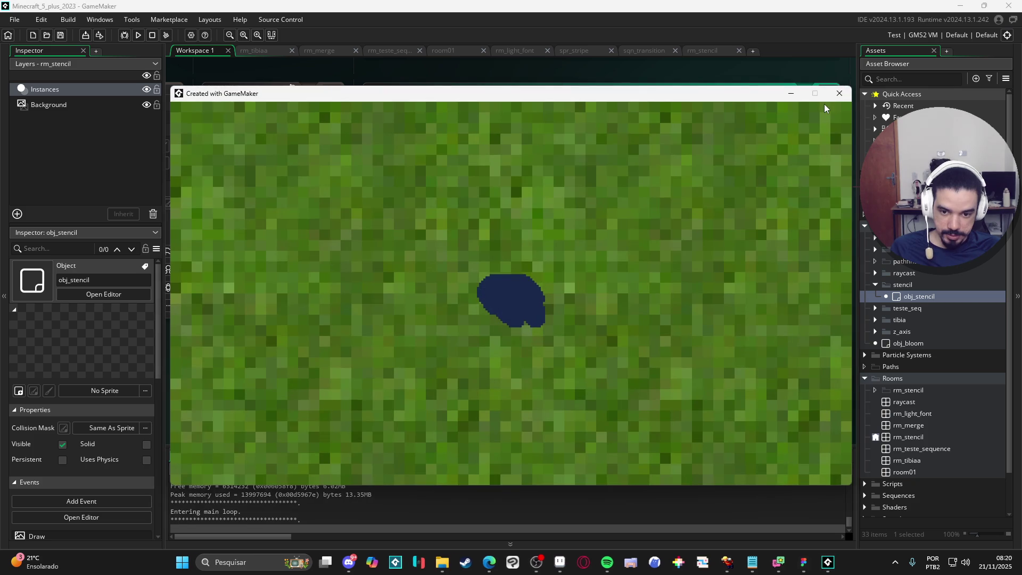
key(Escape)
- Set line 20's stencil pass operation to stencilop_zero and run the game
double_click(576, 298)
text(stencil)
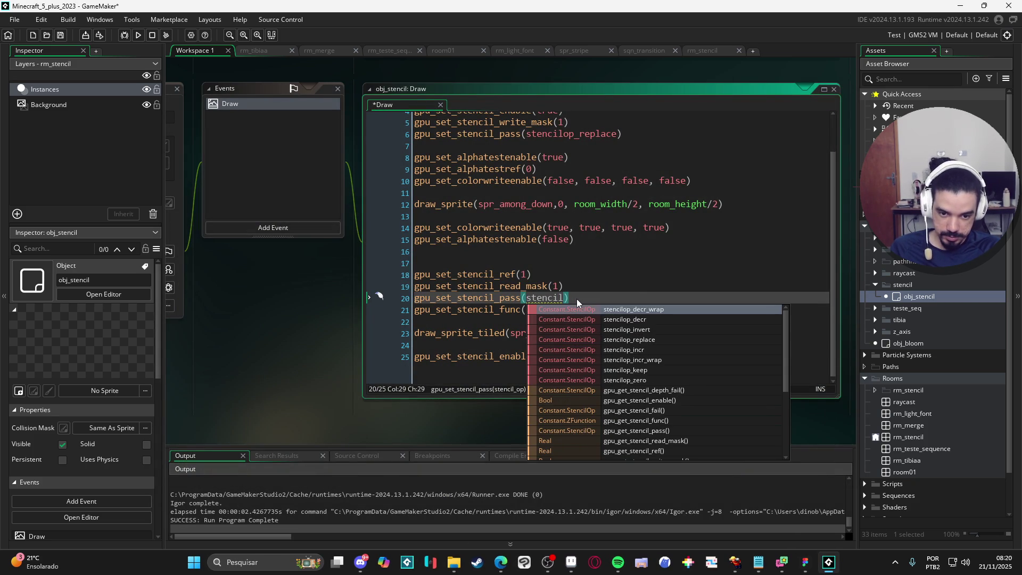
key(Down)
key(Down)
key(Down)
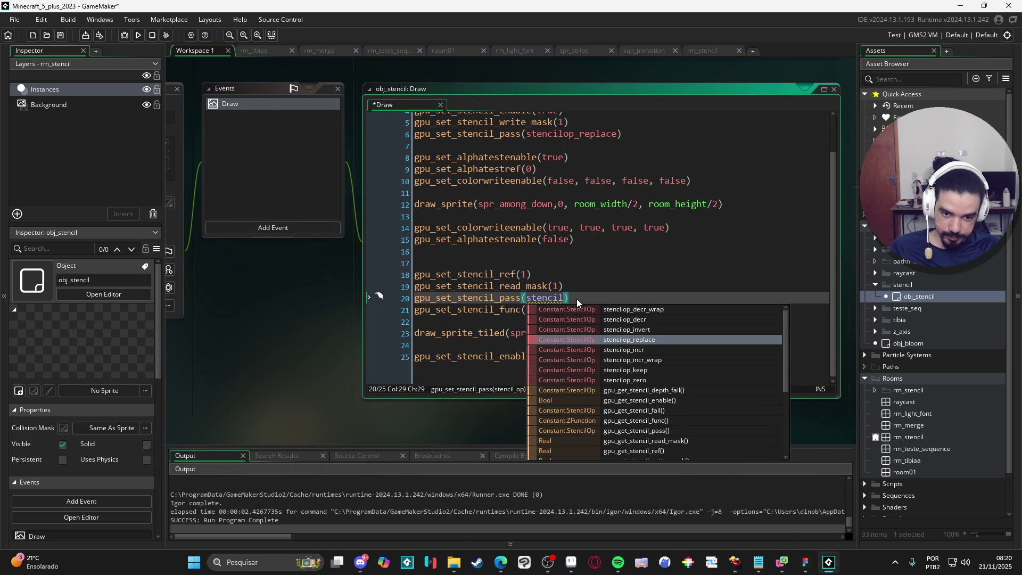
key(Down)
key(Down)
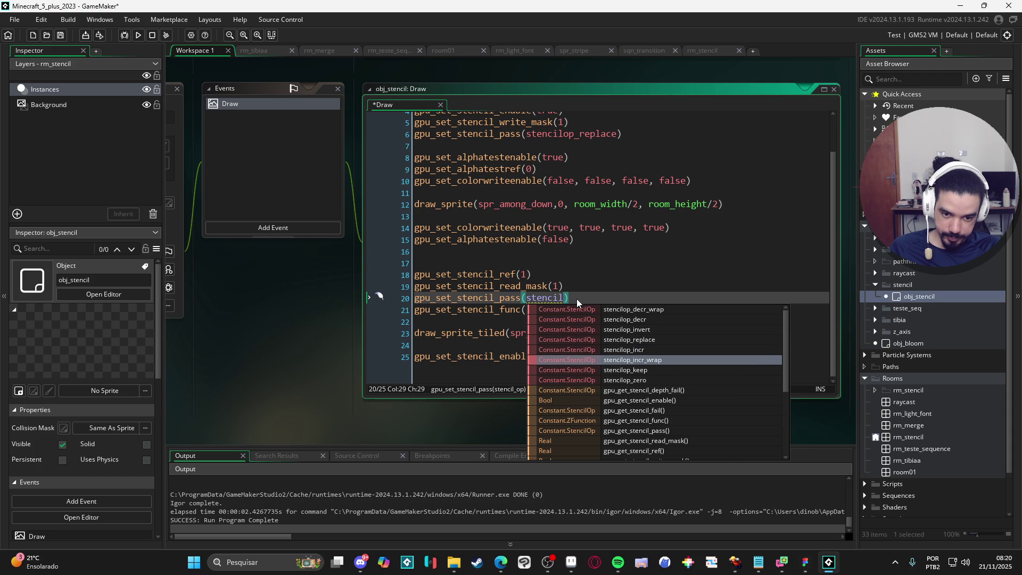
key(Down)
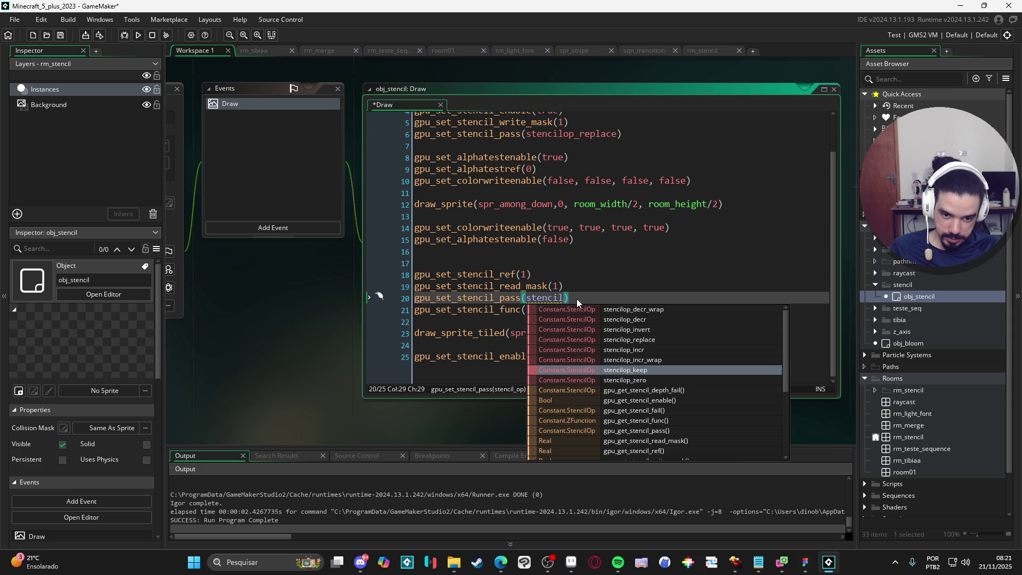
key(Down)
key(Return)
key(F5)
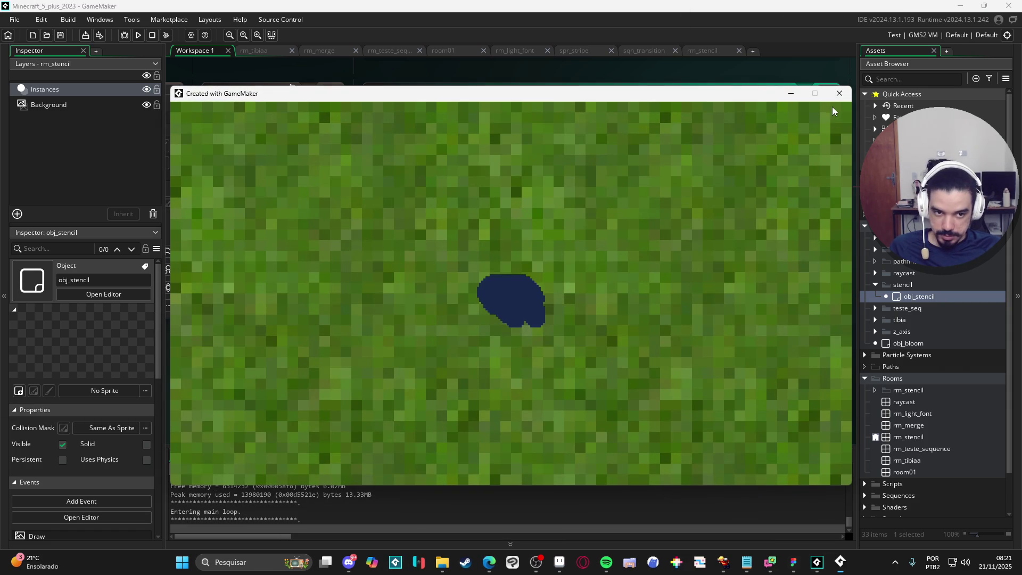
click(834, 99)
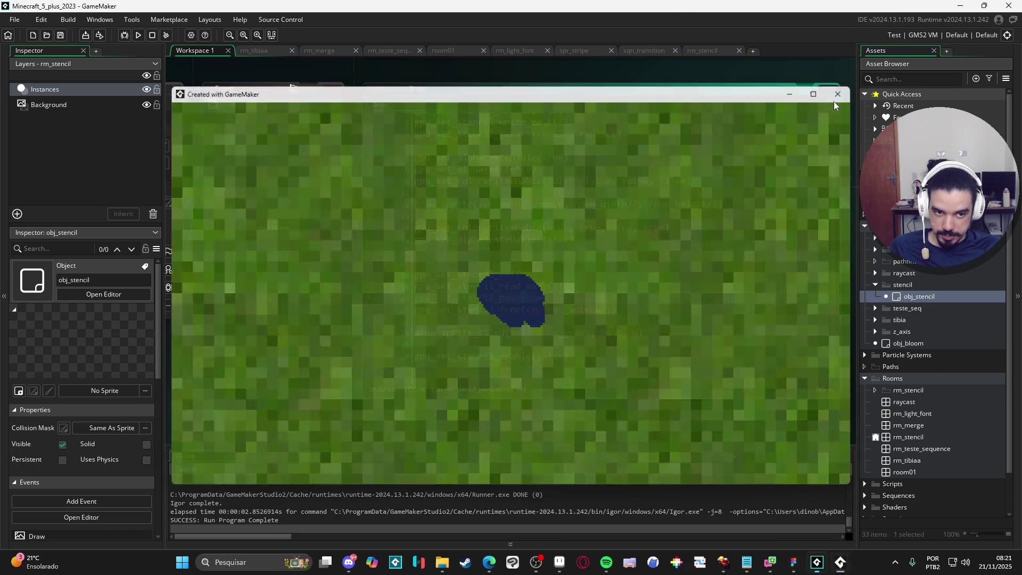
- Comment out line 20 with // and run the game again
click(416, 301)
text(//)
key(F5)
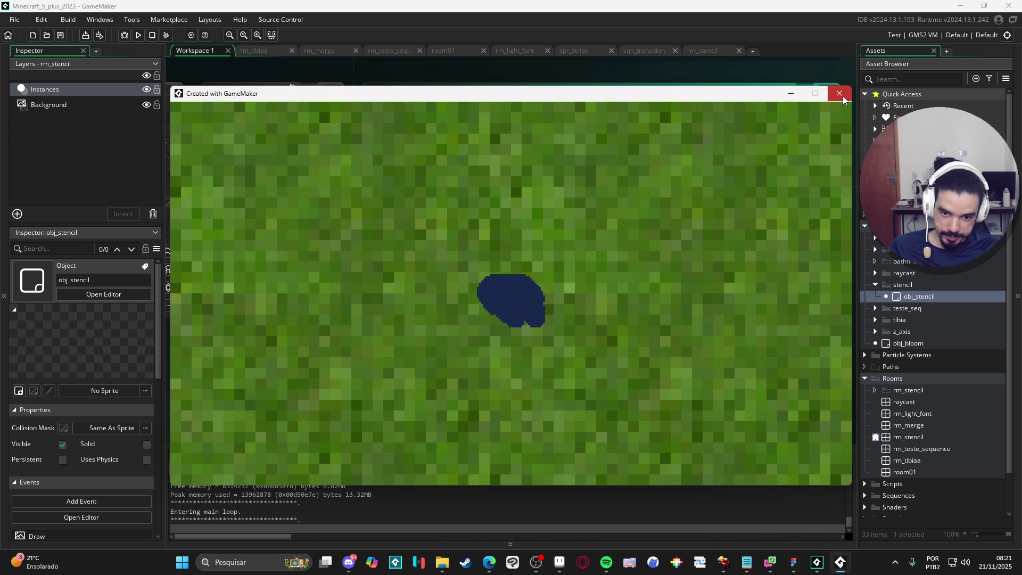
click(840, 94)
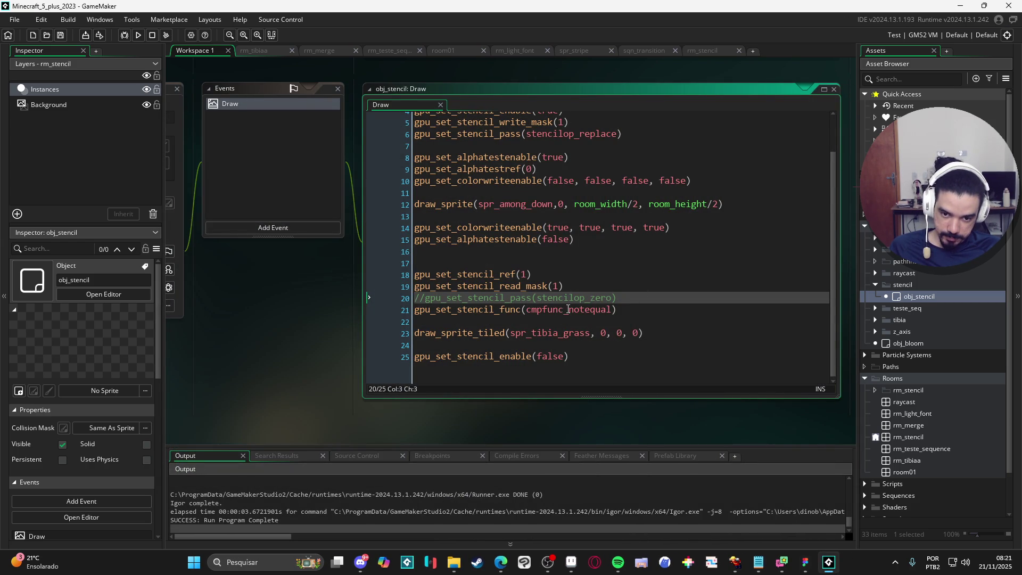
- Comment out line 21 with // and run the game
click(419, 314)
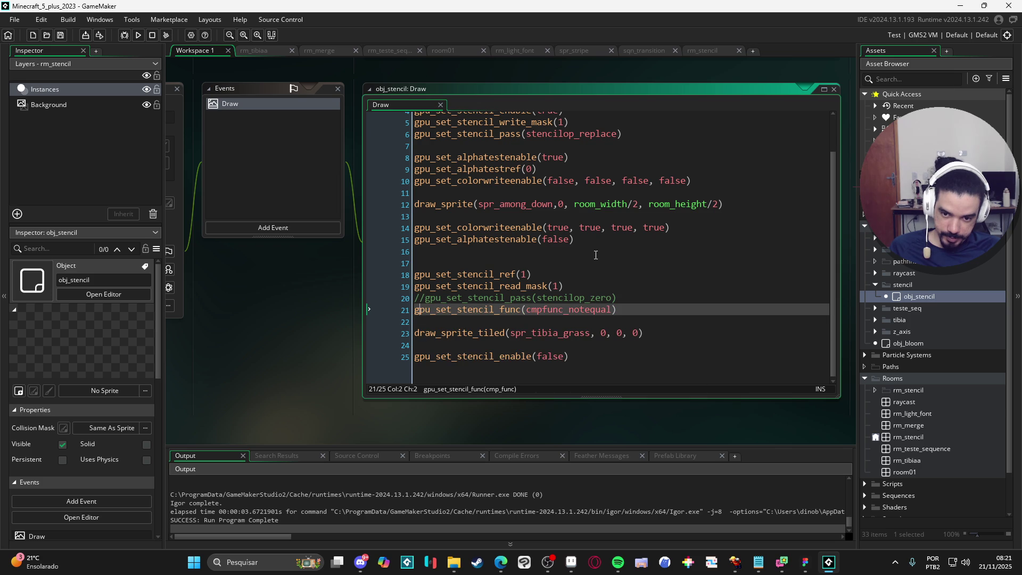
text(//)
key(F5)
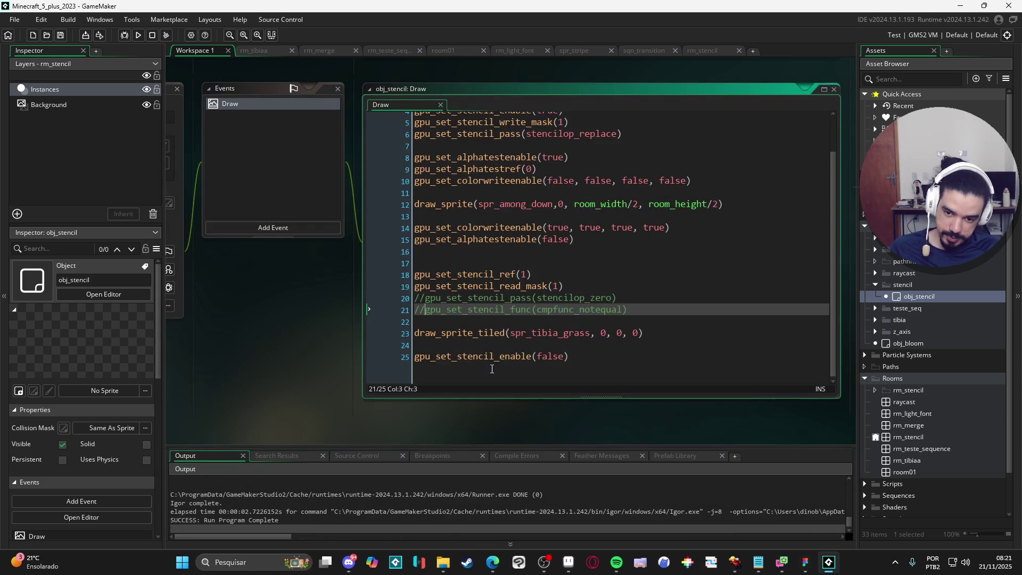
key(BackSpace)
key(BackSpace)
- Restore line 21 with cmpfunc_equal as the comparison and run the game
click(574, 310)
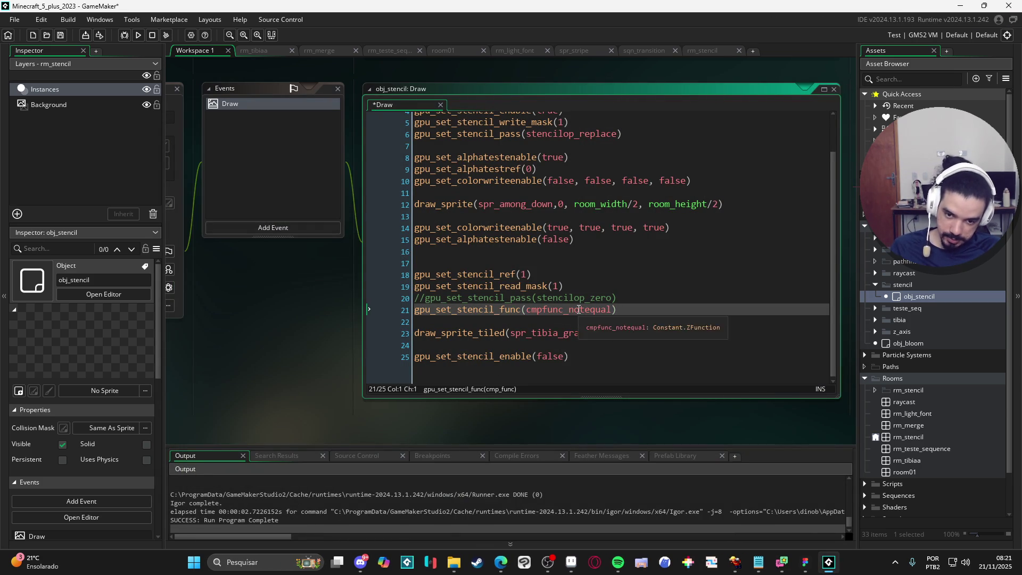
text(not)
text(cmpfun)
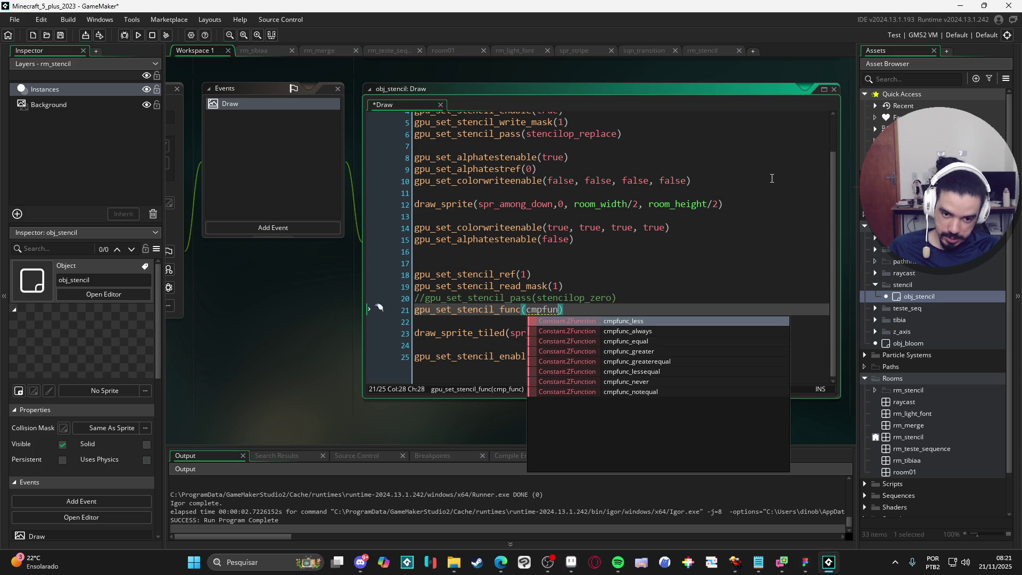
key(Down)
key(Down)
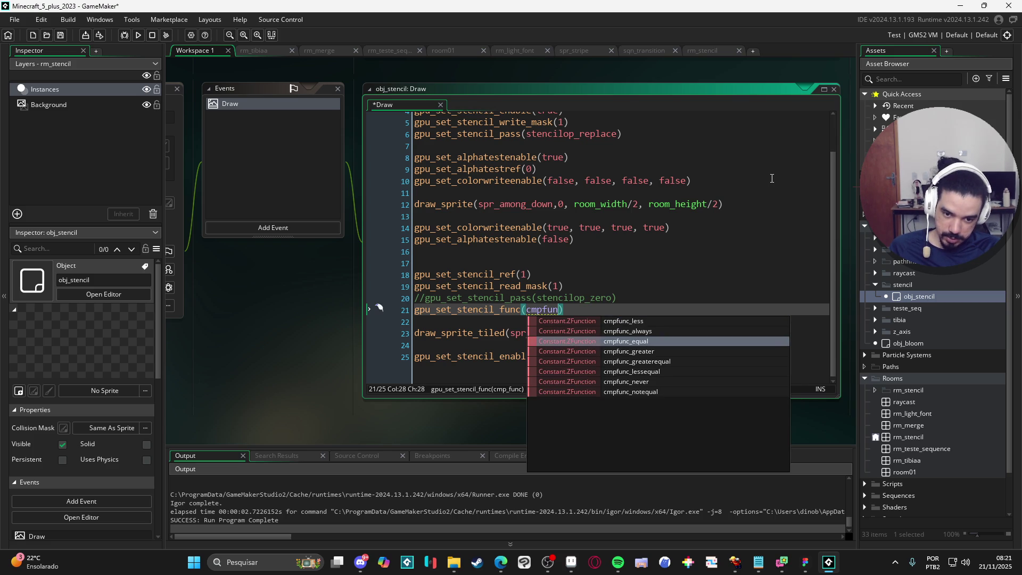
key(Return)
key(F5)
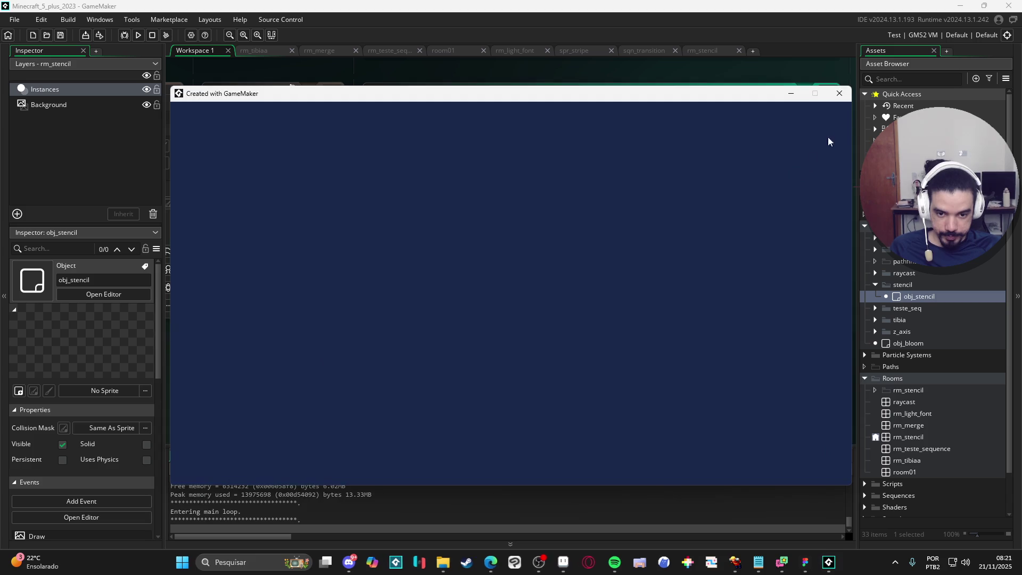
click(838, 96)
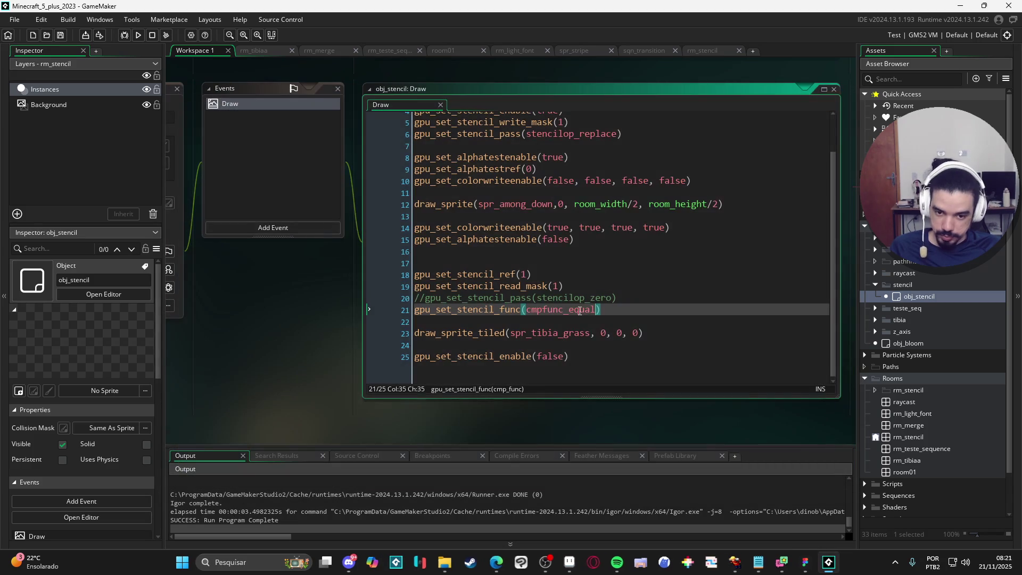
- Switch line 21's comparison to cmpfunc_less and run the game
click(571, 310)
text(not)
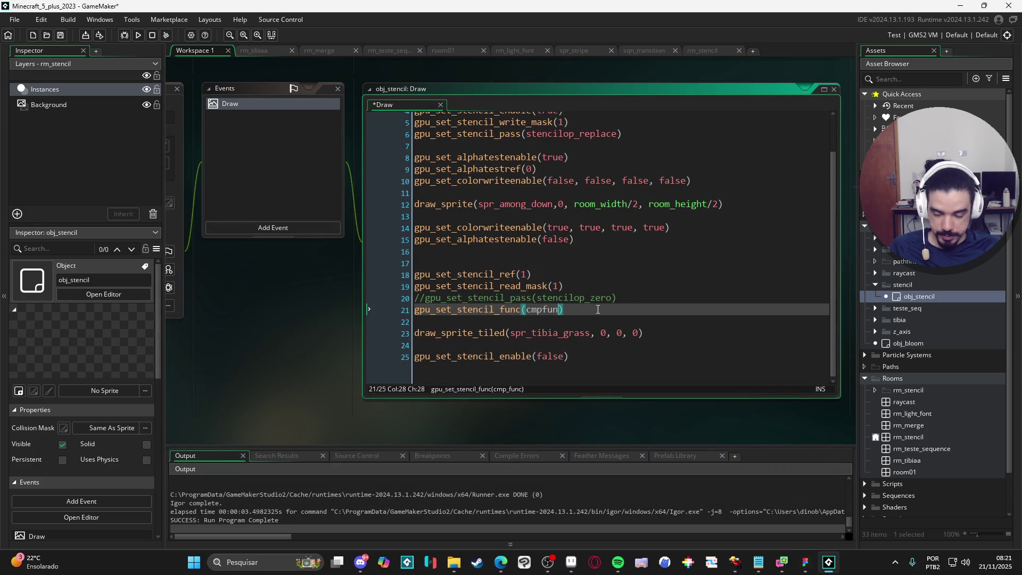
key(Return)
key(BackSpace)
key(BackSpace)
key(BackSpace)
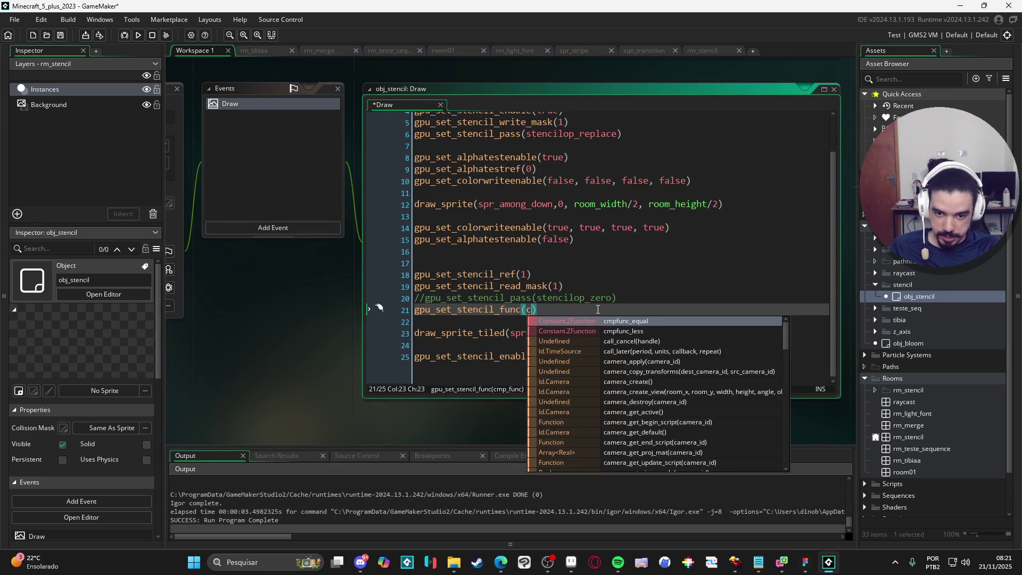
key(Down)
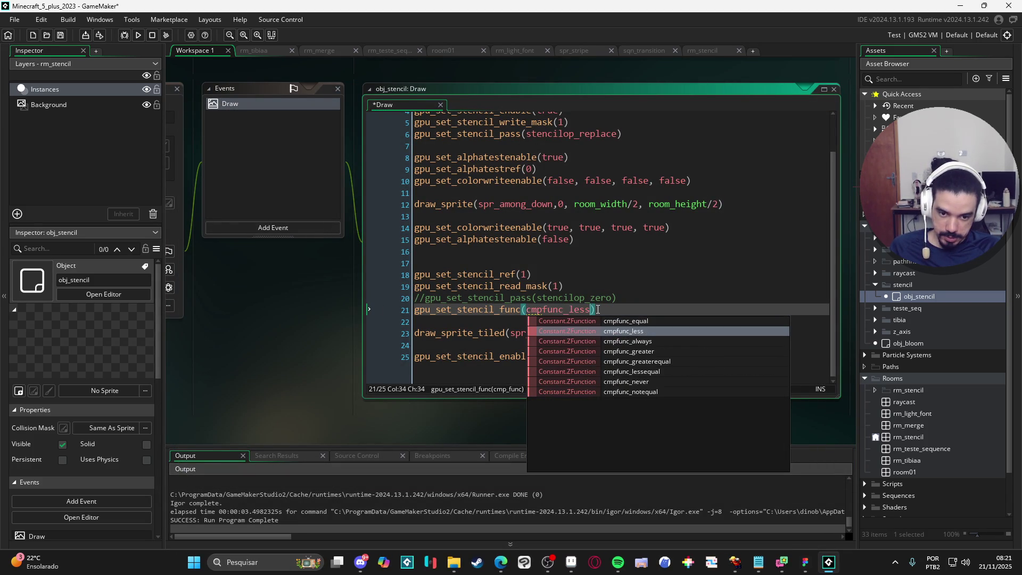
key(Return)
key(F5)
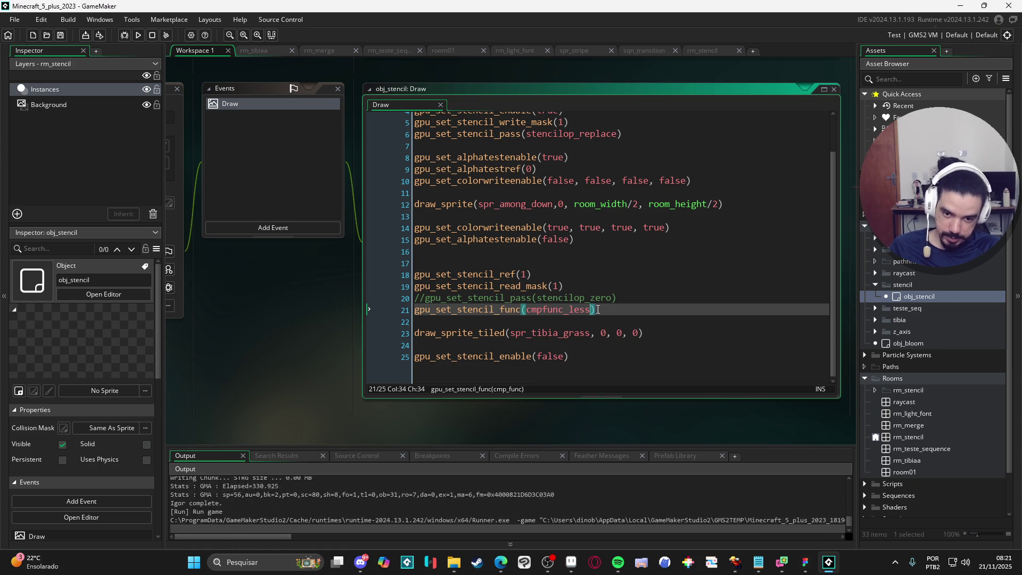
click(834, 98)
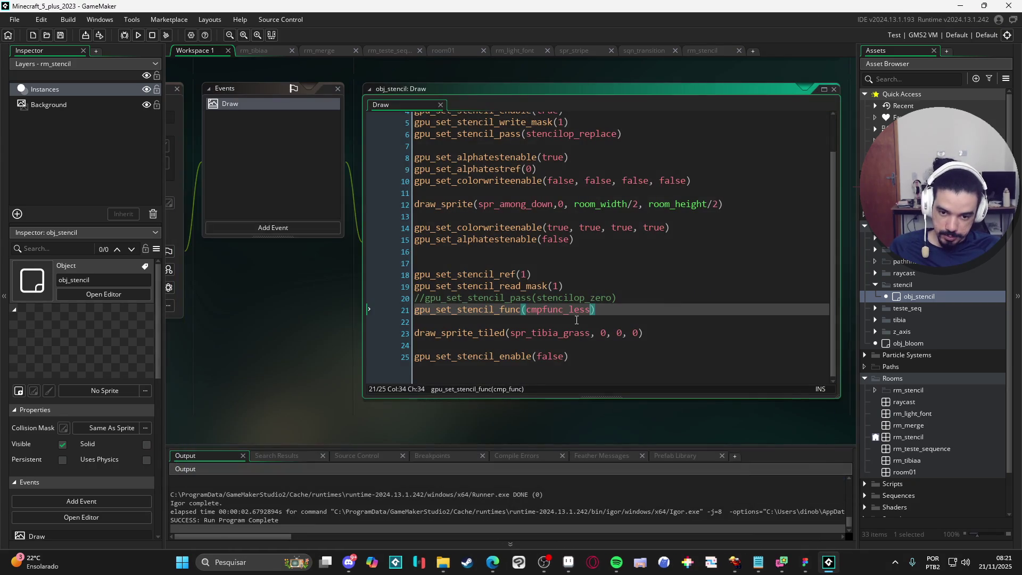
- Test cmpfunc_always, then cmpfunc_greater on line 21, running the game each time
double_click(565, 309)
text(cmp)
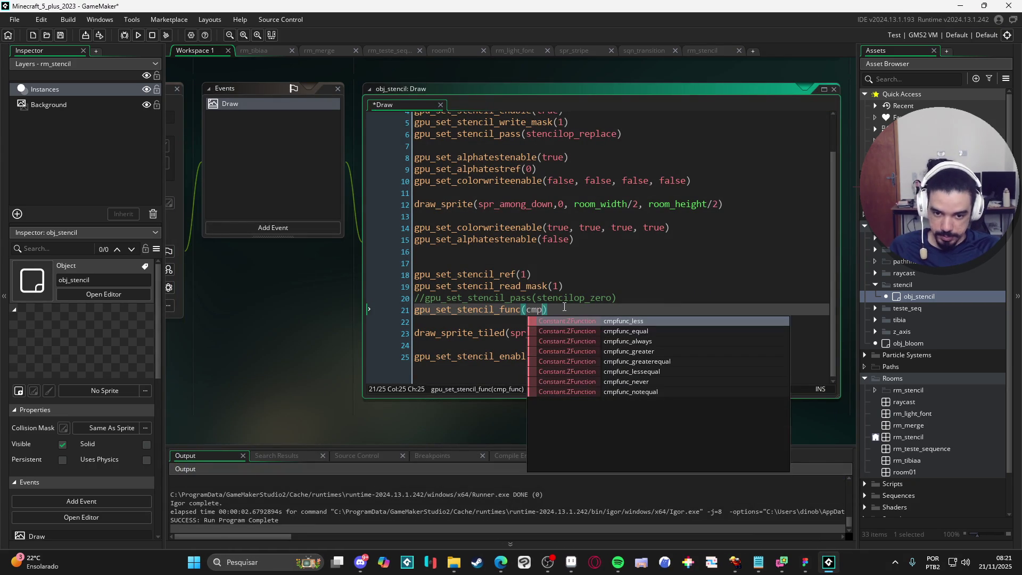
key(Down)
key(Down)
key(Return)
key(F5)
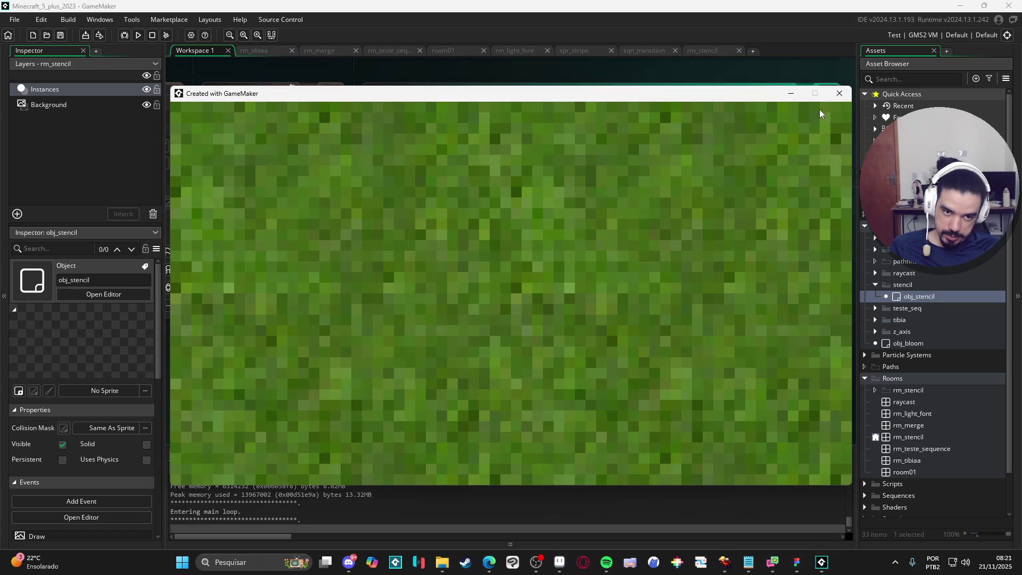
click(839, 93)
text(cmpf)
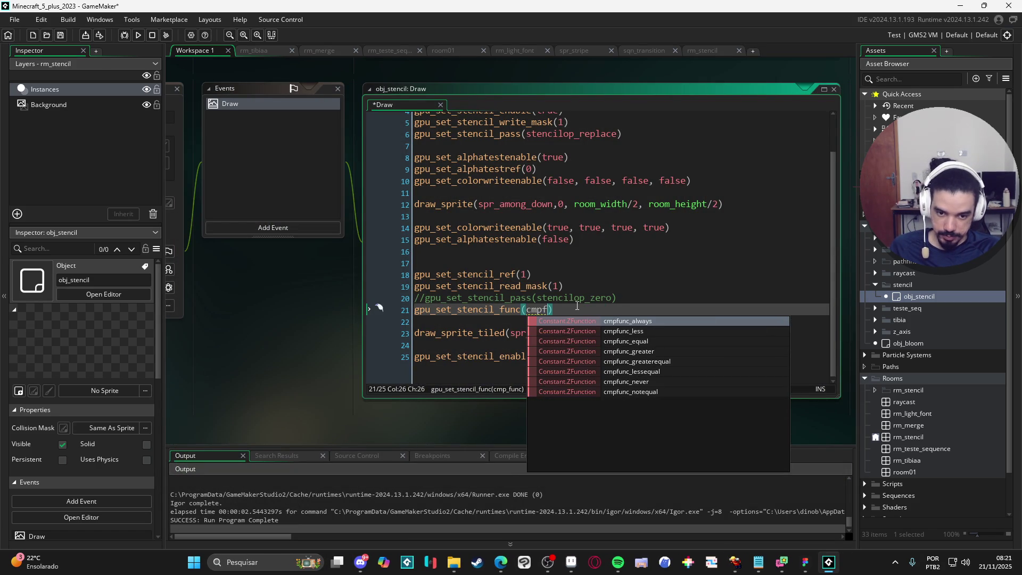
click(709, 351)
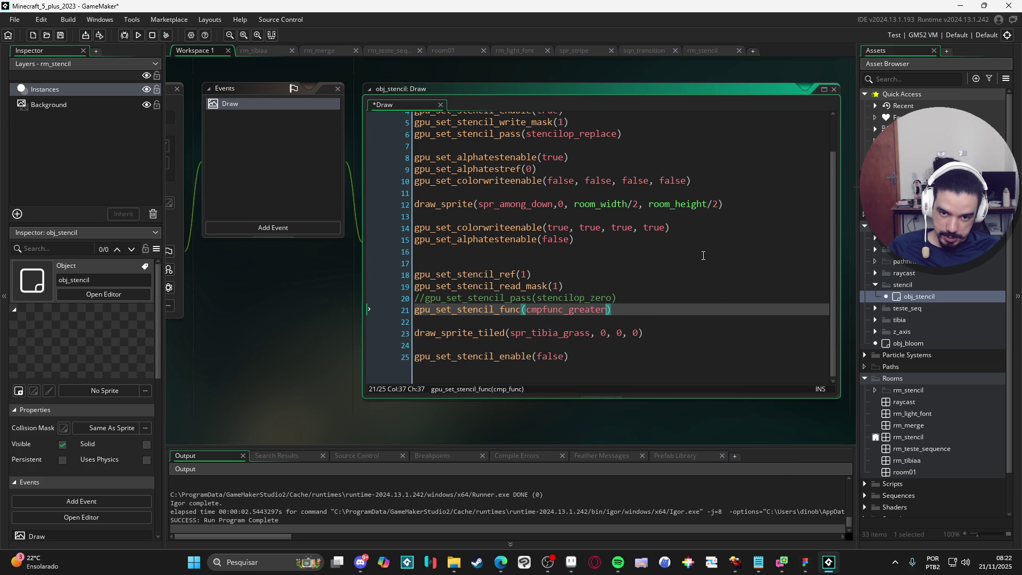
key(F5)
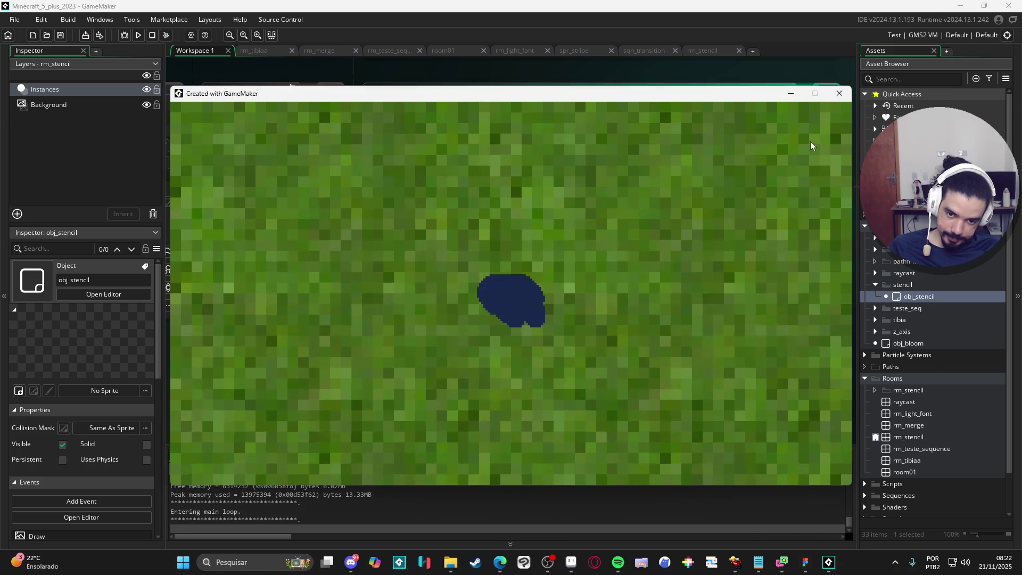
- Change line 21's comparison to cmpfunc_greaterequal and run the game
click(840, 93)
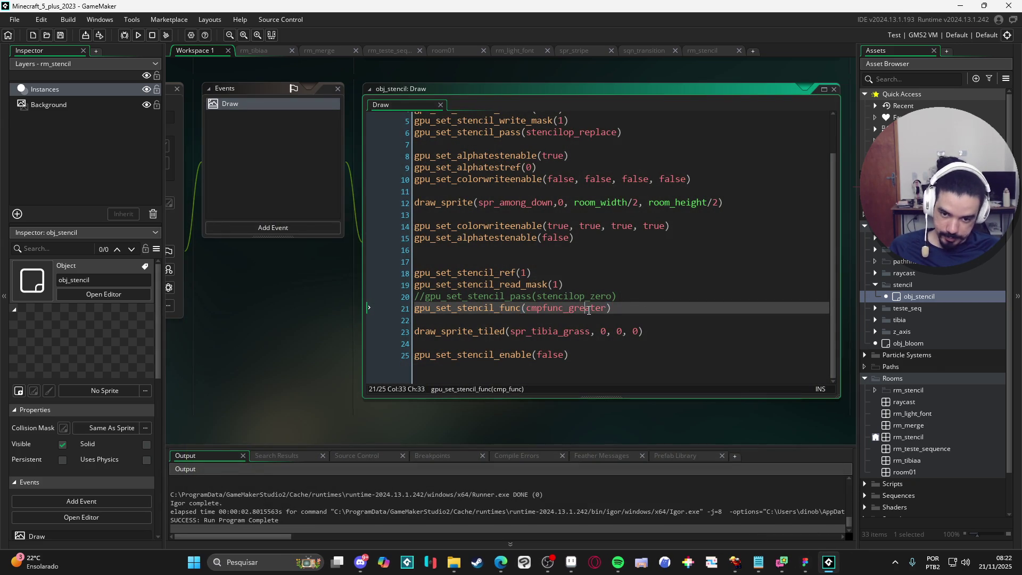
double_click(588, 308)
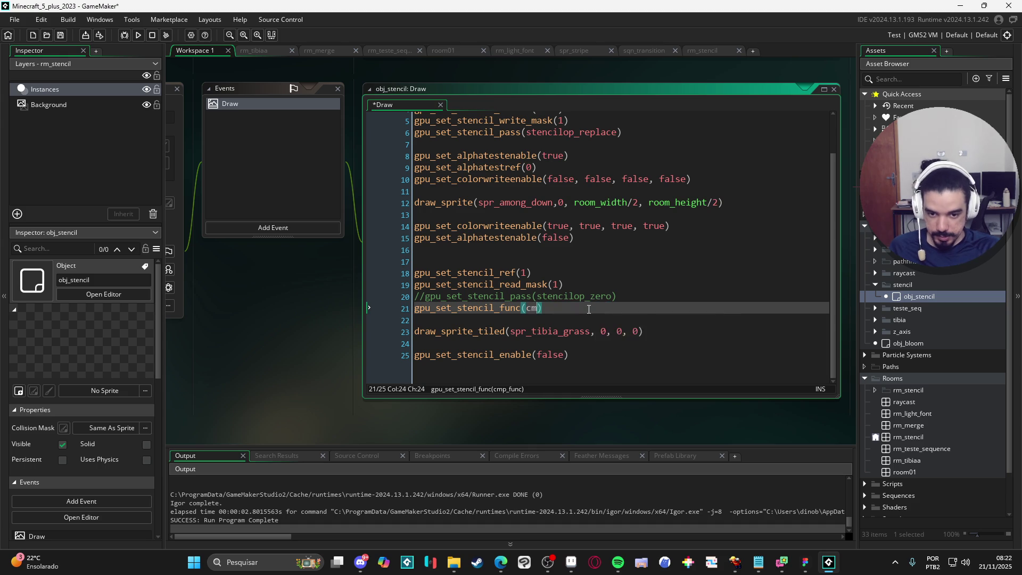
text(cmpfun)
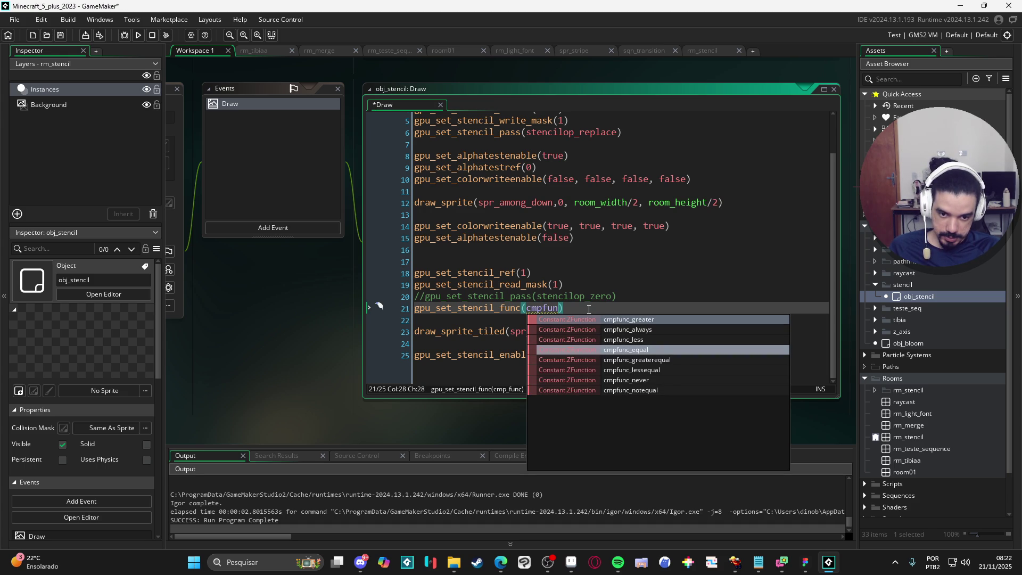
key(Down)
key(Down)
key(Down)
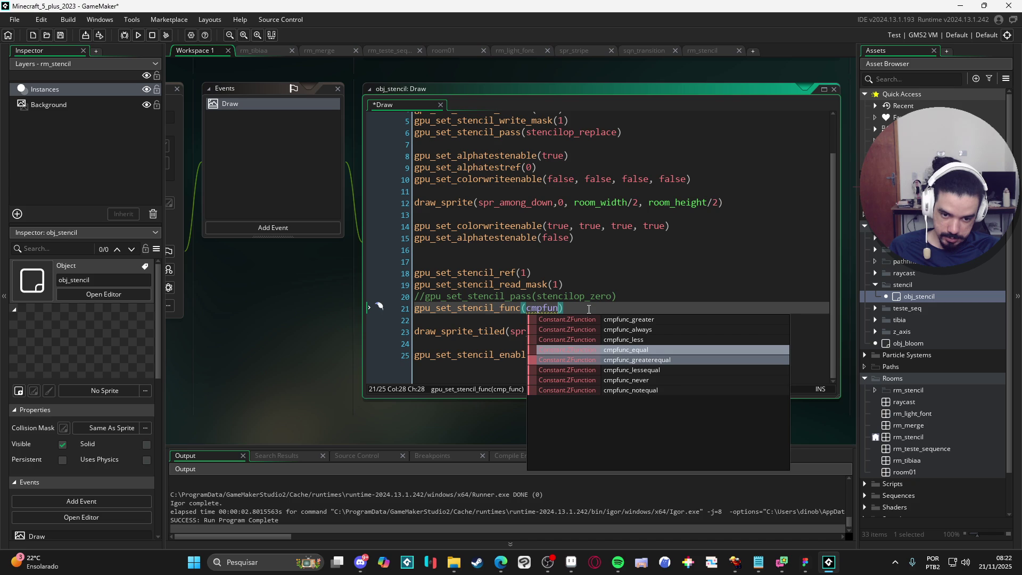
key(Return)
key(F5)
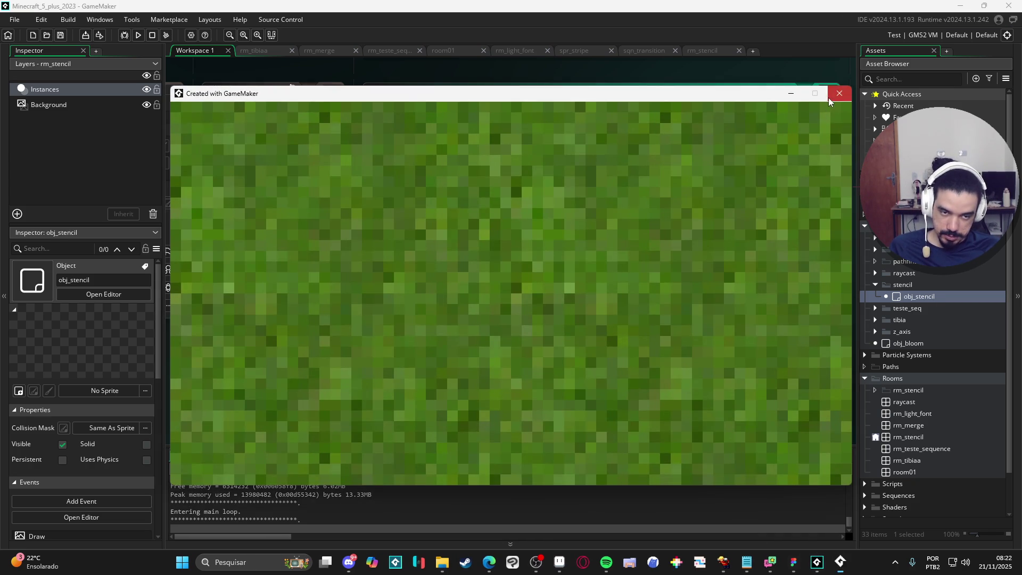
click(828, 98)
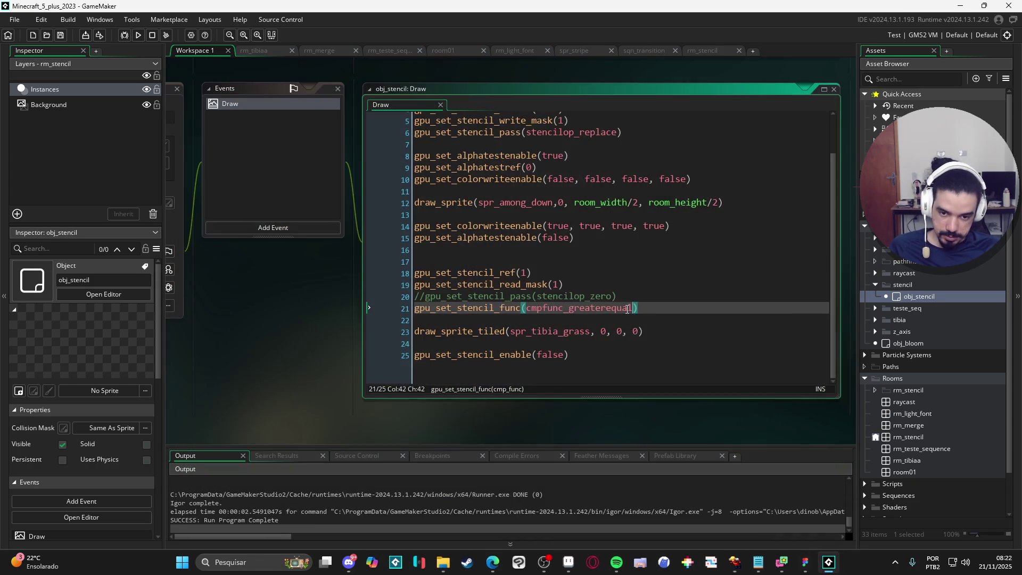
- Switch the comparison to cmpfunc_lessequal and run the game
click(625, 307)
text(cm)
key(Down)
key(Down)
key(Down)
key(Return)
key(F5)
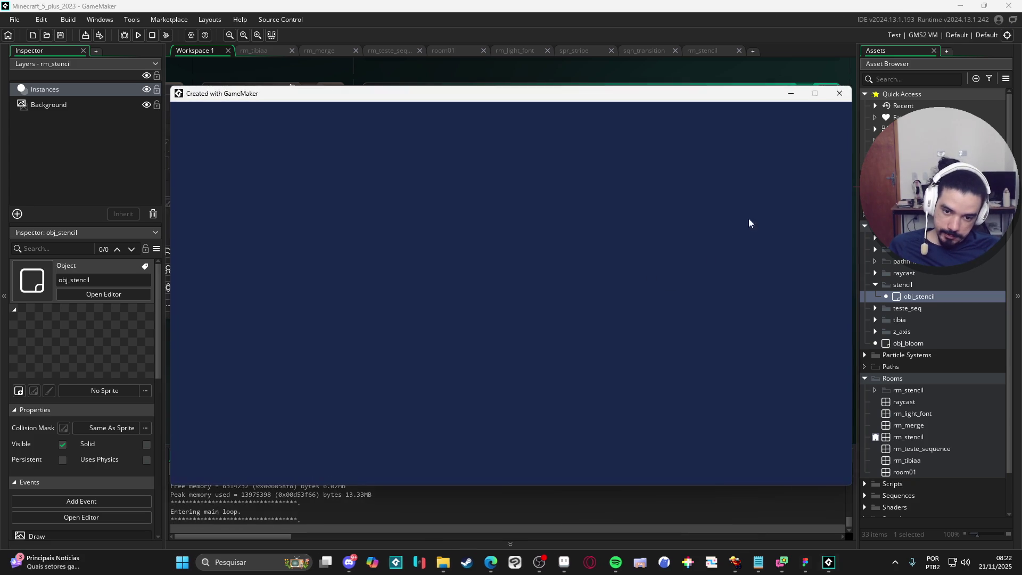
click(835, 96)
- Switch the comparison to cmpfunc_never and run the game
click(561, 309)
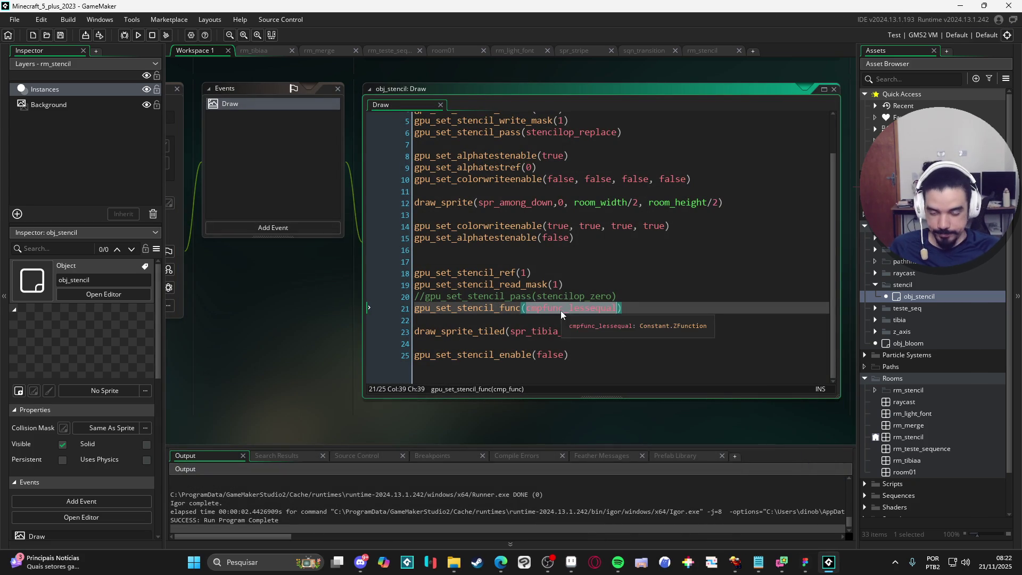
key(ctrl+Delete)
text(c)
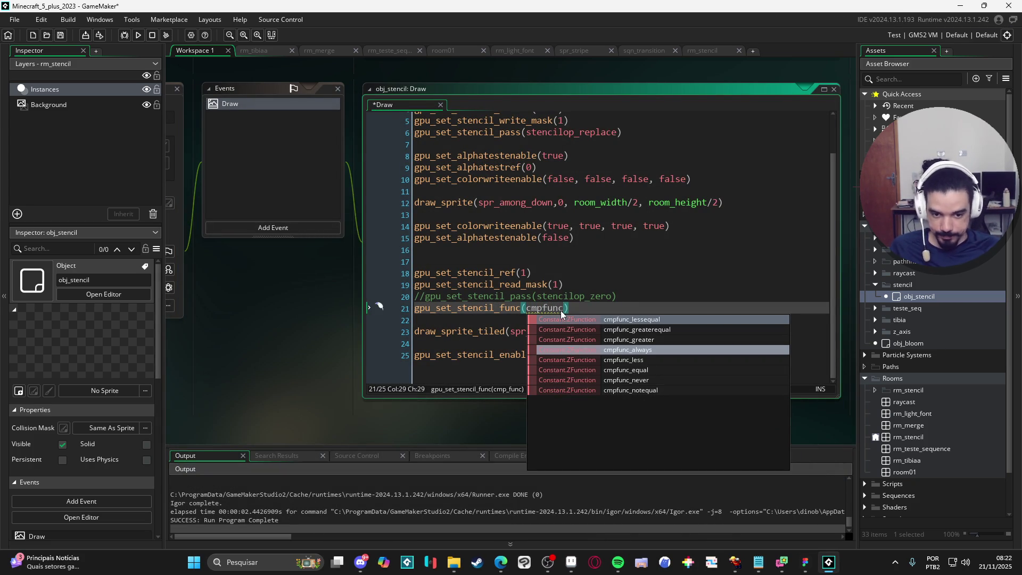
click(684, 380)
key(F5)
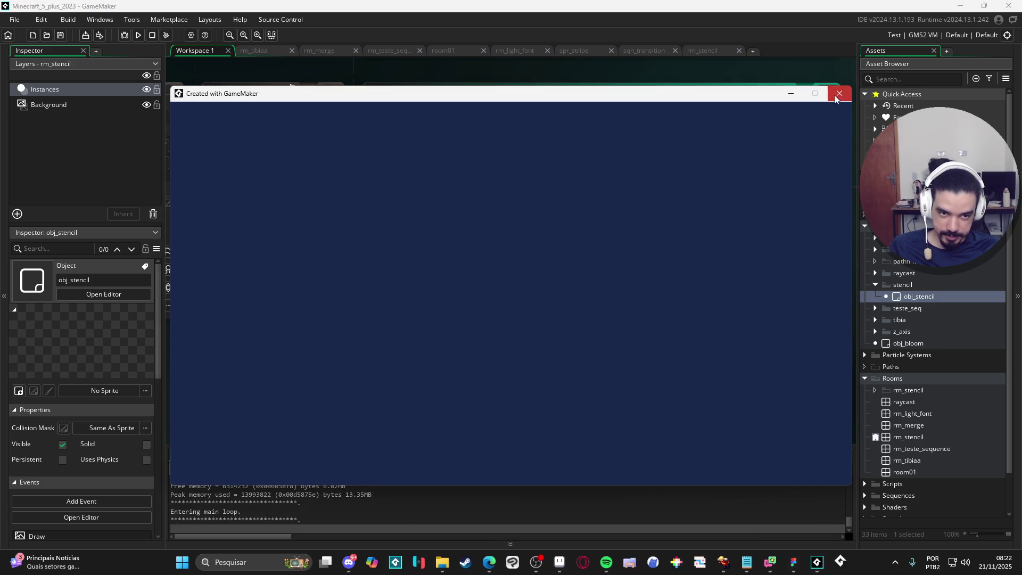
click(840, 94)
- Set the comparison to cmpfunc_notequal and run the game
key(BackSpace)
key(BackSpace)
key(BackSpace)
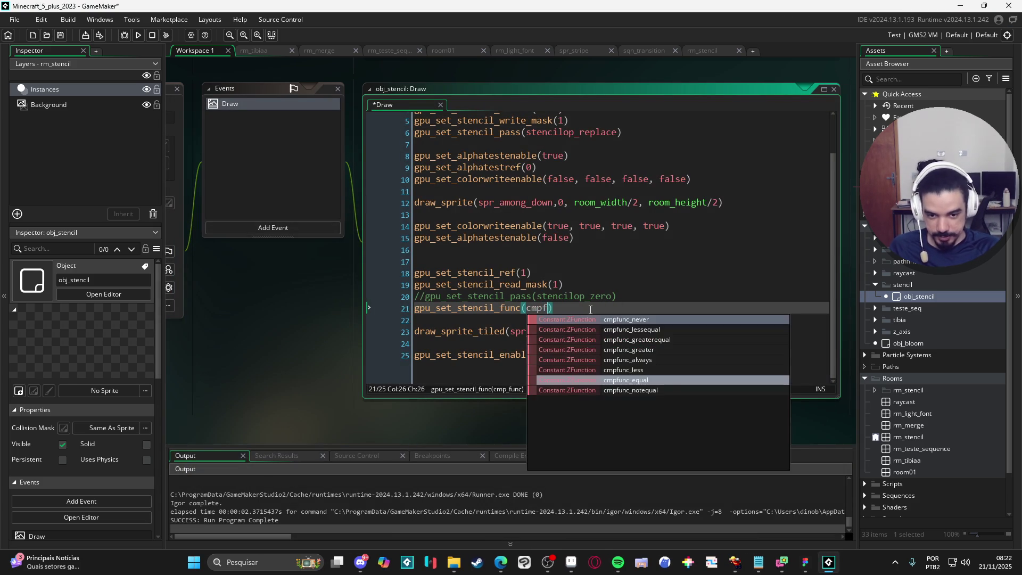
click(707, 391)
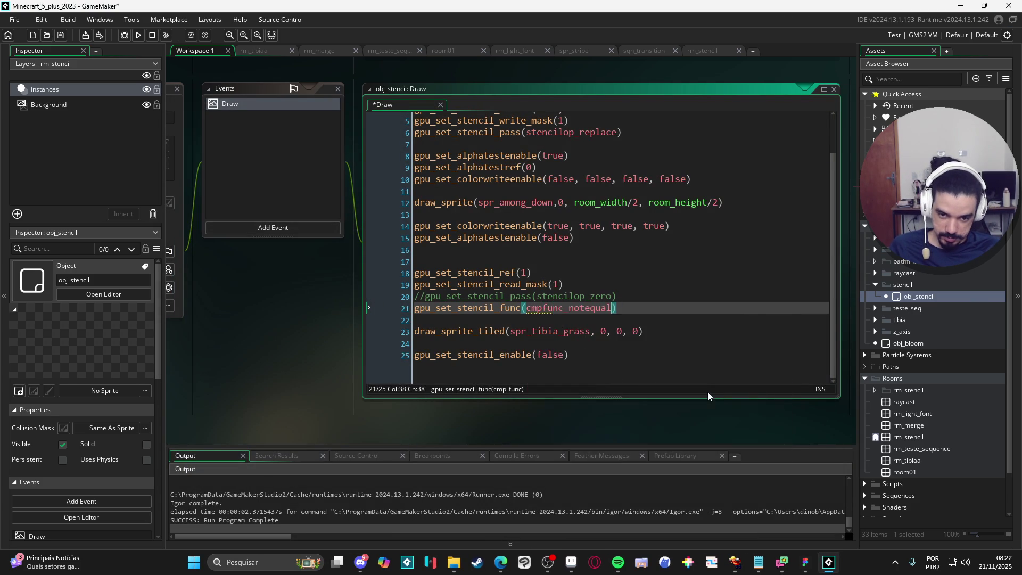
key(F5)
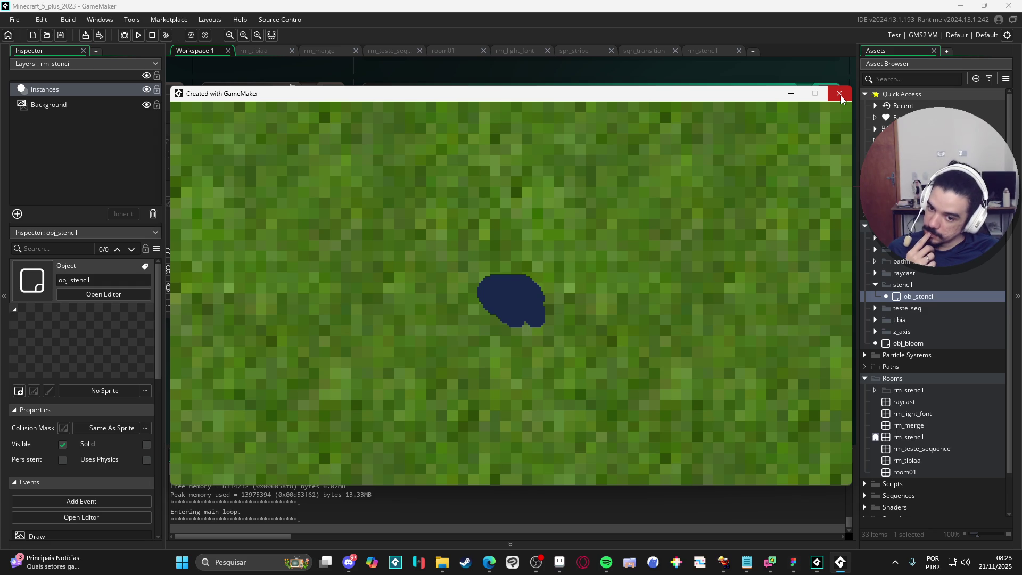
click(841, 95)
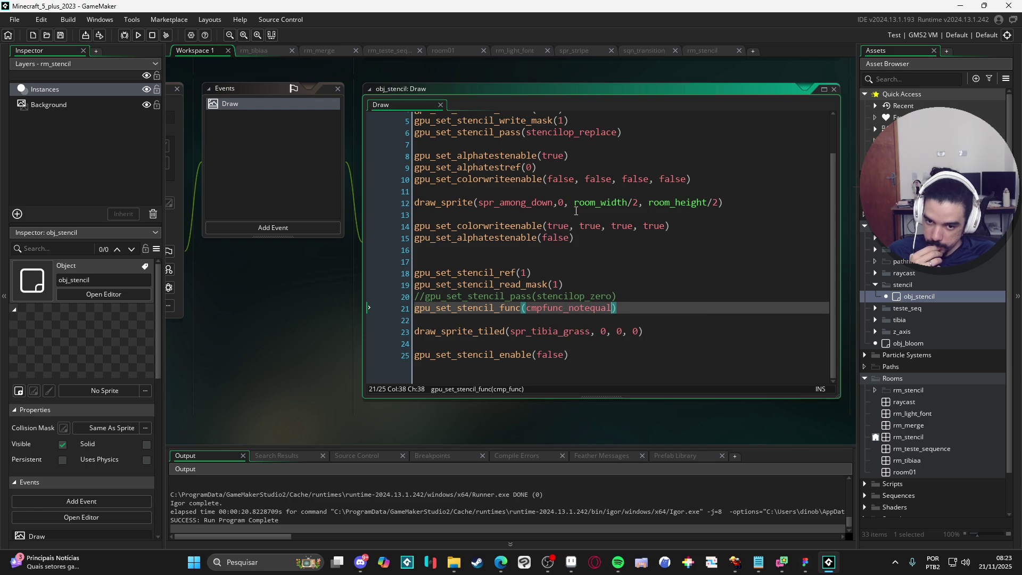
- Type alpha on empty line 13 and insert gpu_set_blendequation_sepalpha() from autocomplete
click(576, 212)
text(alpha)
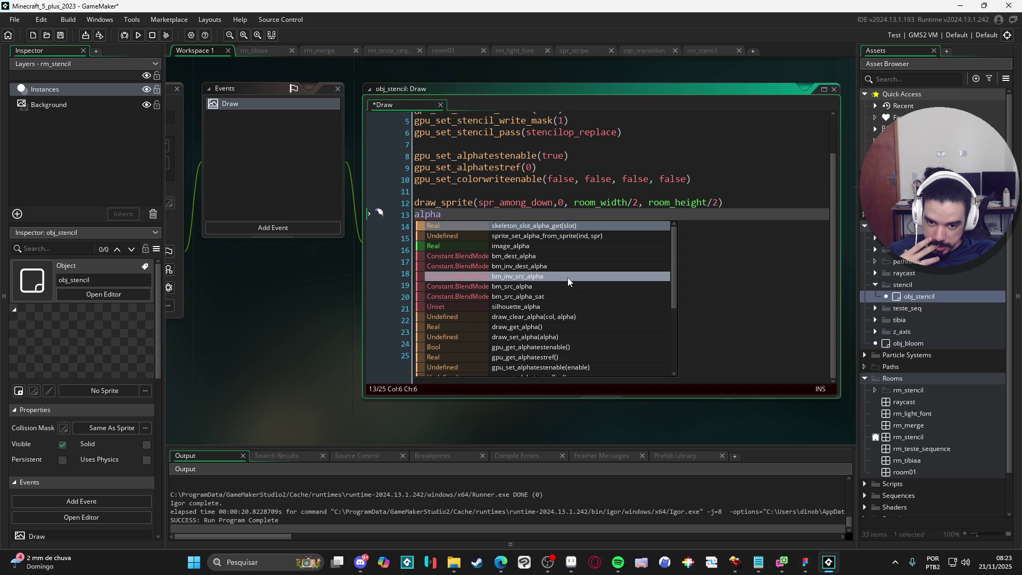
scroll(571, 287, down, 1)
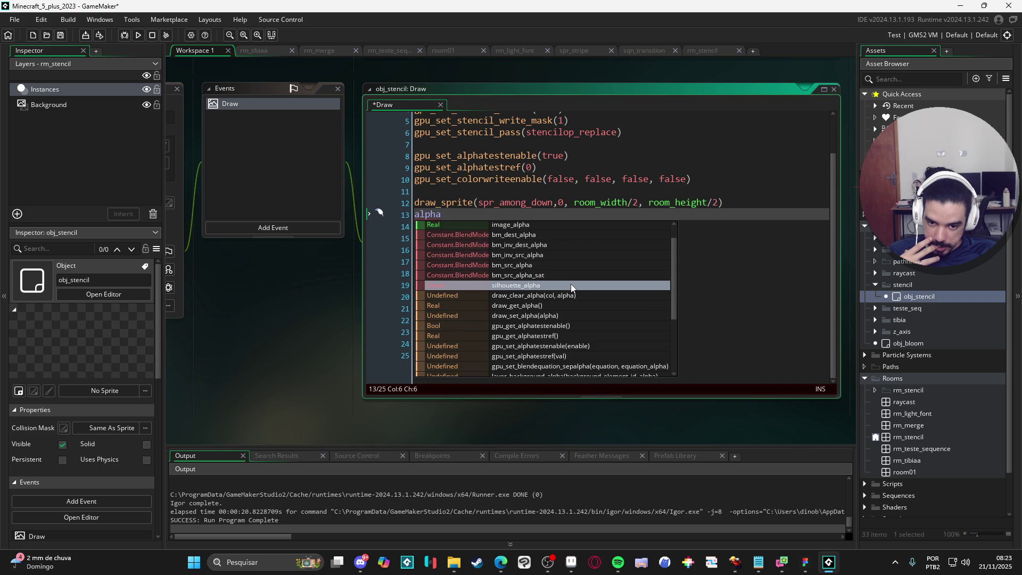
scroll(571, 287, down, 1)
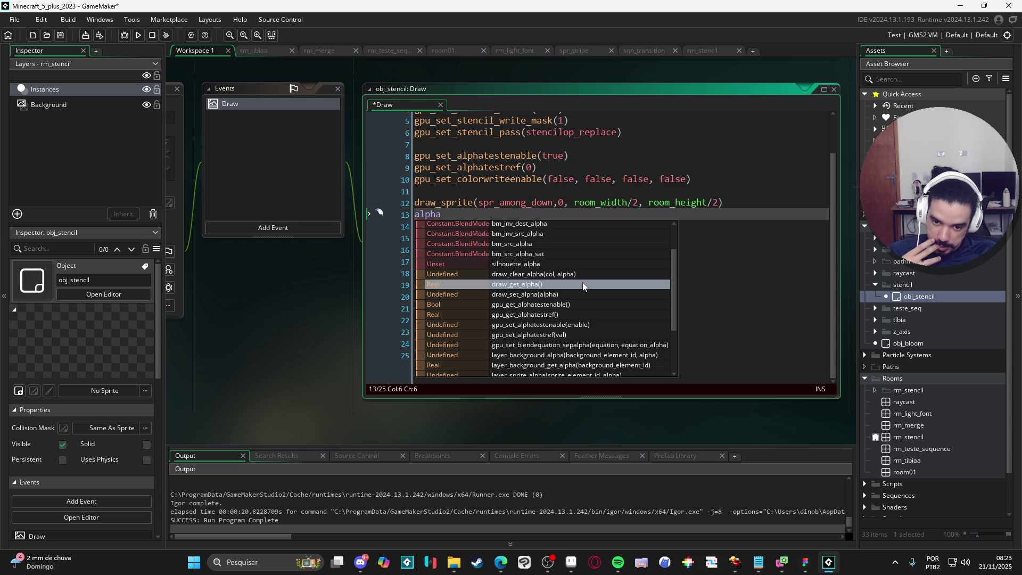
click(594, 345)
mouse_move(537, 212)
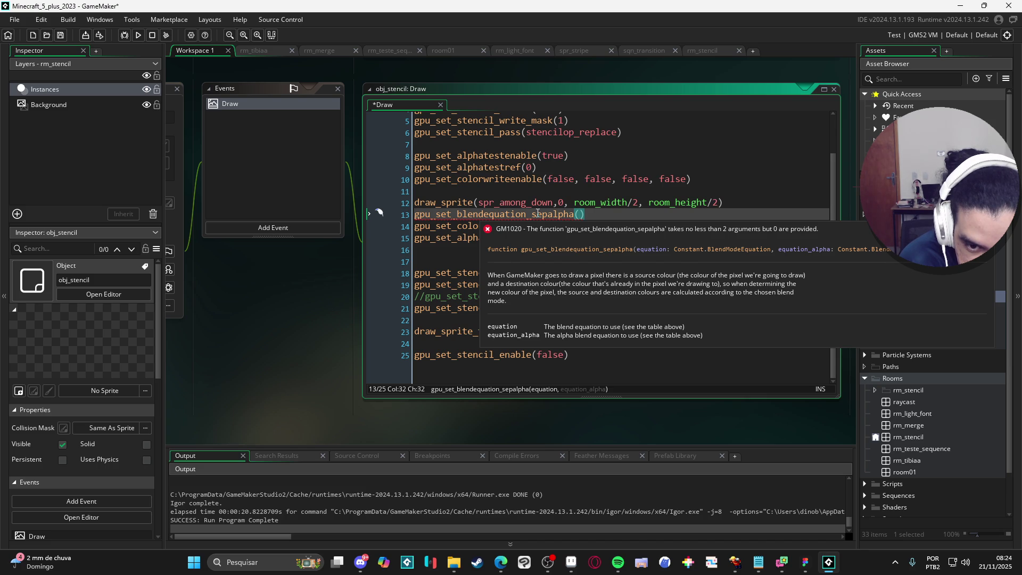
- Delete the colour-write and alpha-test reset lines, the draw_sprite call and the top setup lines
click(471, 214)
drag(575, 238, 355, 228)
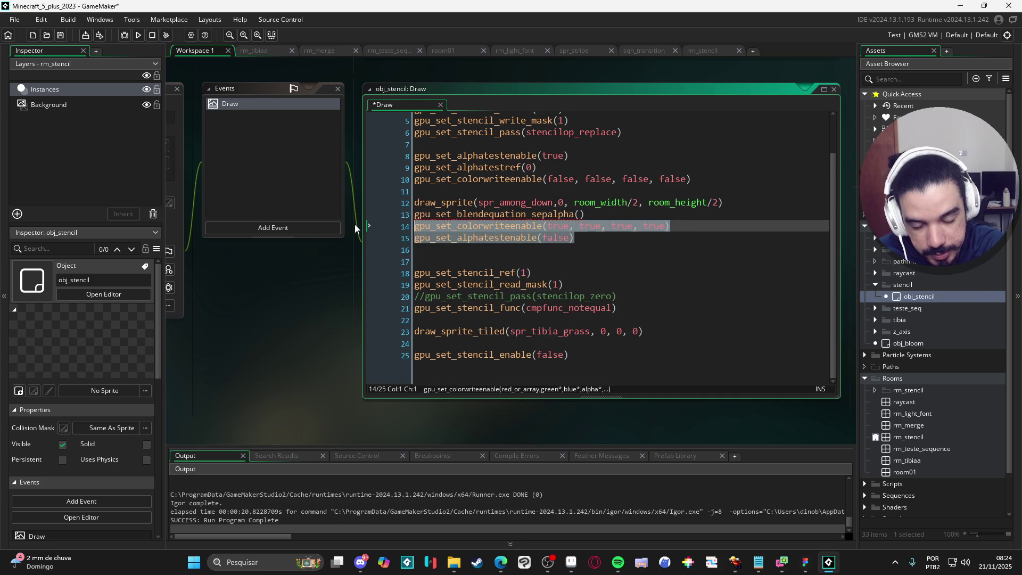
key(Delete)
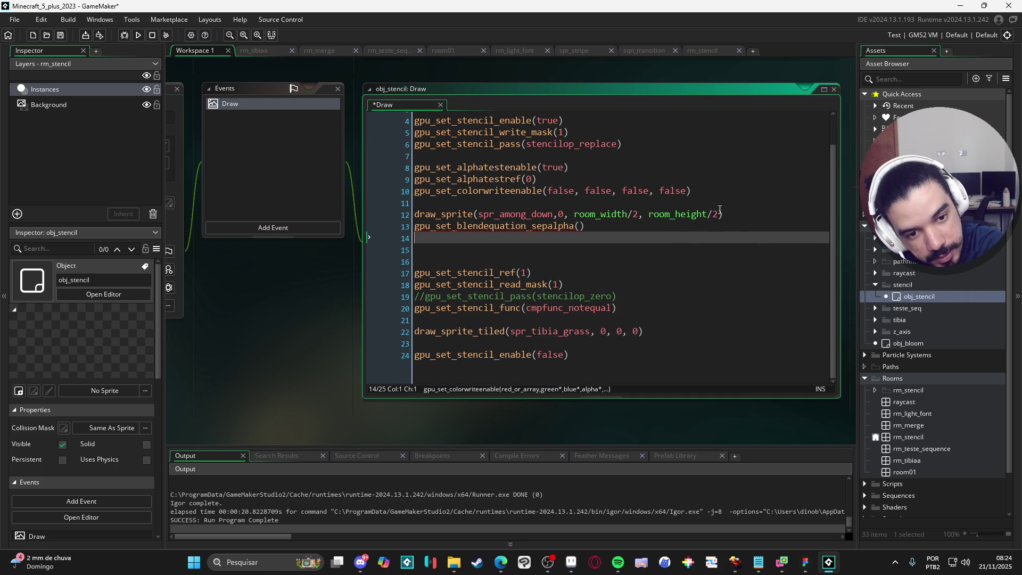
click(740, 210)
drag(739, 210, 359, 220)
key(Delete)
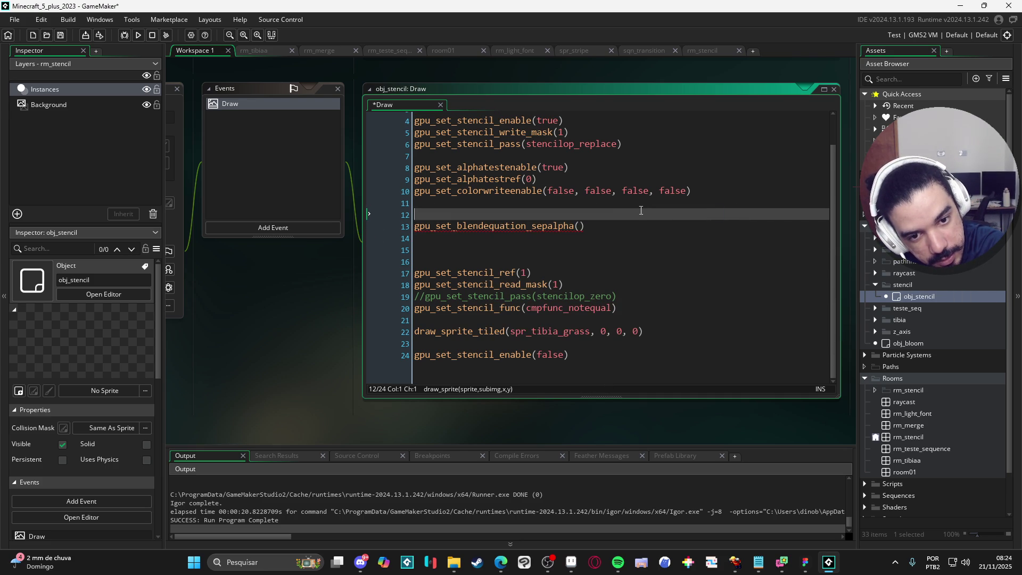
key(Up)
drag(416, 203, 382, 103)
key(Delete)
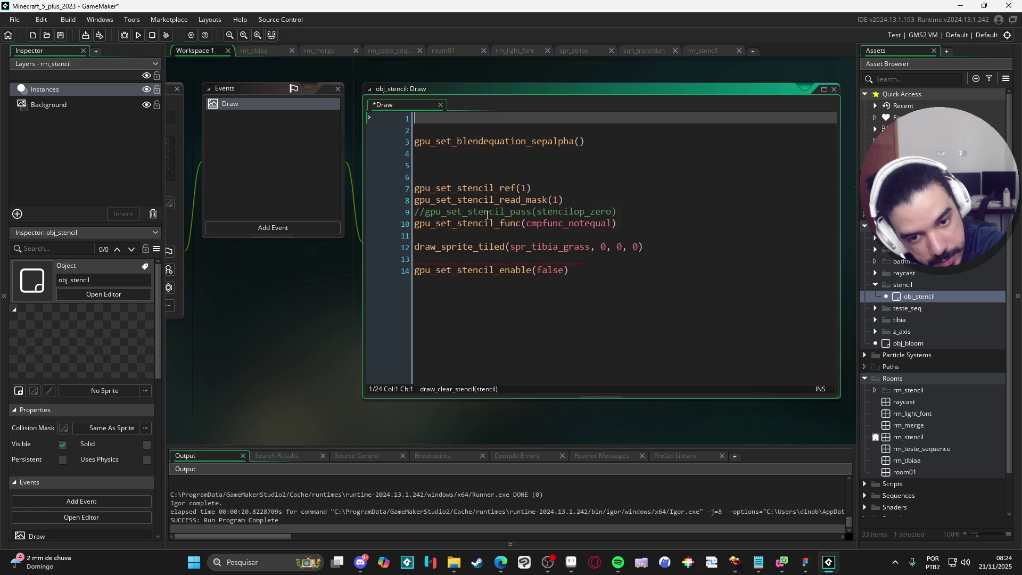
- Remove the stencil disable line and the stencil ref and comparison lines
drag(593, 271, 415, 260)
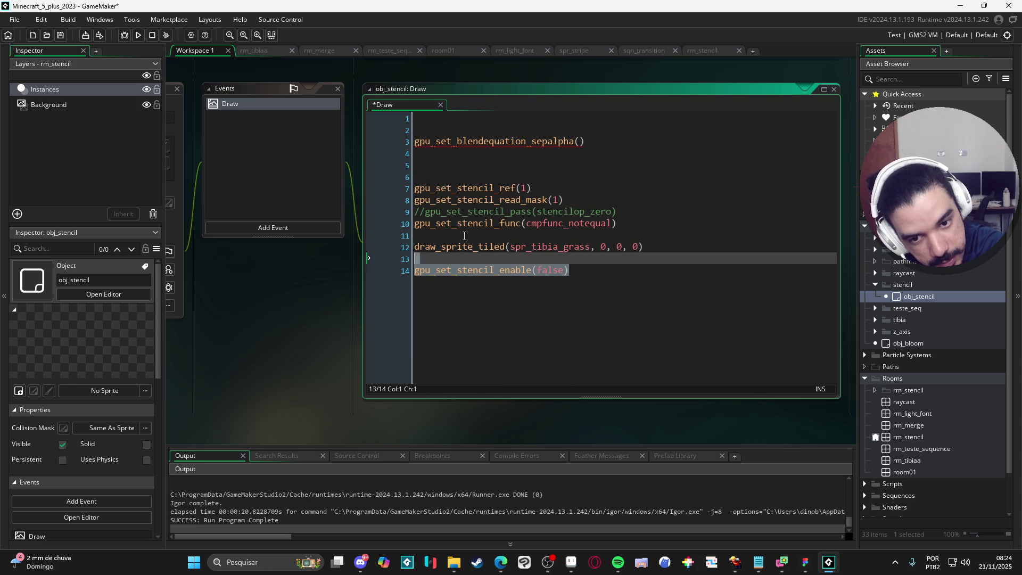
key(Delete)
drag(617, 223, 386, 177)
key(Delete)
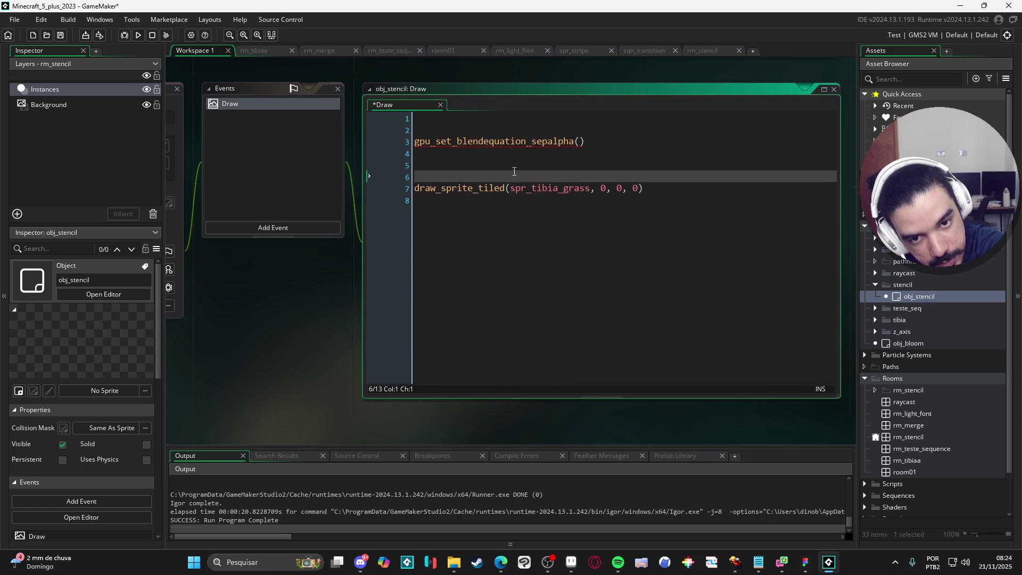
- Undo to bring back the draw_sprite line and the stencil code, keeping the top setup lines removed
key(ctrl+z)
key(ctrl+z)
key(ctrl+z)
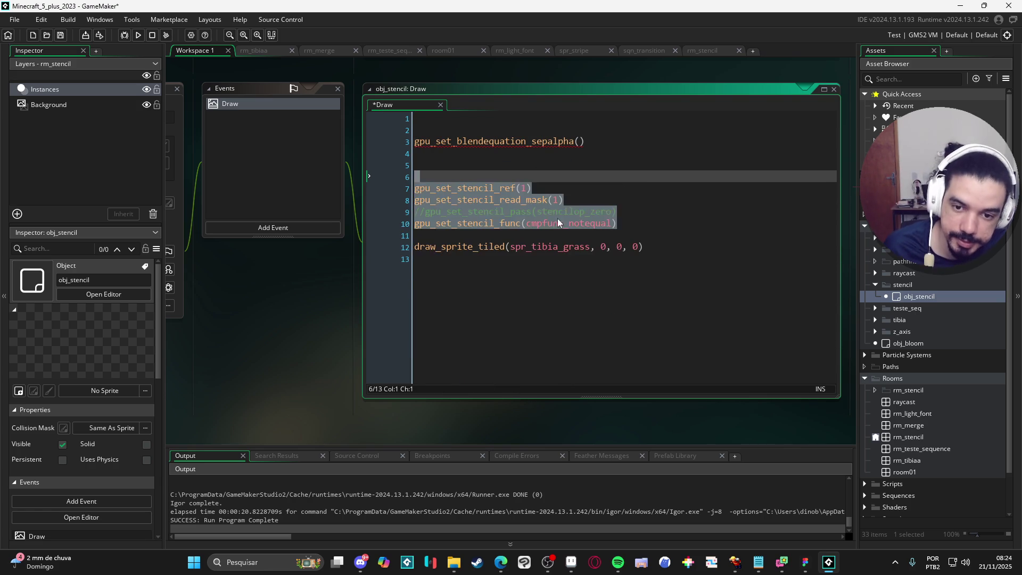
click(554, 200)
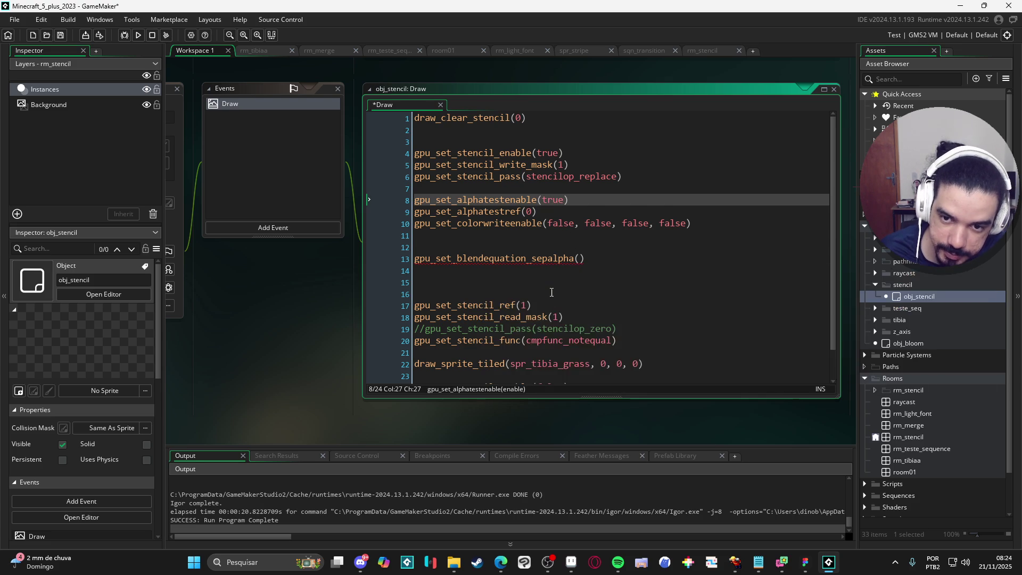
scroll(552, 311, down, 1)
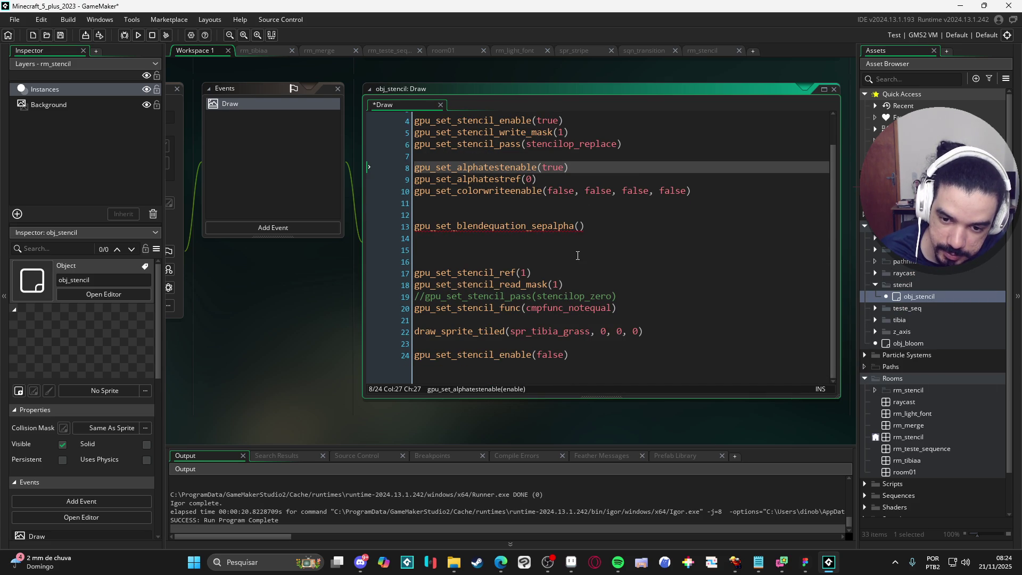
key(ctrl+z)
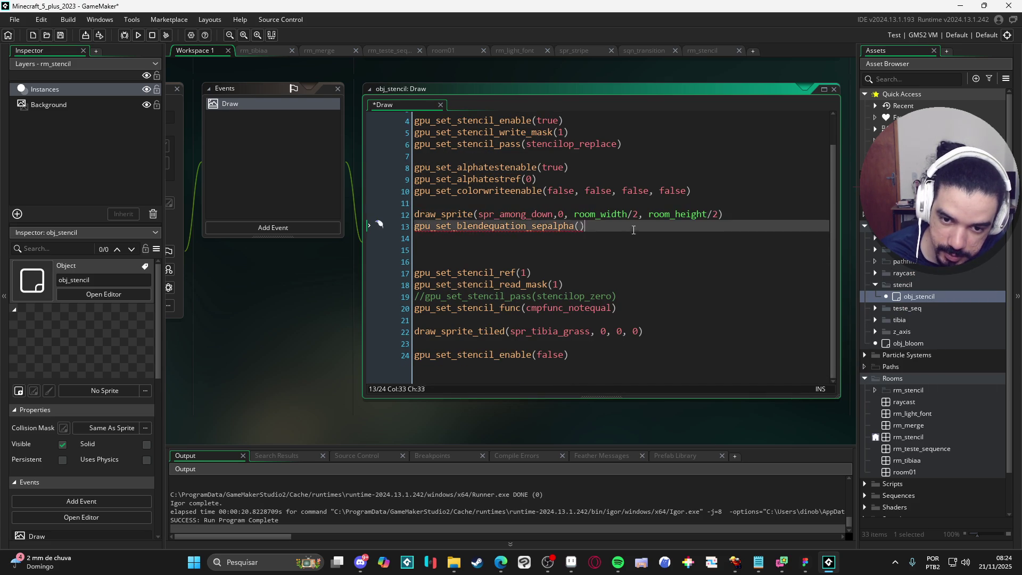
key(ctrl+z)
key(ctrl+z)
key(ctrl+z)
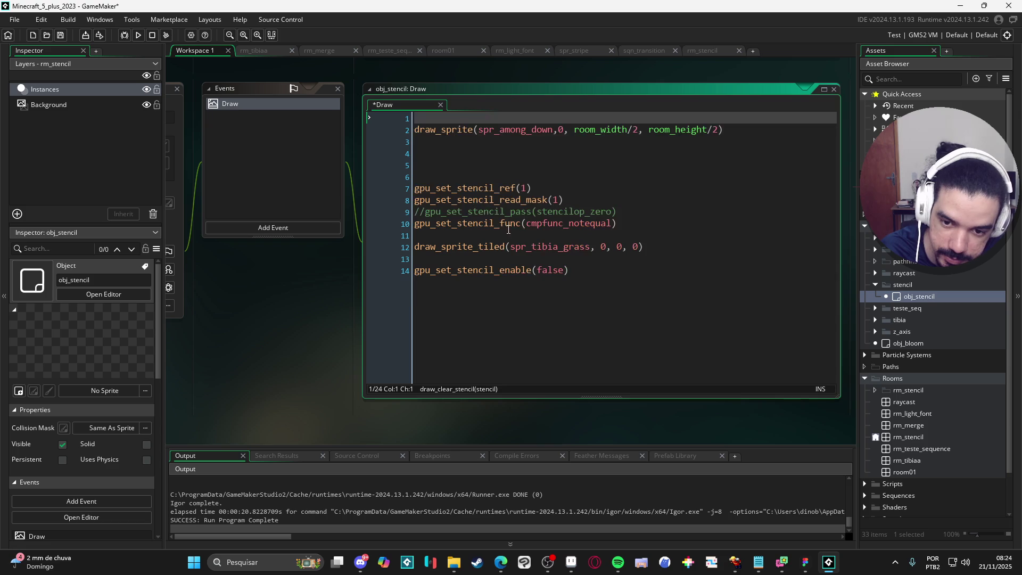
- Delete the stencil ref, comparison and disable lines again and remove the empty first line
mouse_move(555, 236)
mouse_down()
mouse_move(446, 183)
mouse_move(382, 167)
mouse_up()
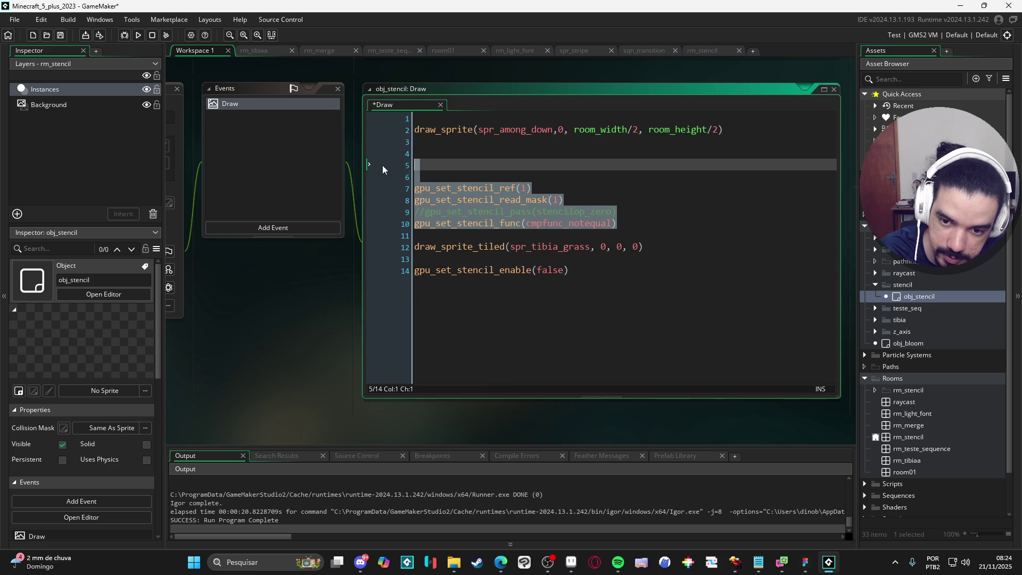
key(Delete)
click(373, 198)
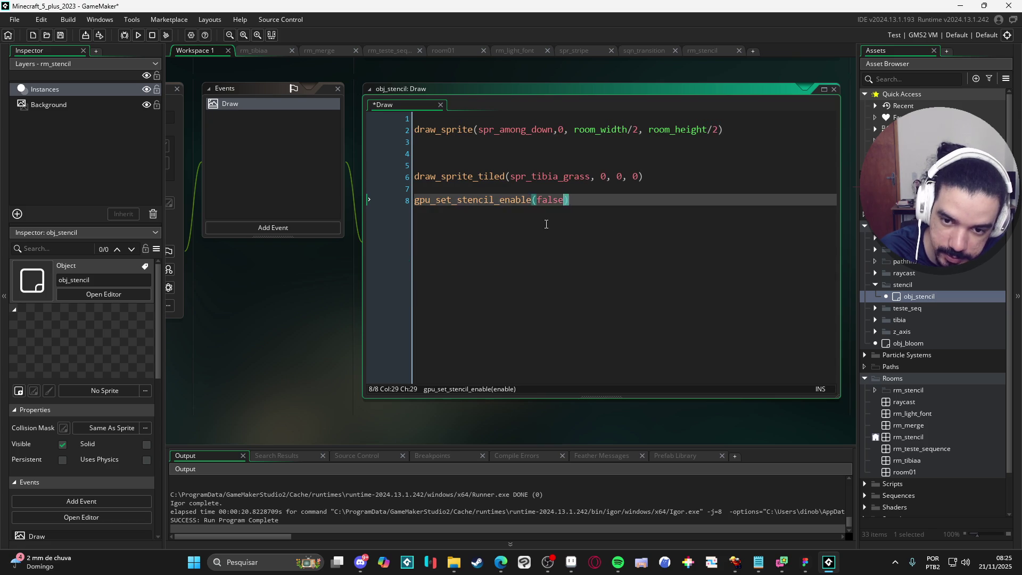
key(Delete)
click(495, 165)
click(421, 130)
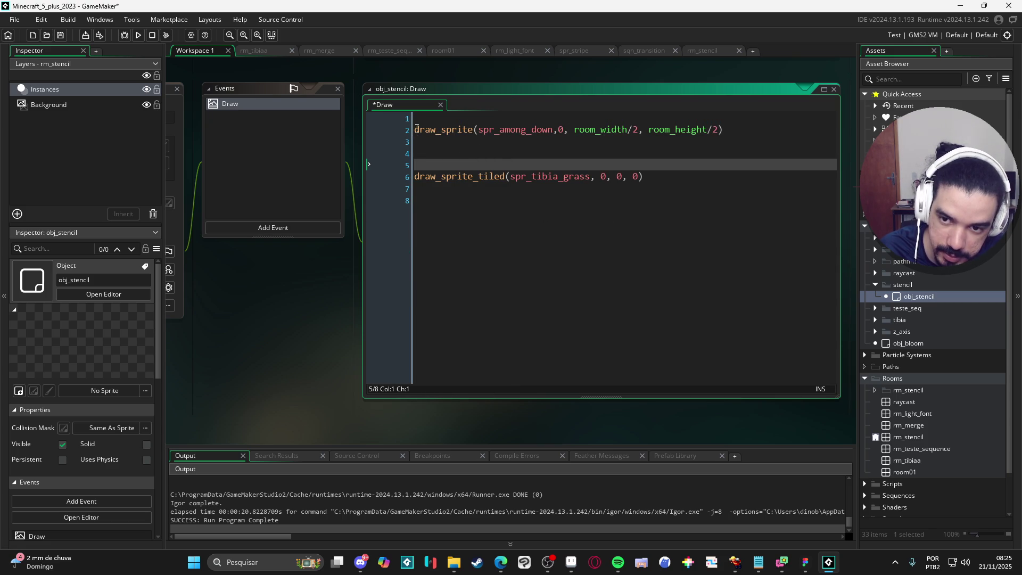
key(Home)
key(BackSpace)
click(466, 143)
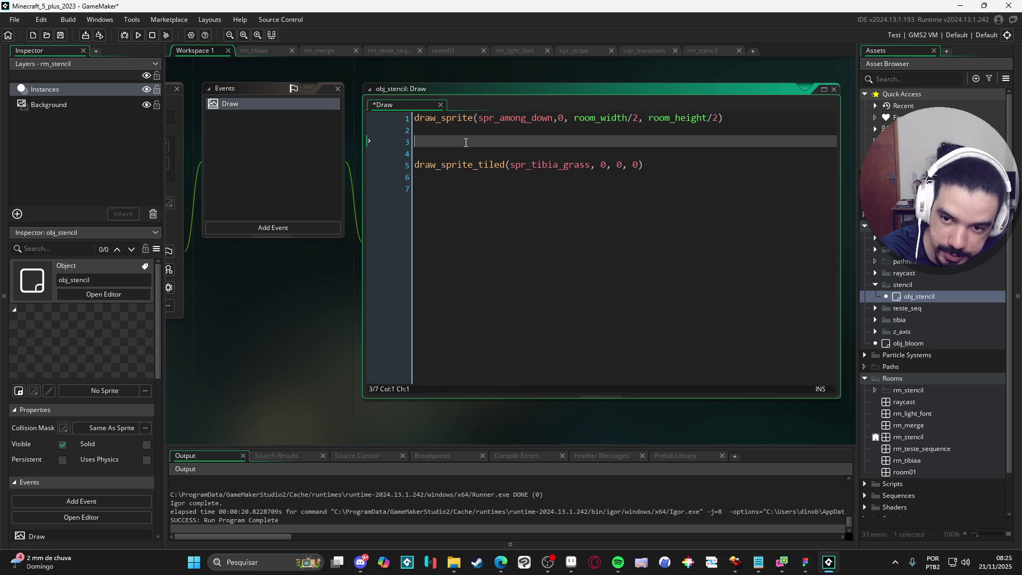
- Insert gpu_set_blendequation_sepalpha on line 3 and open its manual page with F1
text(alpha)
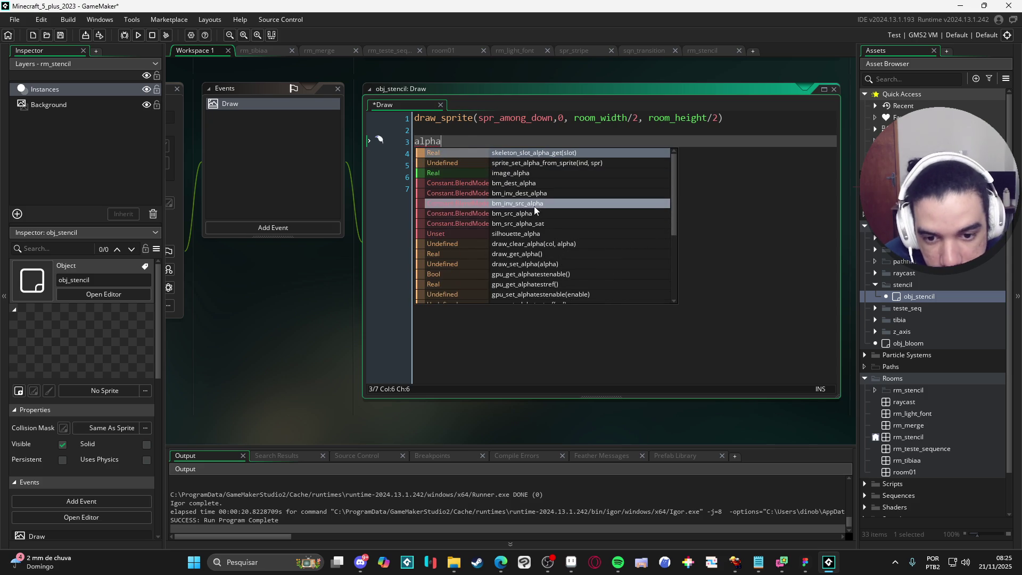
scroll(586, 273, down, 2)
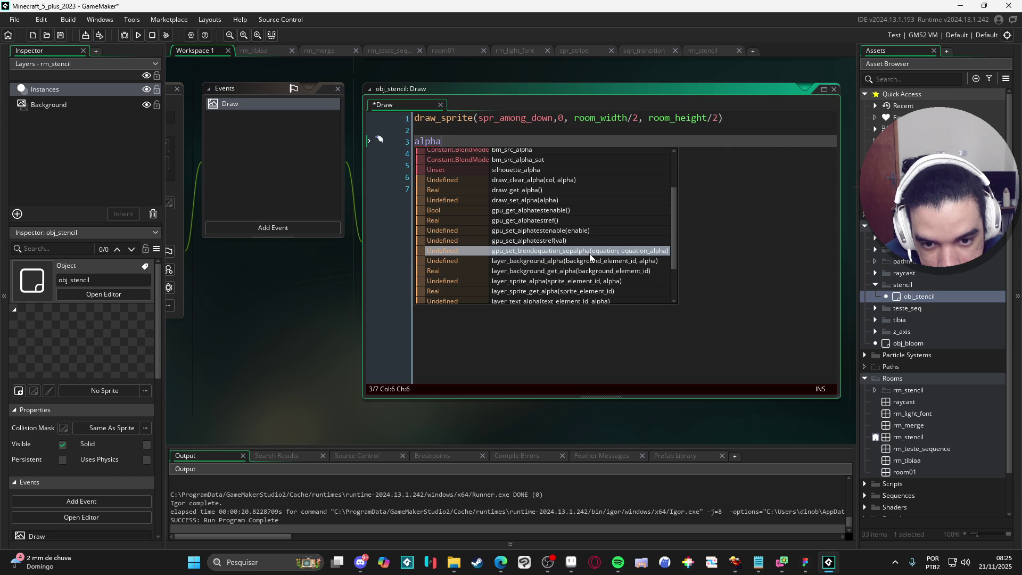
click(590, 254)
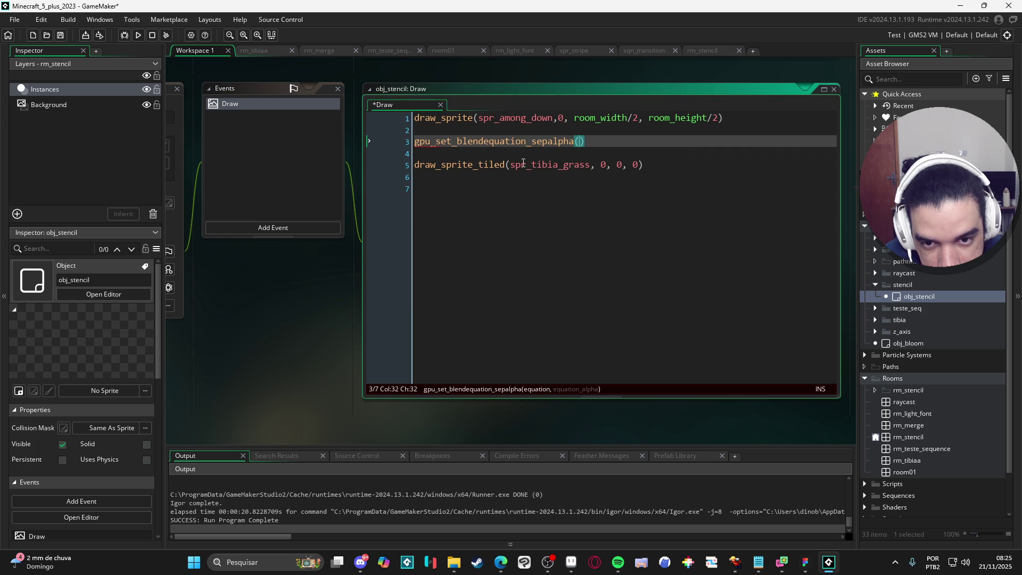
click(536, 143)
key(F1)
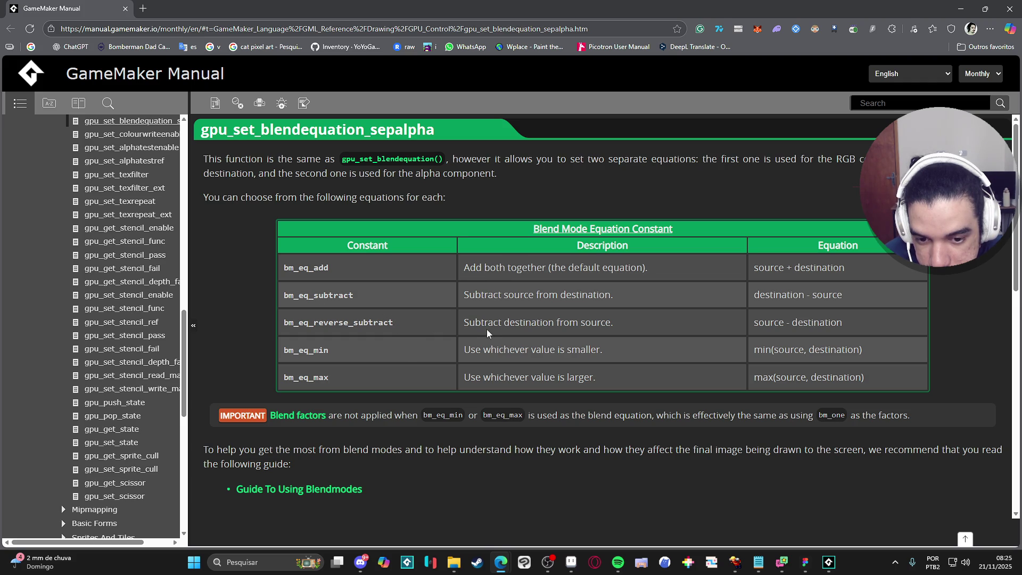
- Enter bm_eq_reverse_subtract as the first argument, then bring the manual page back up
drag(399, 322, 285, 322)
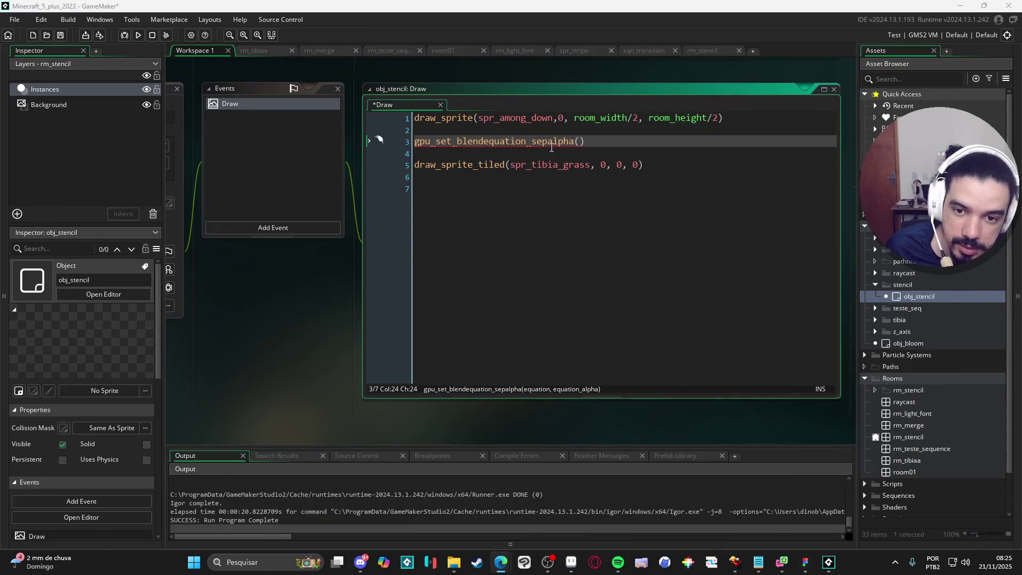
click(581, 148)
click(581, 141)
text(bm_eq_reverse_subtract,)
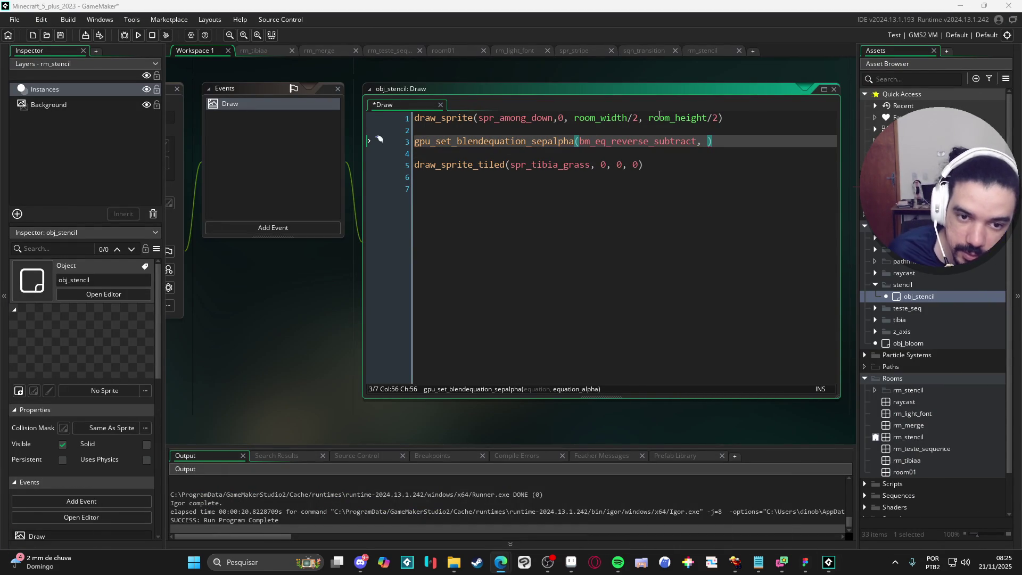
mouse_move(501, 563)
click(546, 540)
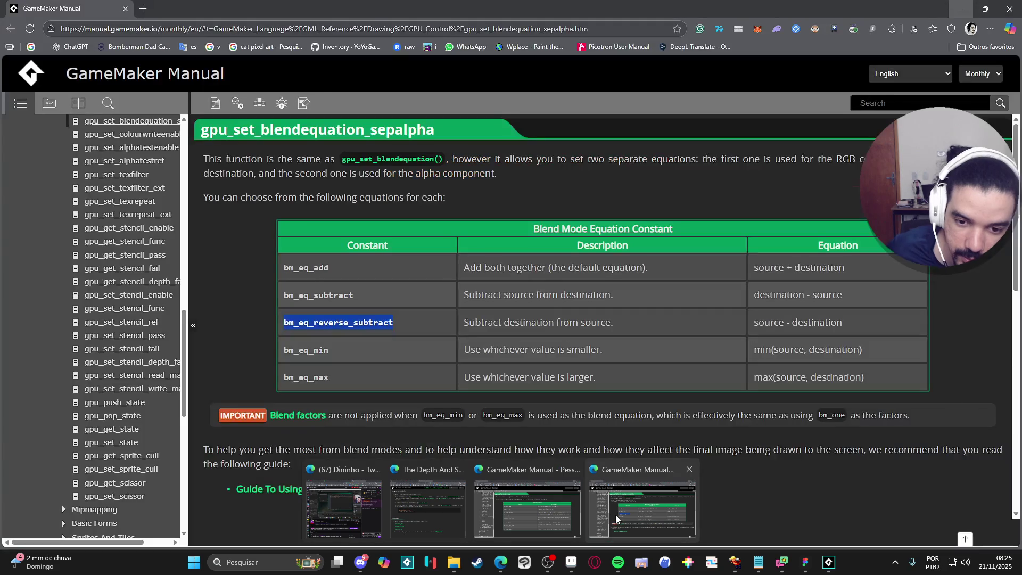
- Read the Syntax, Returns, Example and blend constants sections, then return to the Draw code
scroll(552, 368, down, 4)
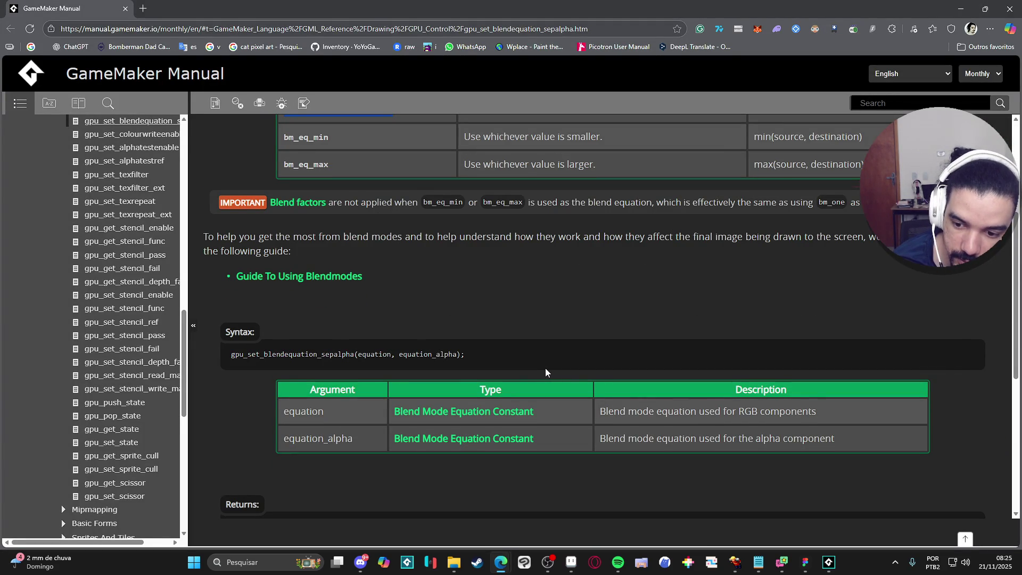
scroll(545, 369, down, 2)
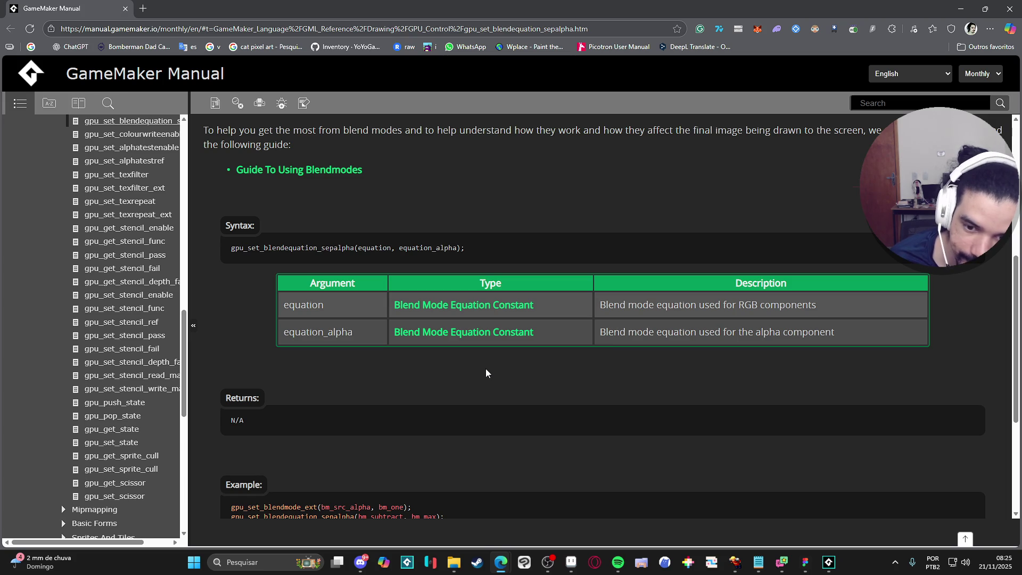
scroll(485, 368, down, 2)
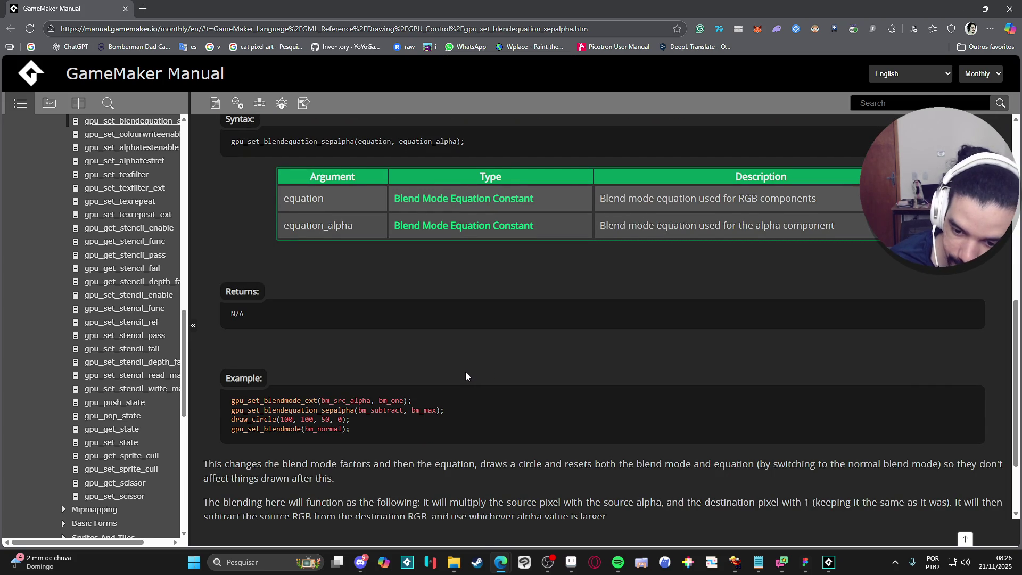
scroll(466, 374, down, 1)
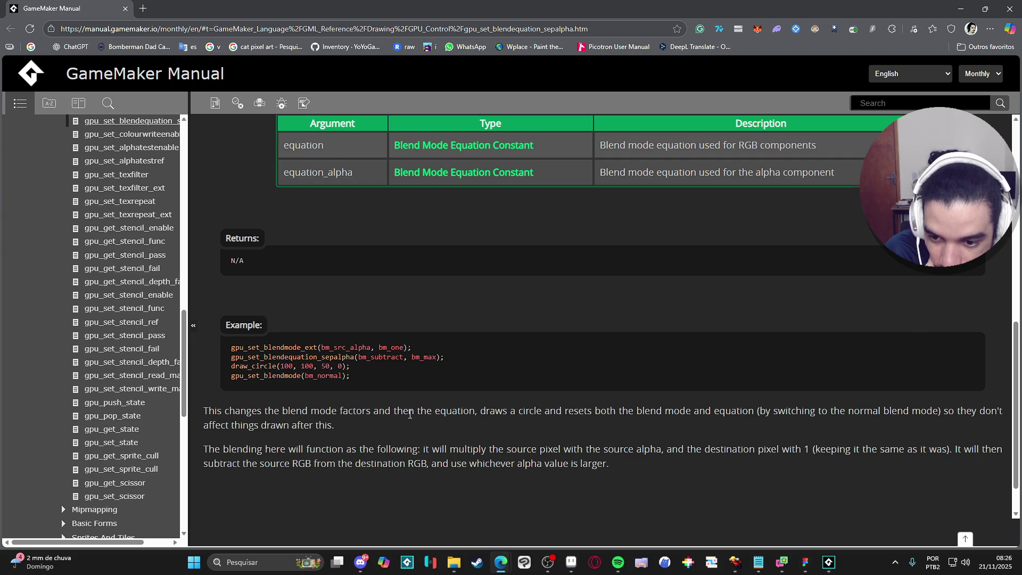
scroll(420, 407, up, 1)
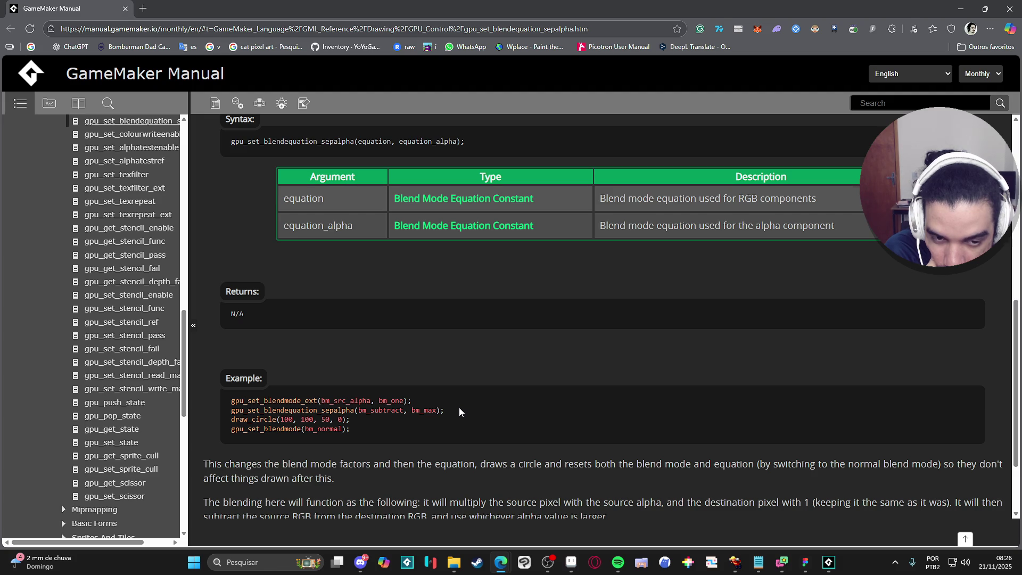
scroll(468, 402, up, 4)
scroll(468, 402, up, 3)
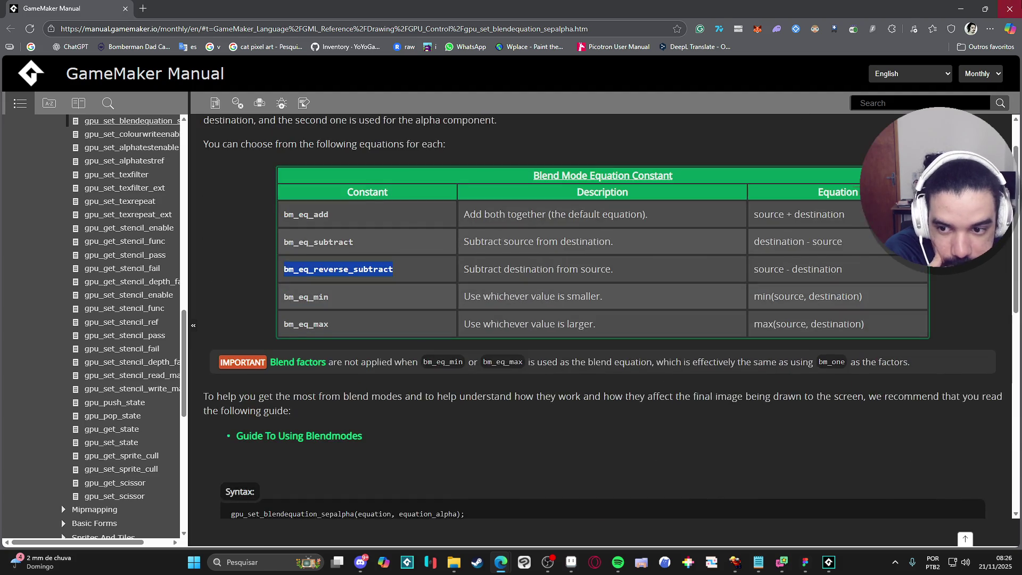
key(alt+Tab)
key(ctrl+v)
key(Down)
key(Down)
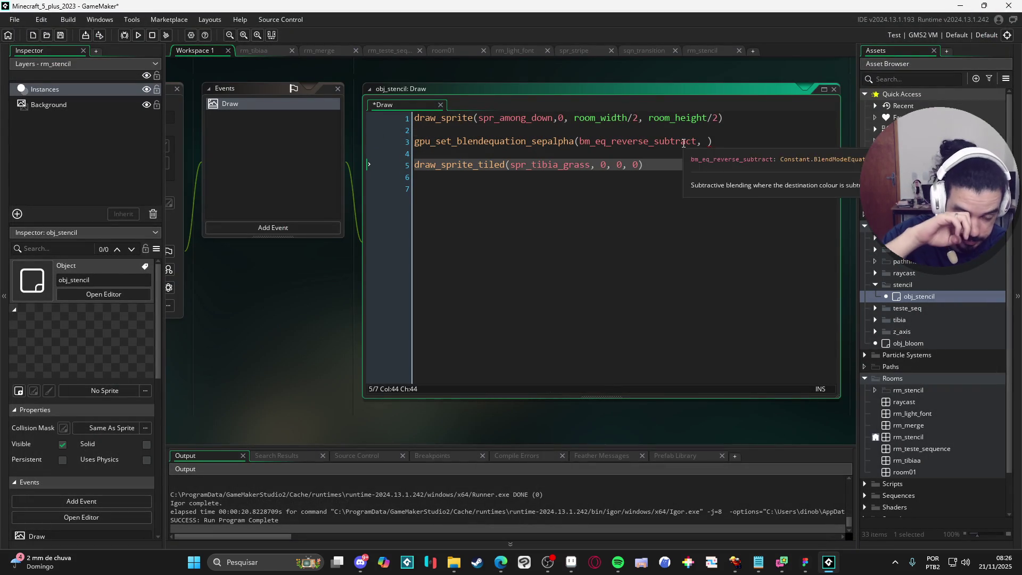
- Select all of obj_stencil's Draw event code and delete it
drag(684, 143, 407, 59)
click(721, 205)
drag(720, 206, 345, 94)
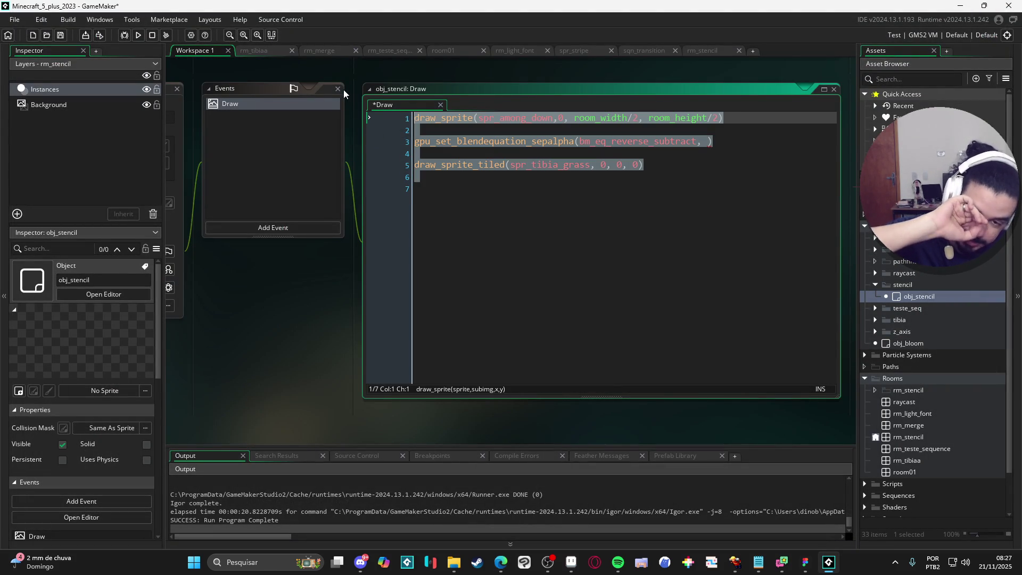
key(Delete)
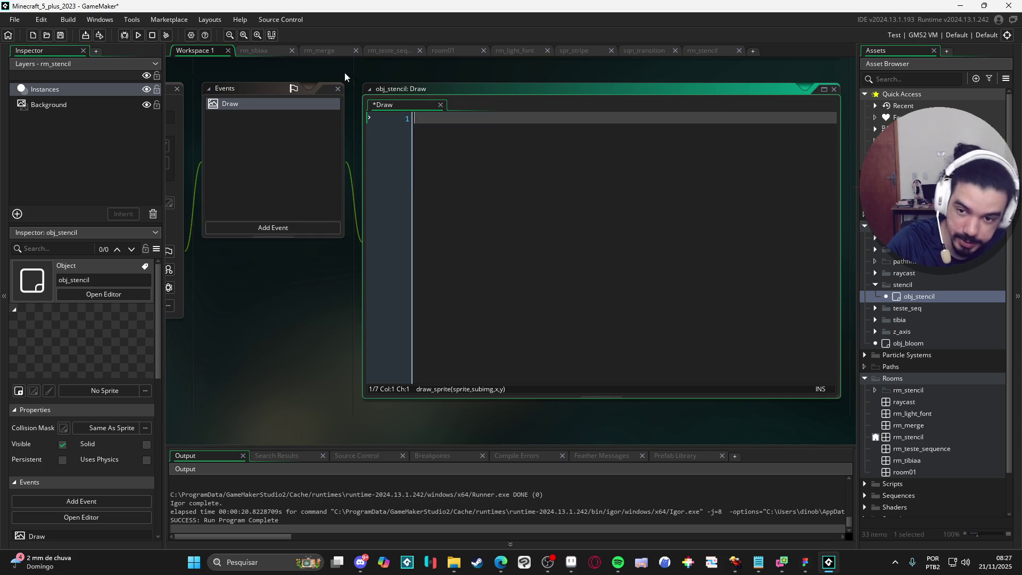
- Save the project and confirm quitting GameMaker
key(ctrl+s)
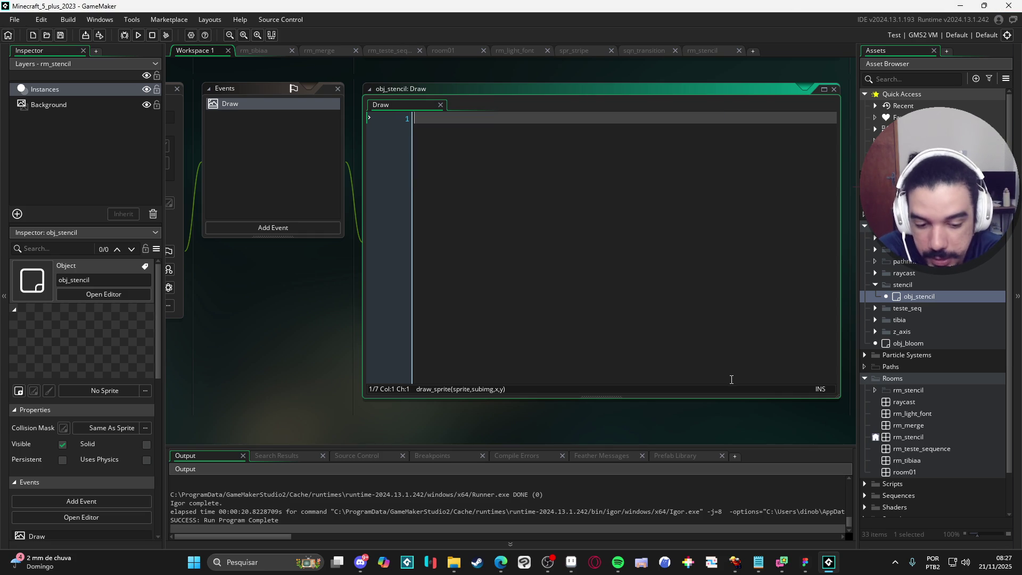
click(1009, 5)
click(538, 303)
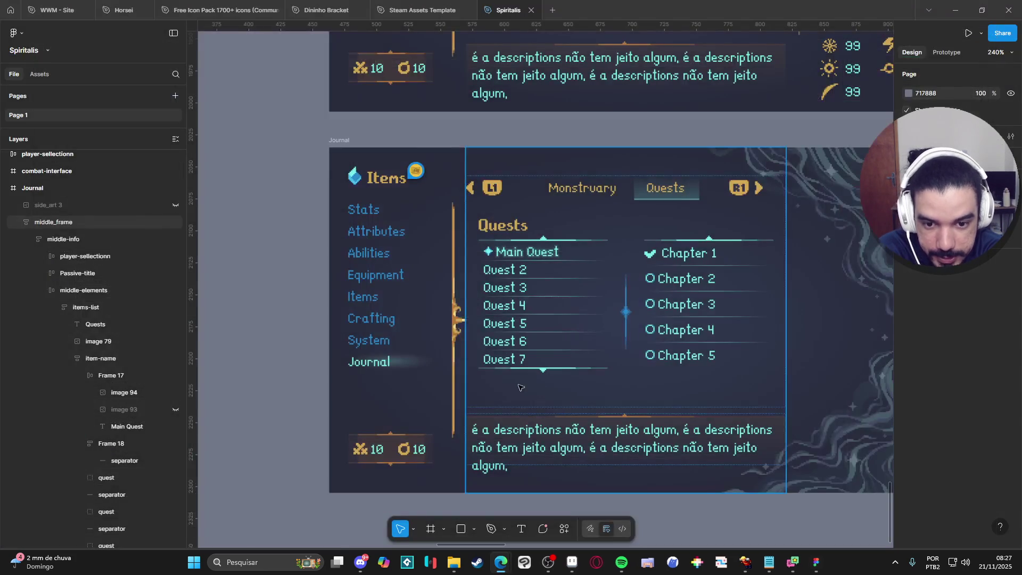
- Glance at the interface assets folder, select middle_frame in the Journal design, then switch to Steam
click(464, 569)
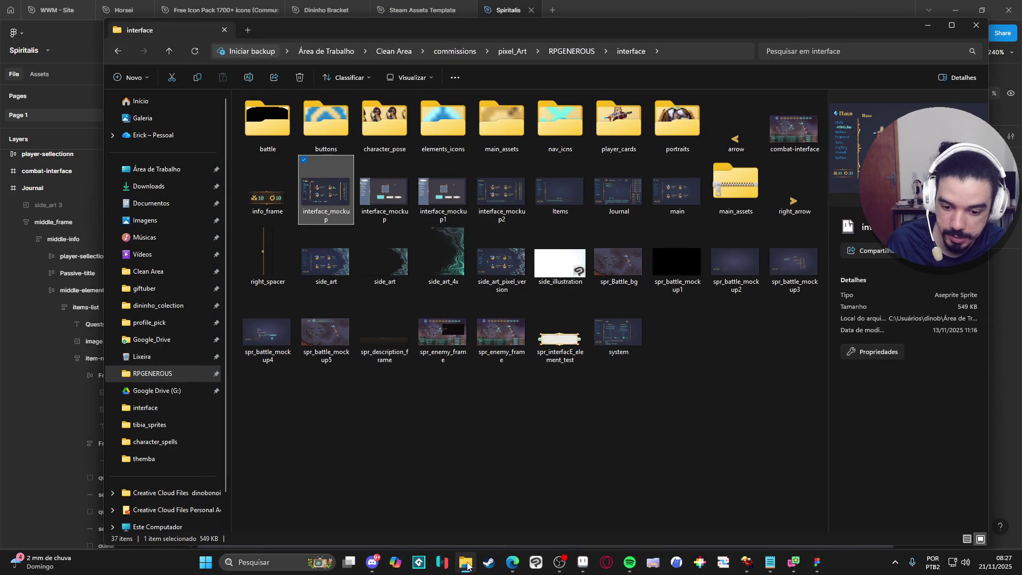
click(468, 565)
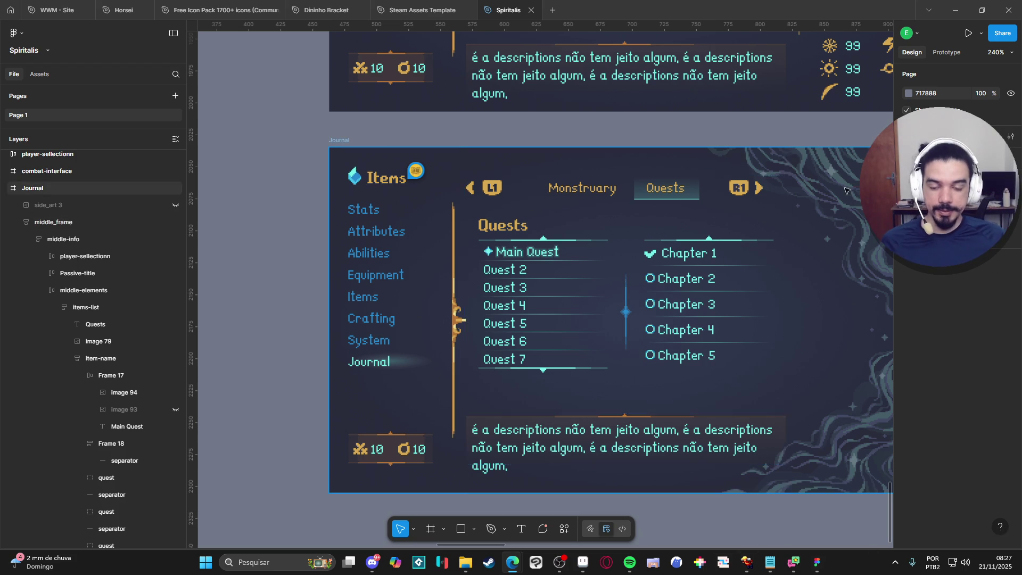
scroll(589, 314, right, 2)
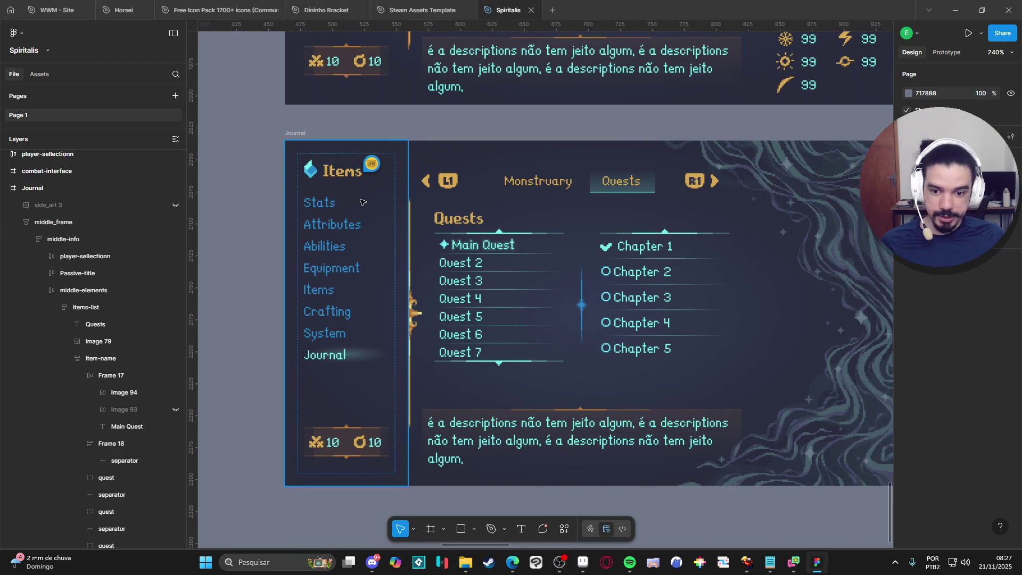
click(689, 234)
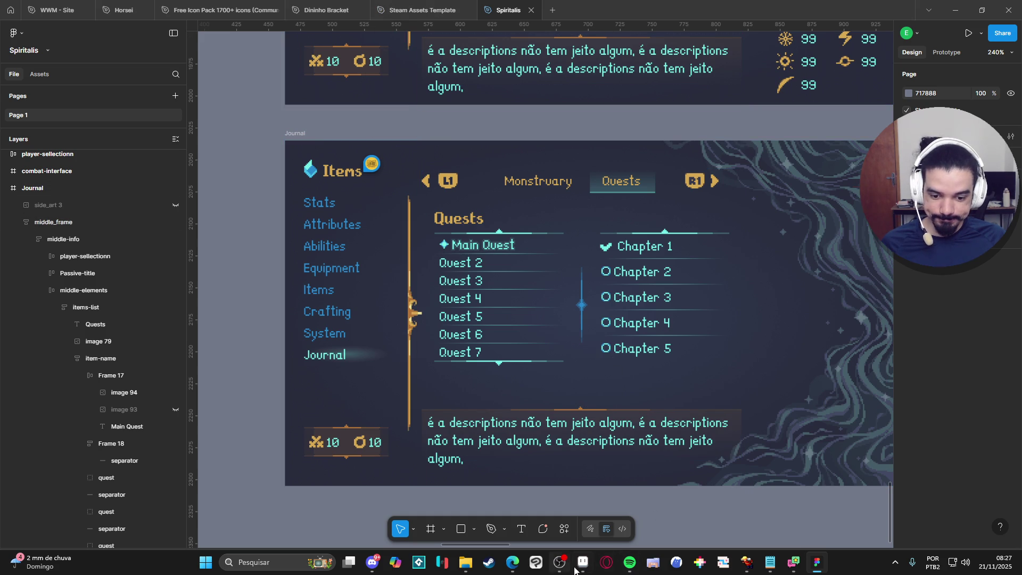
click(490, 563)
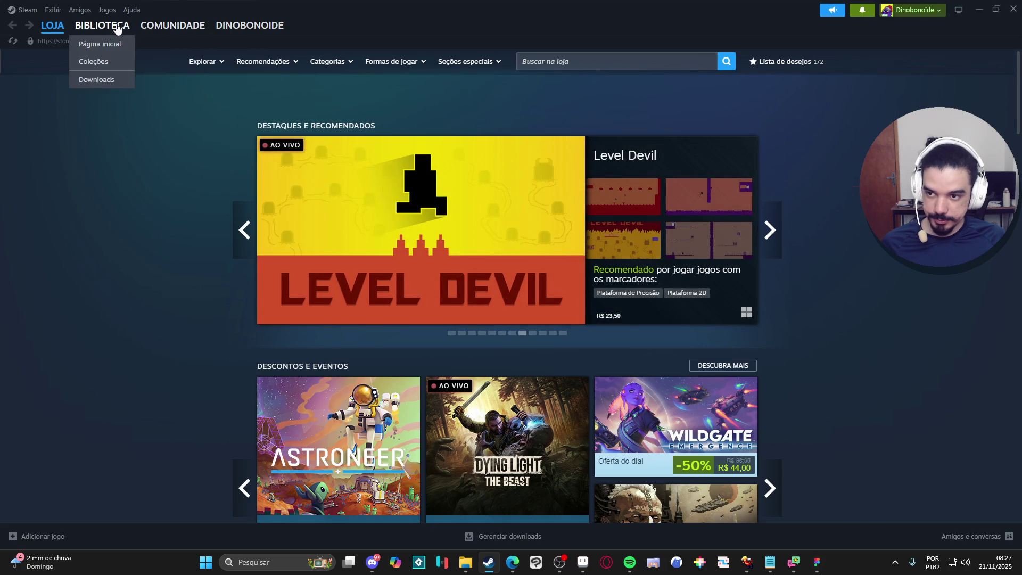
- Filter the Steam library with 'gam' and launch GameMaker from the results
click(91, 39)
text(gamemaker)
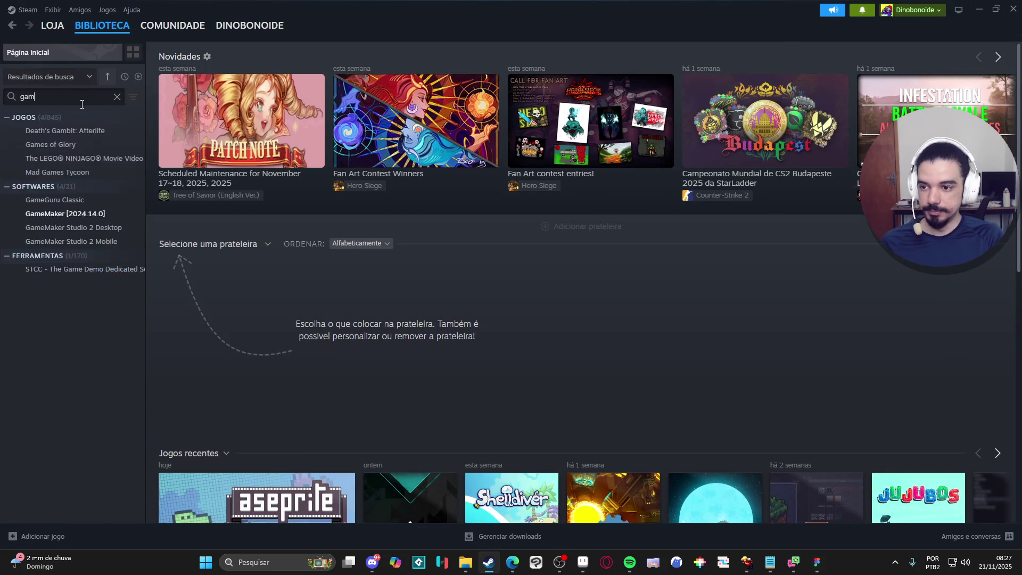
key(Escape)
text(gam)
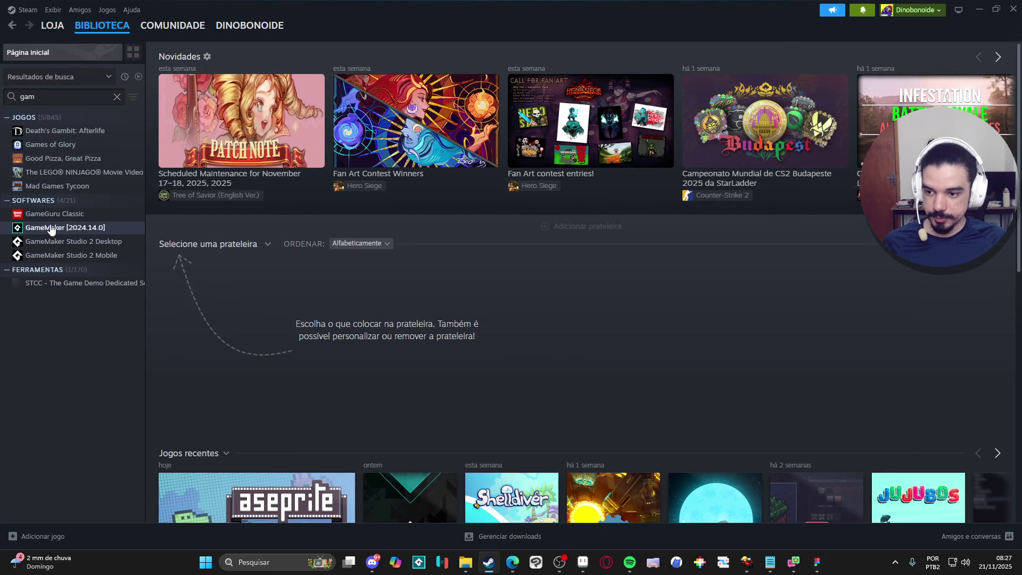
double_click(53, 229)
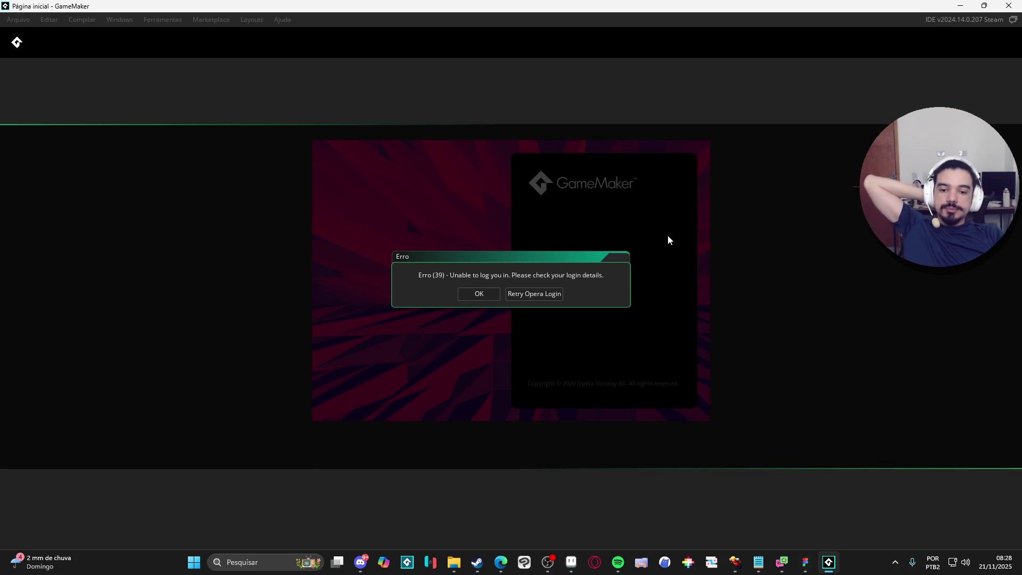
- Dismiss the login error and runtime update prompt, then open Spiritalis from Recent Projects
click(476, 297)
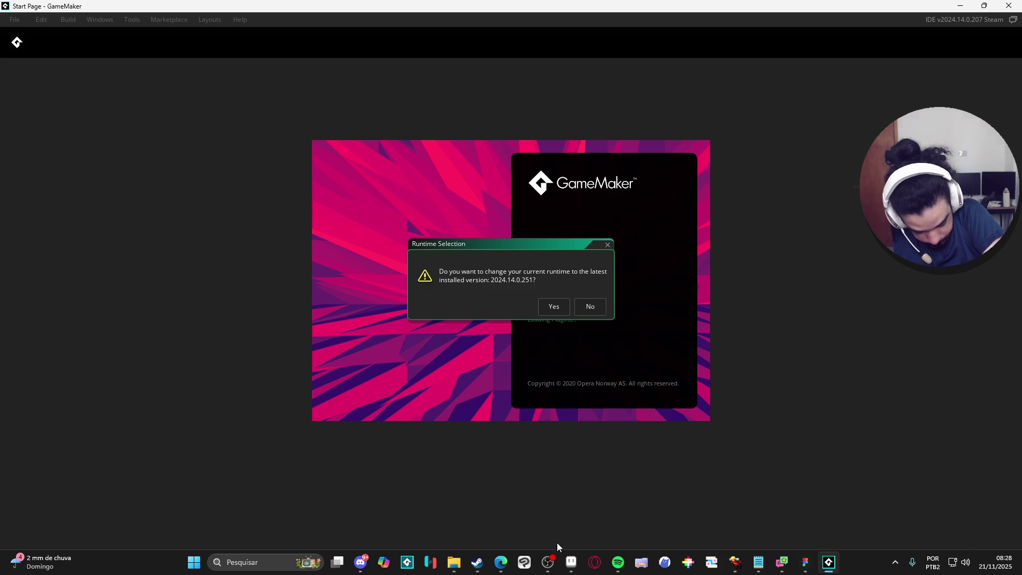
mouse_move(547, 562)
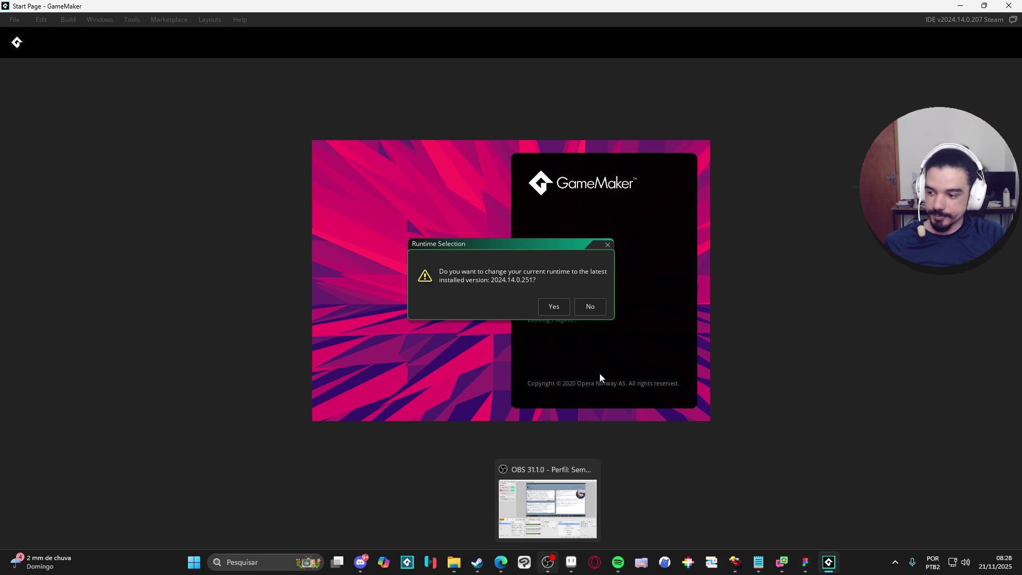
key(Return)
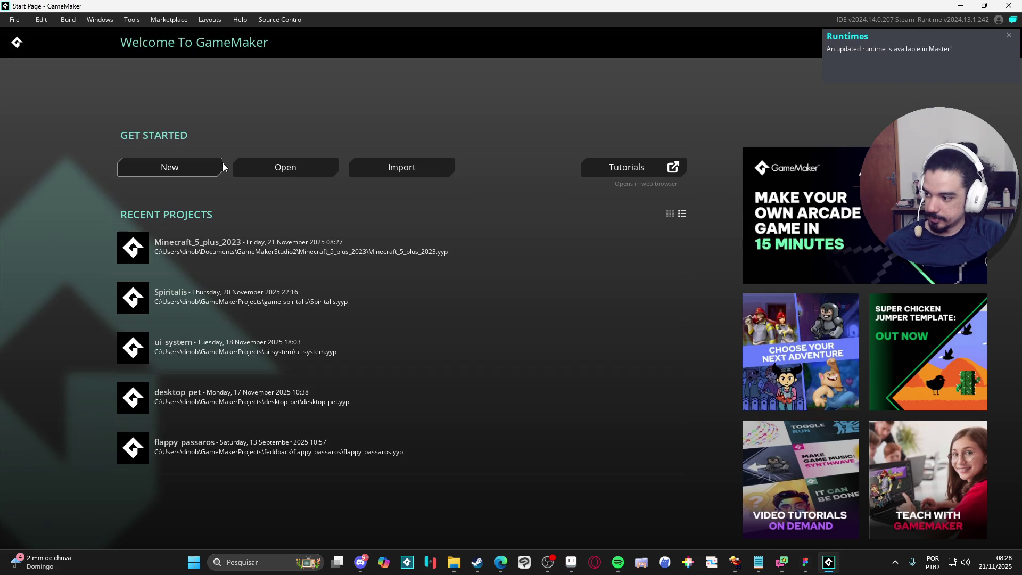
key(alt+Tab)
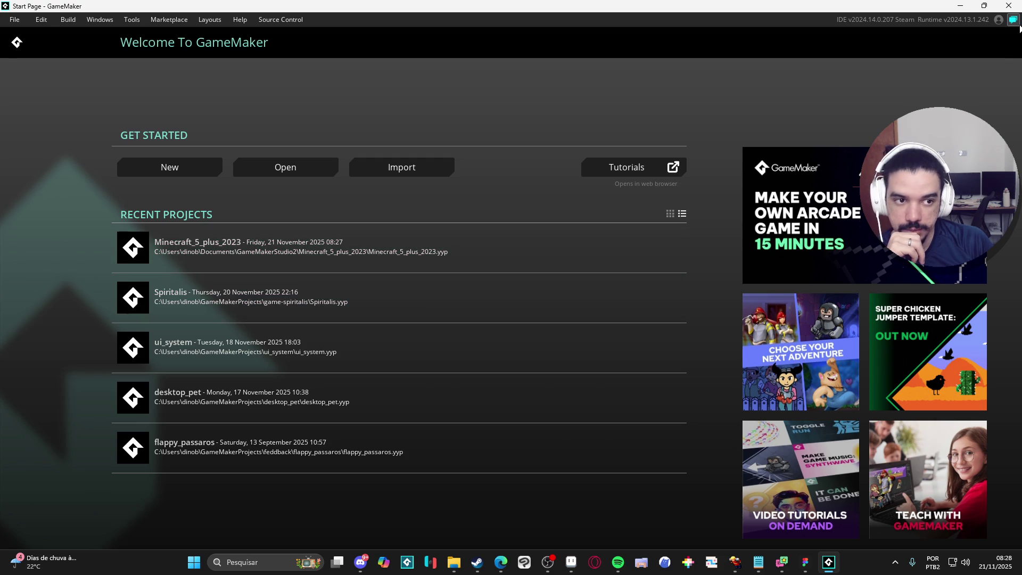
mouse_move(999, 21)
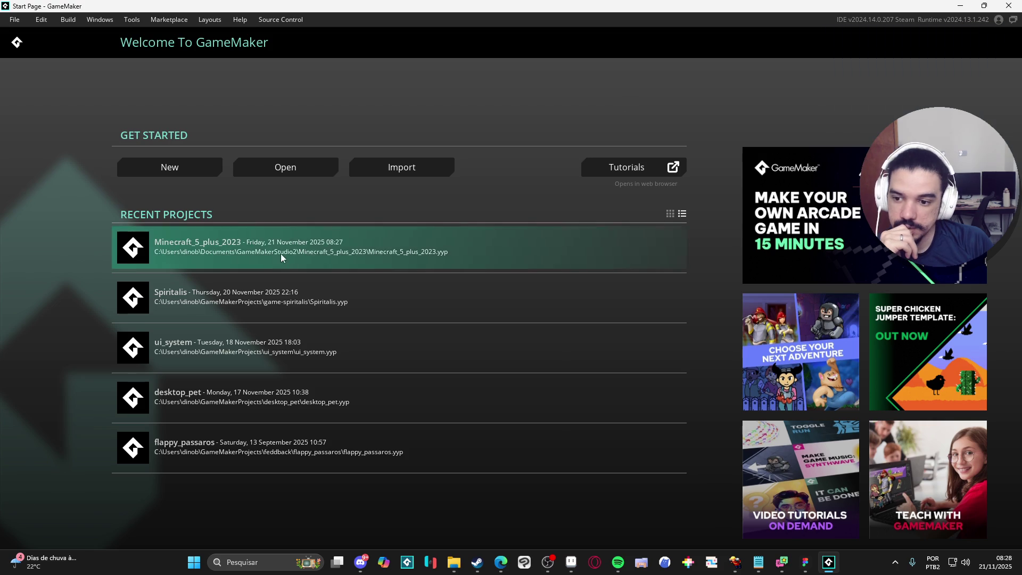
click(234, 302)
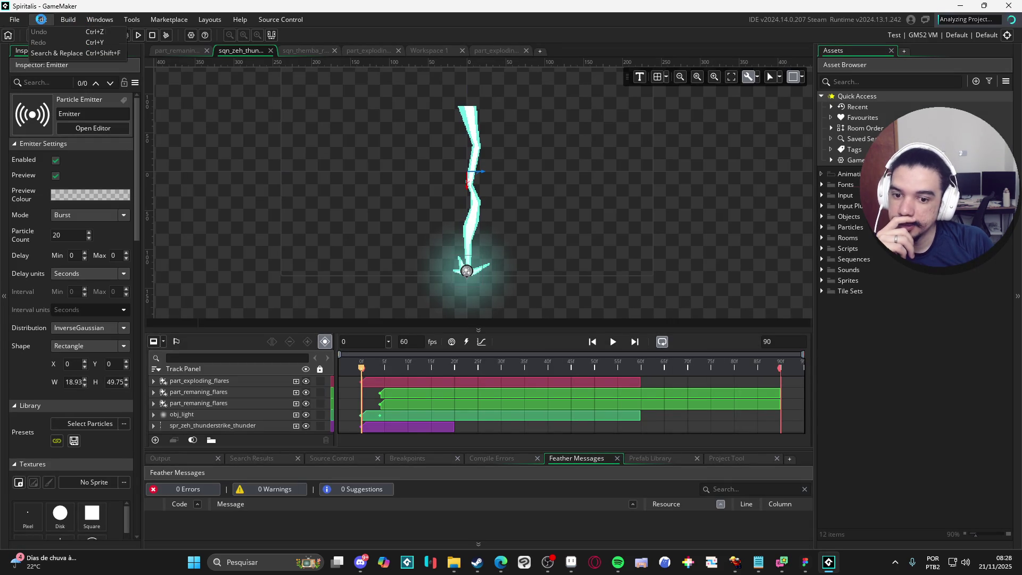
- Open Preferences and look through the Code Editor 2, Package Manager and Particle Editor settings
click(15, 20)
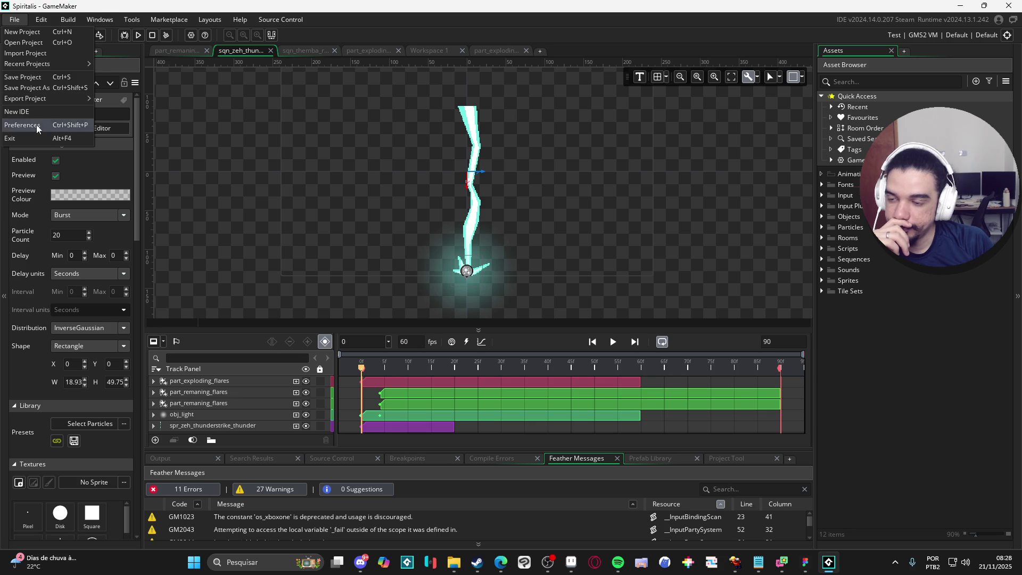
click(35, 126)
scroll(300, 381, down, 1)
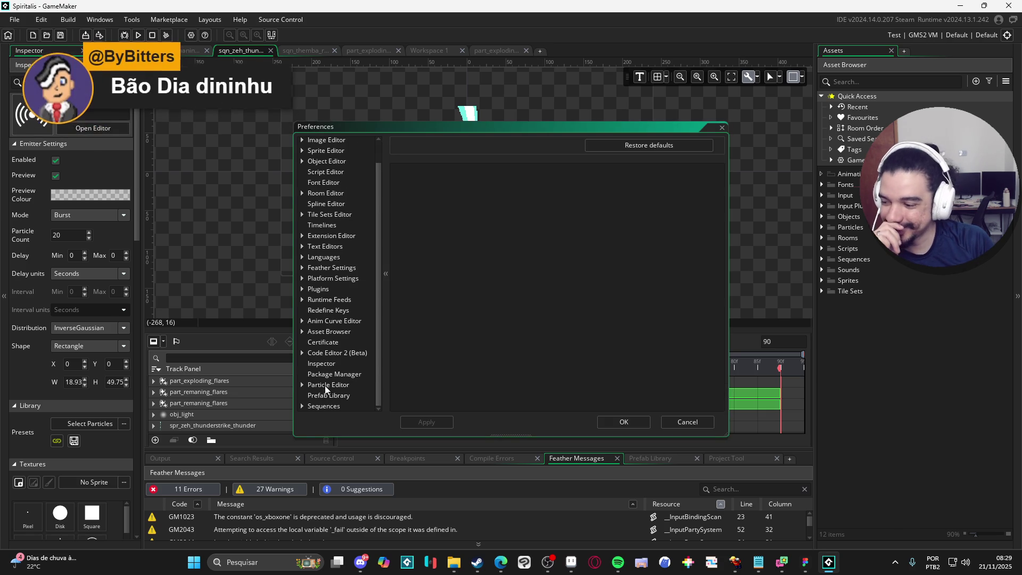
click(325, 353)
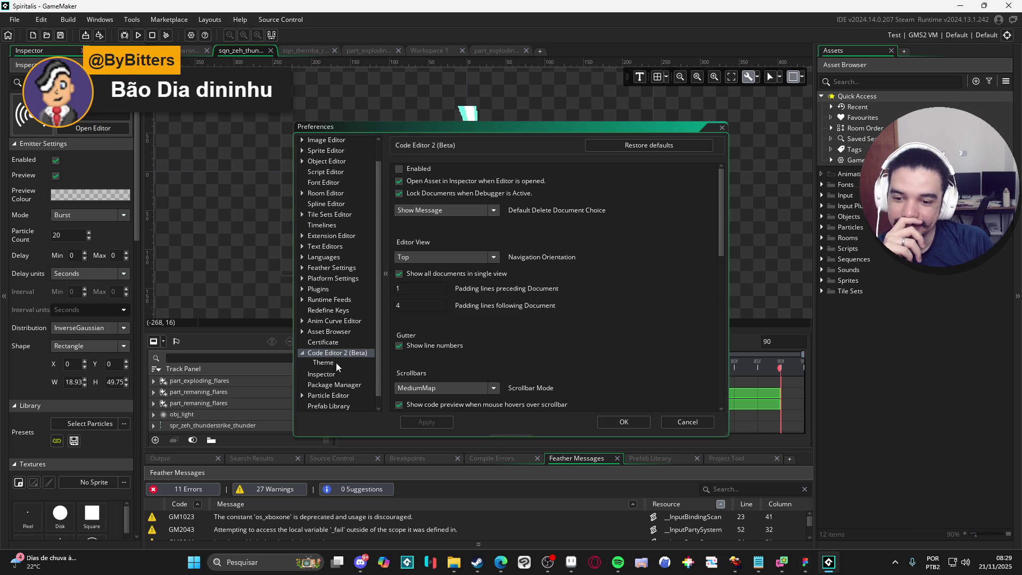
click(330, 382)
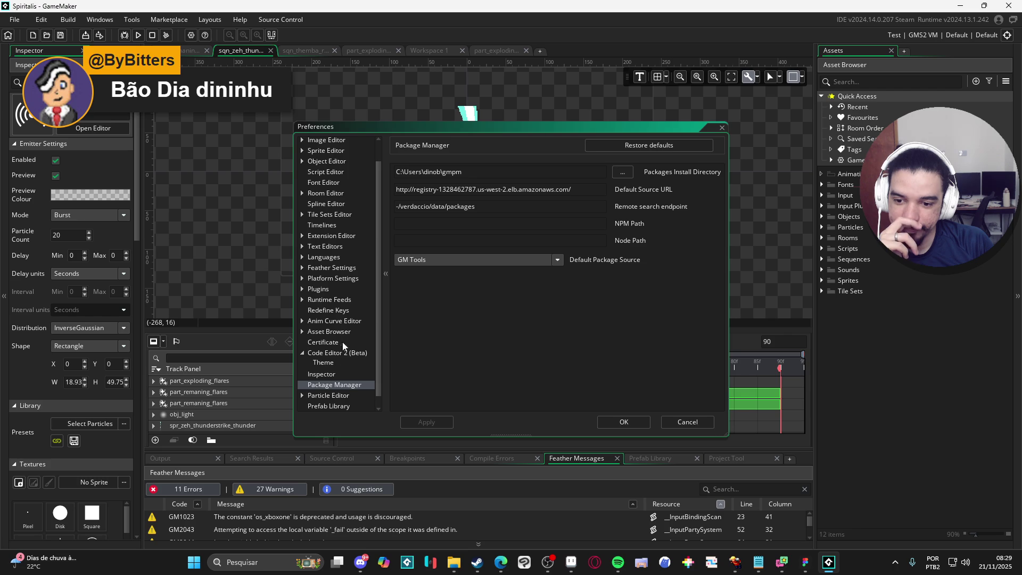
scroll(346, 379, down, 1)
click(341, 386)
click(337, 395)
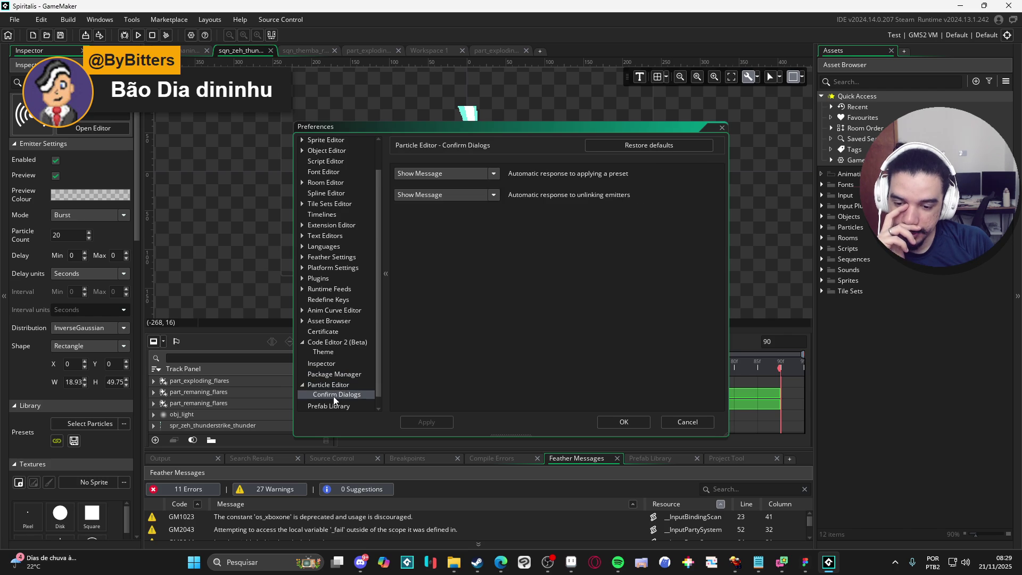
- Browse the Anim Curve Editor, Asset Browser, certificate and code editor theme settings
click(340, 330)
click(340, 311)
click(344, 330)
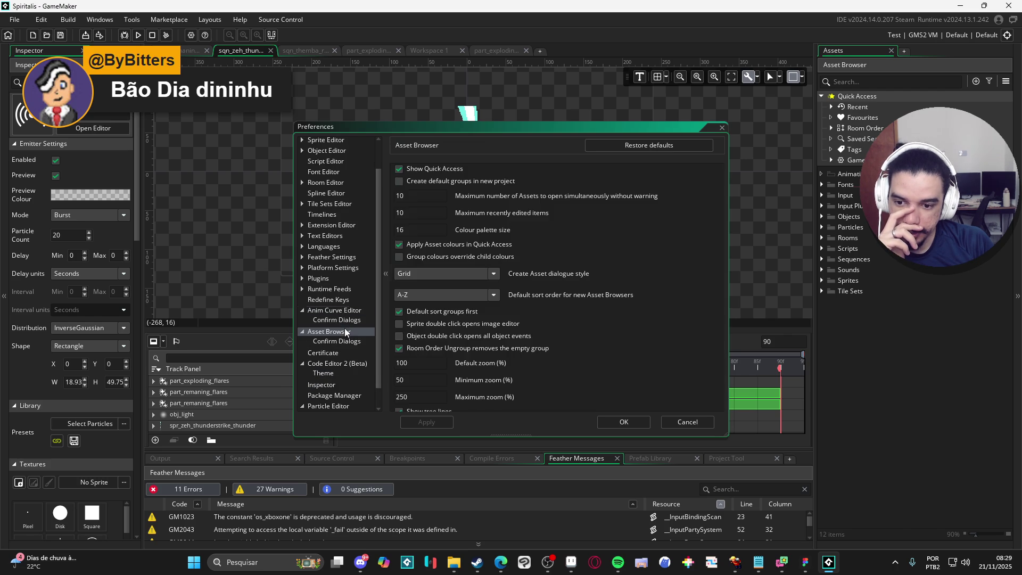
click(341, 341)
click(329, 354)
click(330, 363)
click(331, 371)
scroll(344, 348, down, 1)
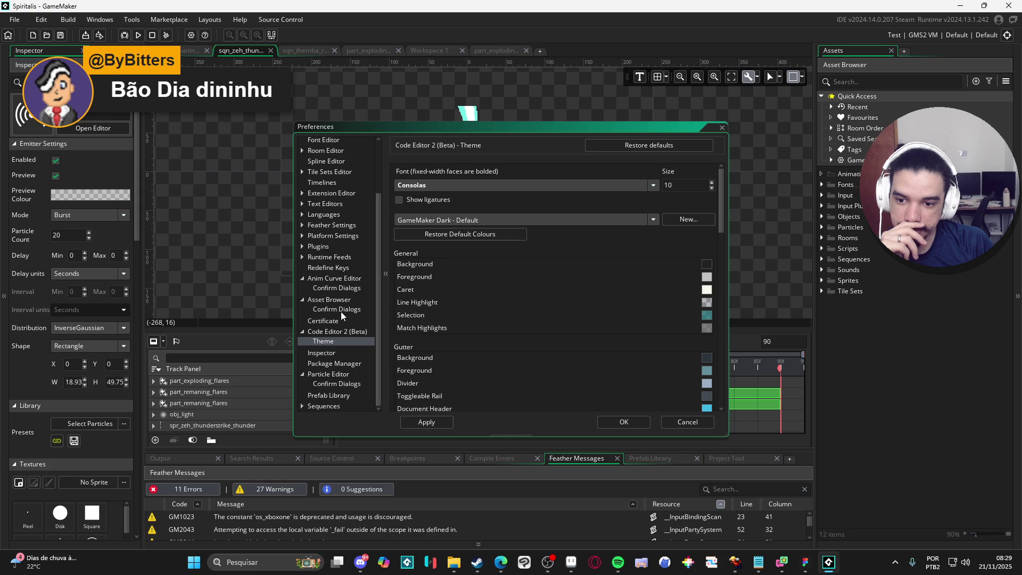
- Choose runtime 2024.14.0.251 under Runtime Feeds, restart, dismiss the login error, and switch to Edge
click(343, 257)
click(337, 266)
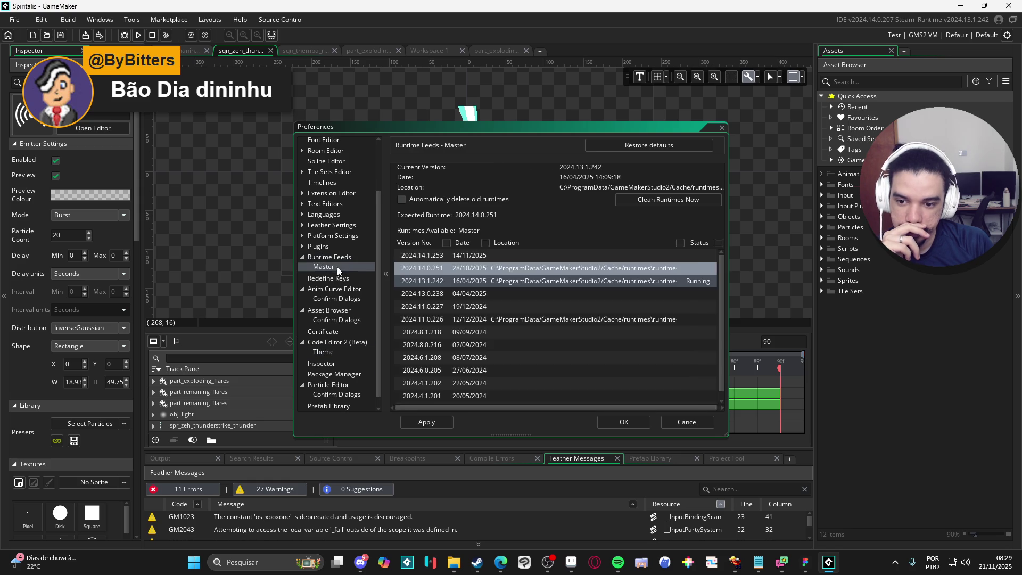
double_click(454, 271)
click(544, 306)
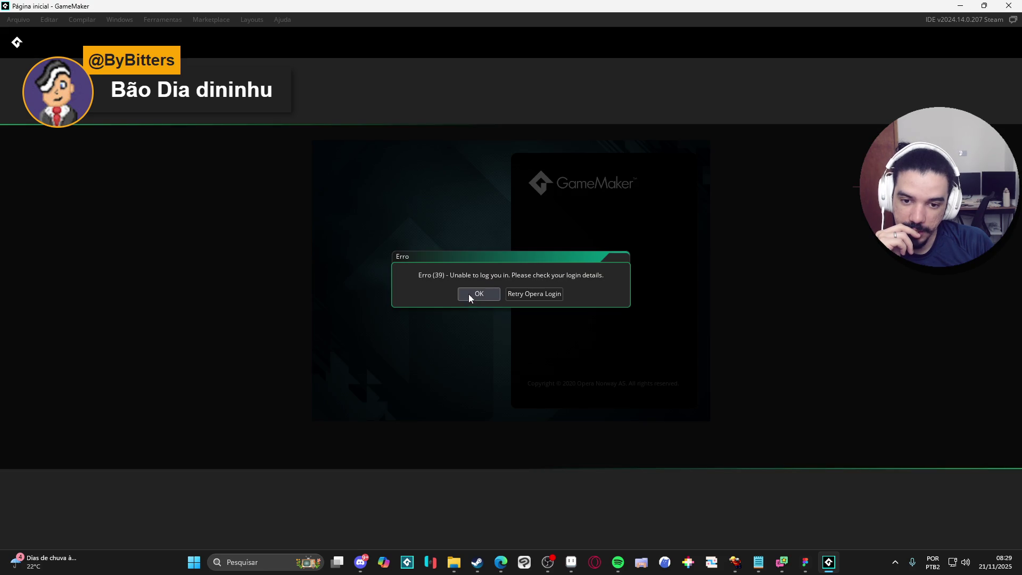
click(470, 294)
key(alt+Tab)
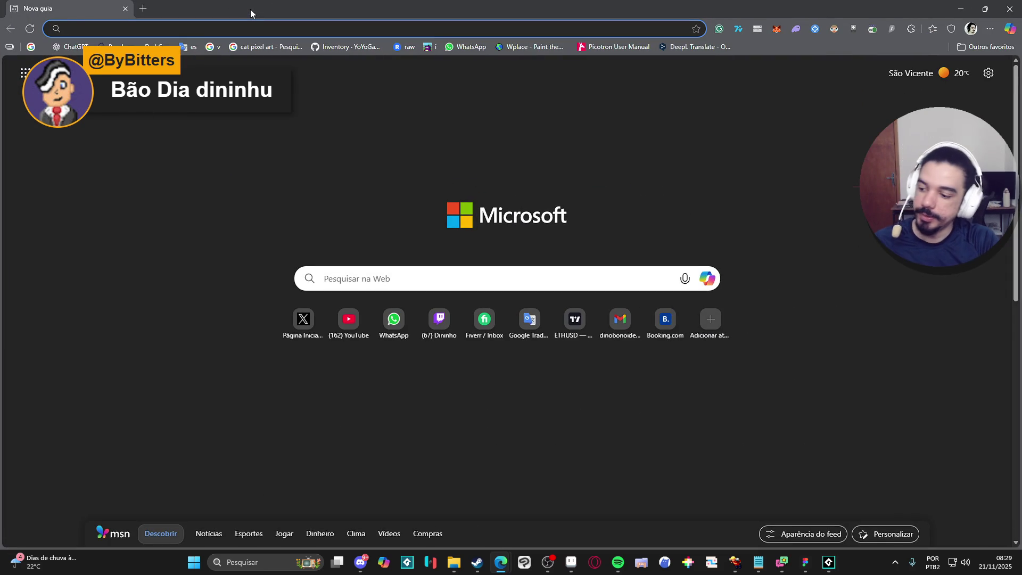
- Ask ChatGPT in Portuguese how to use one sprite as a 'molde' delimiting another in GameMaker Studio 2
text(chat)
key(Return)
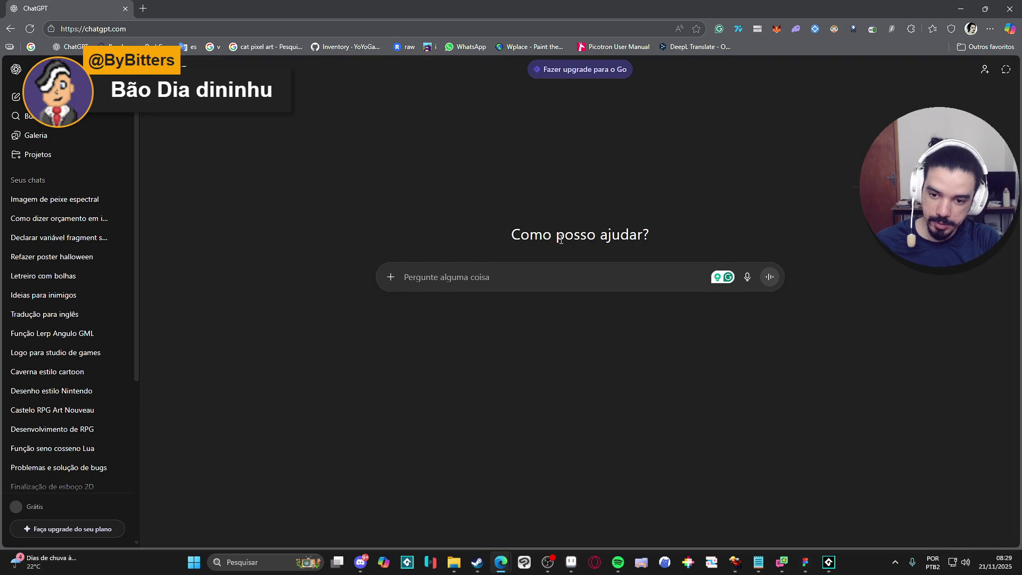
text(no game maker)
key(ctrl+a)
text(no)
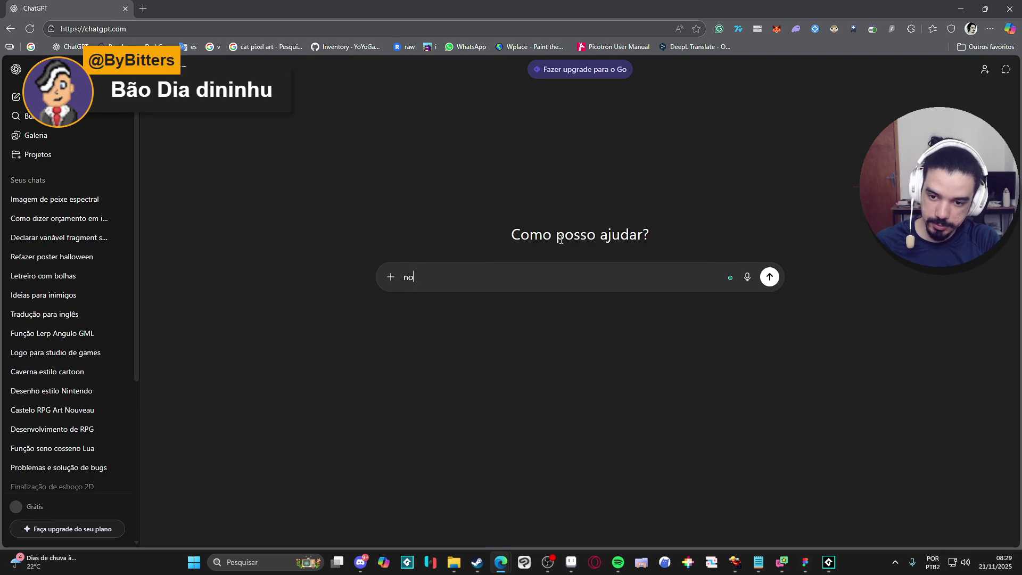
text( game maker studio 2)
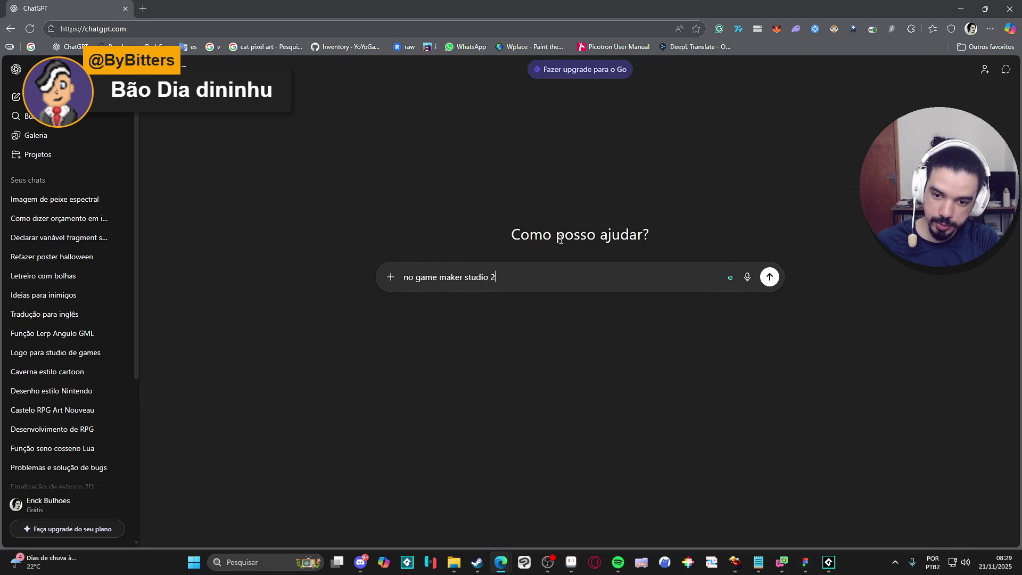
text(, como eu pode)
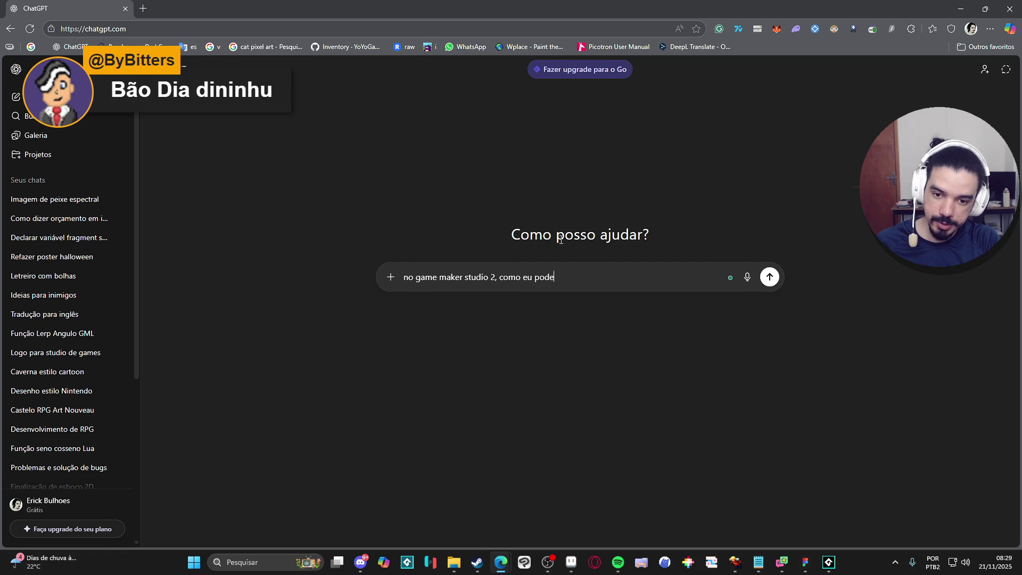
key(BackSpace)
key(BackSpace)
key(BackSpace)
text(eu )
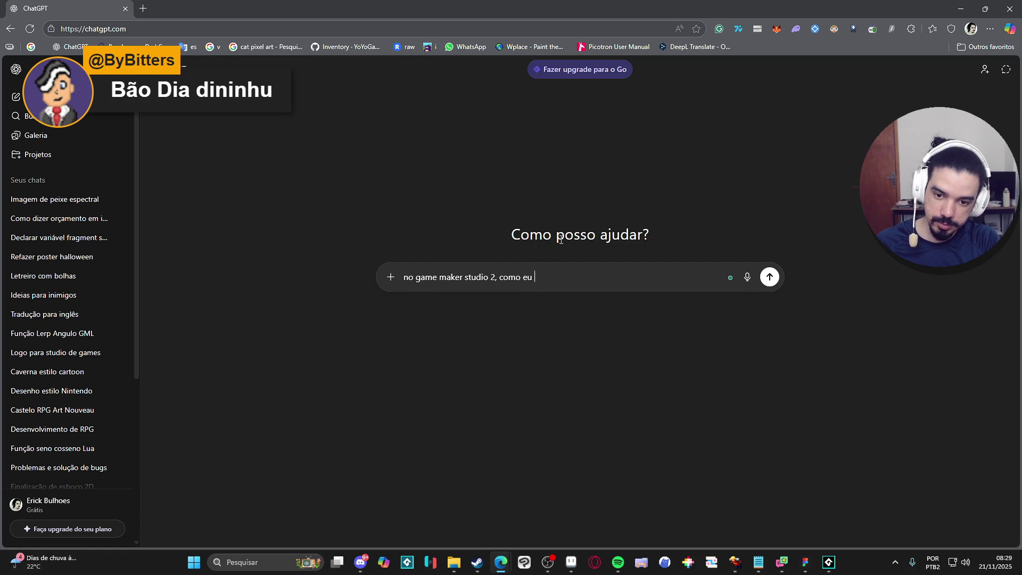
text(poderia fazer para usar uyma)
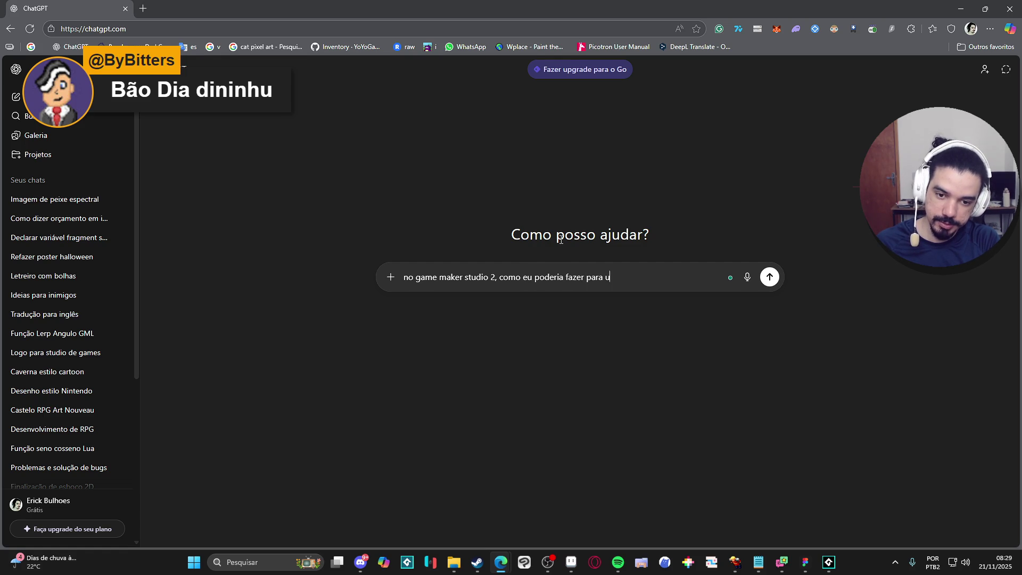
key(BackSpace)
key(BackSpace)
key(BackSpace)
text(ma sprite como)
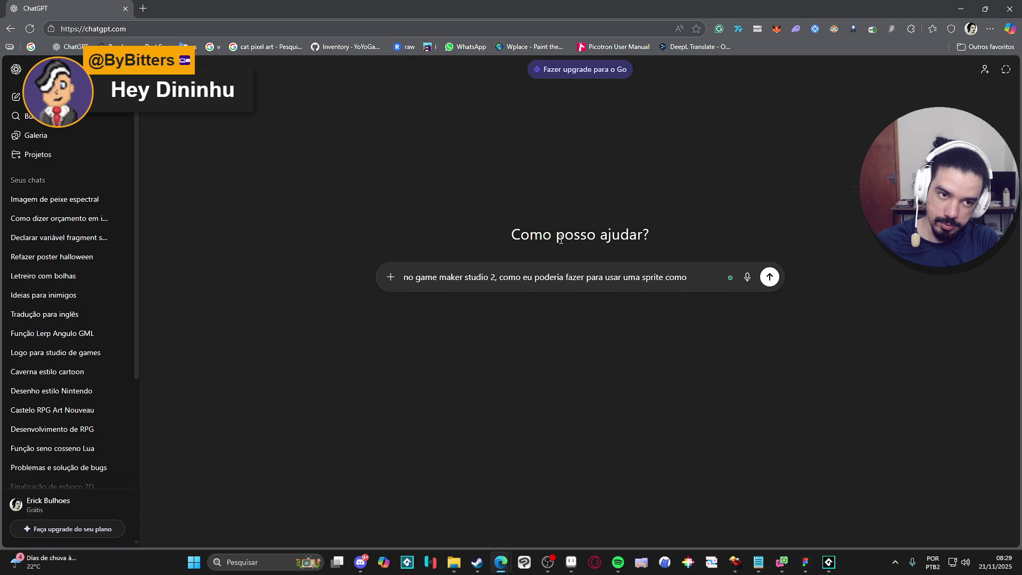
text( ")
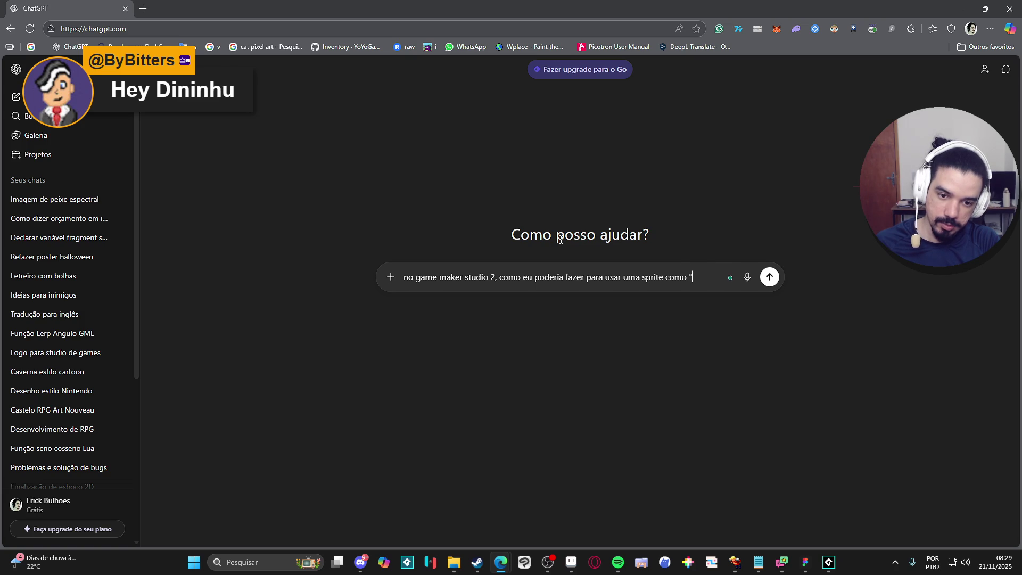
text(molde" pr)
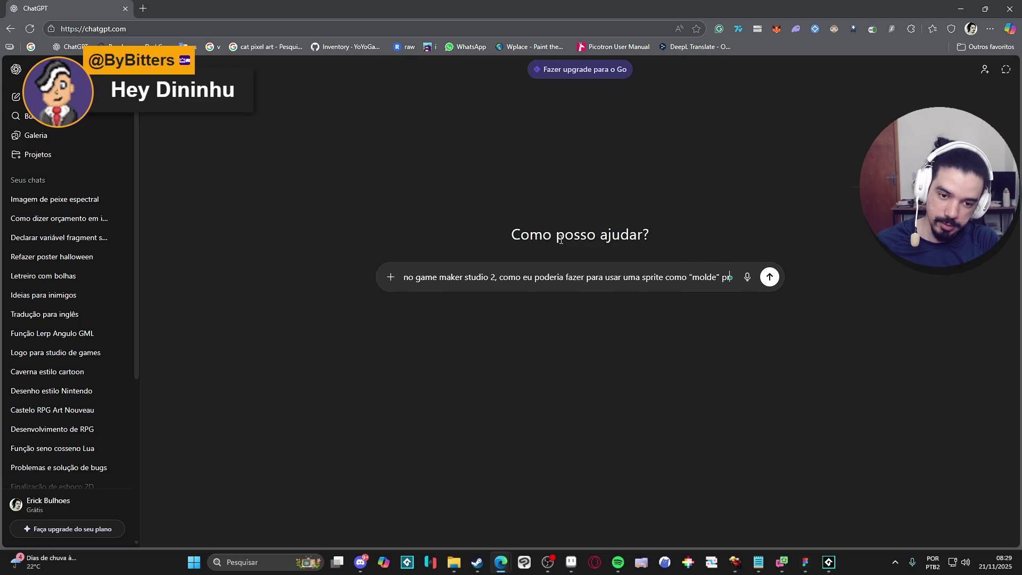
text(a desenhar outra por cima.)
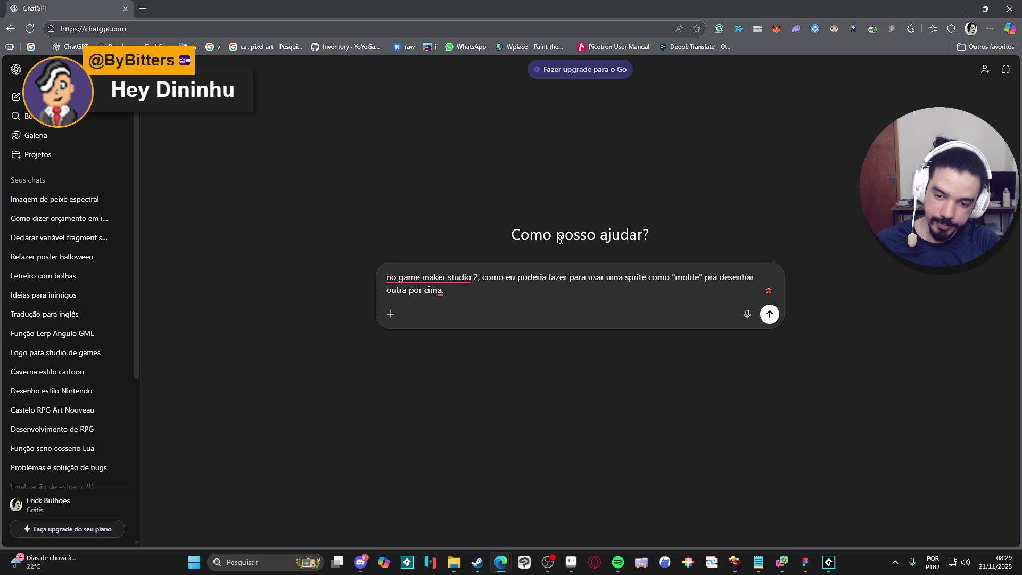
key(shift+Return)
text(Eu quero que)
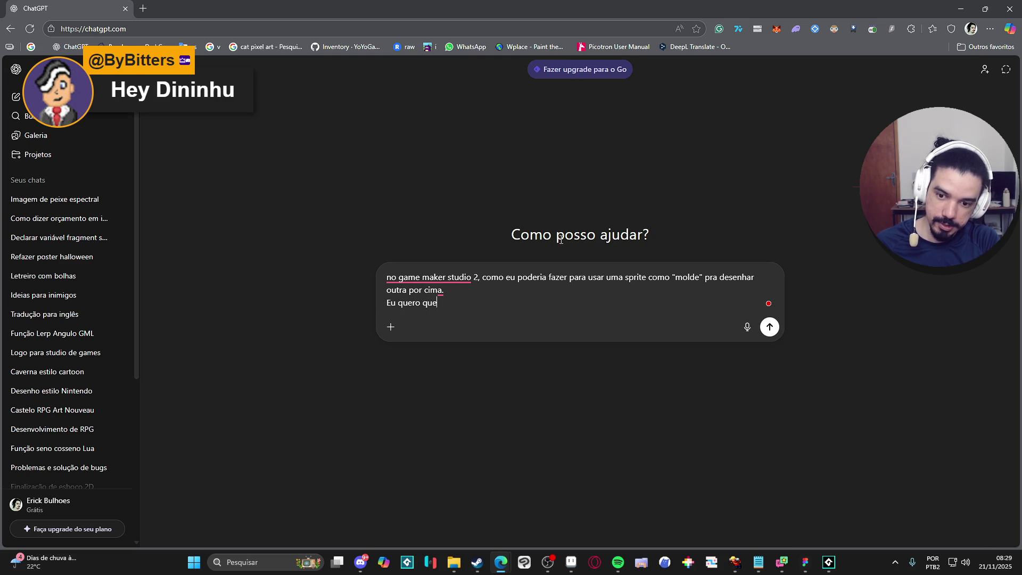
text( um)
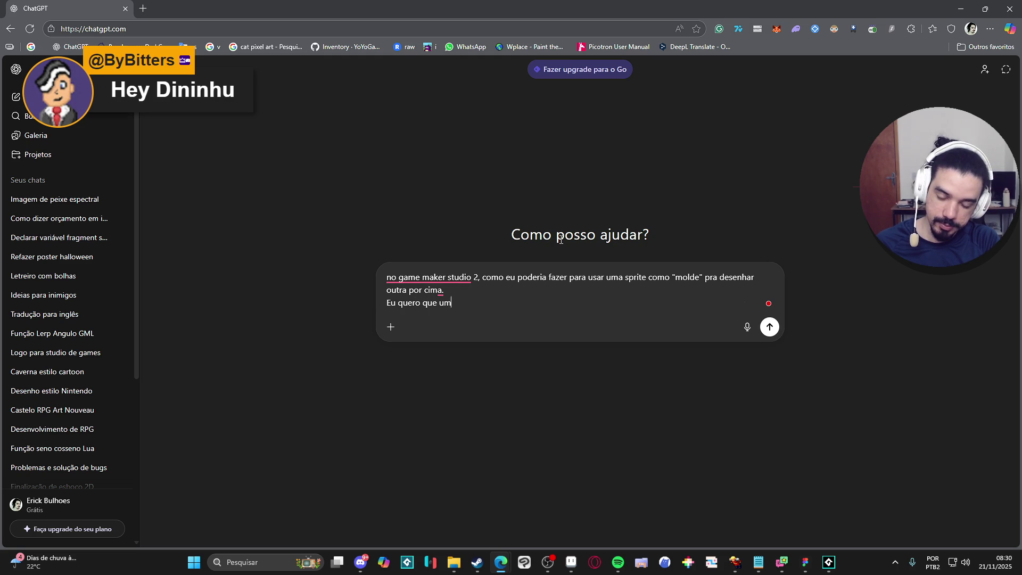
text( sprite s)
text(irva de )
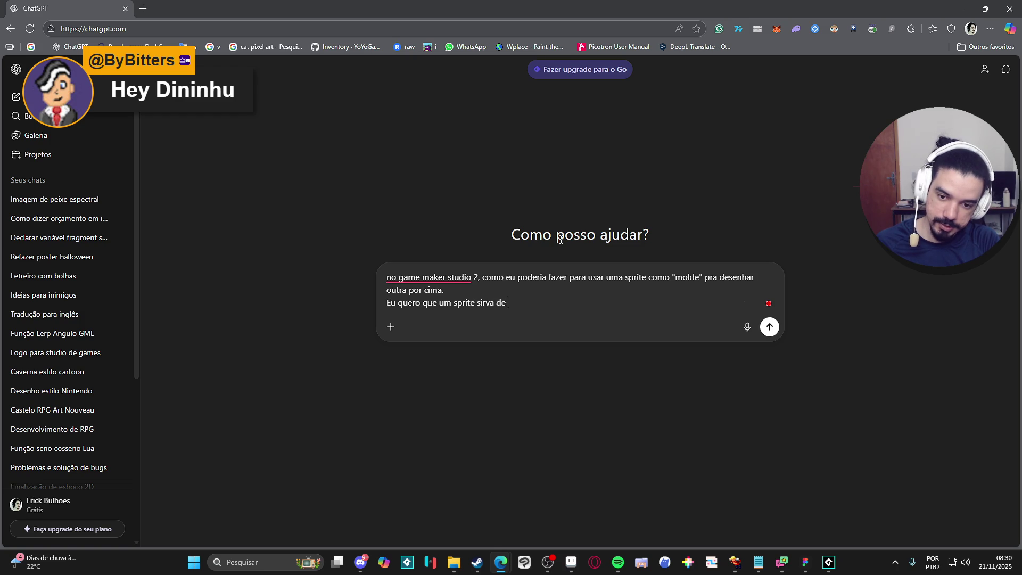
text(delimitador)
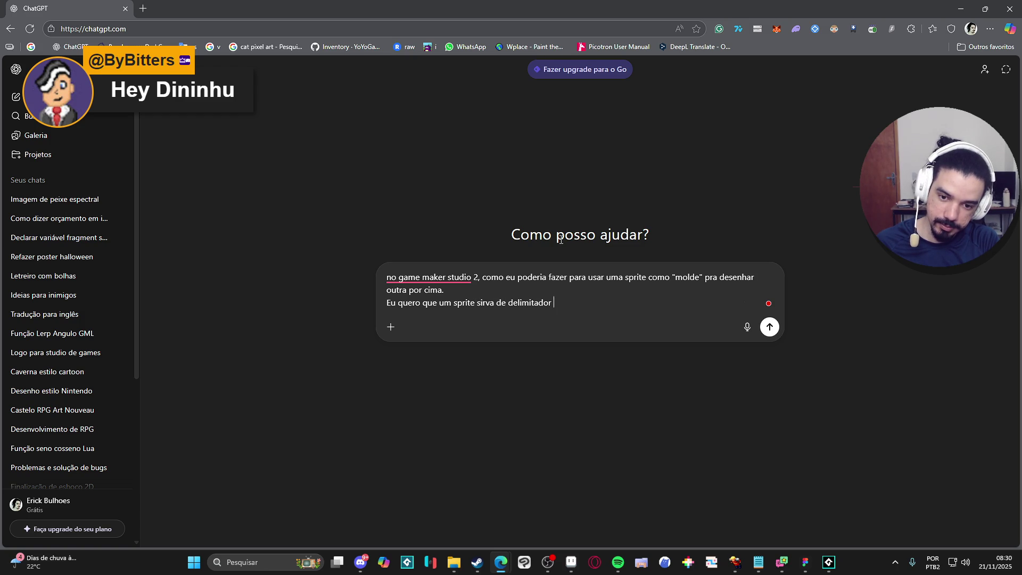
text( para desenhar outro)
key(Return)
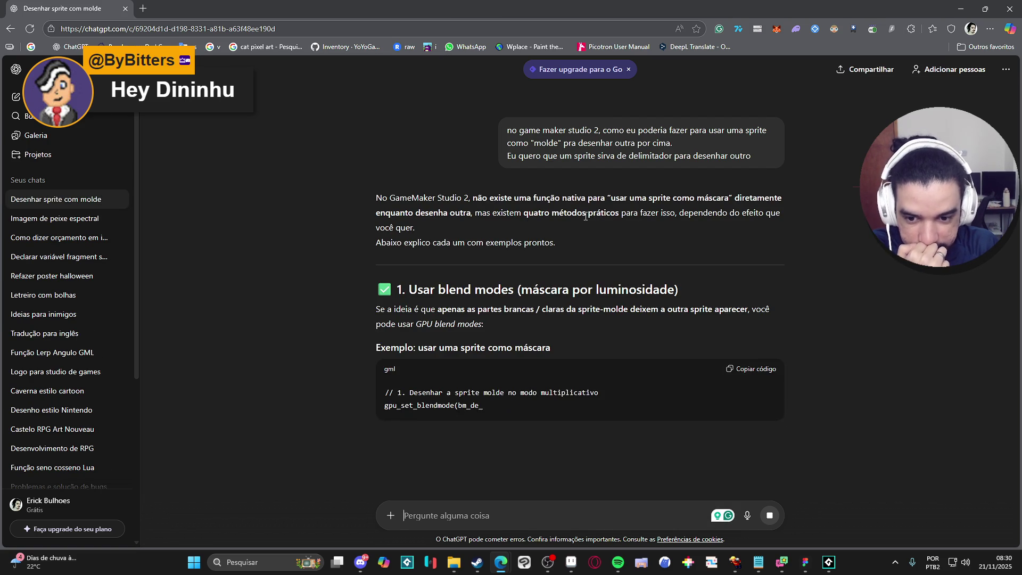
- Scroll through ChatGPT's blend-mode and surface masking examples, then switch back to GameMaker
scroll(309, 246, down, 2)
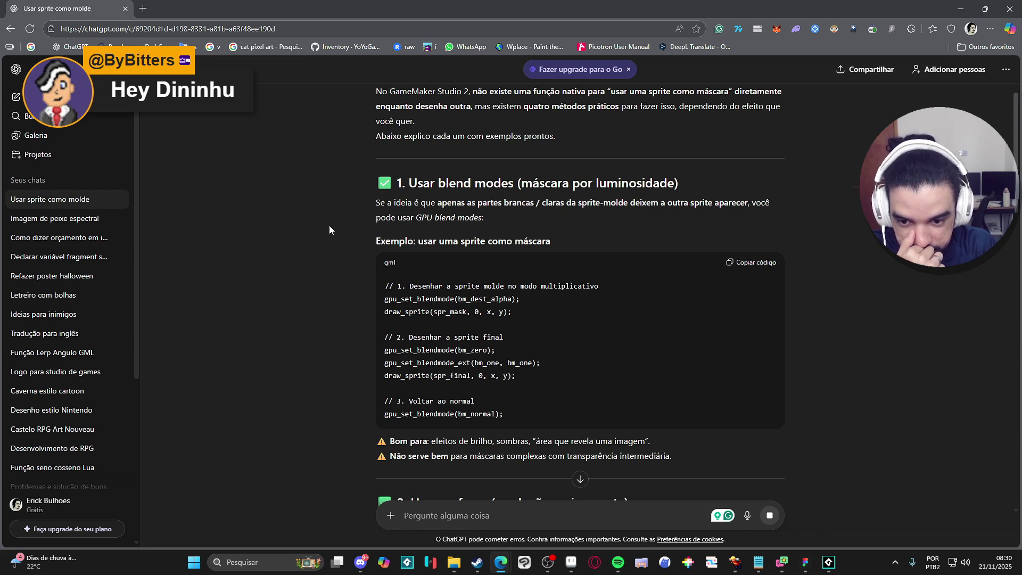
scroll(298, 240, down, 2)
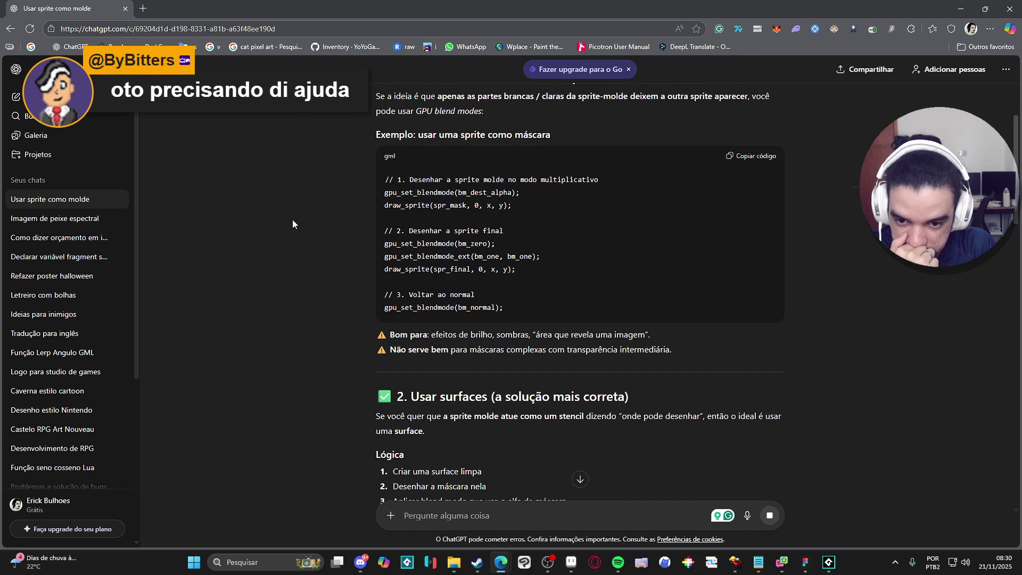
scroll(329, 219, down, 1)
scroll(329, 219, up, 1)
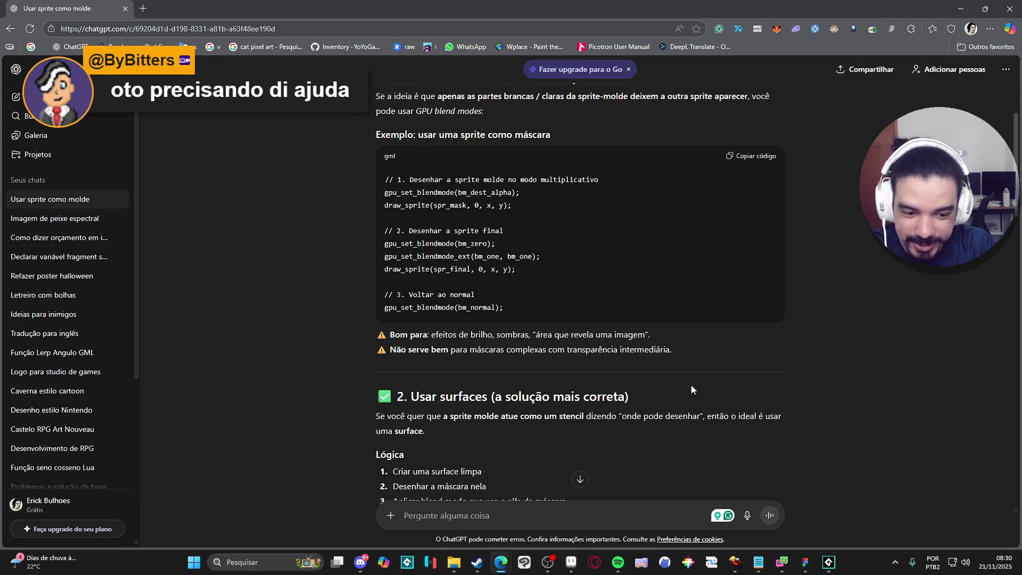
click(828, 561)
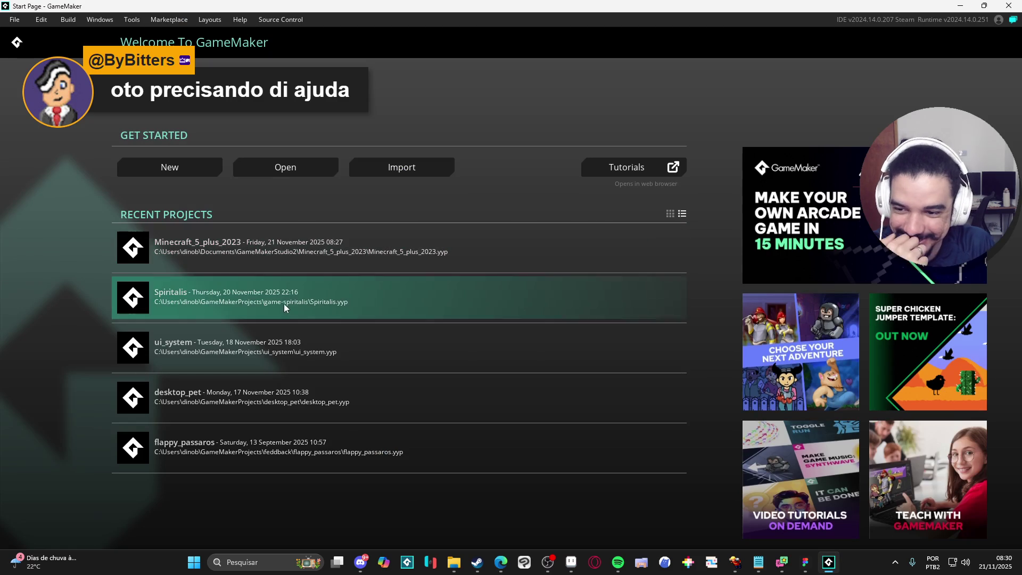
- In the Spiritalis project, open obj_dialog from Objects > Dialog and show its Create event code
click(285, 302)
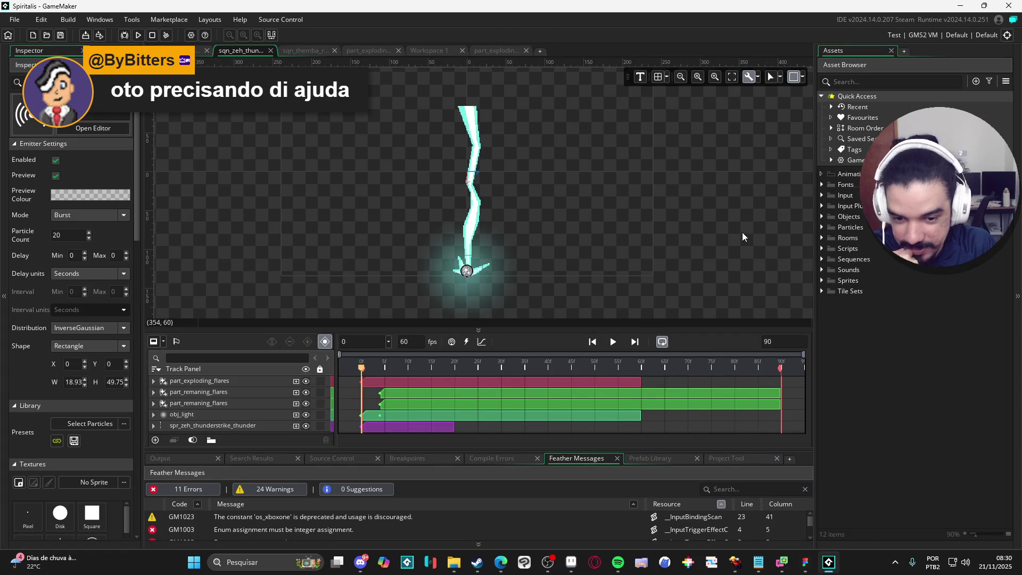
click(822, 216)
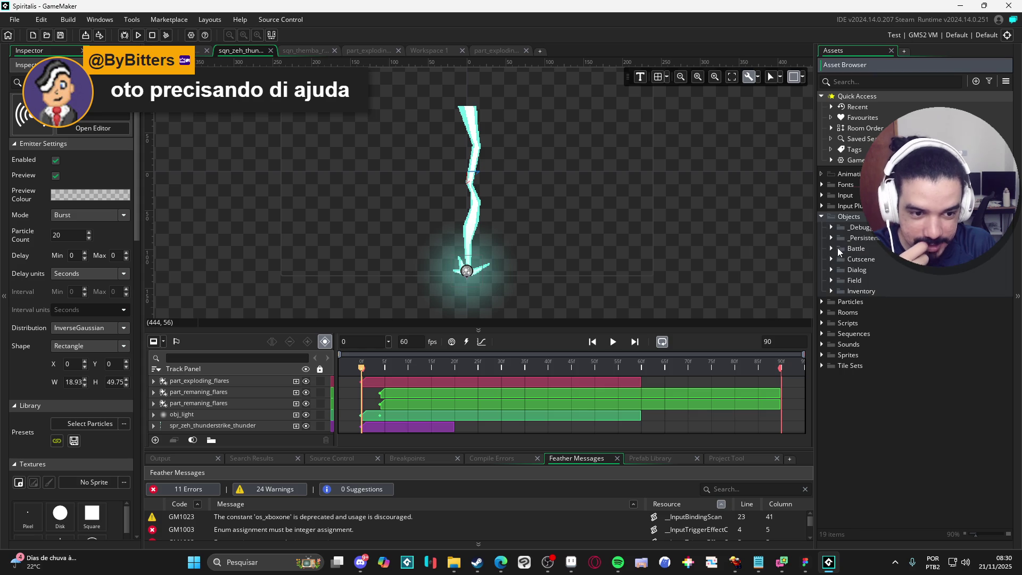
click(832, 273)
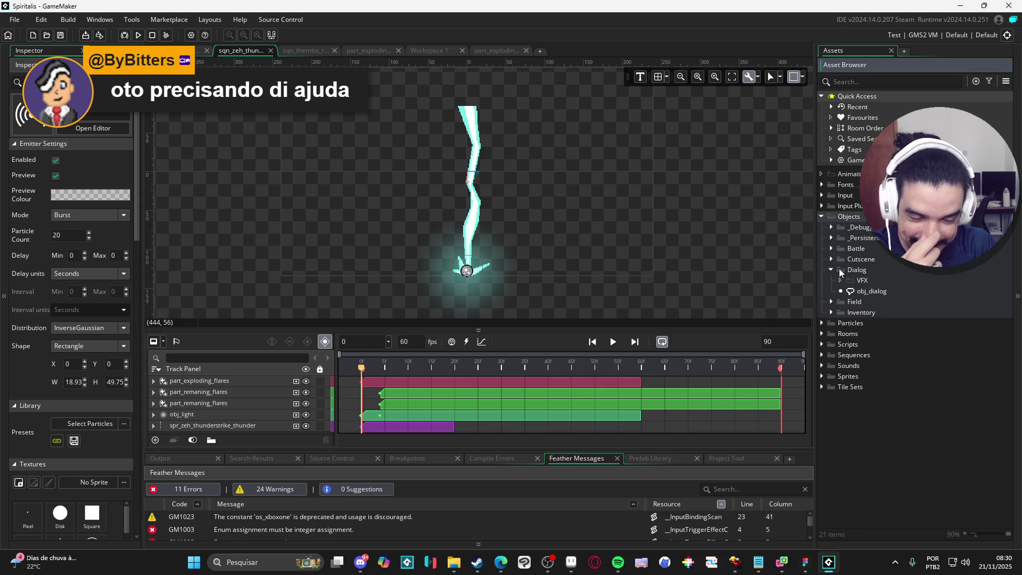
double_click(866, 290)
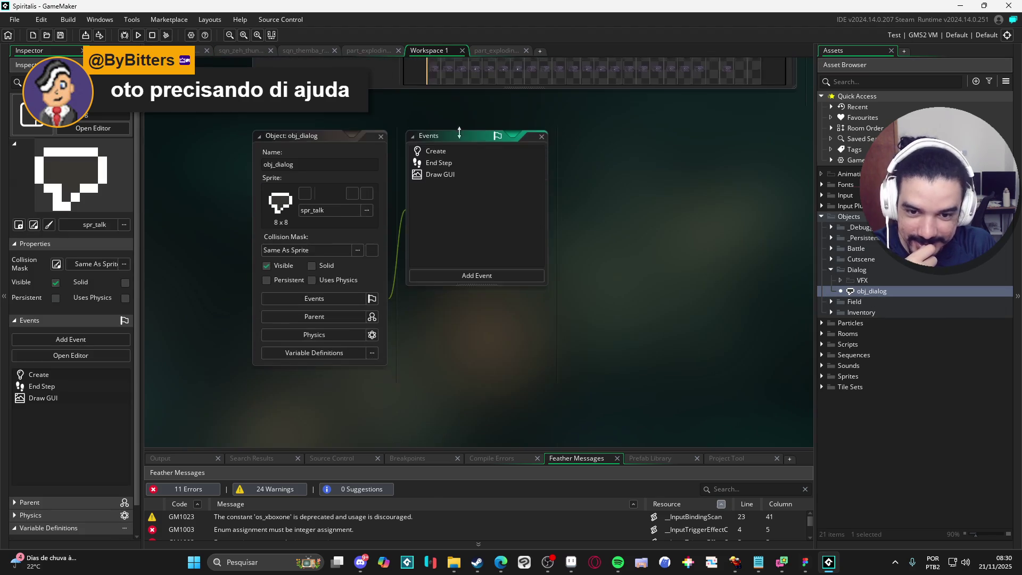
double_click(464, 151)
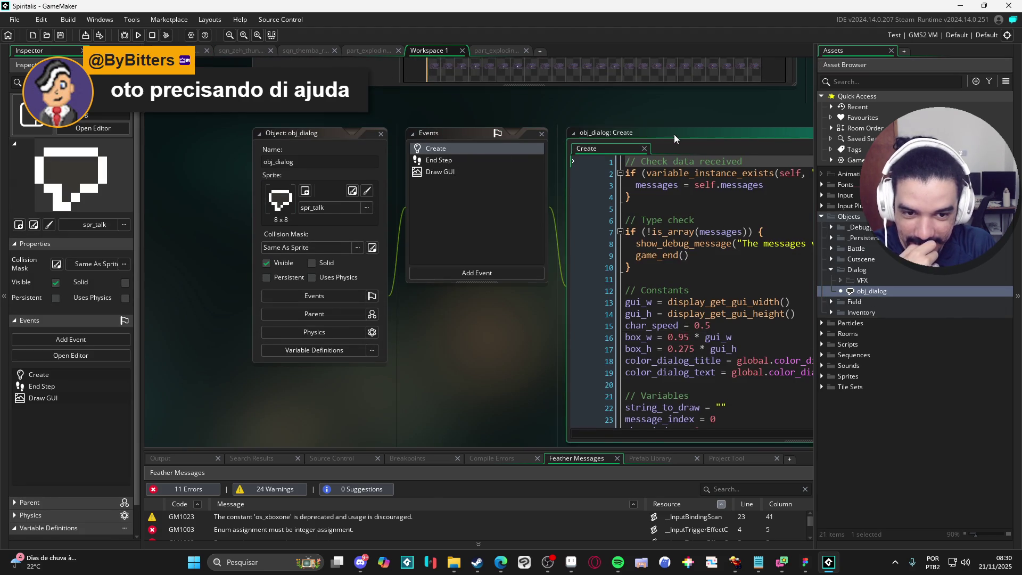
- Start typing bm_des on line 5, undo it, and return to the ChatGPT chat
click(502, 173)
text(bm_des)
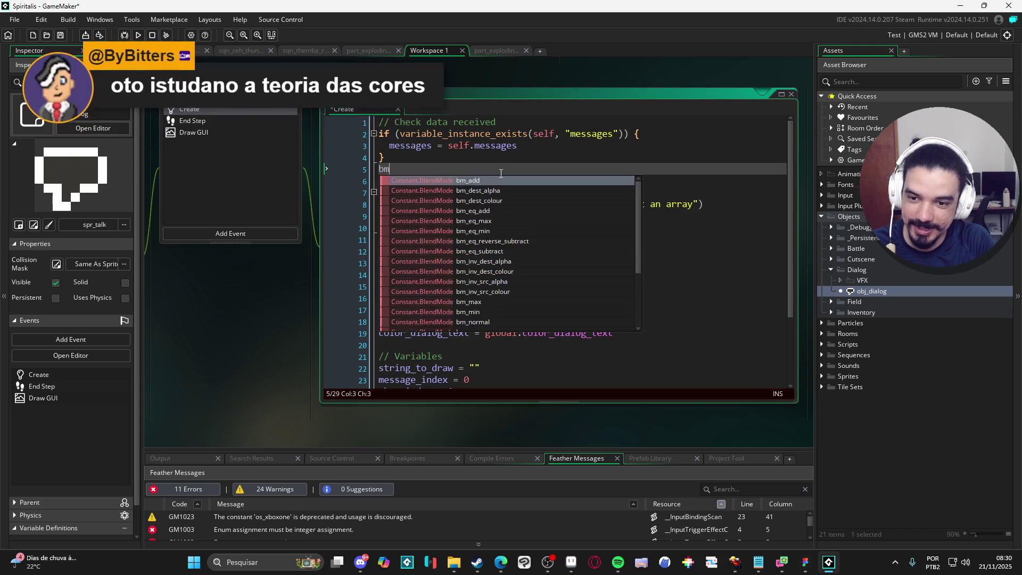
key(ctrl+z)
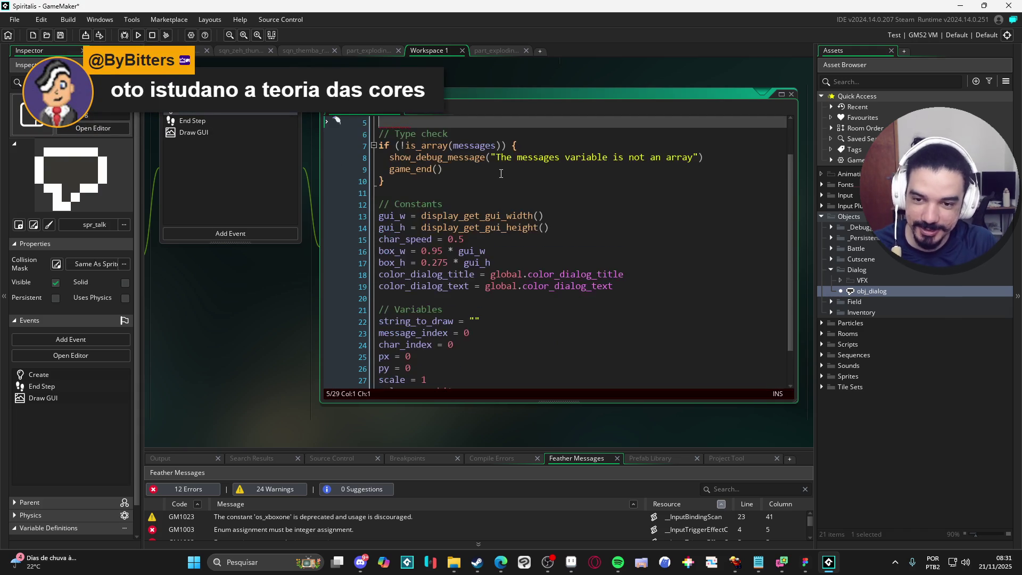
key(alt+Tab)
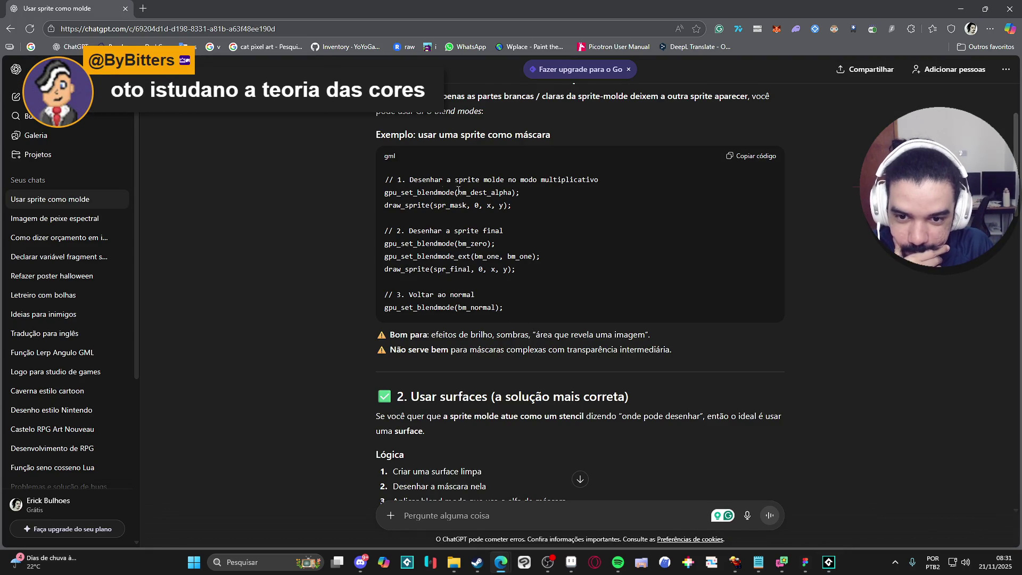
drag(447, 180, 526, 178)
click(535, 191)
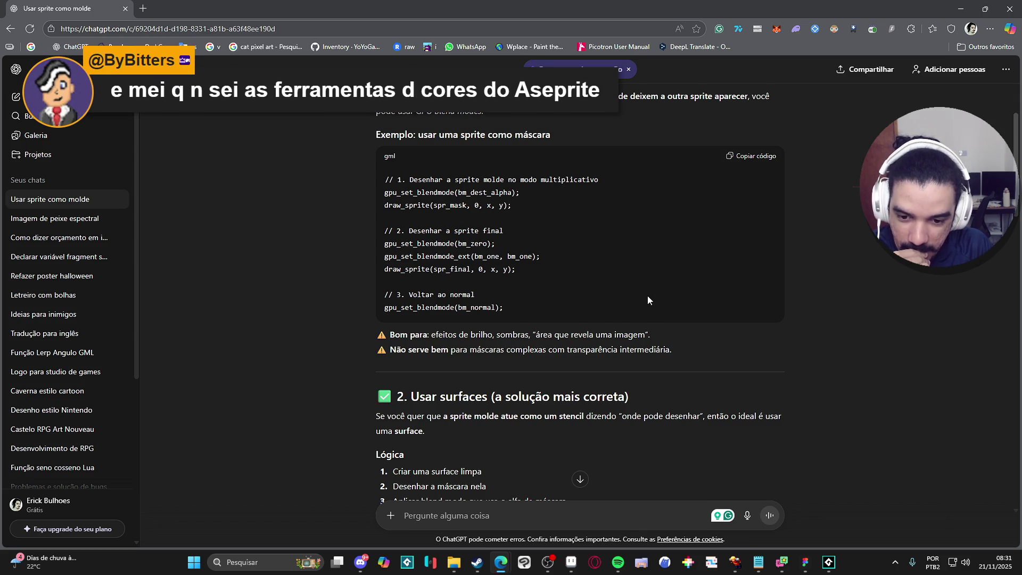
scroll(655, 277, down, 5)
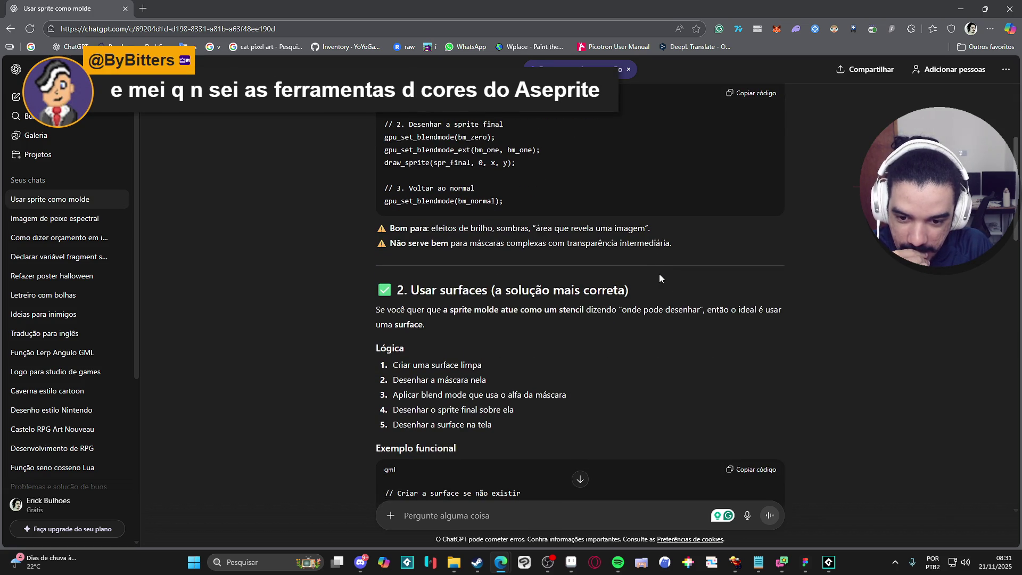
scroll(669, 277, down, 2)
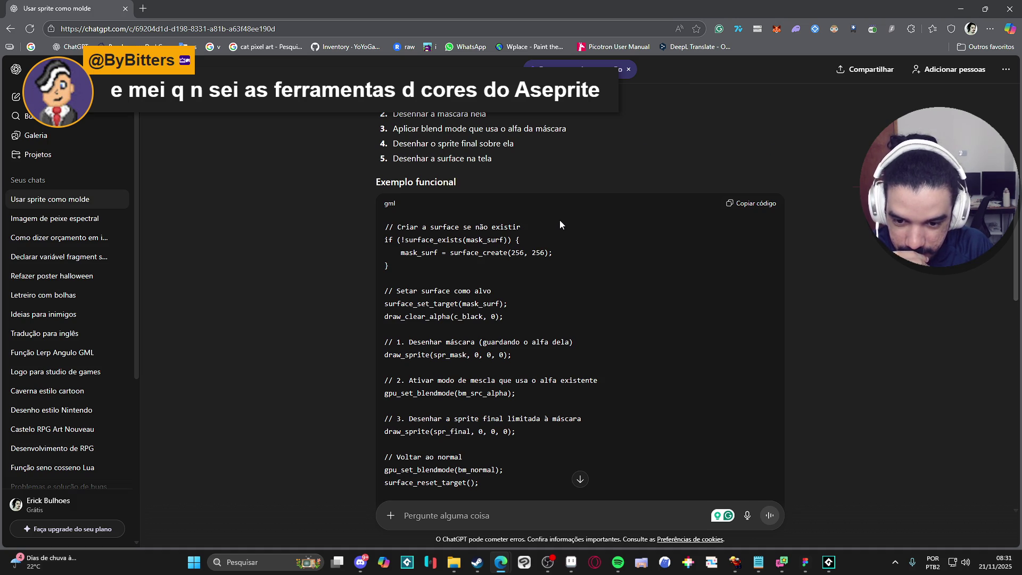
scroll(560, 224, down, 2)
scroll(560, 224, up, 1)
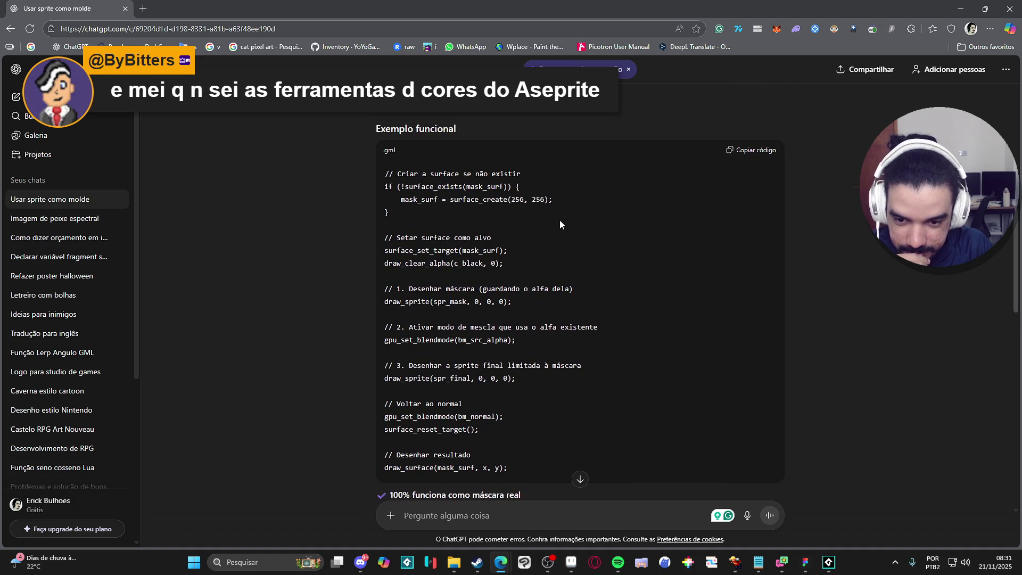
scroll(577, 225, up, 1)
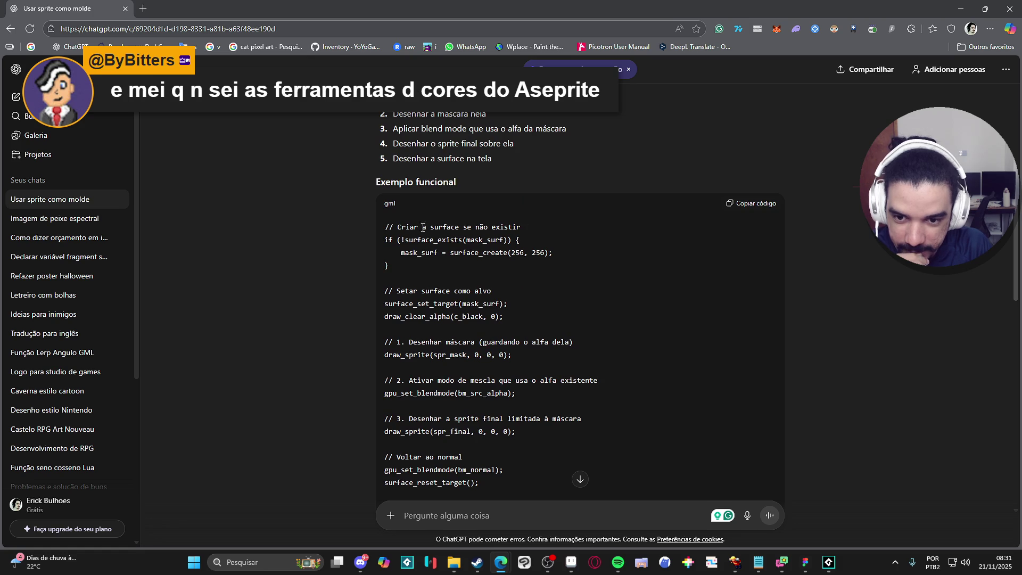
drag(520, 227, 407, 225)
click(406, 227)
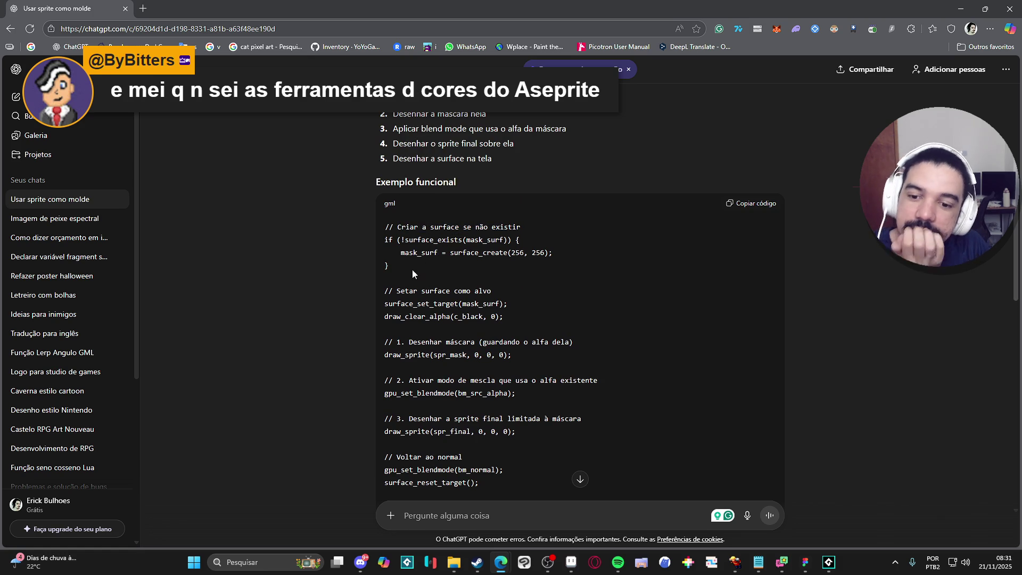
scroll(413, 290, down, 1)
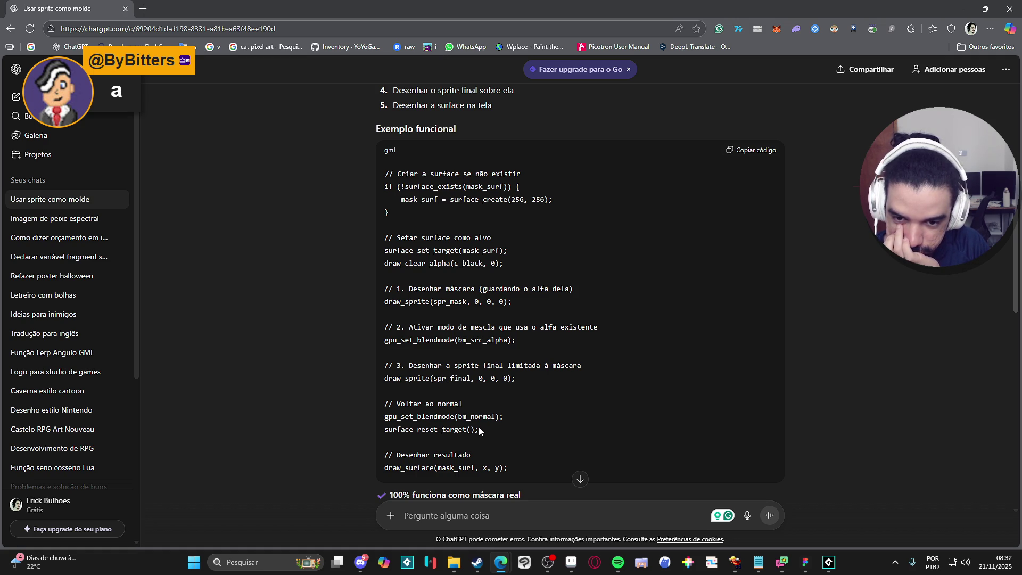
scroll(480, 431, down, 2)
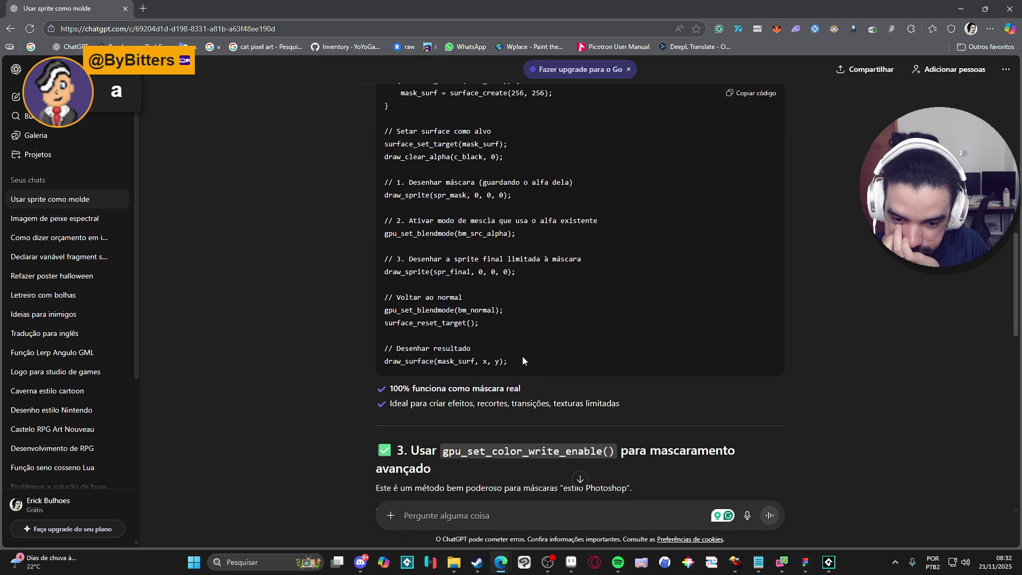
- Select ChatGPT's whole gpu_set_color_write_enable masking code block, then bring up Aseprite
scroll(538, 345, down, 6)
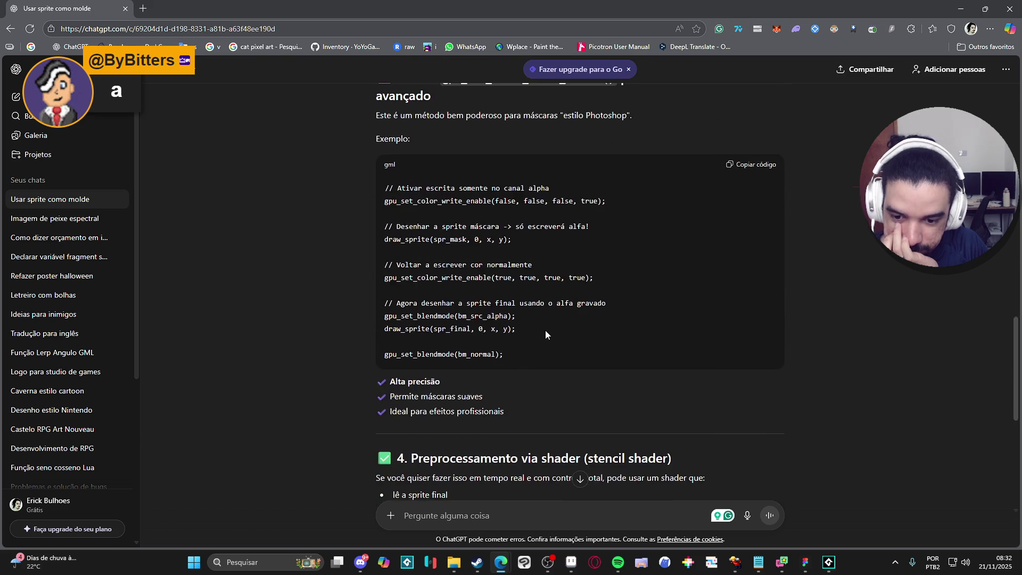
scroll(435, 273, up, 1)
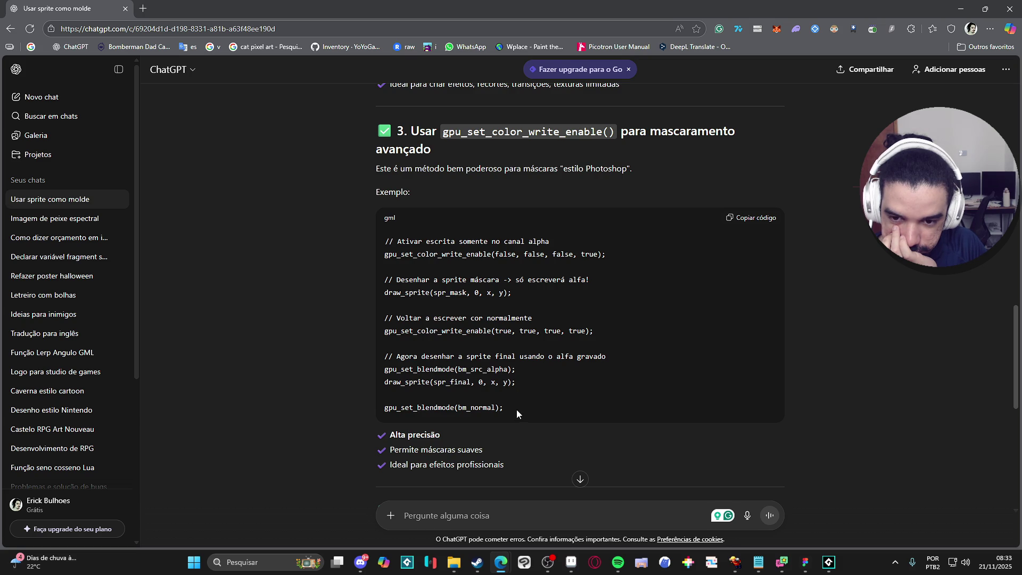
mouse_move(513, 407)
mouse_down()
mouse_move(474, 294)
mouse_move(402, 243)
mouse_move(381, 241)
mouse_up()
key(ctrl+c)
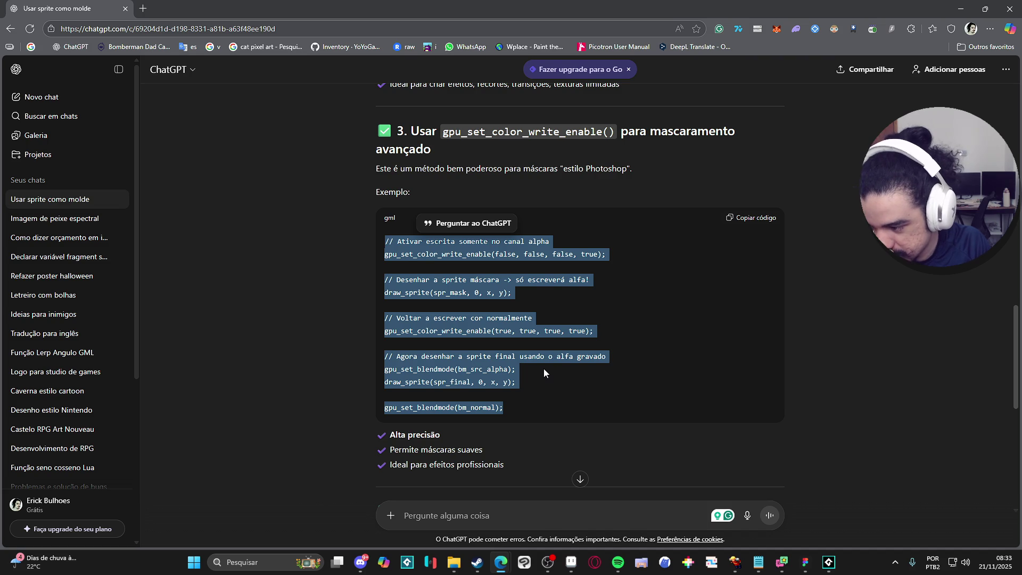
click(571, 562)
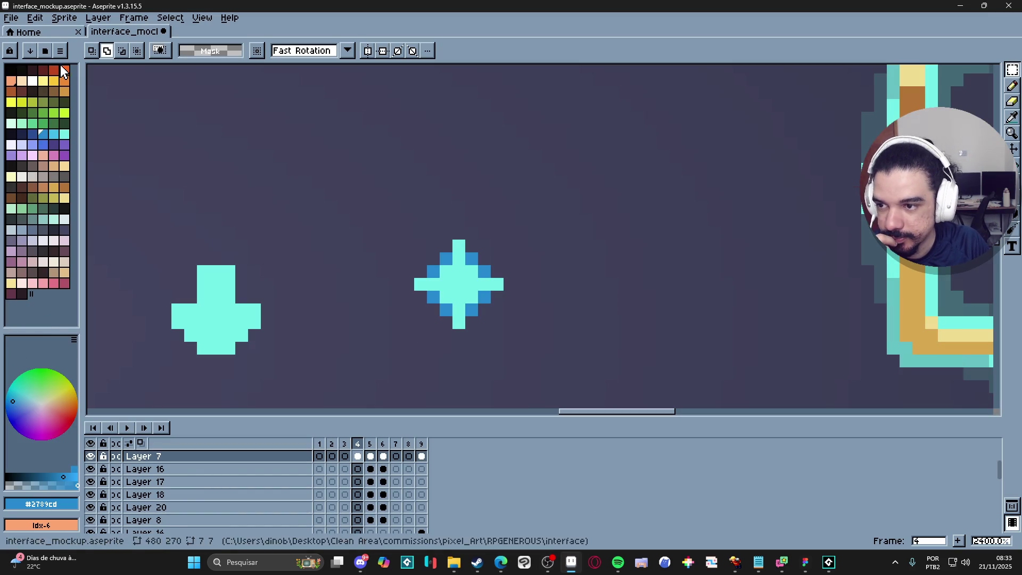
- Widen Aseprite's palette panel and zoom out over the HP/Points mockup, then return to GameMaker
mouse_move(82, 360)
mouse_down()
mouse_move(116, 353)
mouse_move(104, 360)
mouse_up()
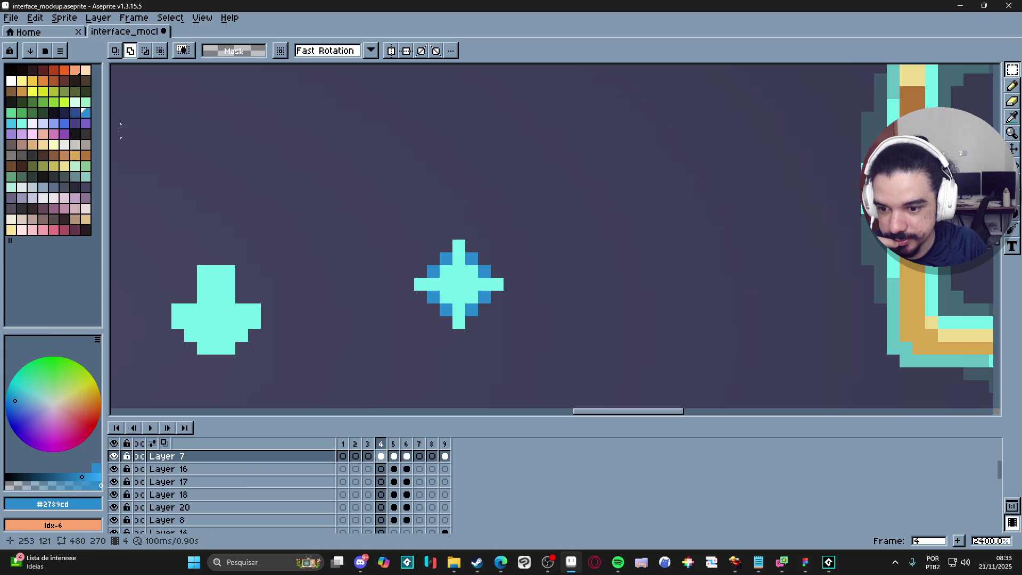
scroll(455, 286, down, 2)
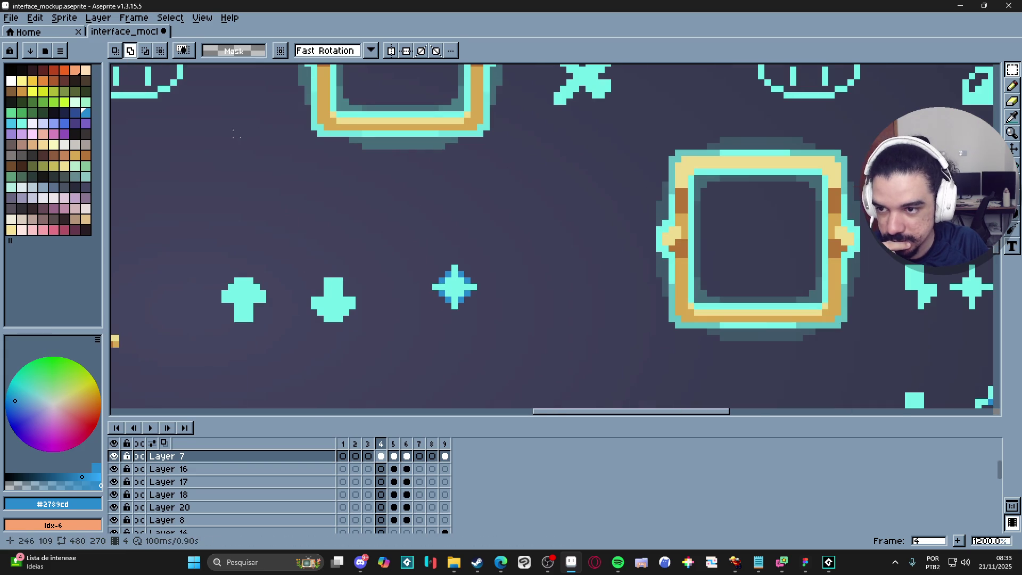
click(60, 51)
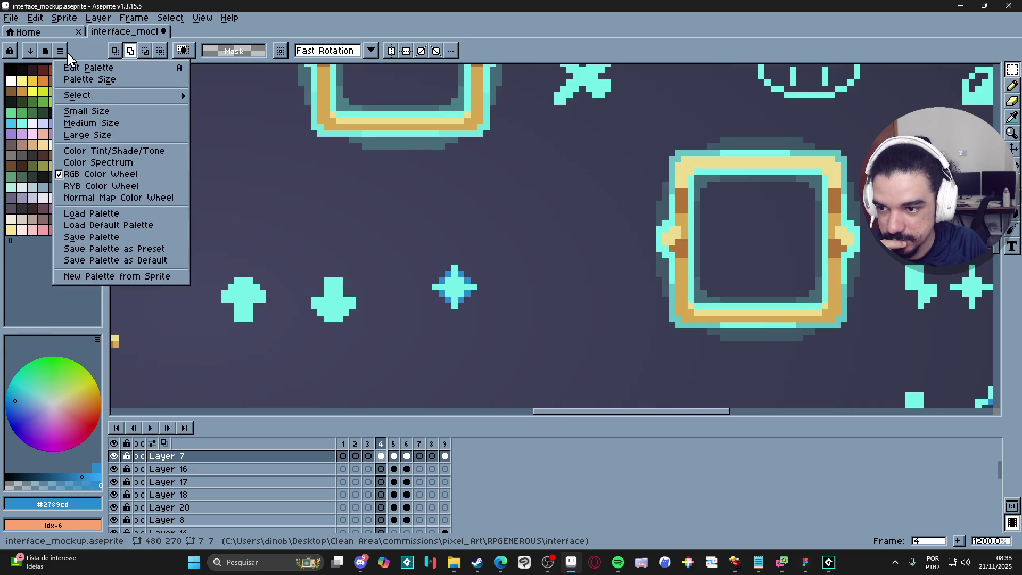
click(80, 52)
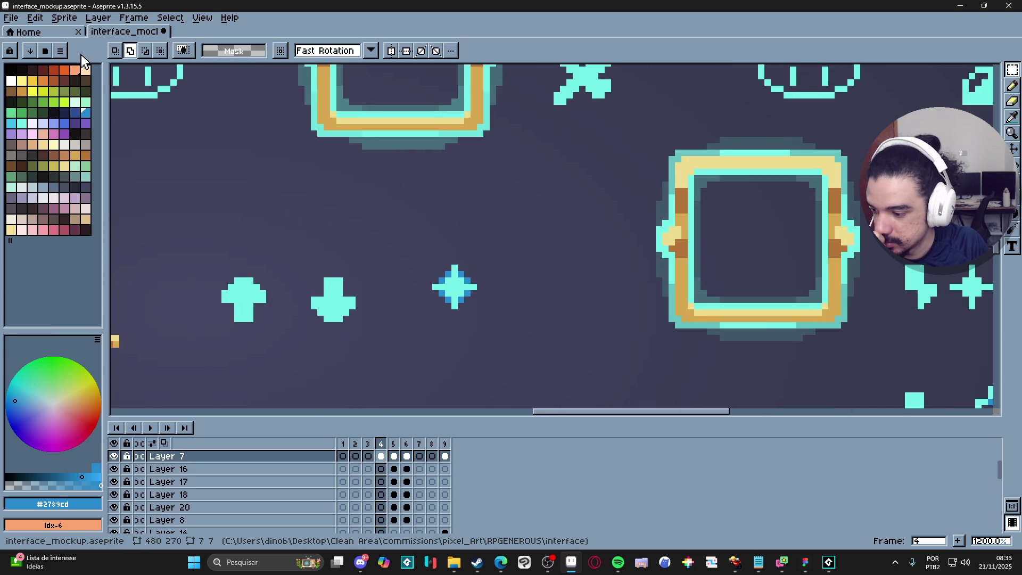
scroll(482, 287, down, 4)
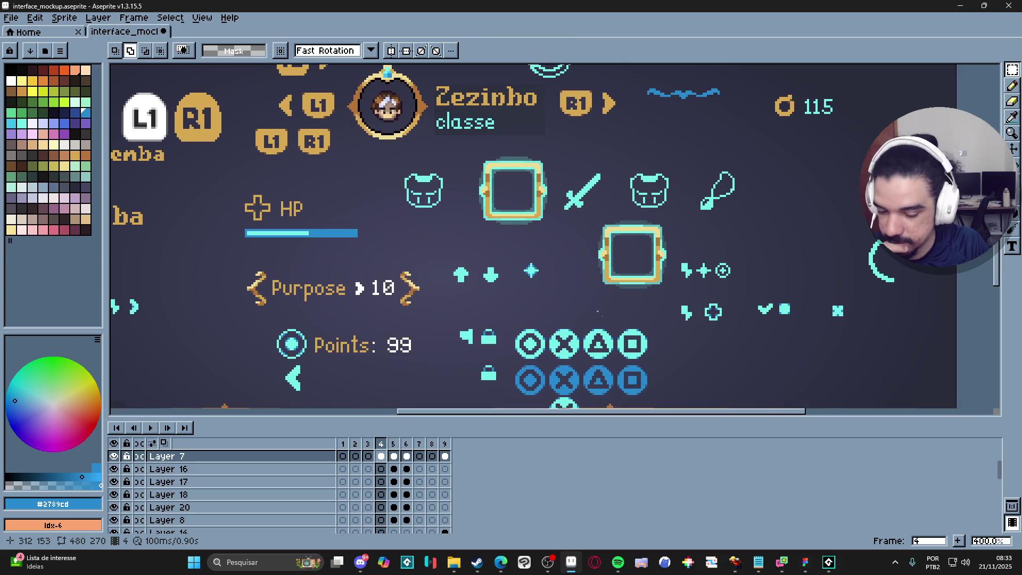
click(829, 563)
- Search the asset tree for 'player' and open the obj_player object
click(14, 19)
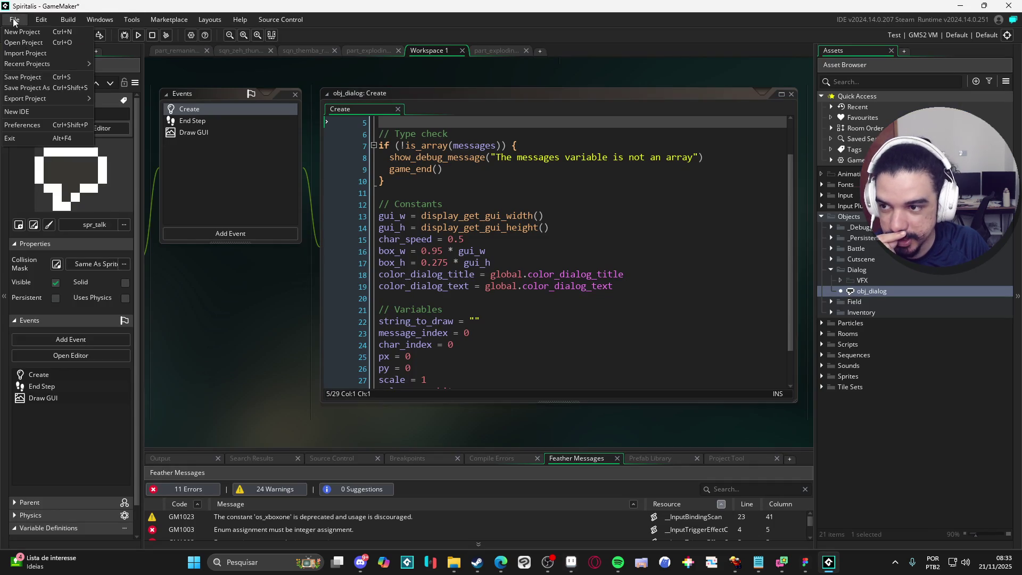
mouse_move(75, 64)
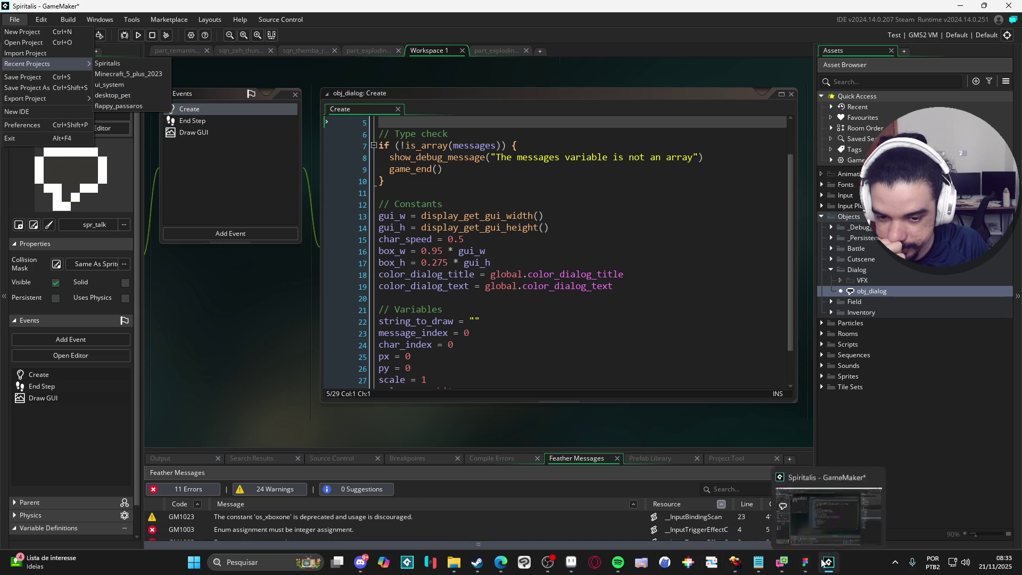
mouse_move(828, 564)
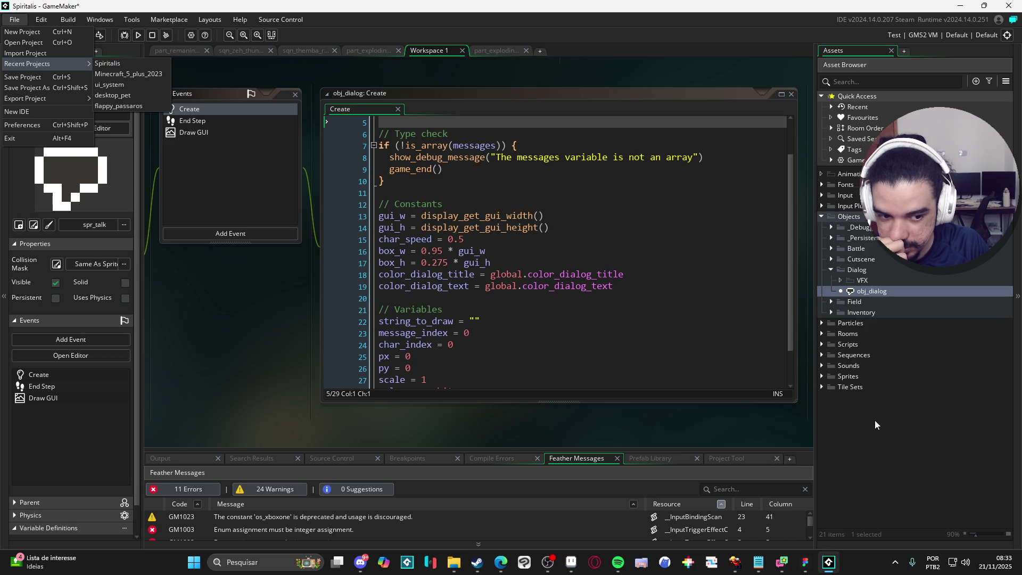
click(844, 82)
text(chara)
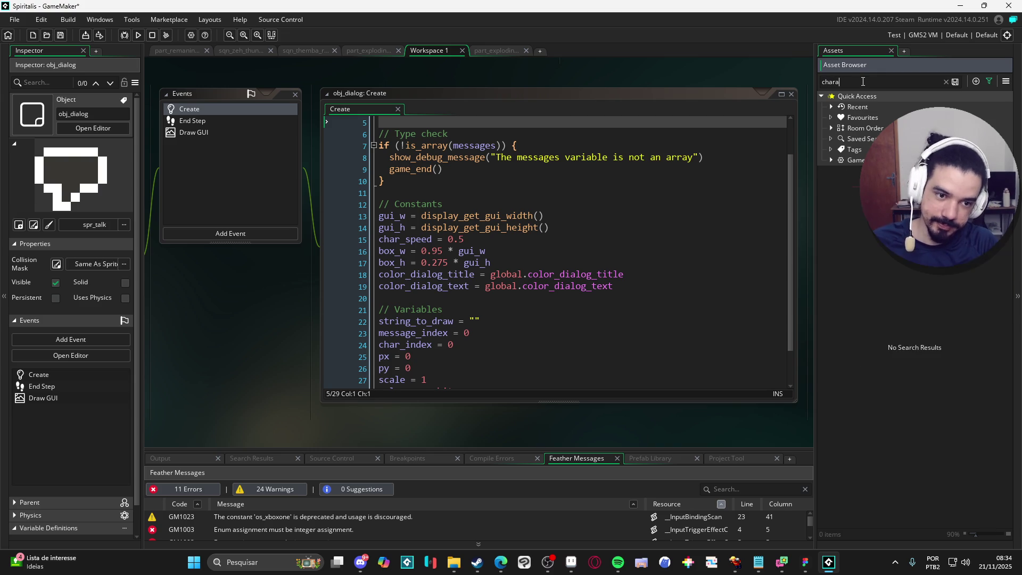
key(BackSpace)
key(BackSpace)
key(BackSpace)
text(player)
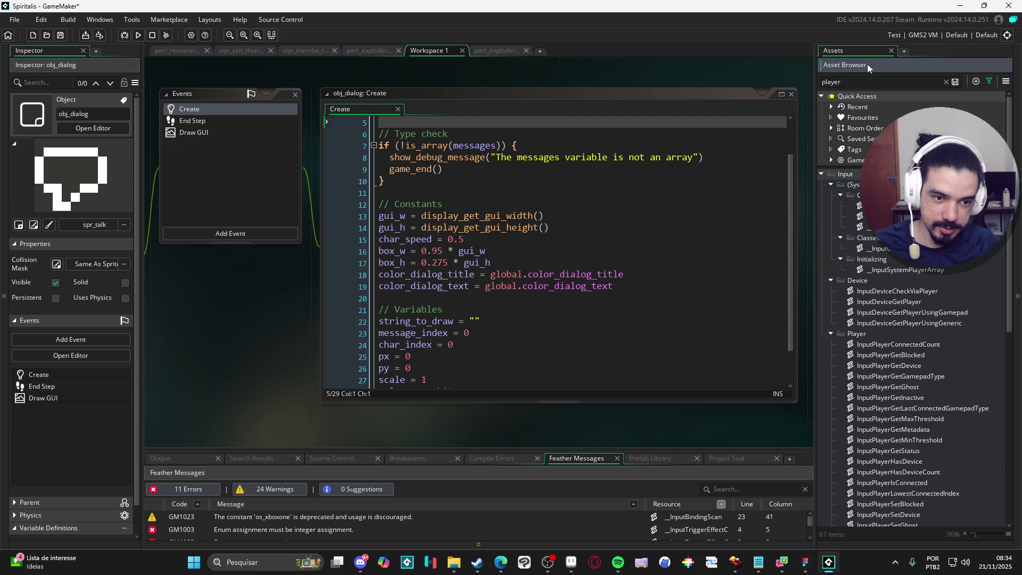
click(832, 184)
click(831, 195)
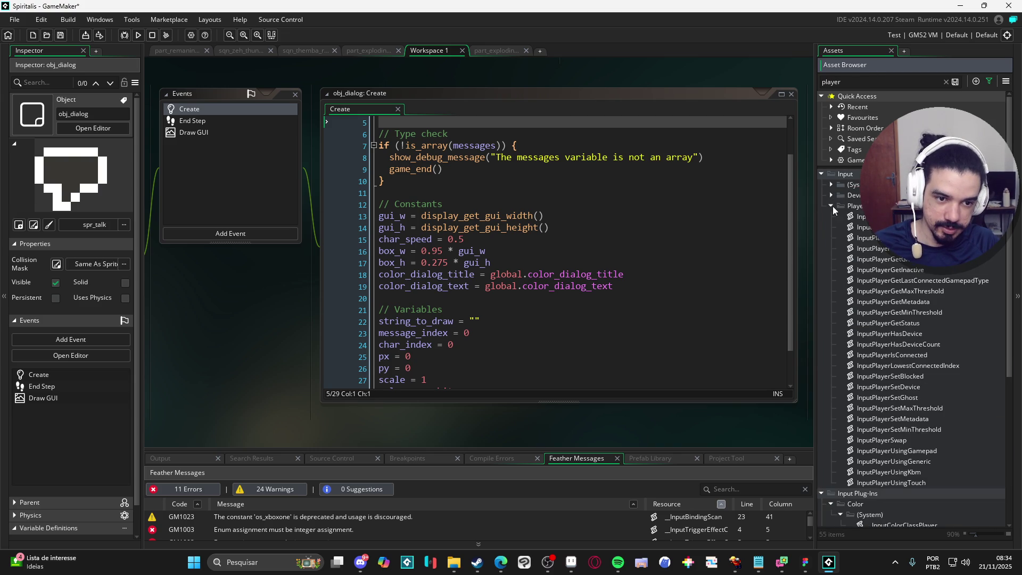
click(832, 205)
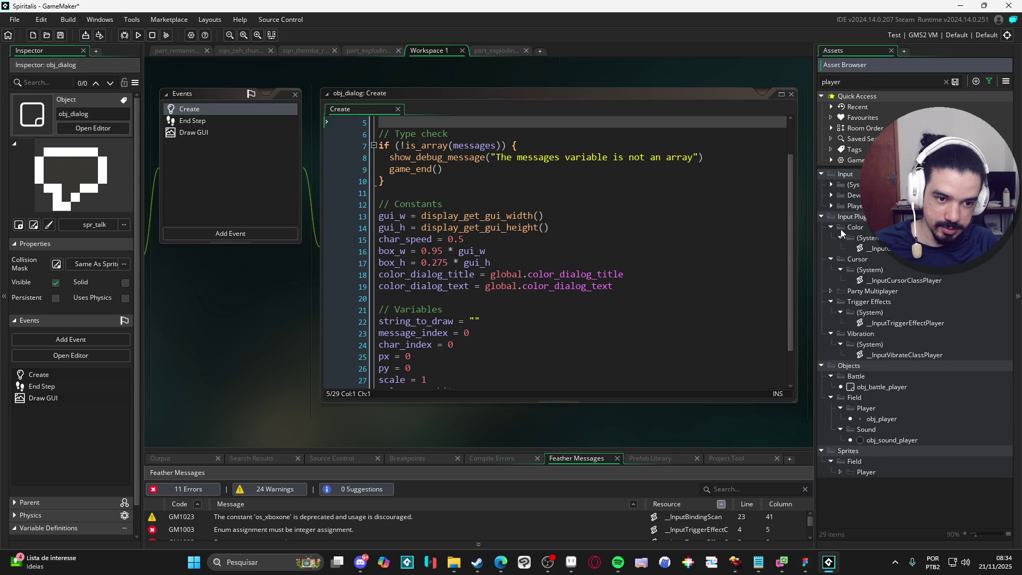
double_click(882, 419)
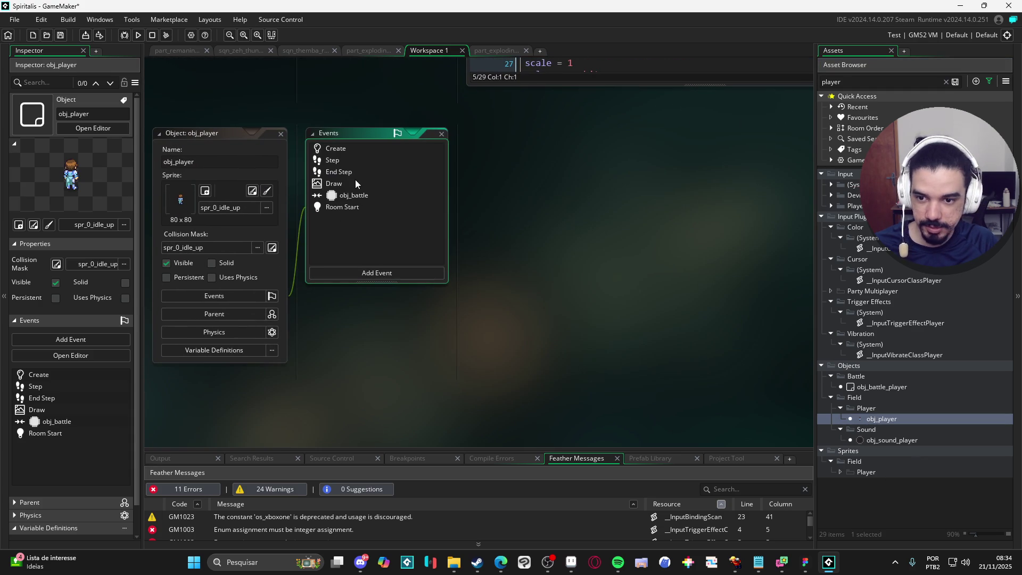
- In obj_player's Draw event, comment out draw_self() and add blank lines below the debugger code
click(353, 182)
click(669, 132)
click(373, 133)
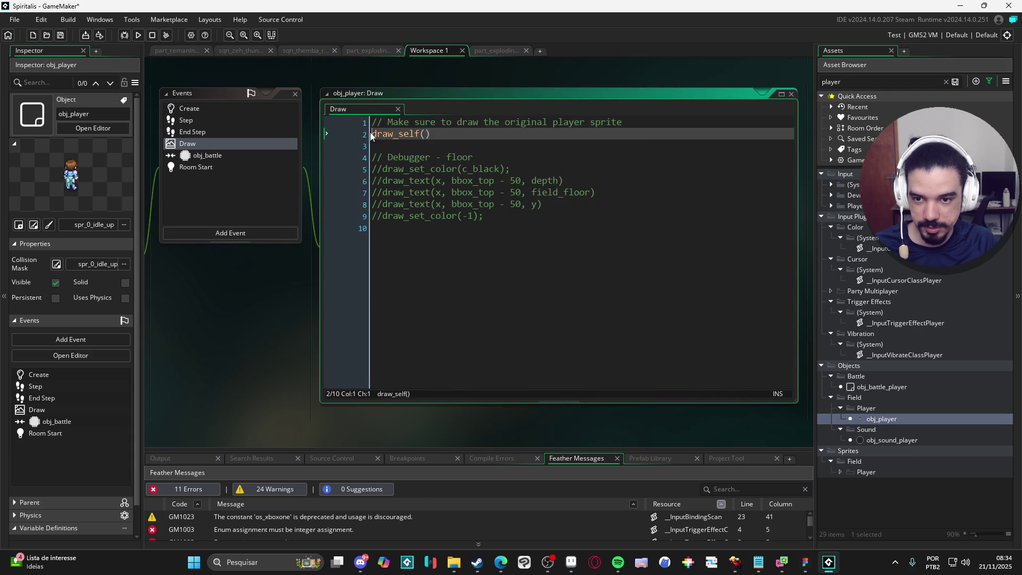
text(//)
click(524, 215)
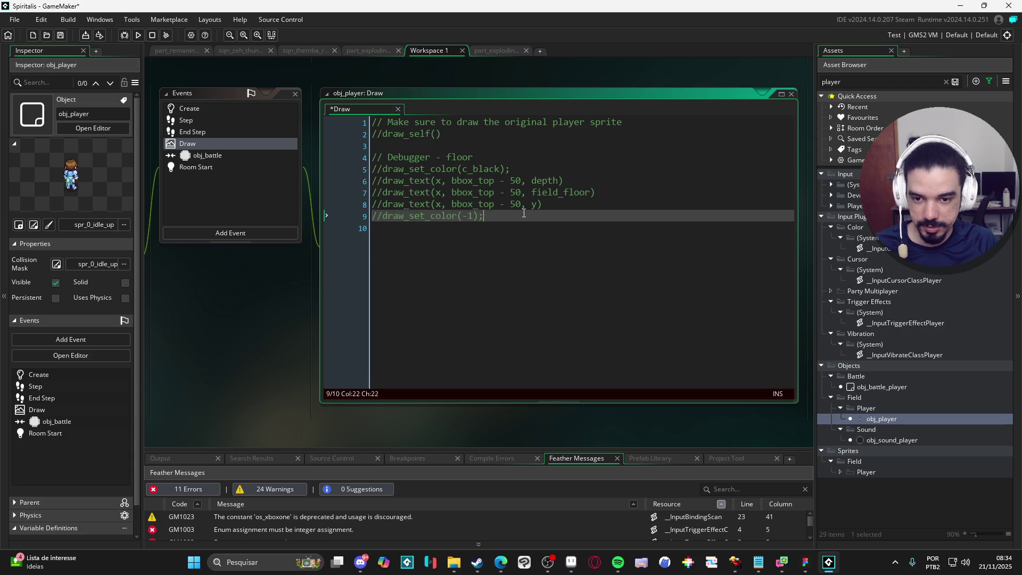
key(Return)
key(Return)
key(Return)
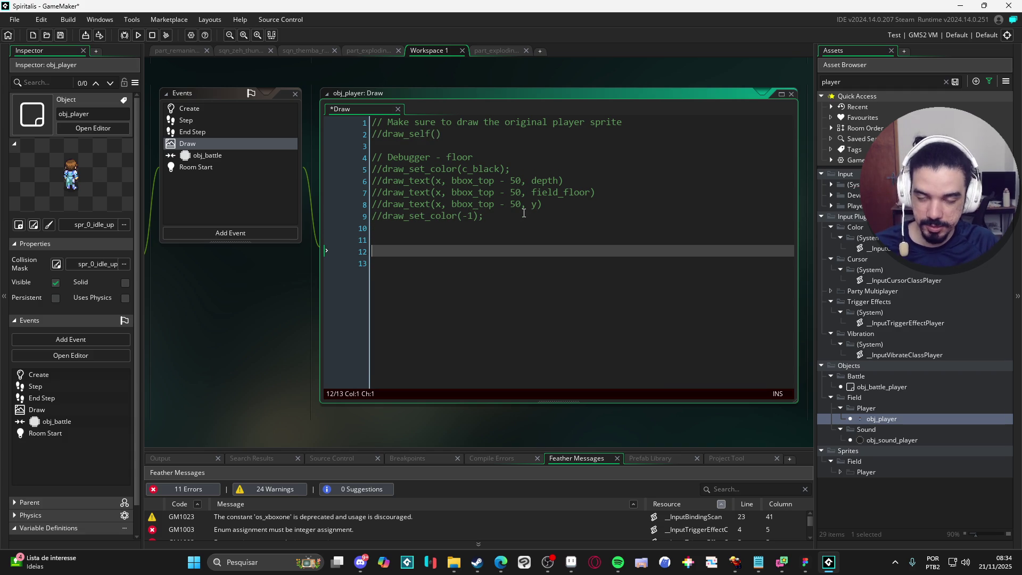
- Paste the alpha-channel blending code block into obj_player's Draw event
key(ctrl+v)
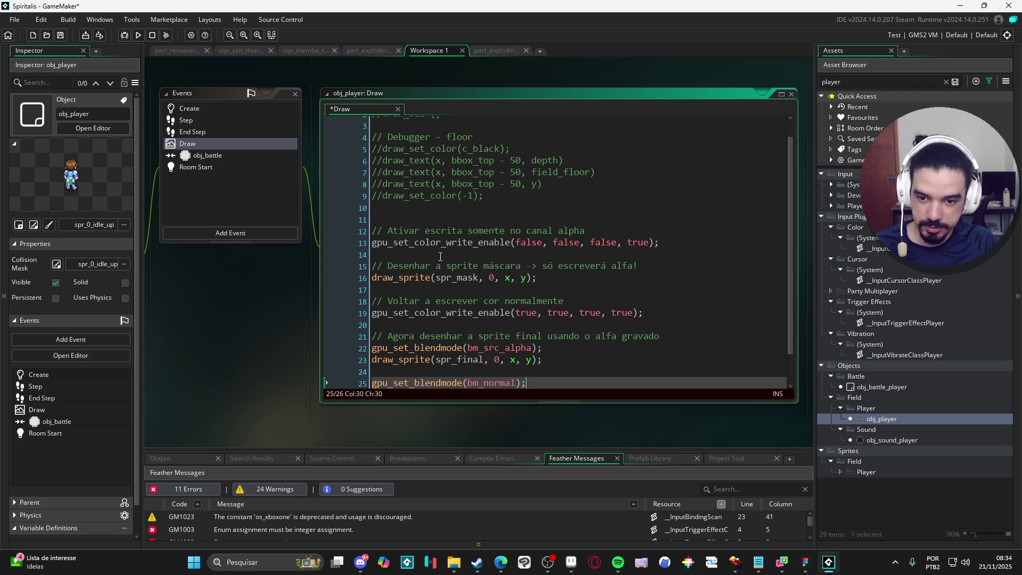
click(459, 244)
click(437, 256)
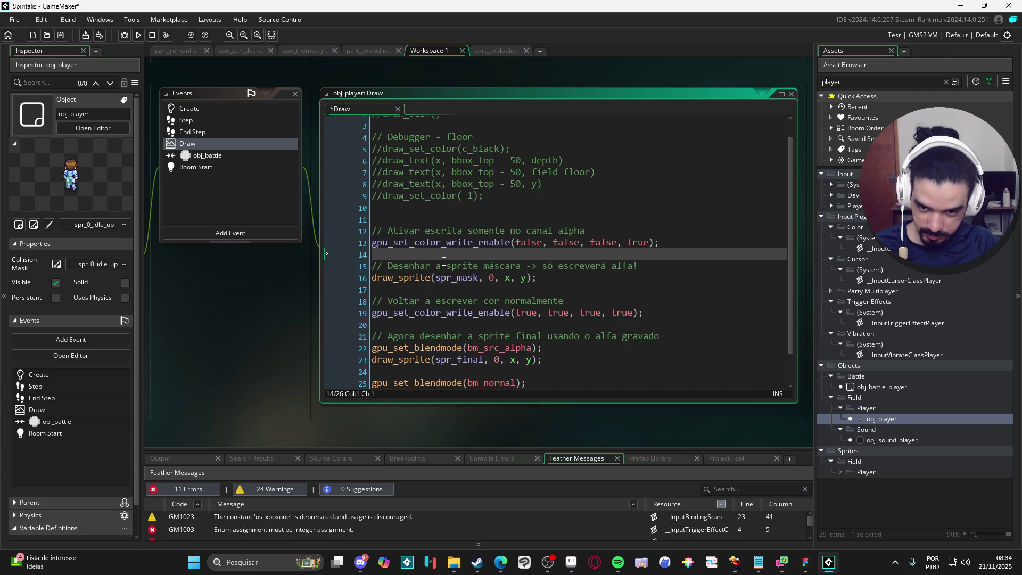
click(473, 243)
text(en)
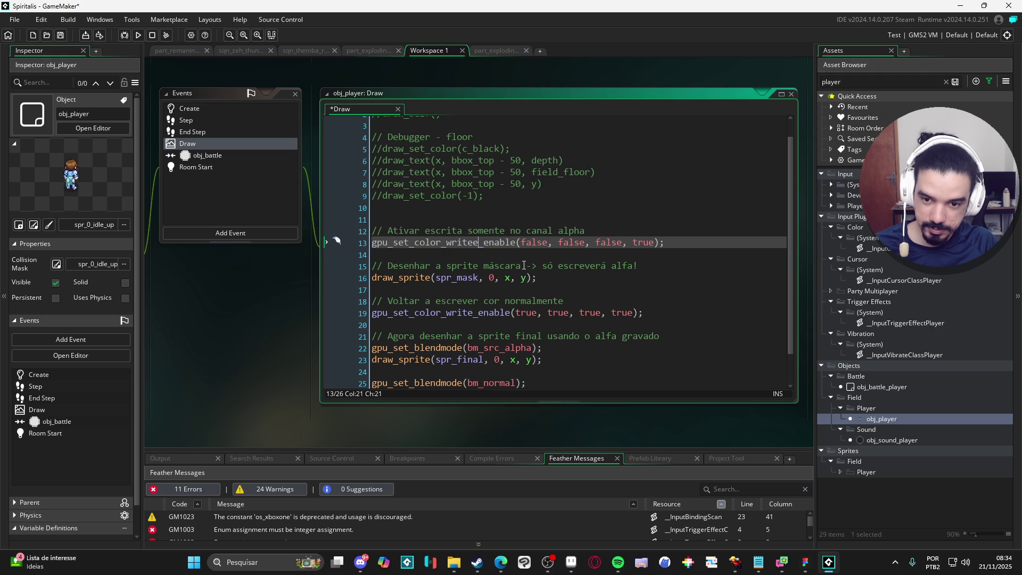
key(BackSpace)
key(BackSpace)
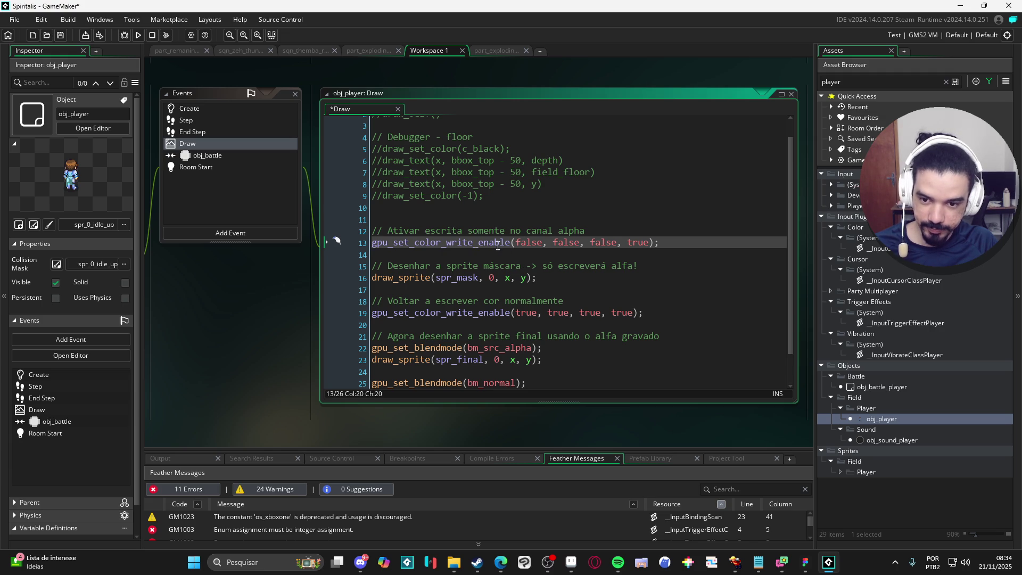
scroll(412, 246, down, 3)
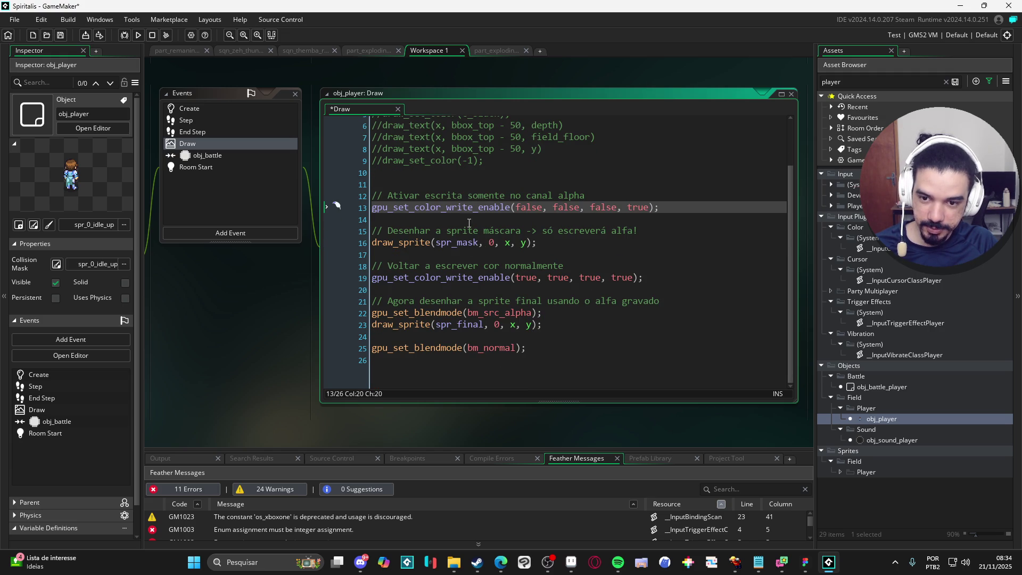
- Replace line 13 with gpu_set_colourwriteenable(false, false, false, true), deleting the old color_write_enable call
click(505, 216)
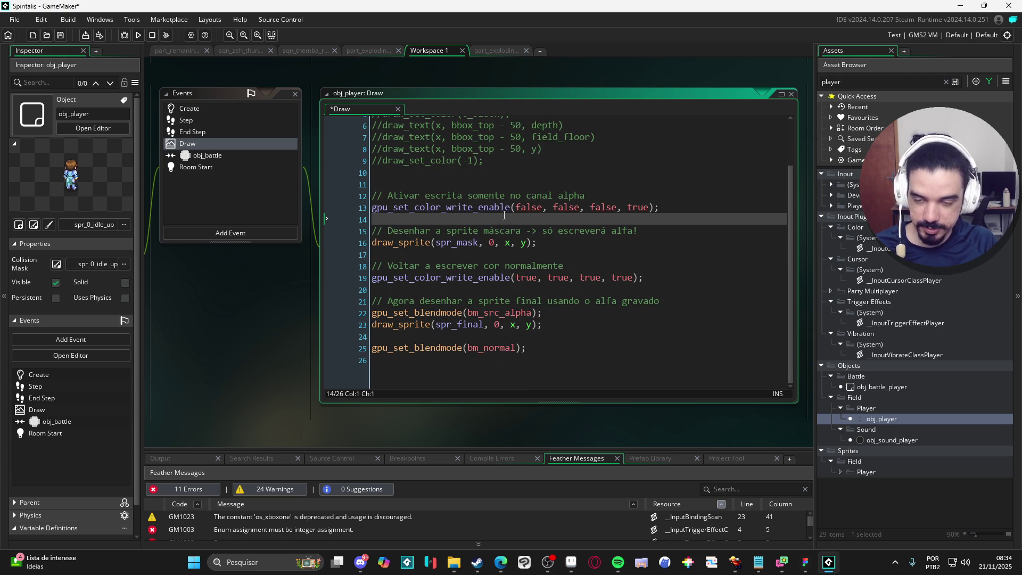
text(gpu_set_)
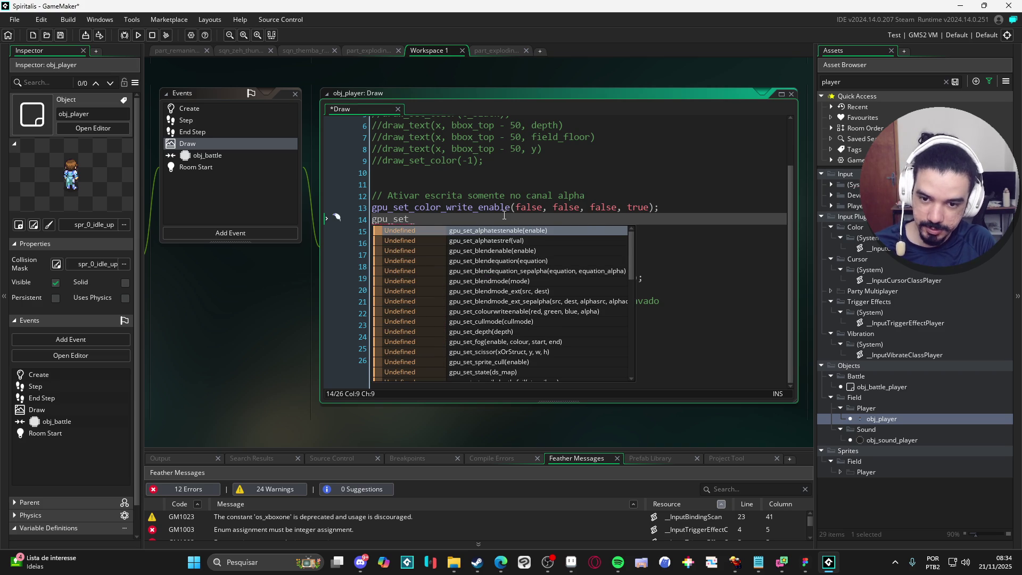
text(colo)
key(Return)
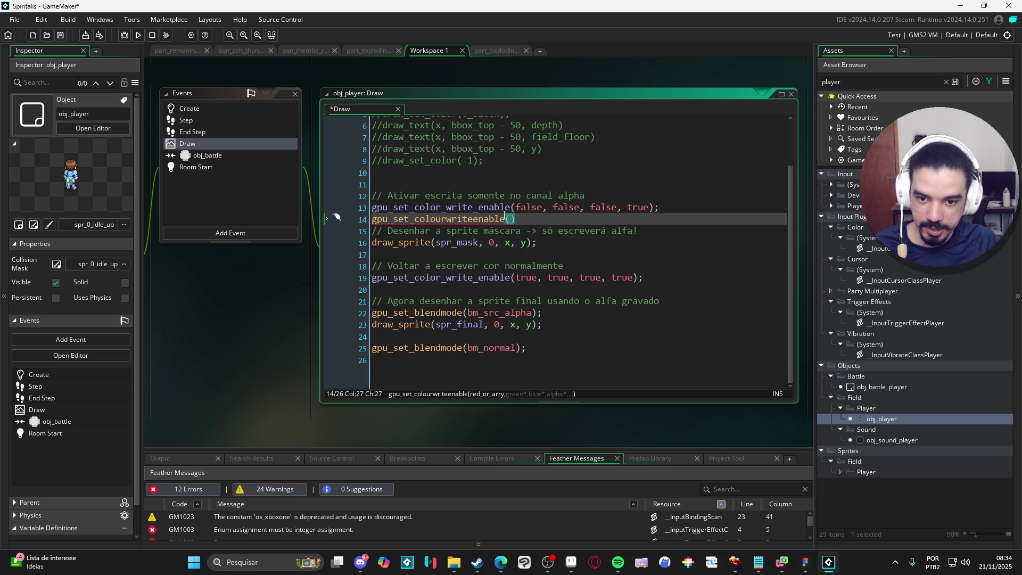
drag(651, 207, 512, 207)
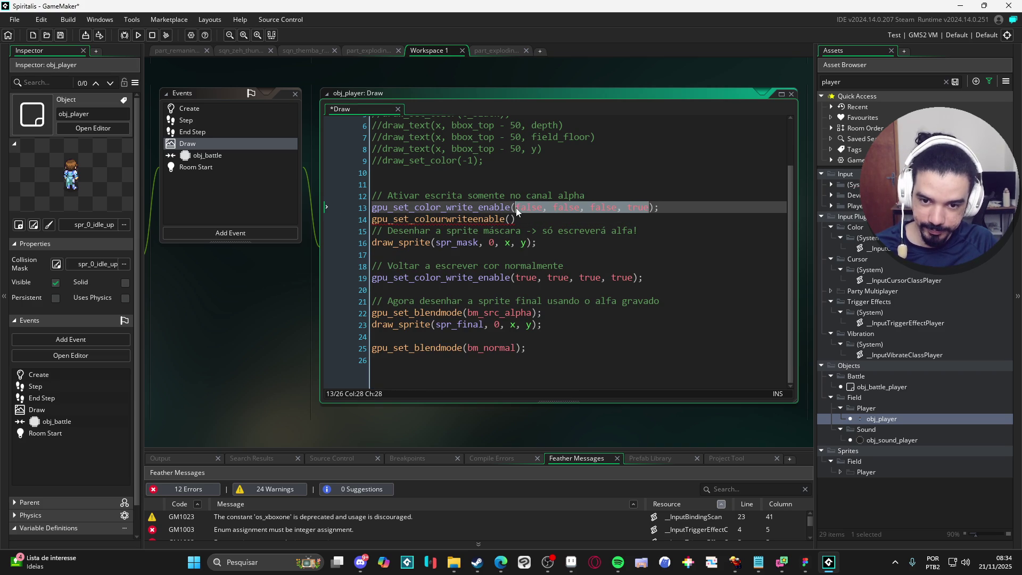
key(ctrl+c)
click(510, 219)
key(ctrl+v)
drag(679, 207, 301, 213)
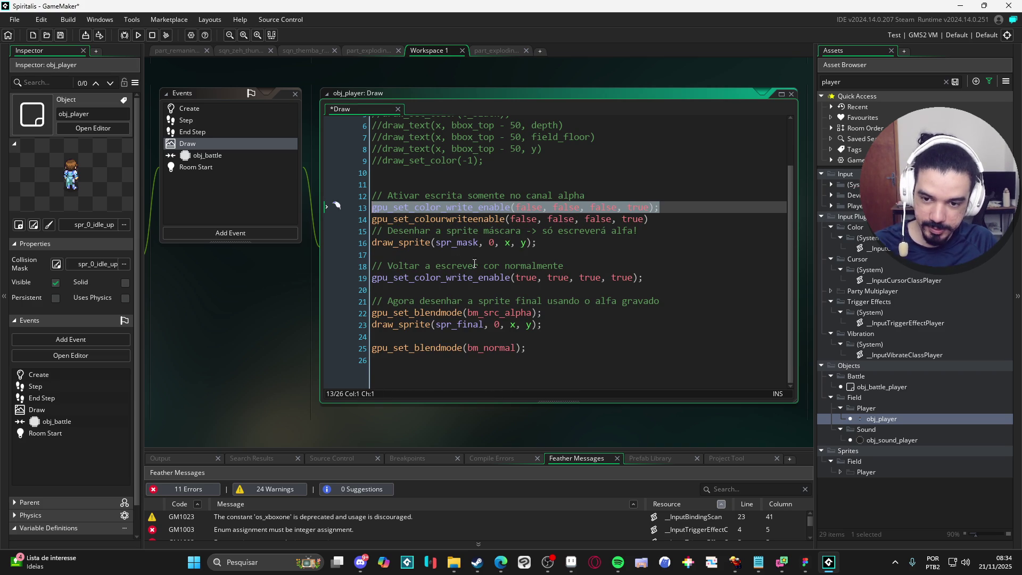
key(Delete)
click(503, 220)
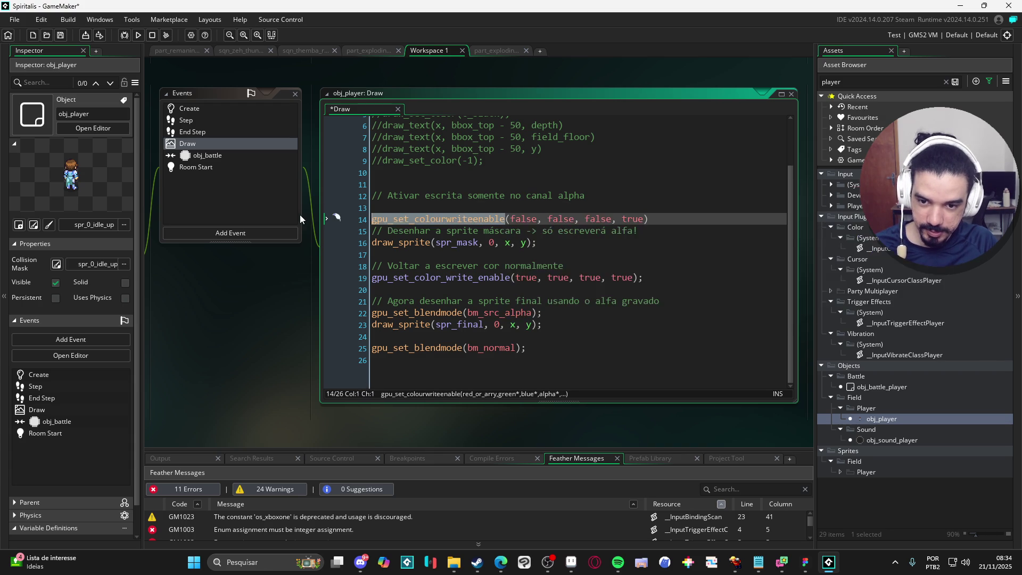
click(510, 279)
- Rename line 19's call to gpu_set_colourwriteenable and make line 16 draw sprite_index, image_index
double_click(509, 279)
key(ctrl+v)
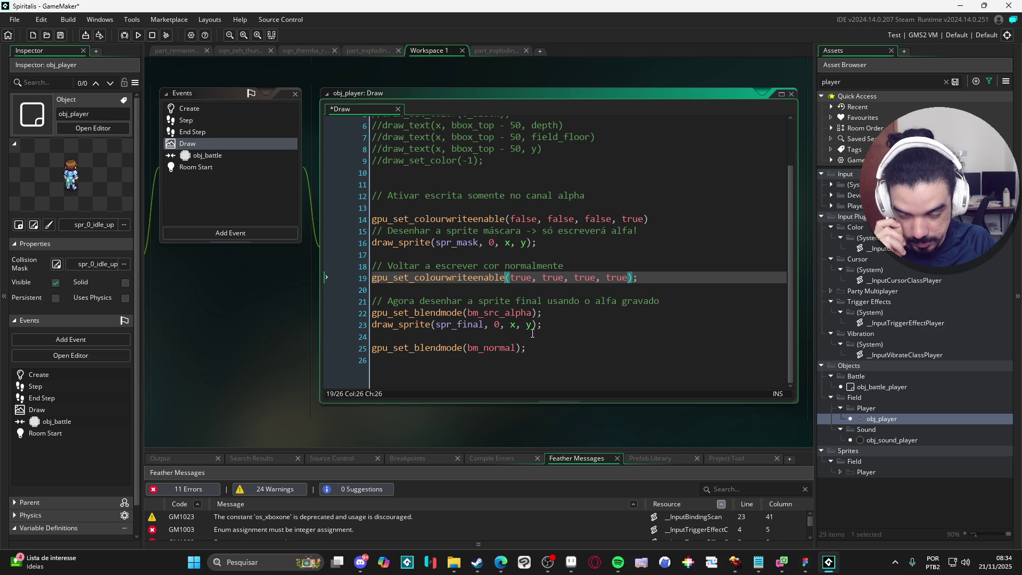
double_click(465, 243)
text(sprite)
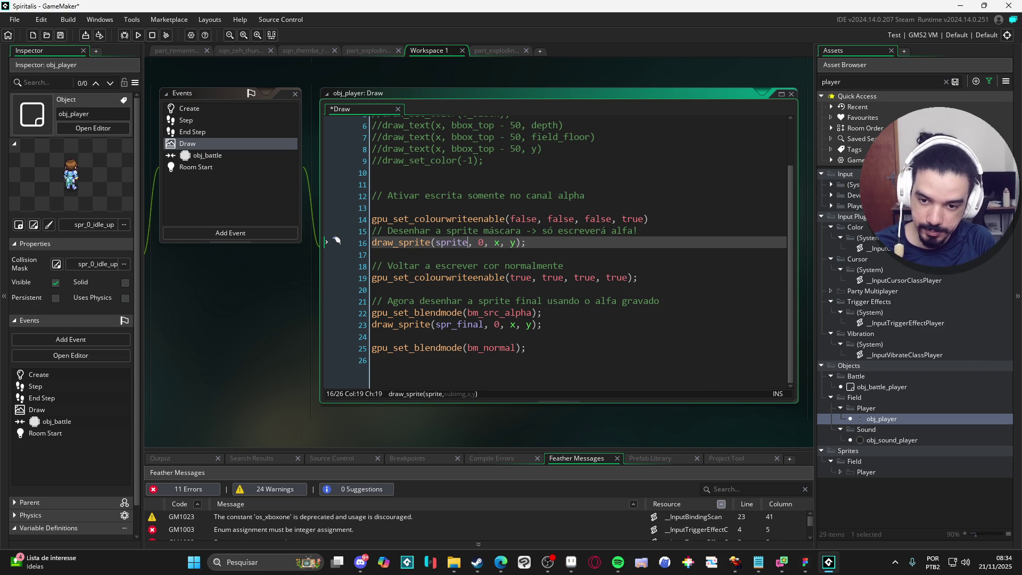
text(_index)
double_click(515, 243)
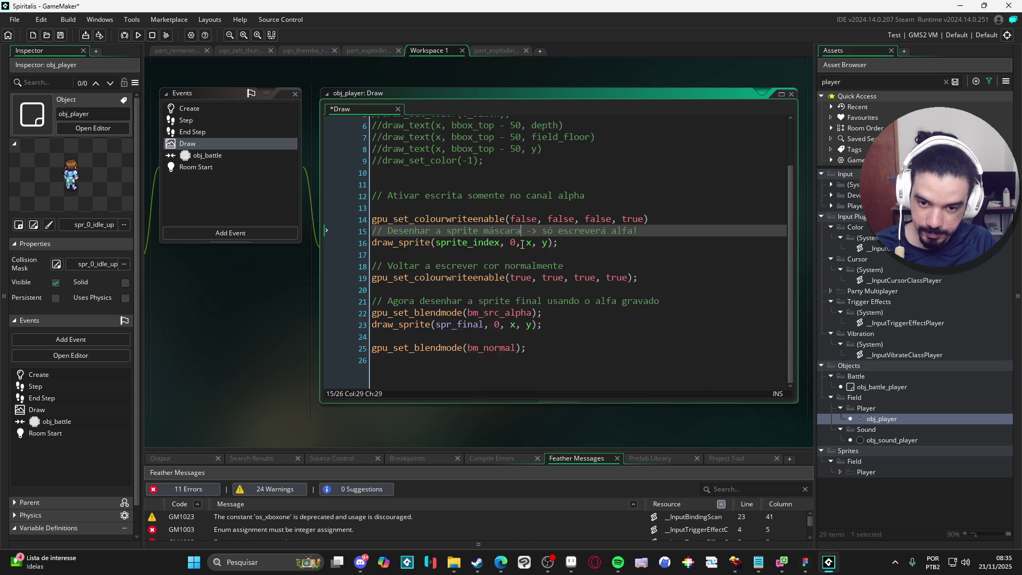
text(image_in)
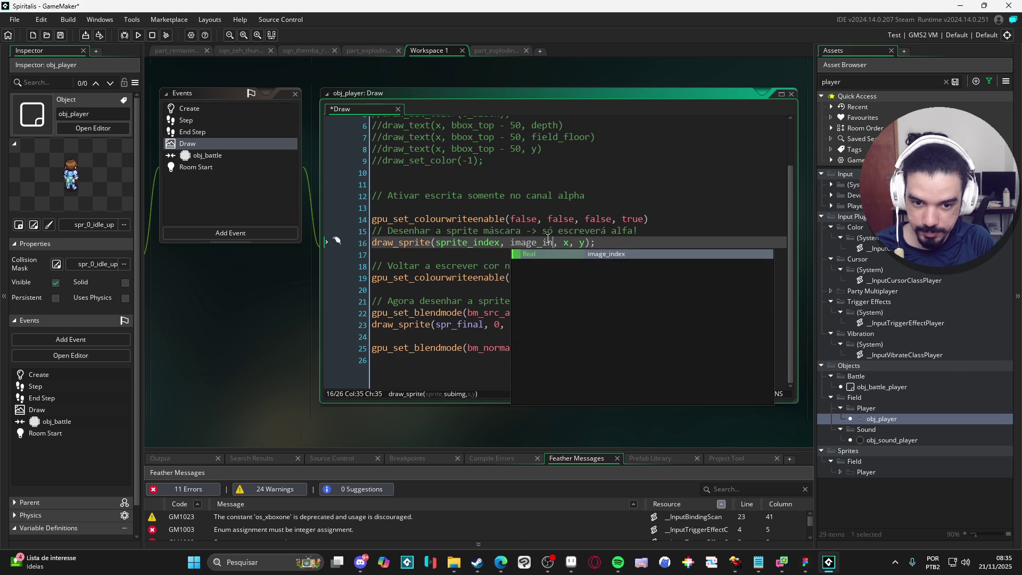
key(Return)
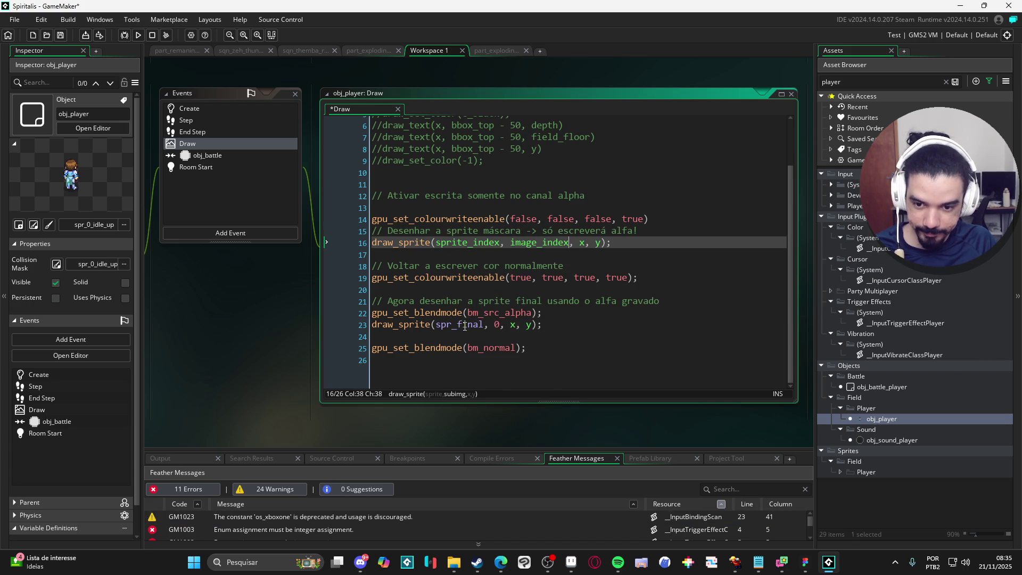
- Comment out the spr_final draw, add an empty draw_sprite_tiled() above it, and clear the asset search
click(372, 324)
key(ctrl+k)
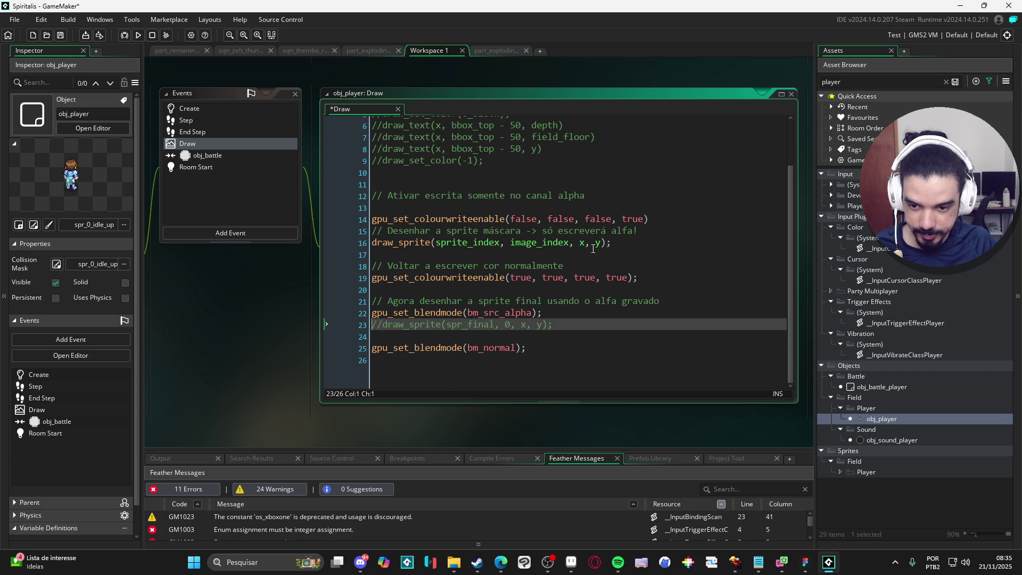
key(Return)
key(Up)
text(draw_sprite_)
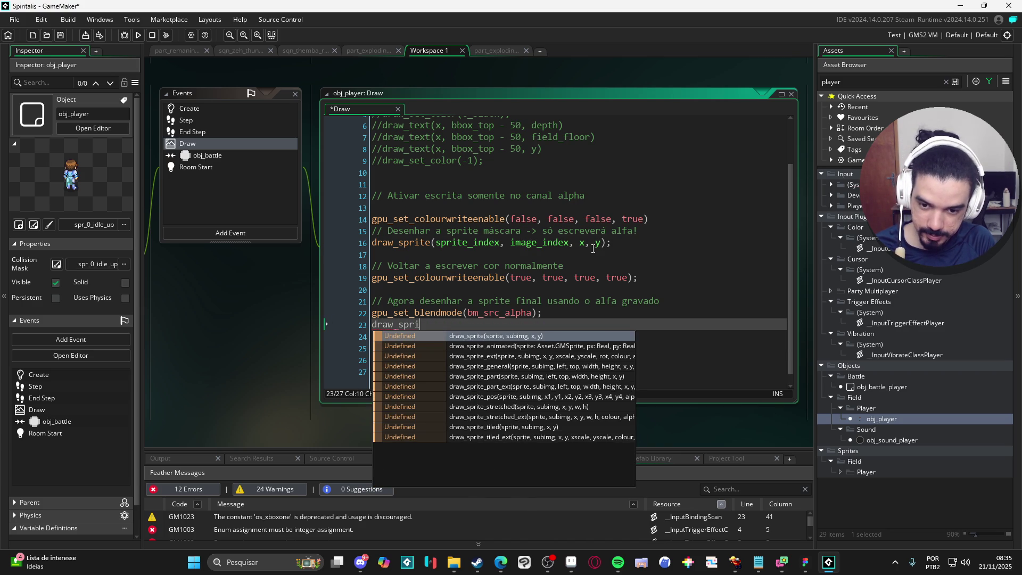
text(t)
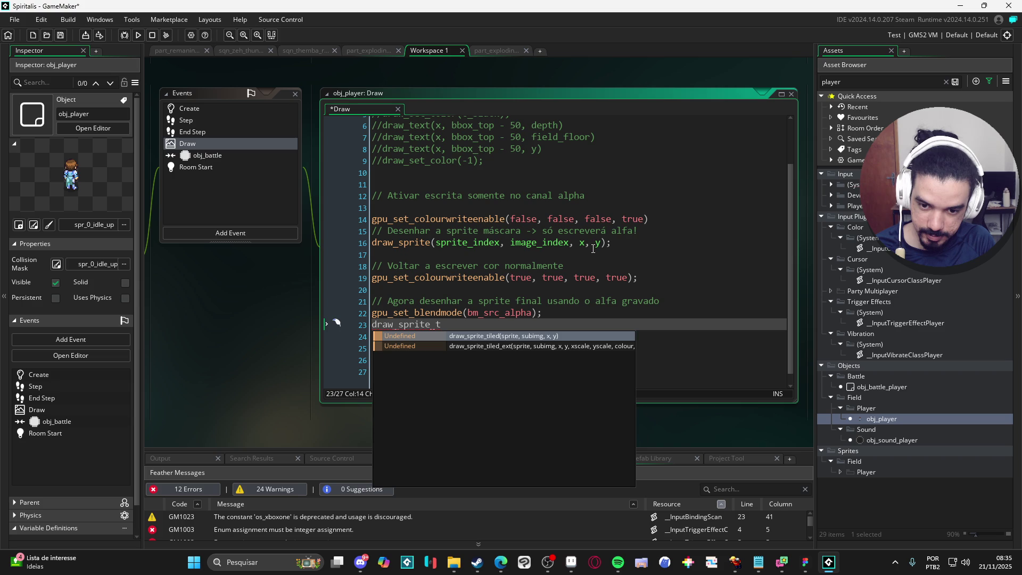
key(Return)
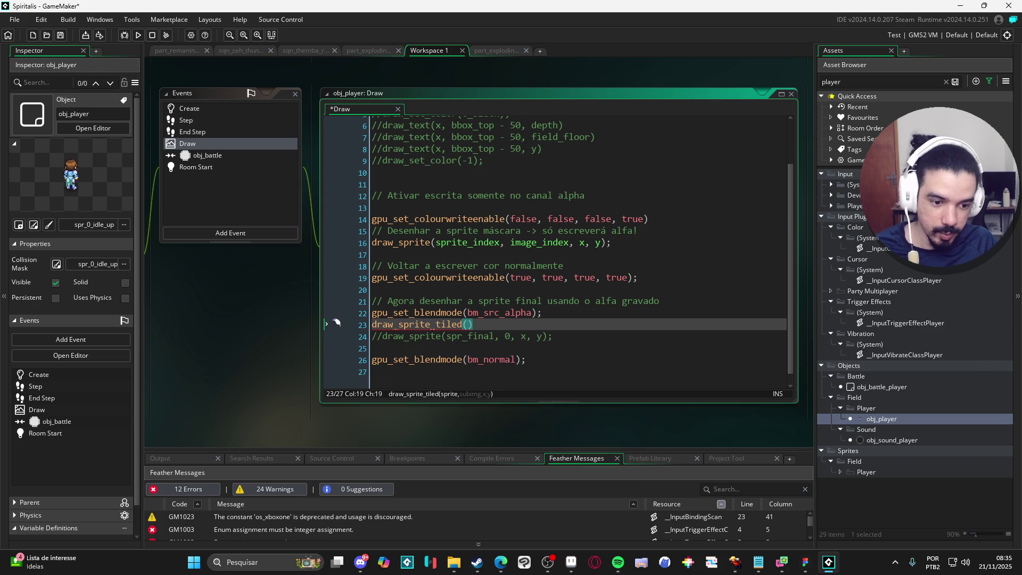
click(822, 82)
key(ctrl+a)
key(BackSpace)
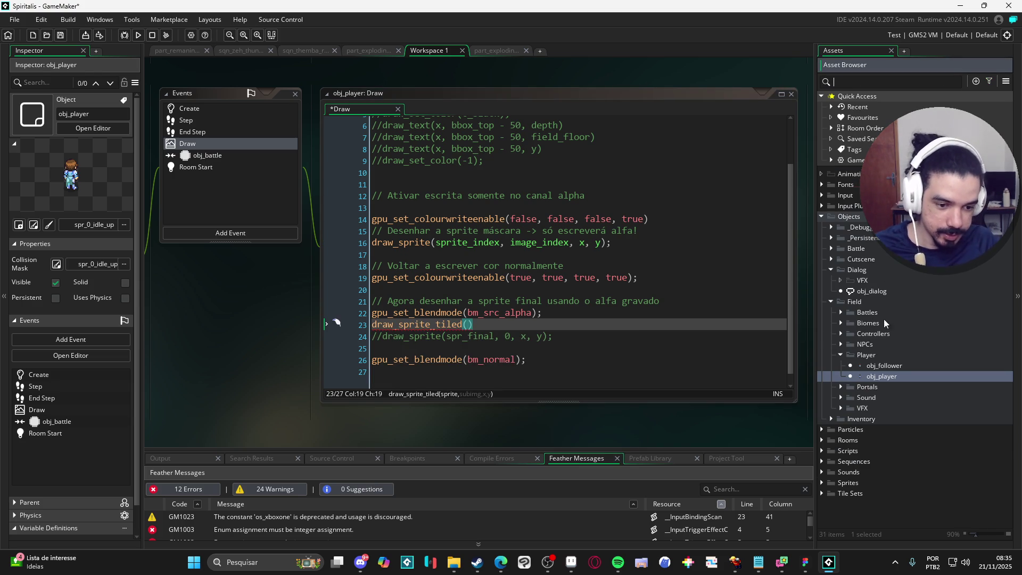
- Locate spr_vitral_history_room under Field sprites > Biomes > 0. Castle of Courage
scroll(849, 482, down, 2)
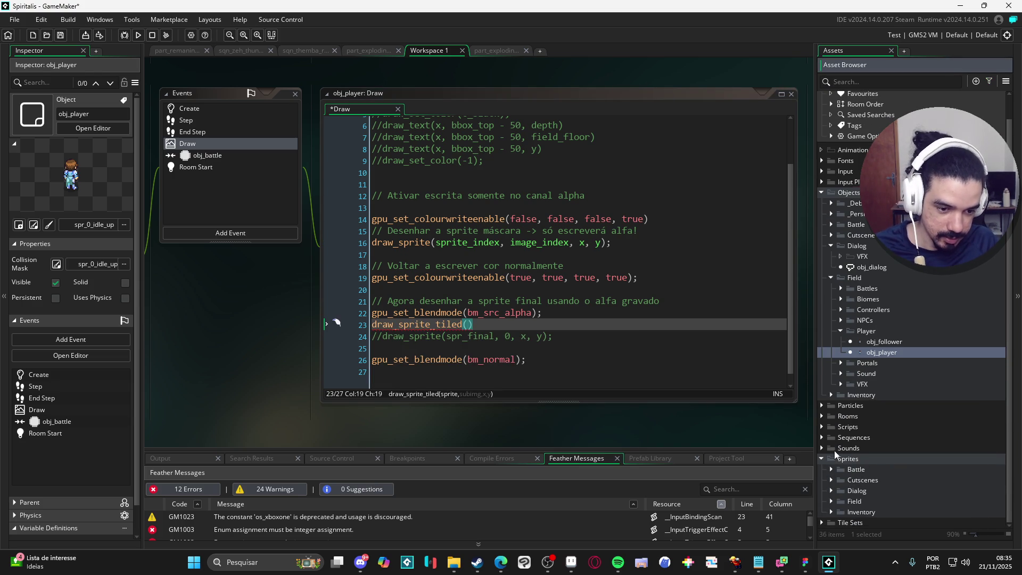
click(832, 501)
scroll(838, 479, down, 3)
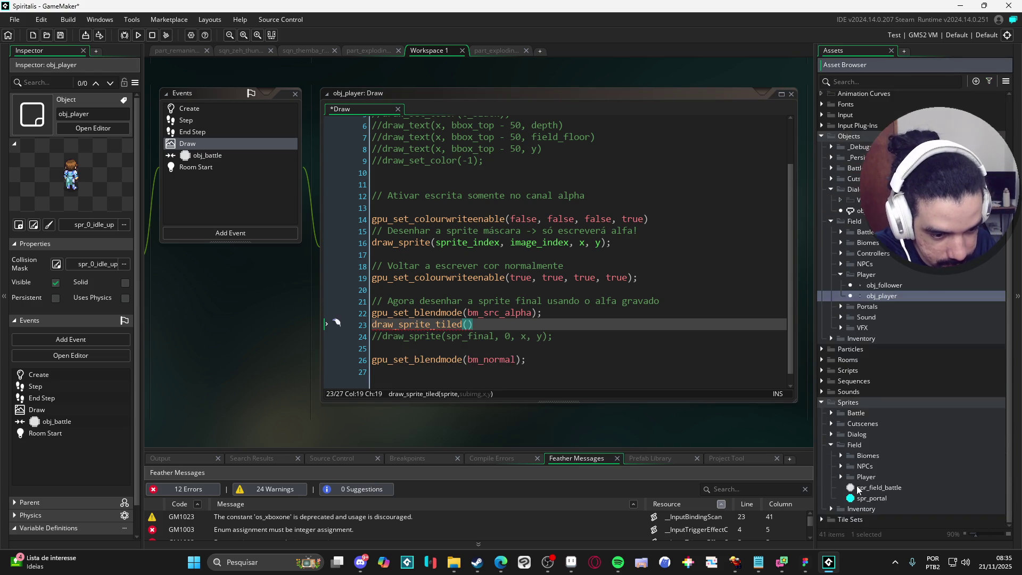
click(842, 457)
click(850, 465)
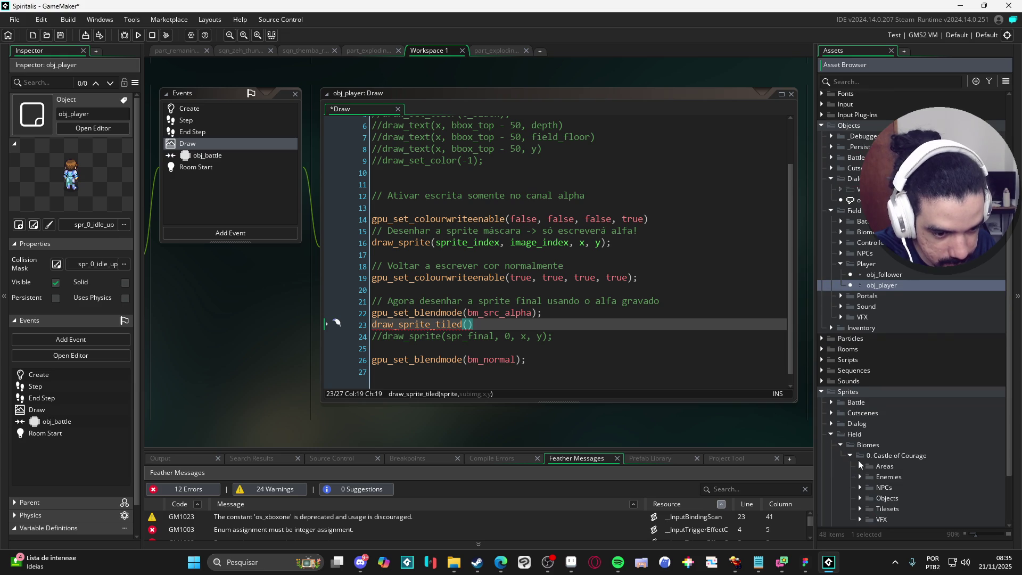
scroll(857, 459, down, 4)
click(860, 448)
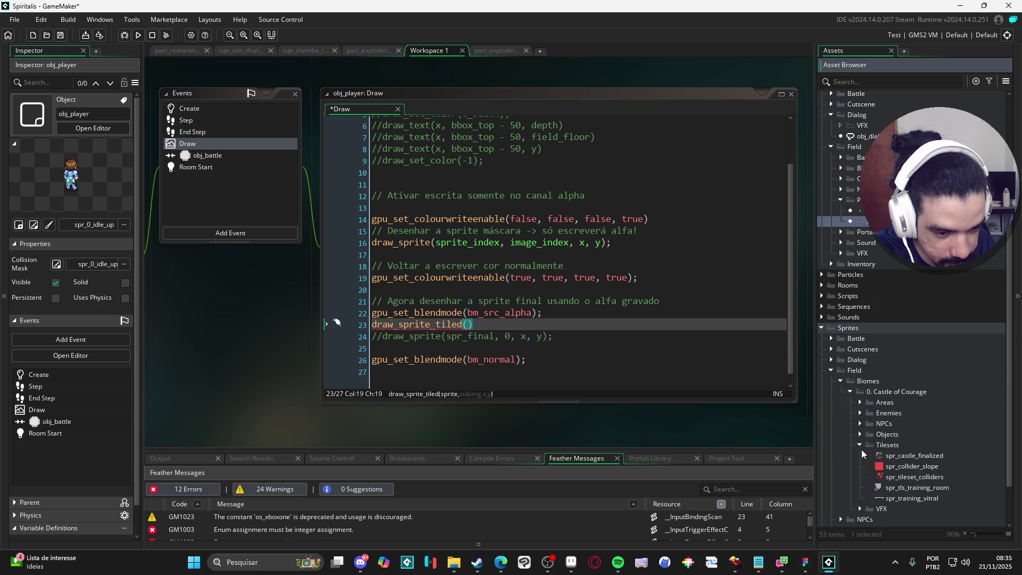
click(861, 434)
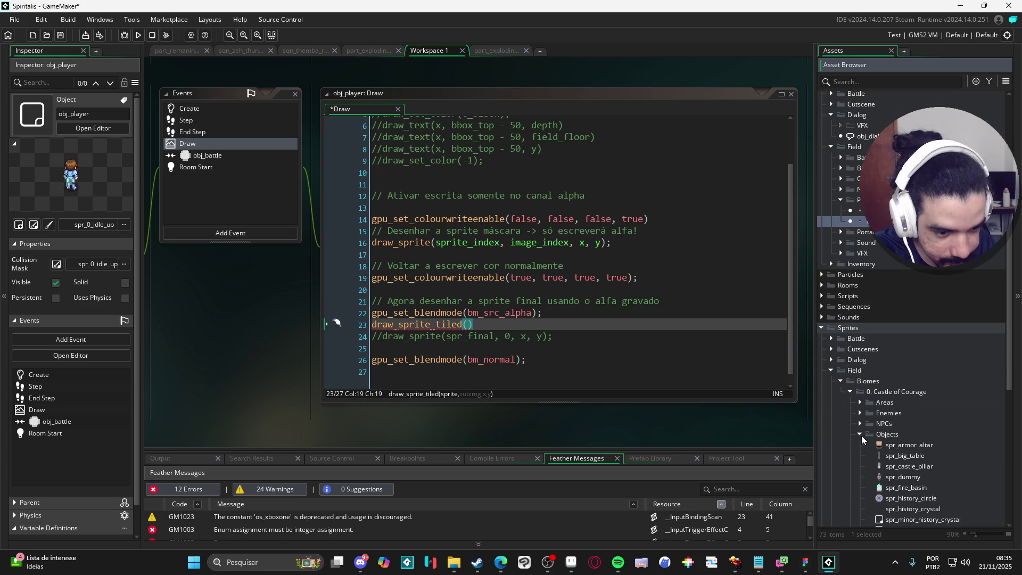
scroll(873, 441, down, 2)
scroll(897, 444, down, 3)
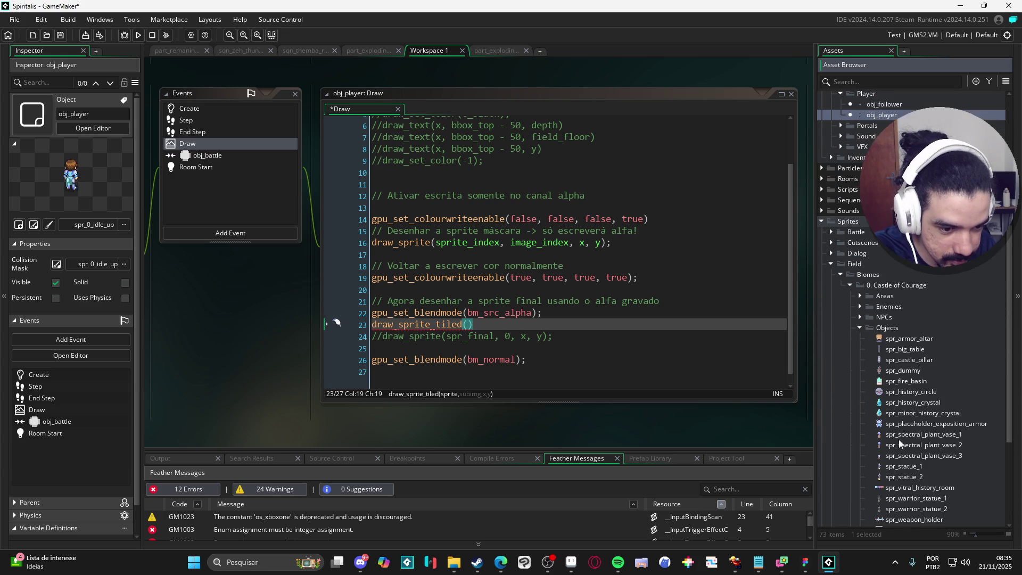
click(901, 424)
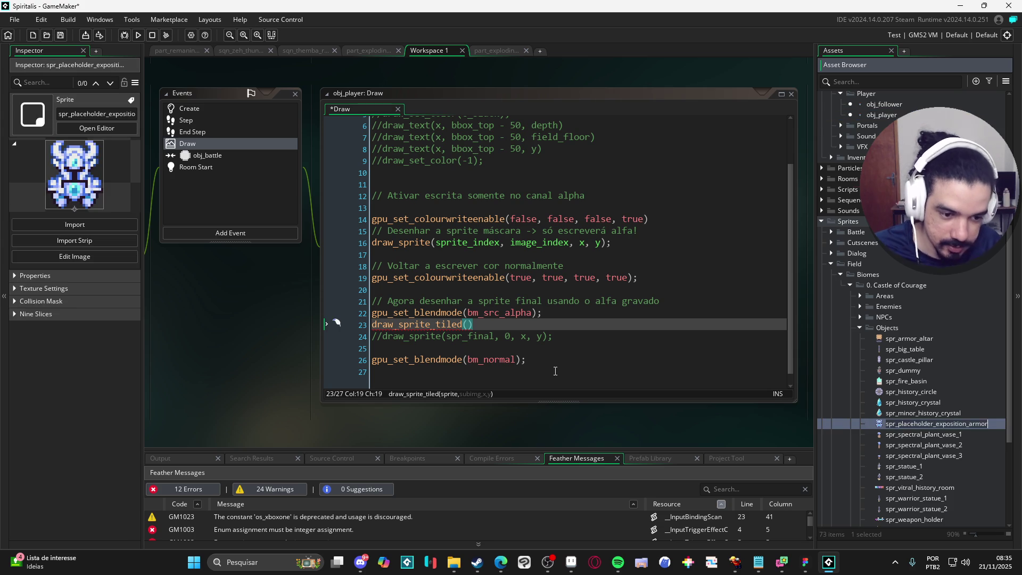
click(888, 489)
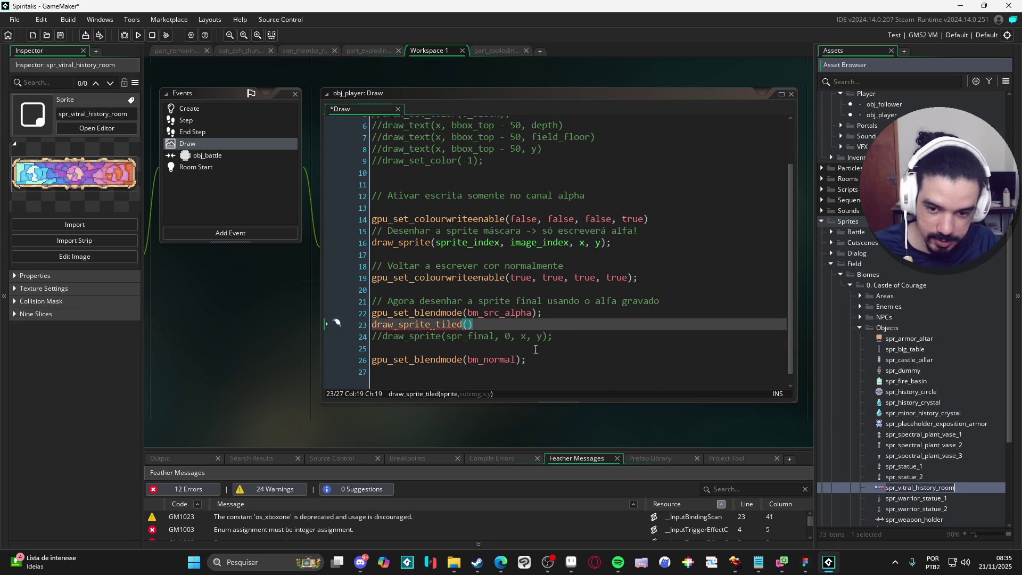
- Fill draw_sprite_tiled with spr_vitral_history_room,0,0,0, save, and run the game with F5
click(499, 322)
text(spr_vitral_history_room,0,)
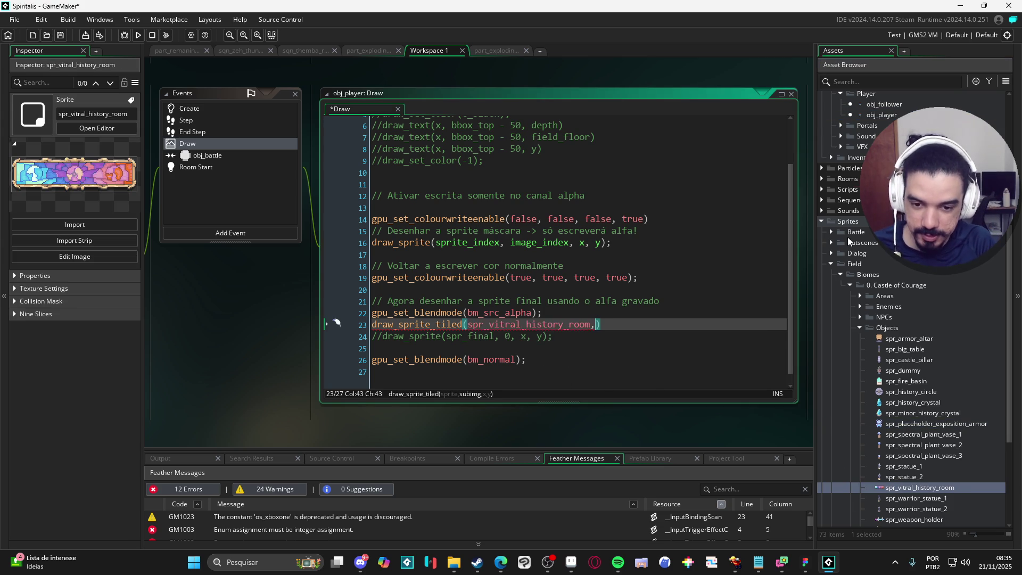
text(0,0)
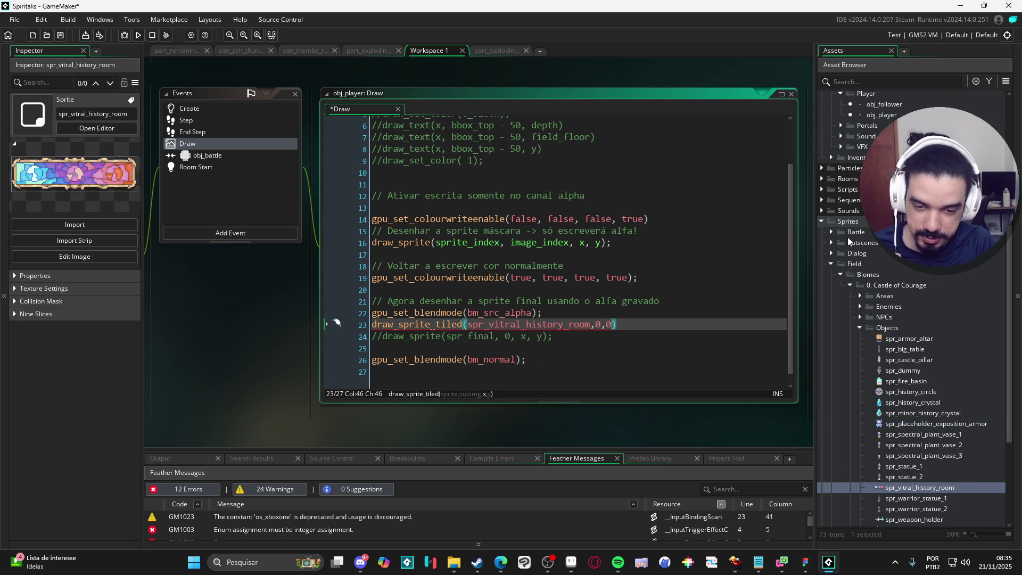
key(ctrl+s)
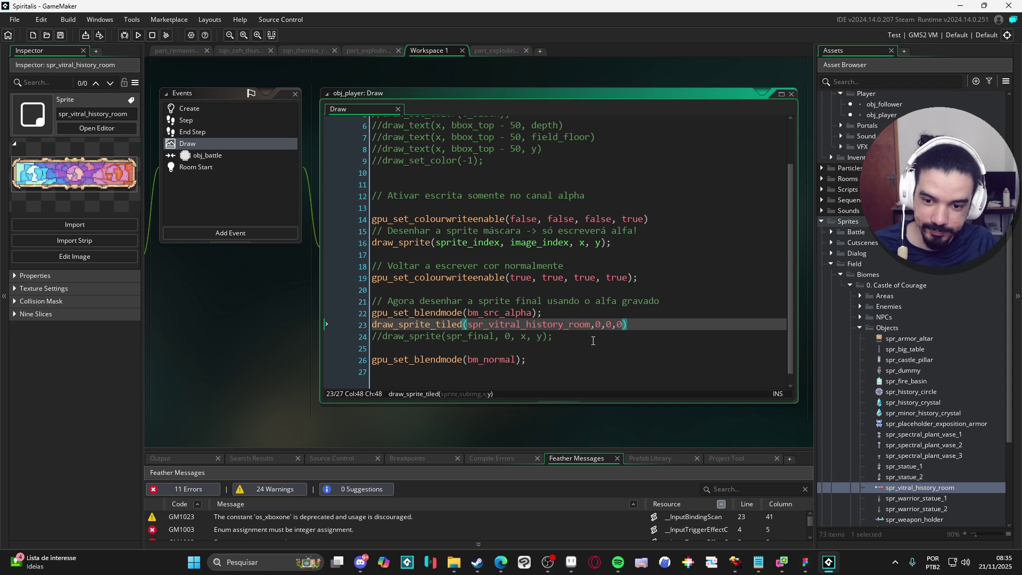
scroll(593, 341, down, 1)
click(593, 314)
key(F5)
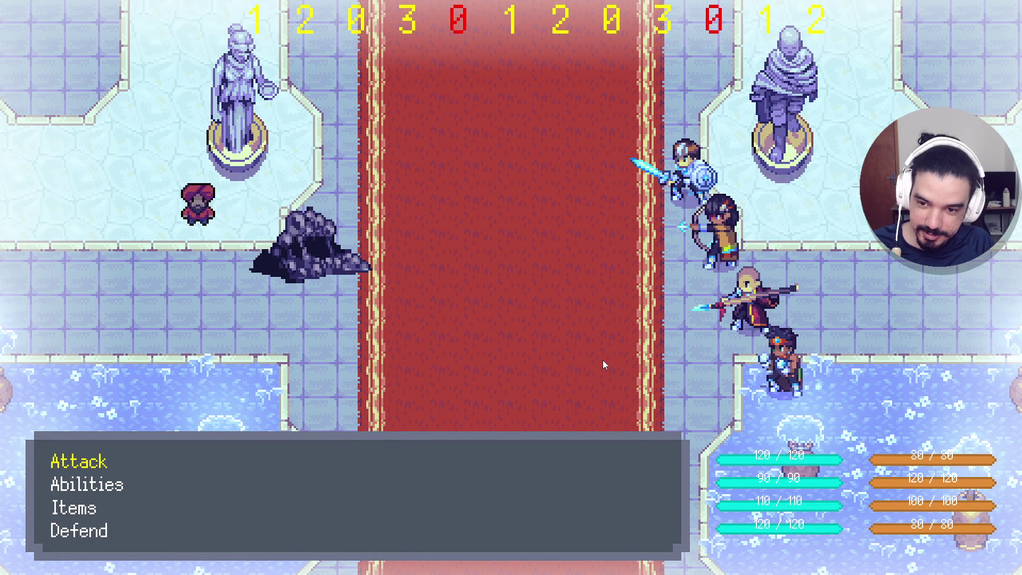
- Win the battle with an attack, accept the spoils, and start walking through the hall
key(Return)
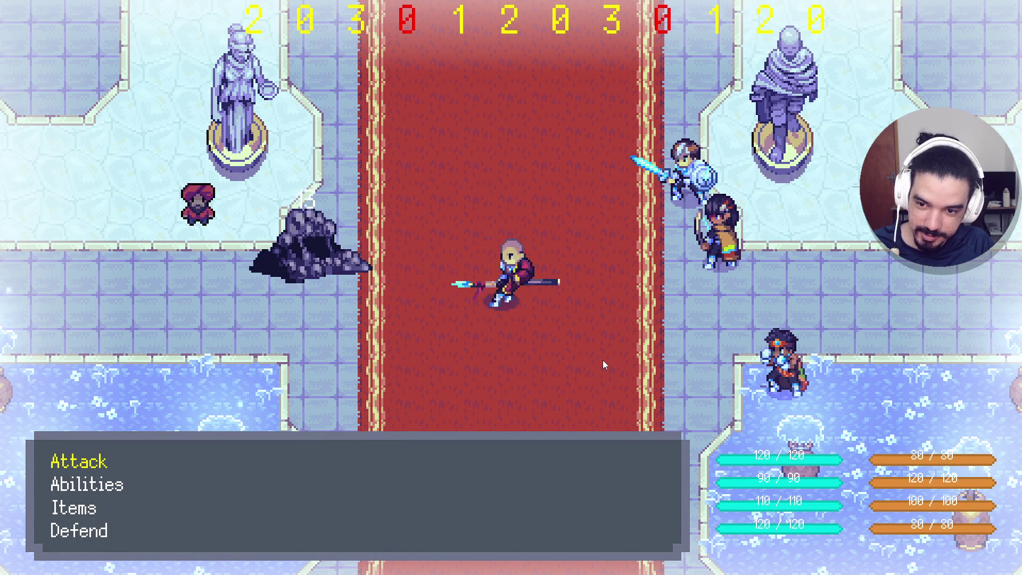
key(Return)
key(Right)
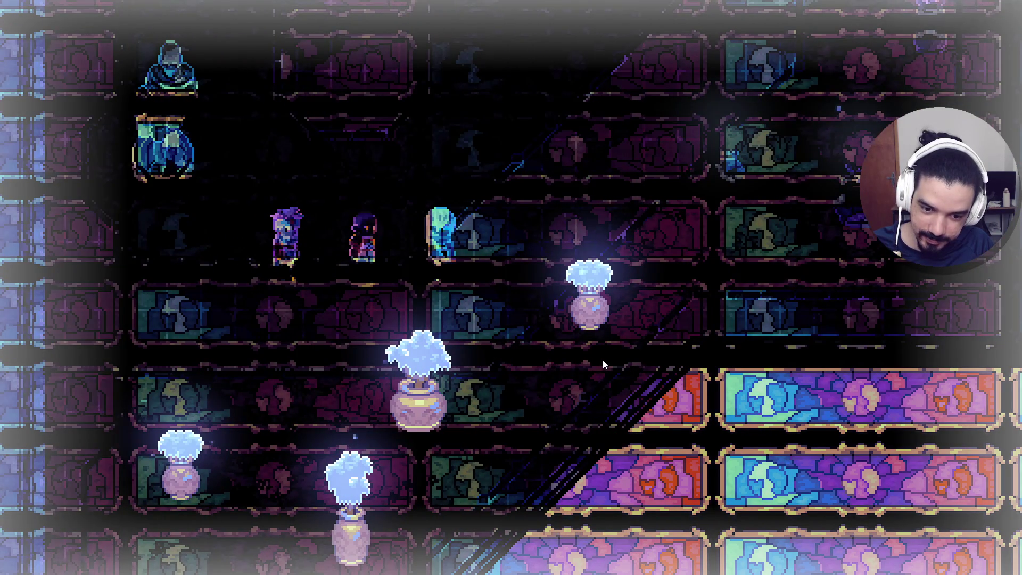
key(Right)
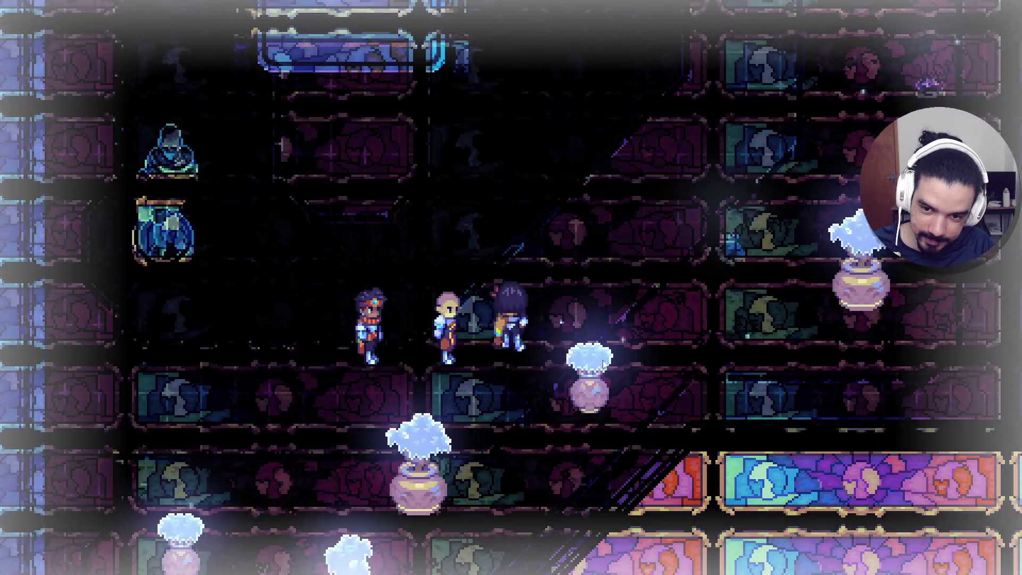
key(Up)
key(Left)
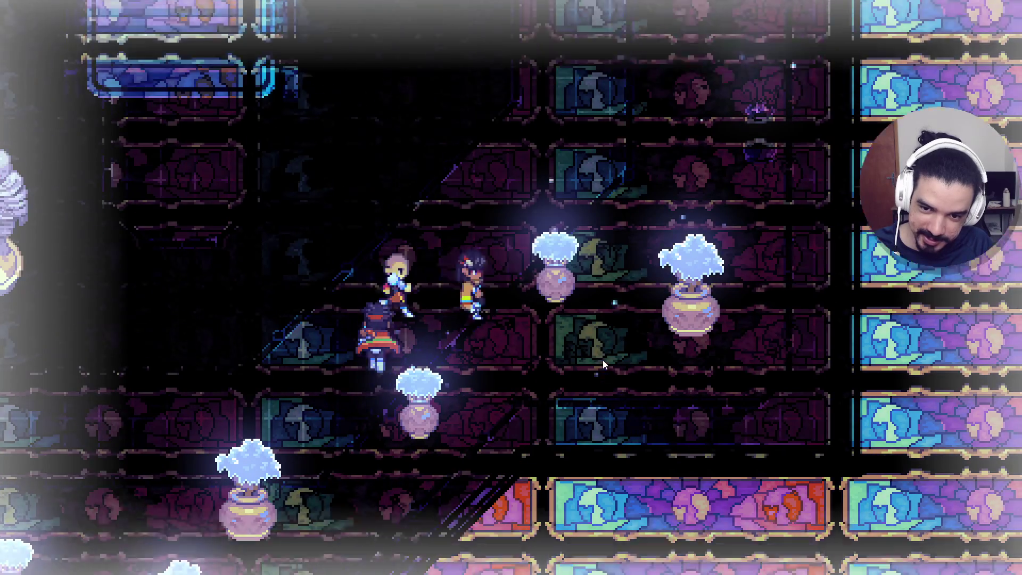
- Walk the party around the stained-glass hall past the round window, then open the game menu
key(Up)
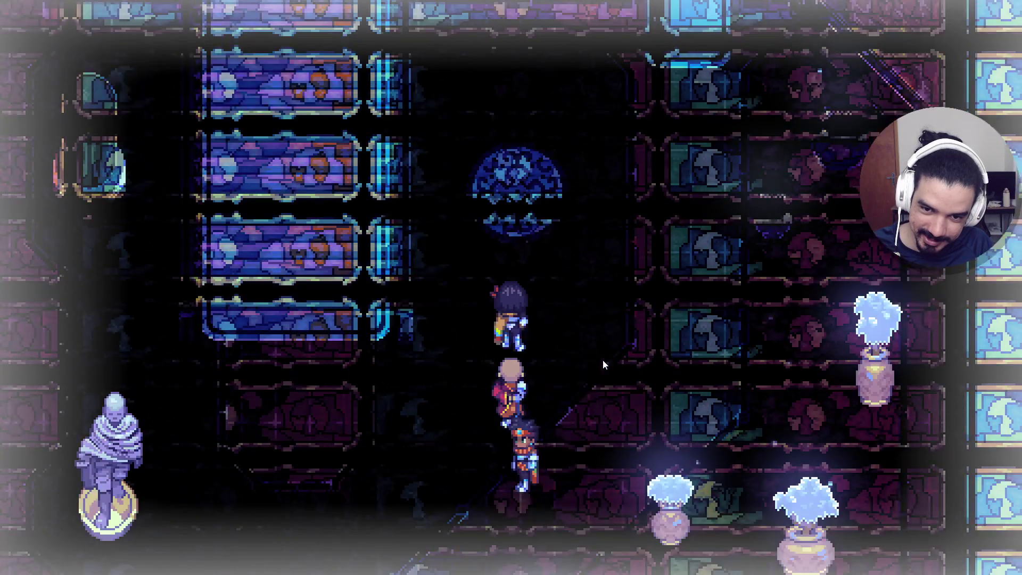
key(Up)
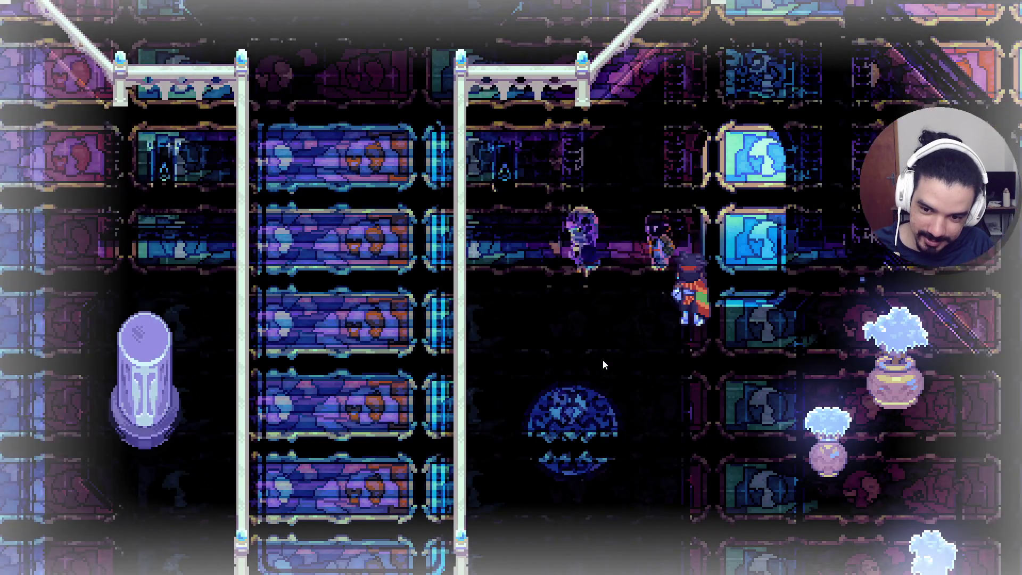
key(Down)
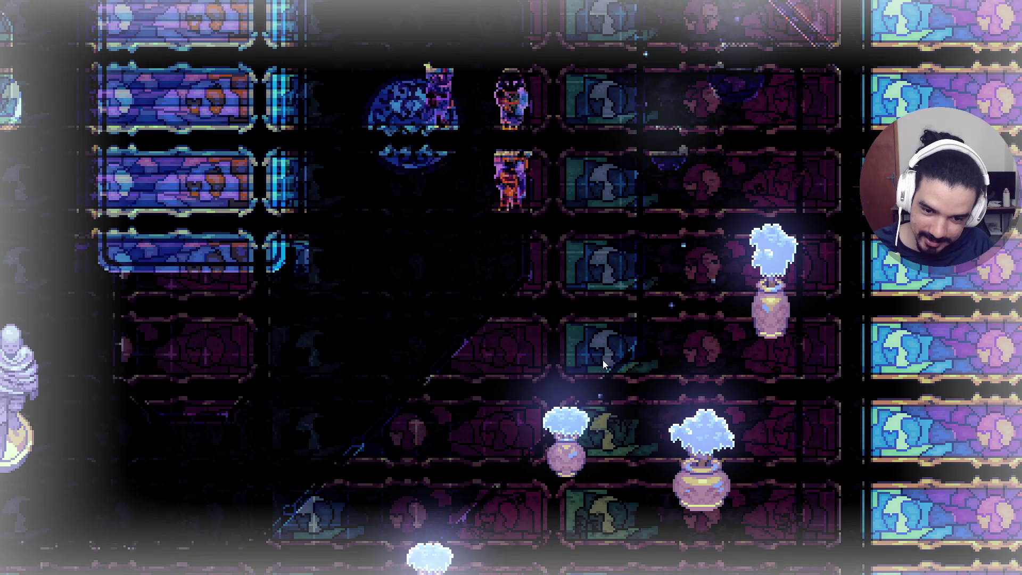
key(Right)
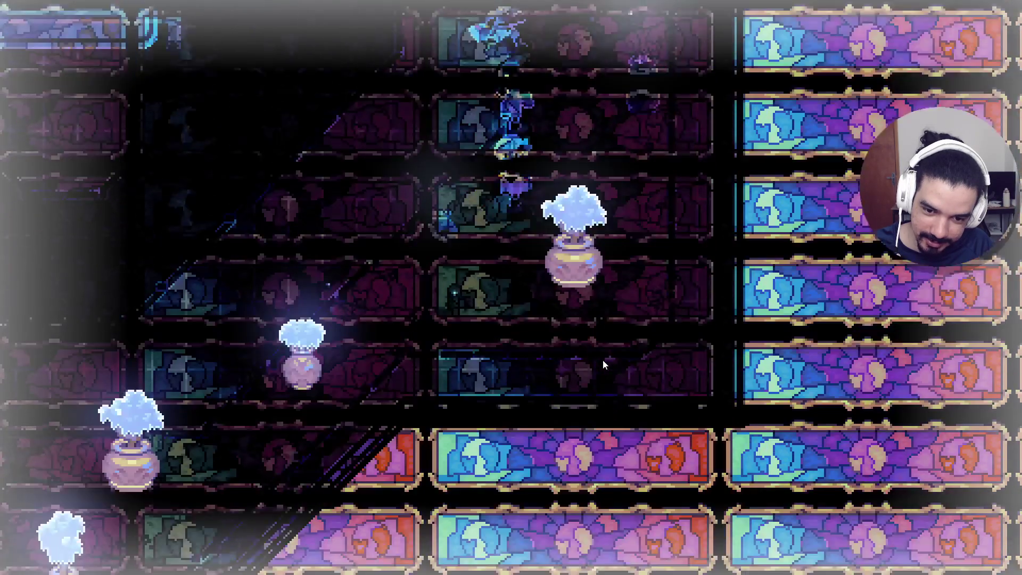
key(Down)
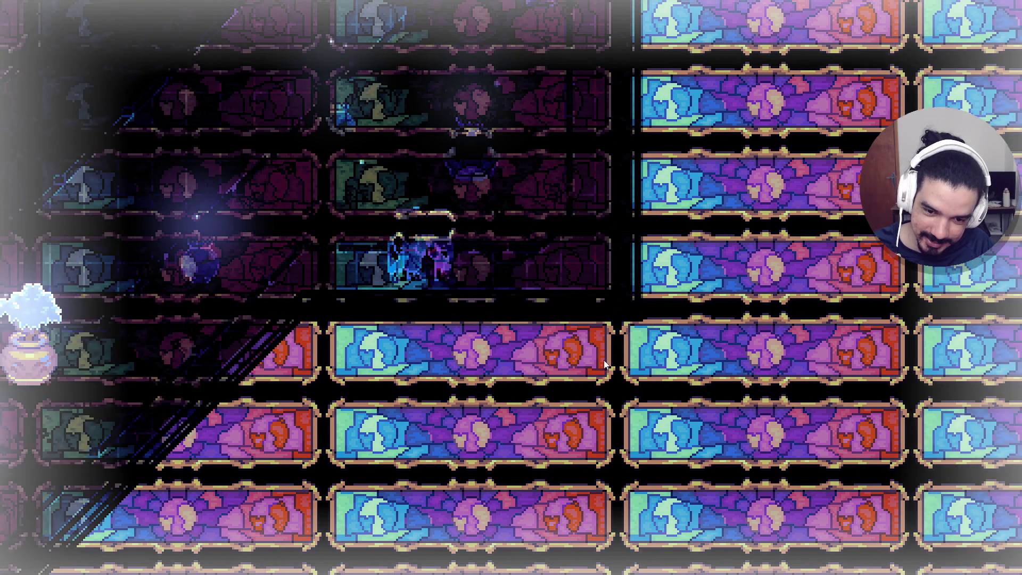
key(Up)
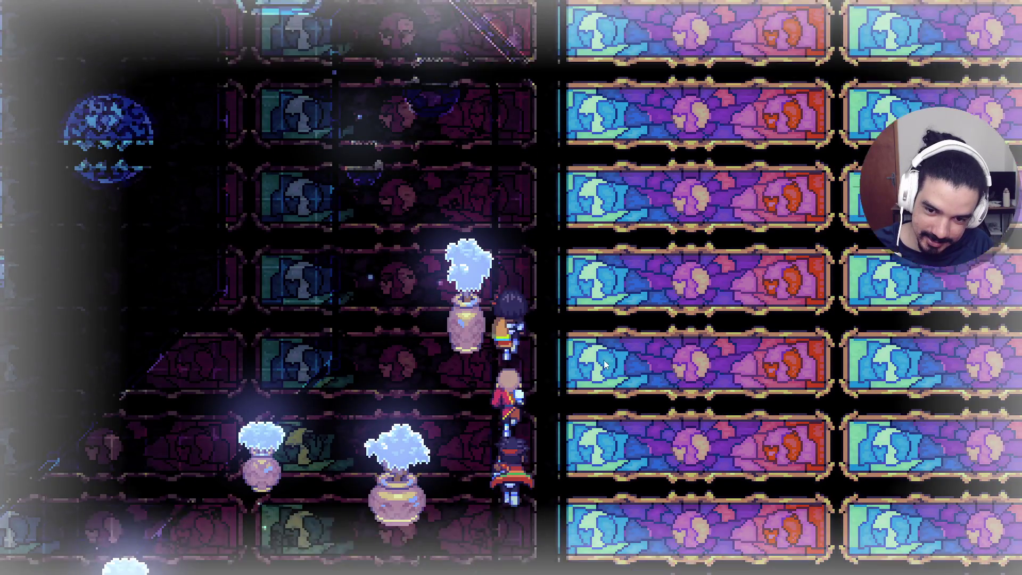
key(Up)
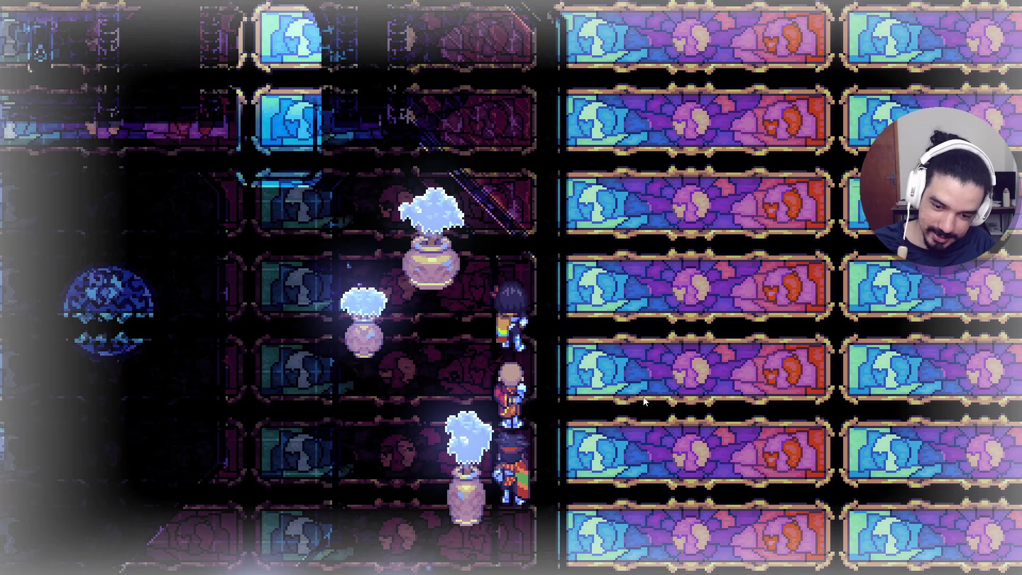
key(Escape)
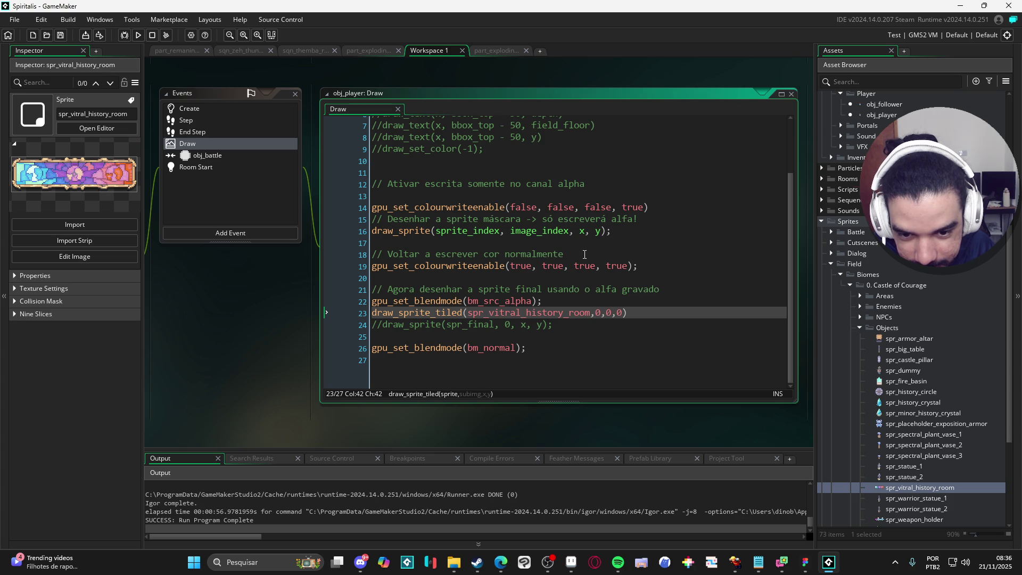
- Delete the alpha-mask drawing code from obj_player's Draw event
mouse_move(520, 301)
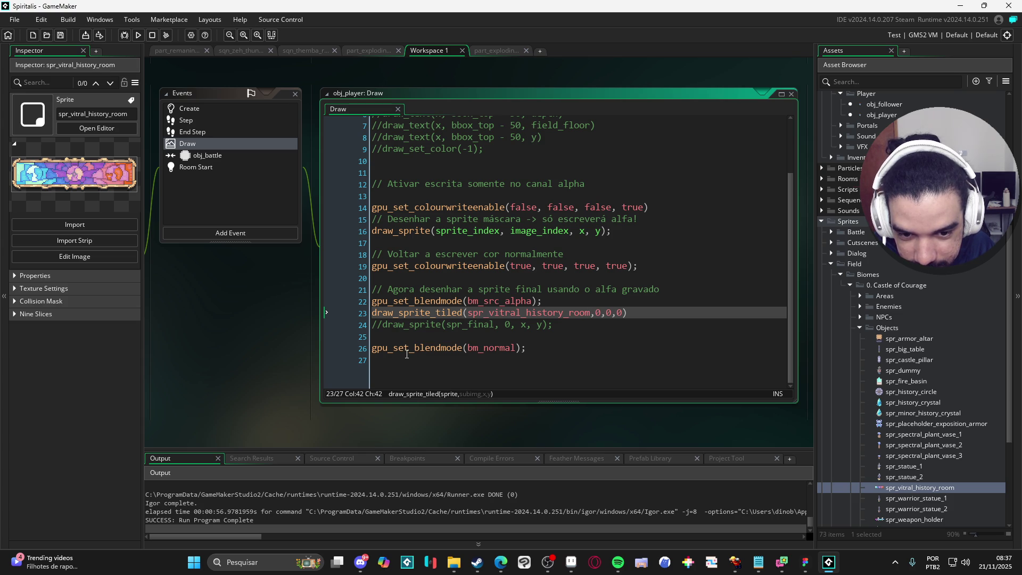
mouse_move(405, 352)
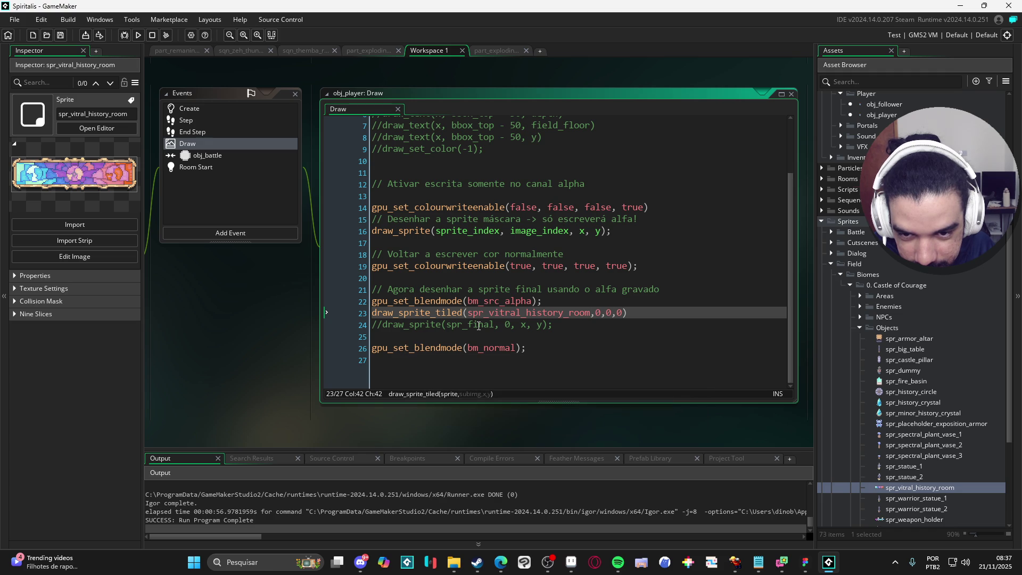
mouse_move(529, 349)
mouse_down()
mouse_move(364, 211)
mouse_move(341, 167)
mouse_up()
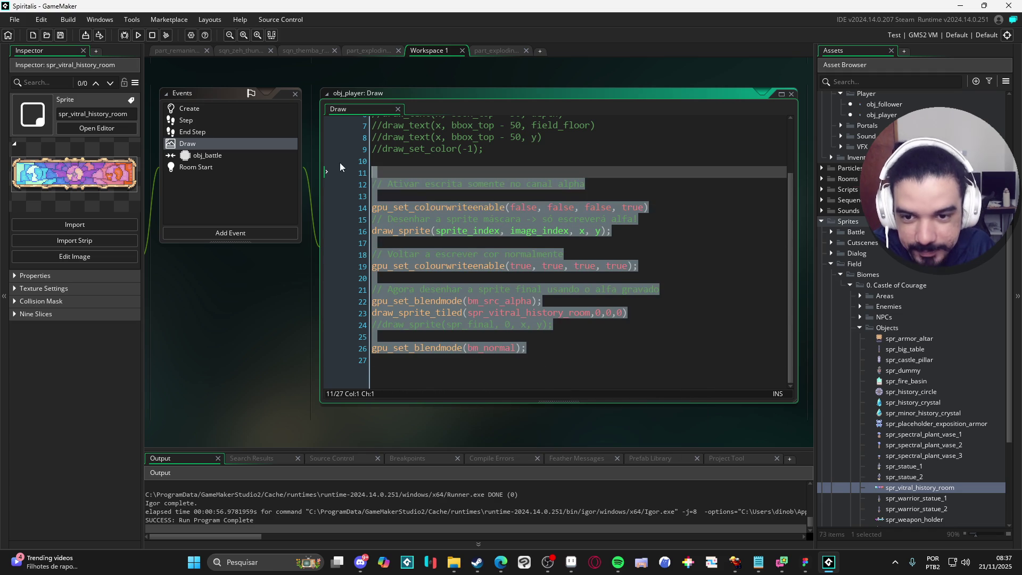
key(Delete)
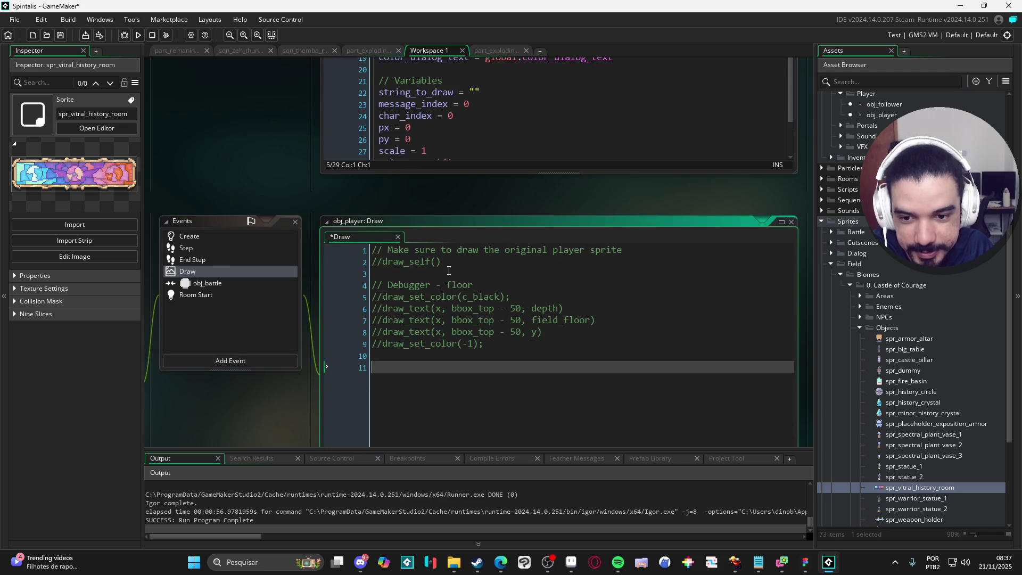
- Uncomment draw_self() on line 2, save the event, and minimize GameMaker
click(363, 262)
key(ctrl+shift+k)
click(363, 332)
key(ctrl+s)
click(961, 5)
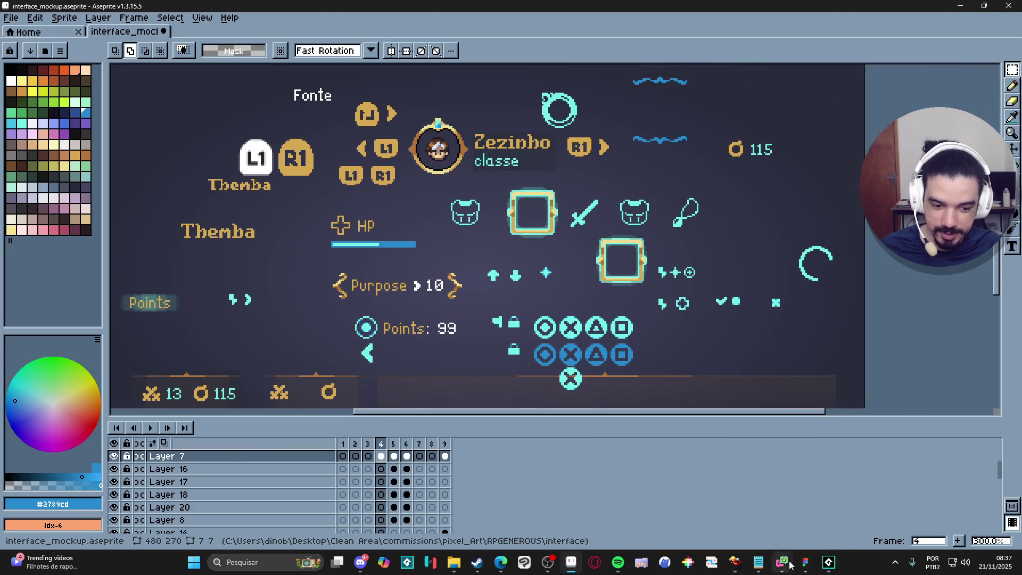
click(734, 569)
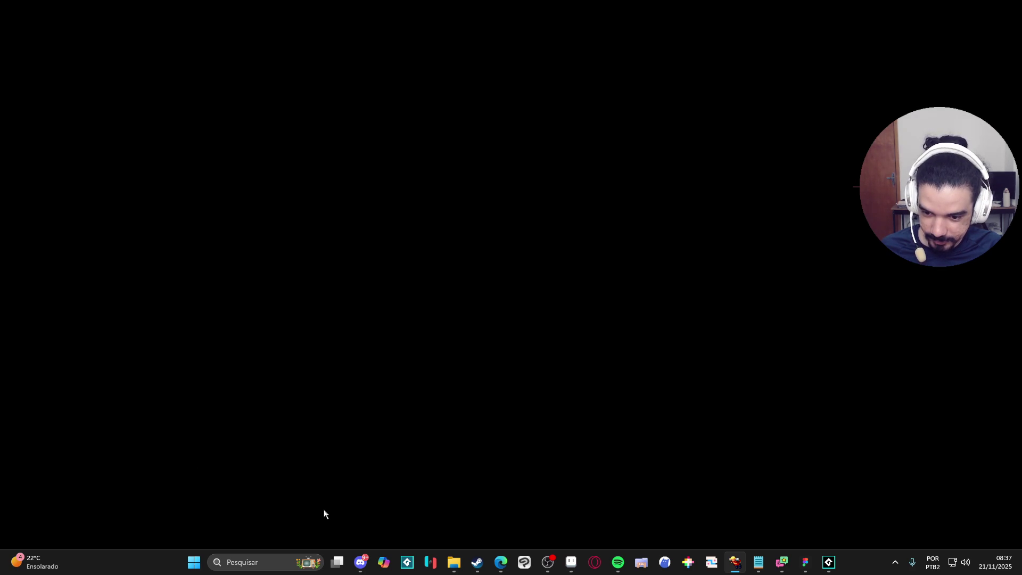
click(955, 4)
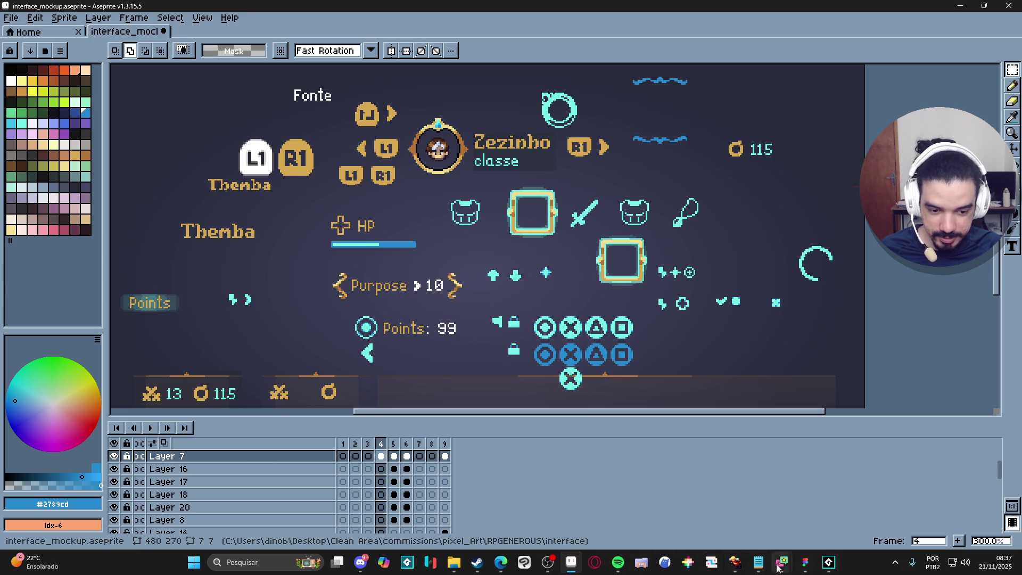
click(805, 563)
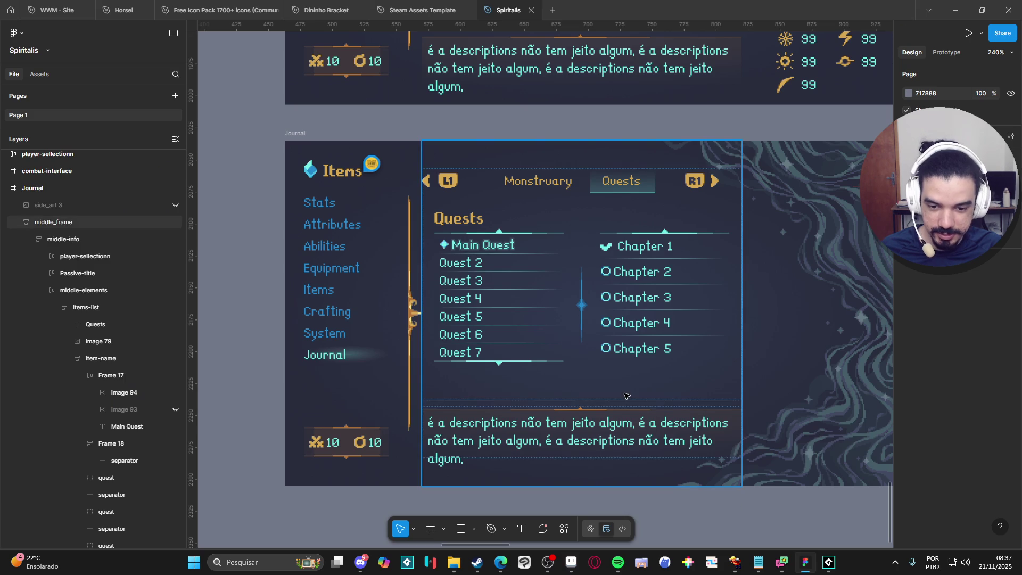
drag(683, 375, 637, 381)
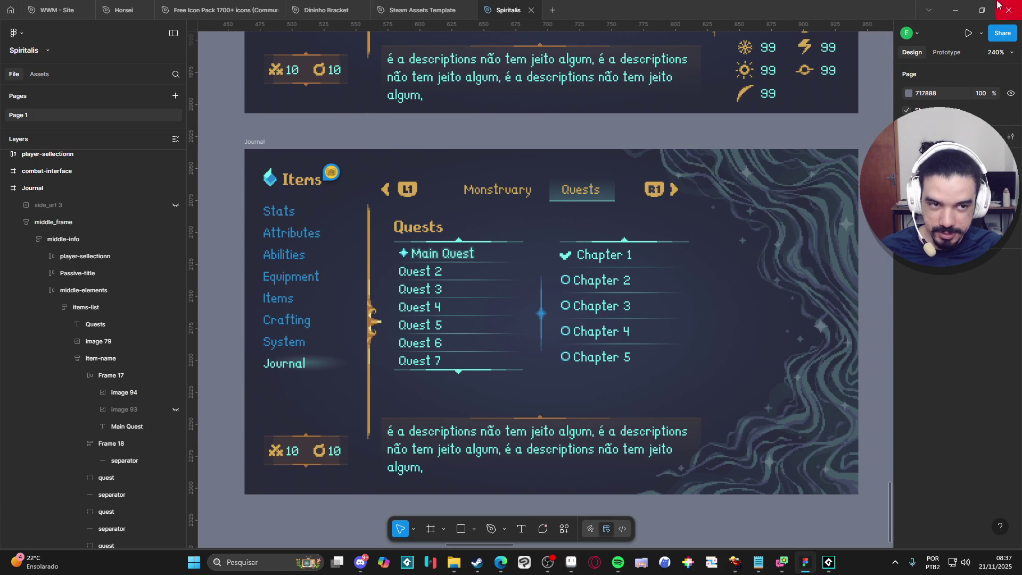
click(963, 7)
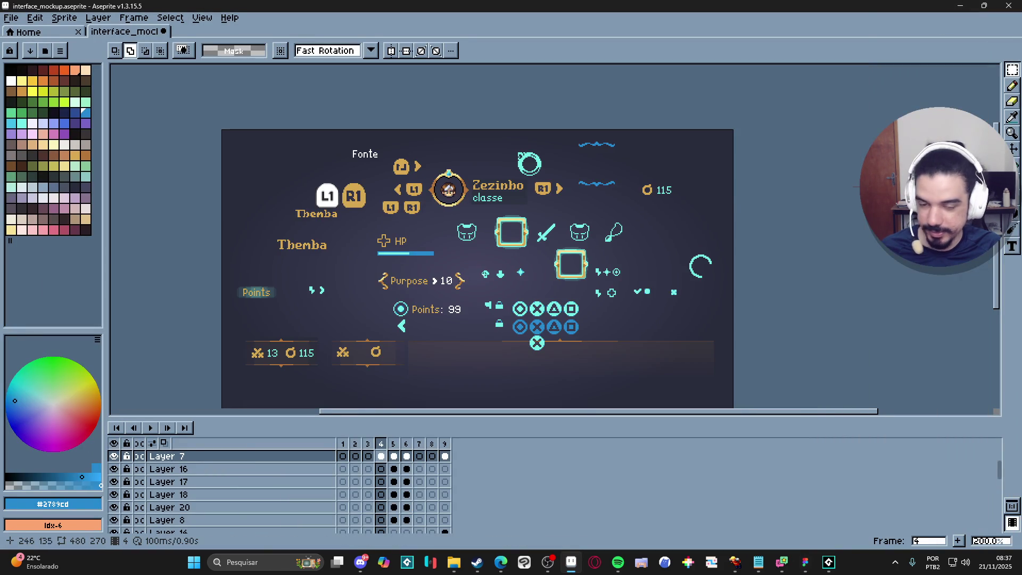
- Jump to frame 5, step to frame 8, and settle on frame 7's System Save/Load screen
click(394, 445)
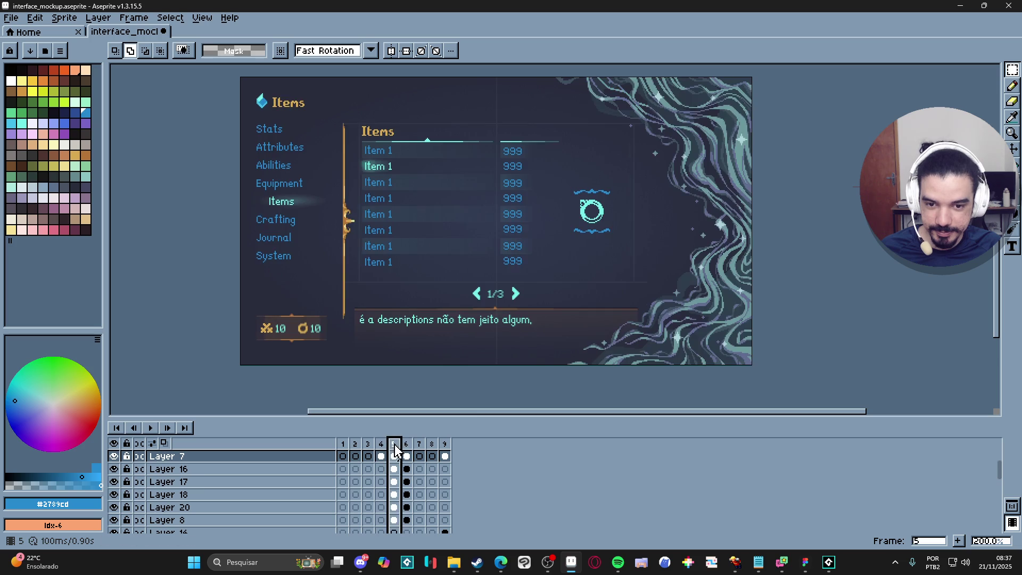
key(Right)
key(Right)
key(Right)
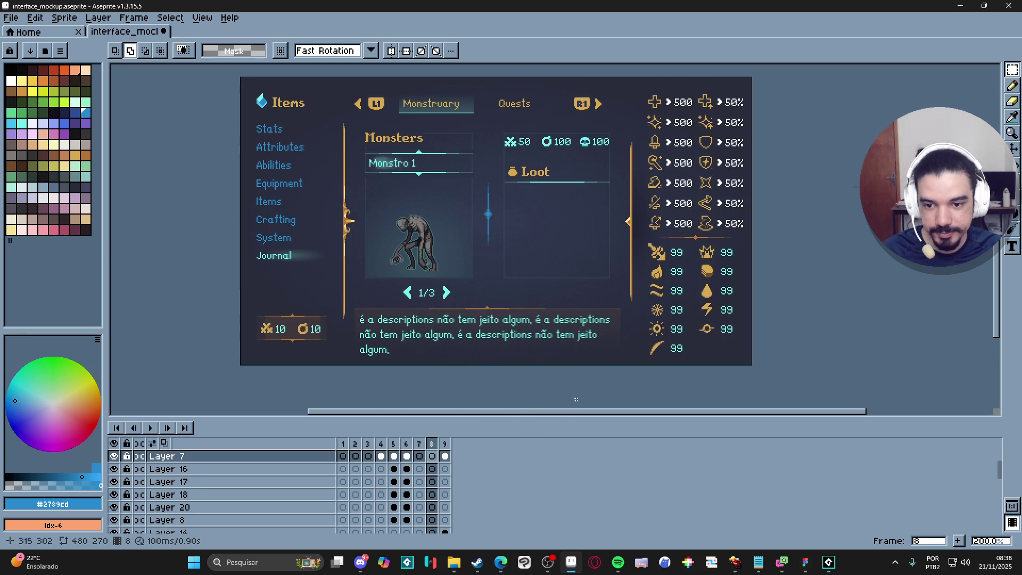
key(Left)
key(Left)
key(Right)
key(Right)
key(Left)
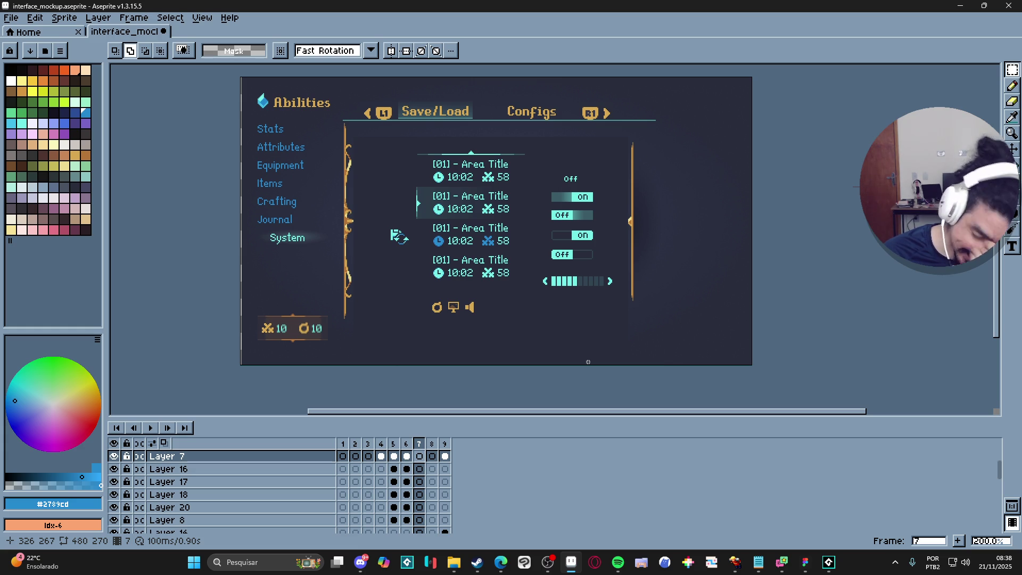
- Reread ChatGPT's sprite-masking methods up to the surfaces example, then minimize the browser
mouse_move(501, 562)
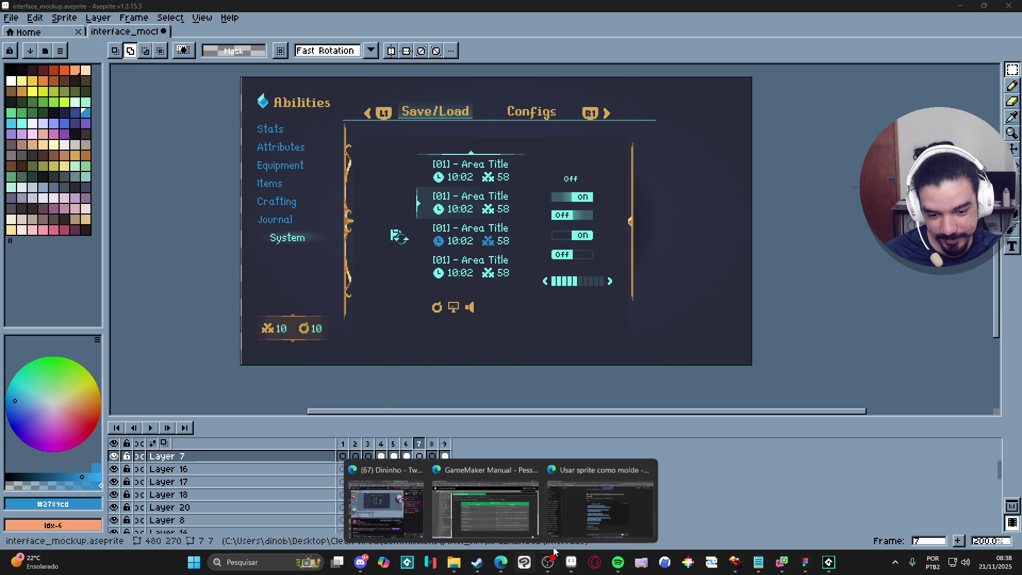
click(598, 511)
scroll(568, 417, down, 4)
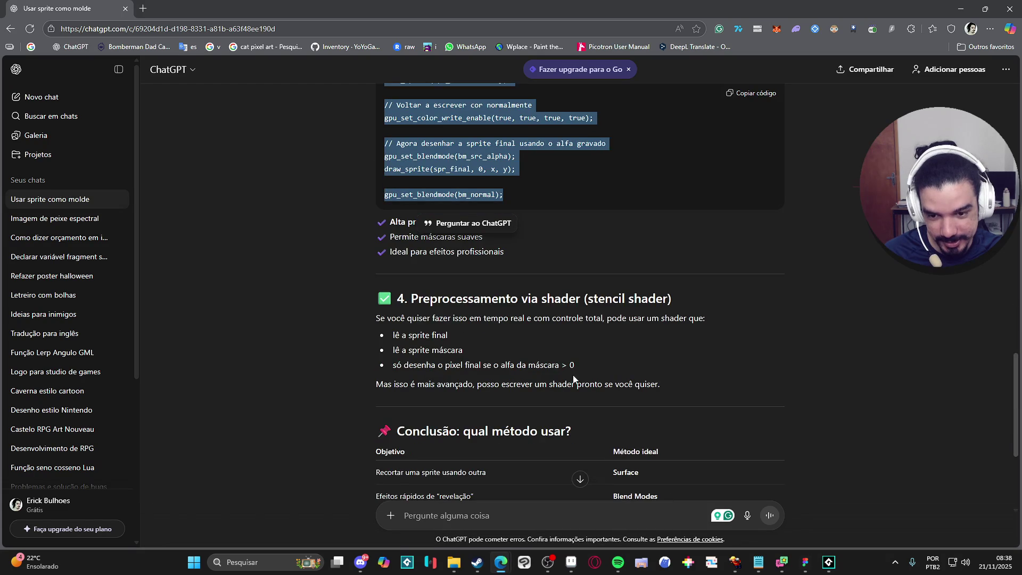
scroll(592, 351, down, 4)
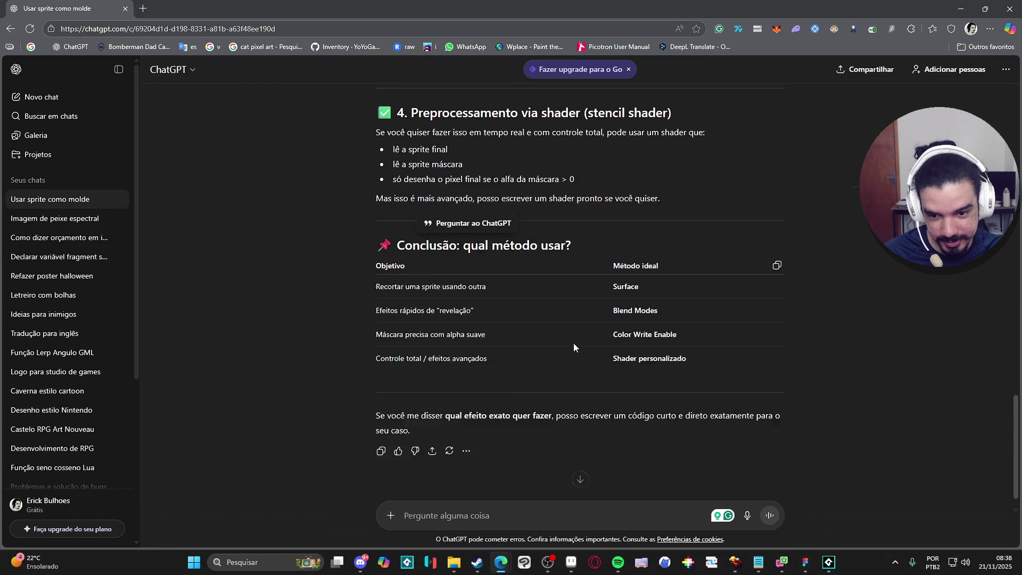
scroll(574, 344, up, 4)
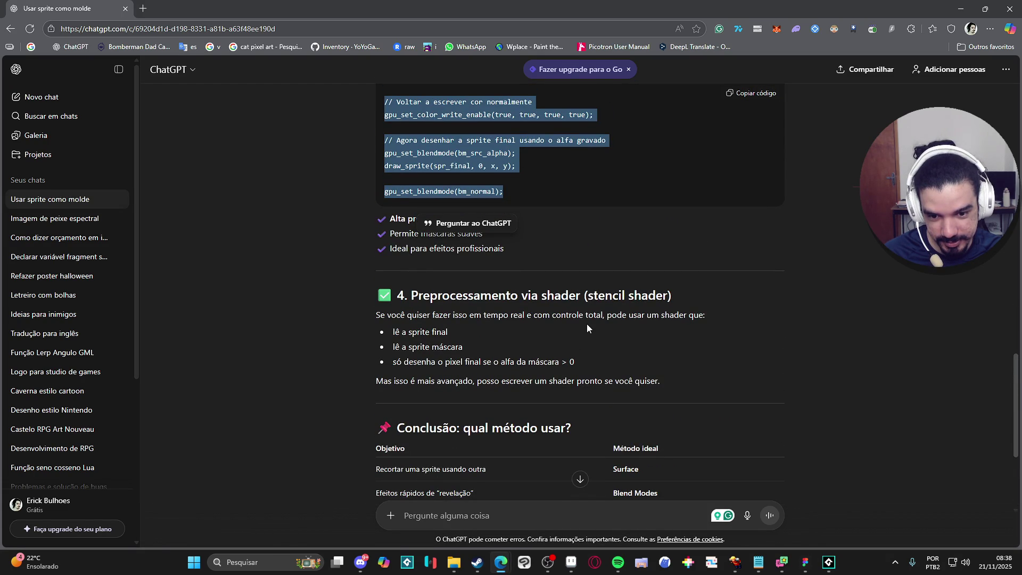
scroll(587, 326, up, 1)
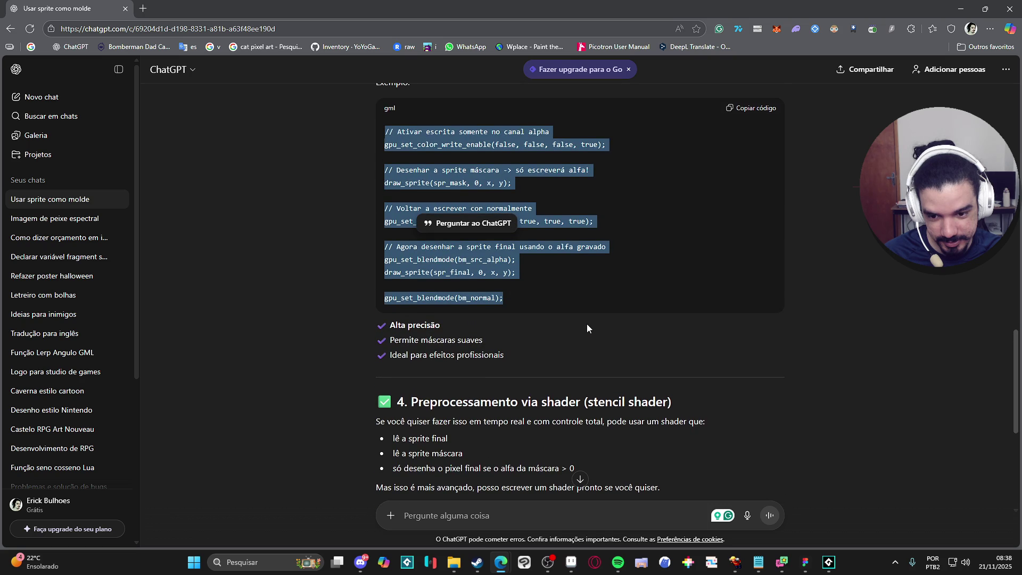
scroll(587, 328, down, 1)
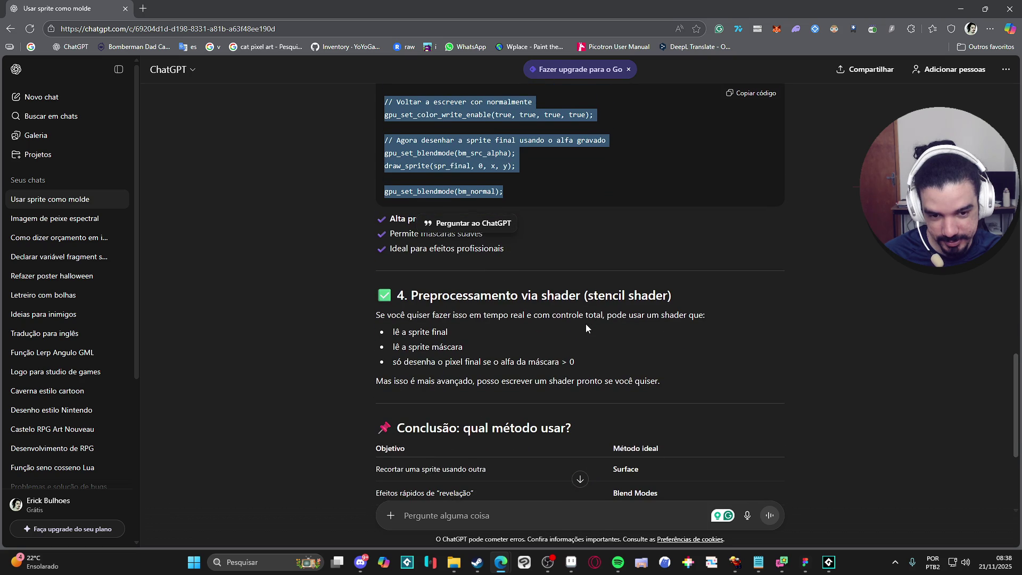
scroll(585, 324, up, 4)
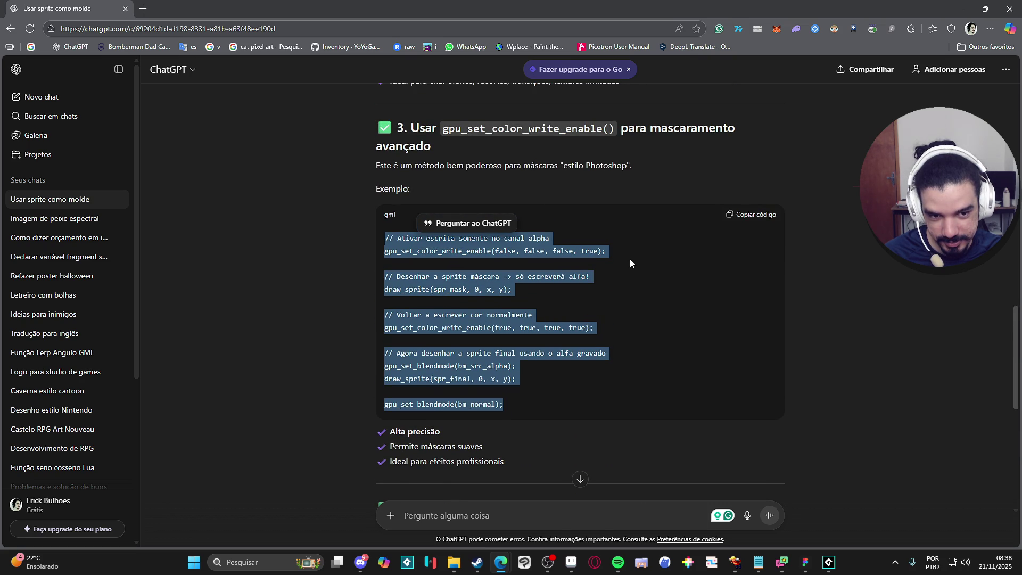
scroll(636, 252, up, 3)
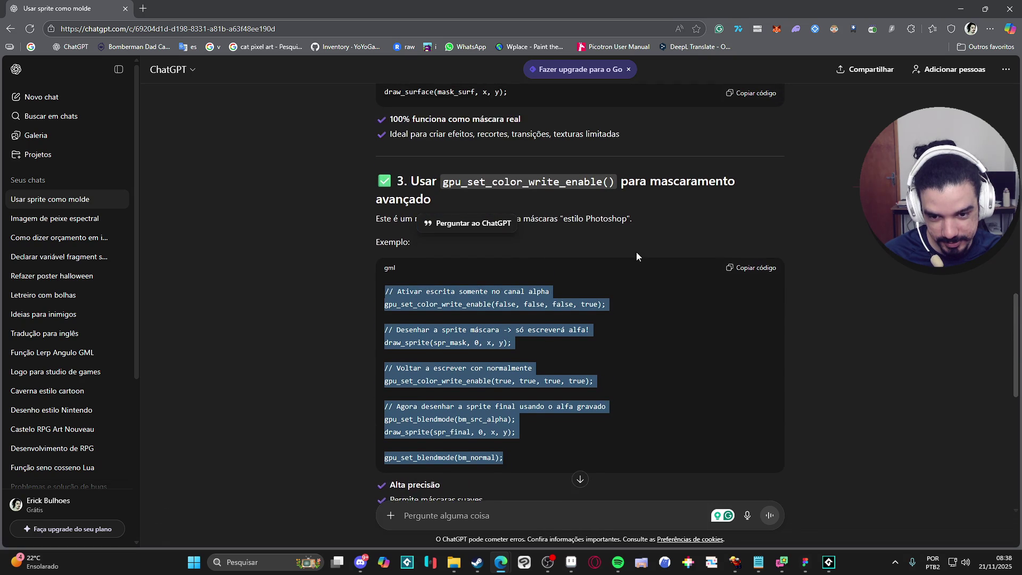
scroll(636, 251, up, 6)
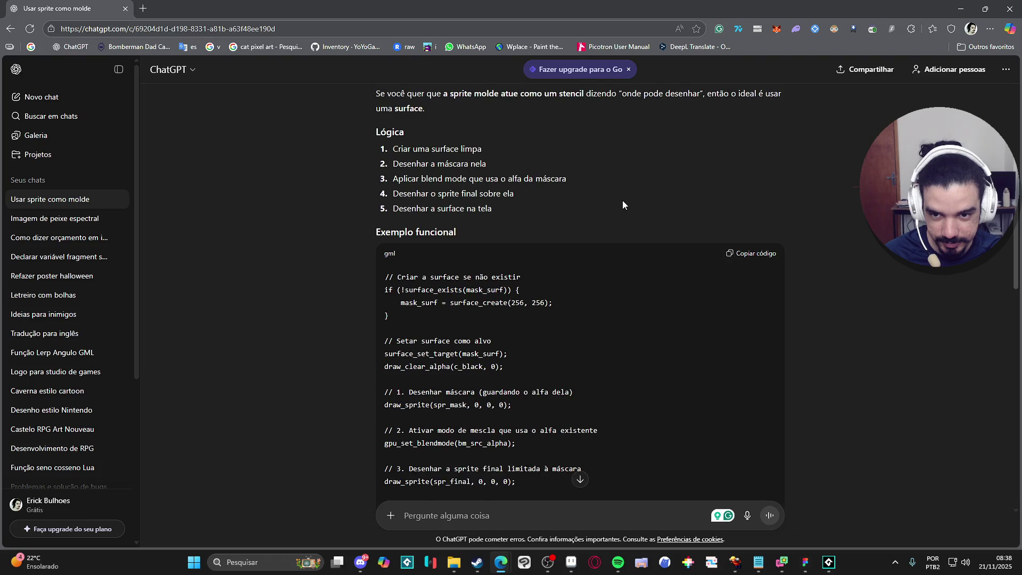
click(960, 8)
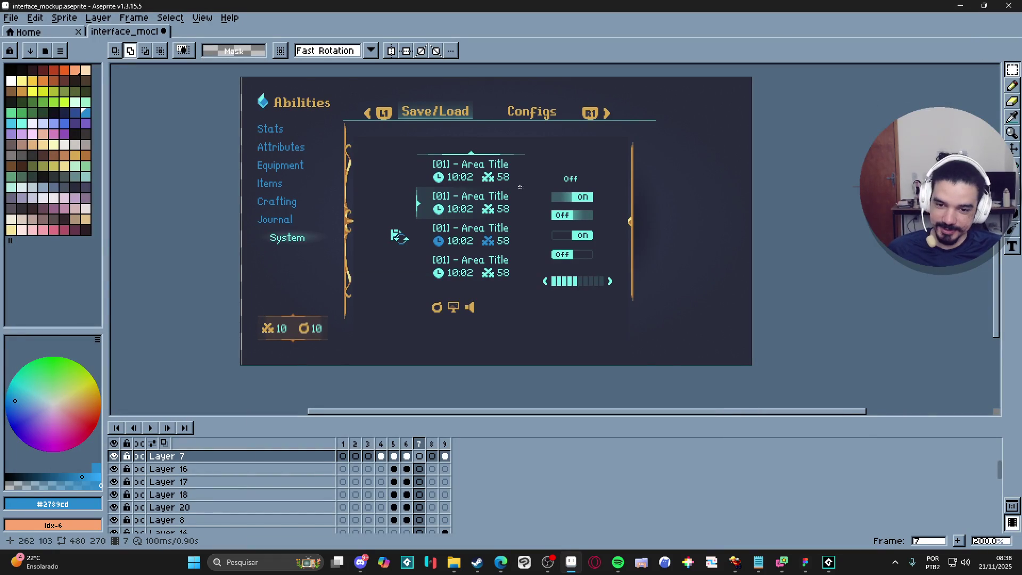
- Flip through the mockup's bestiary, Items, Save/Load and Monstruary frames, then bring up the interface folder
scroll(587, 279, up, 2)
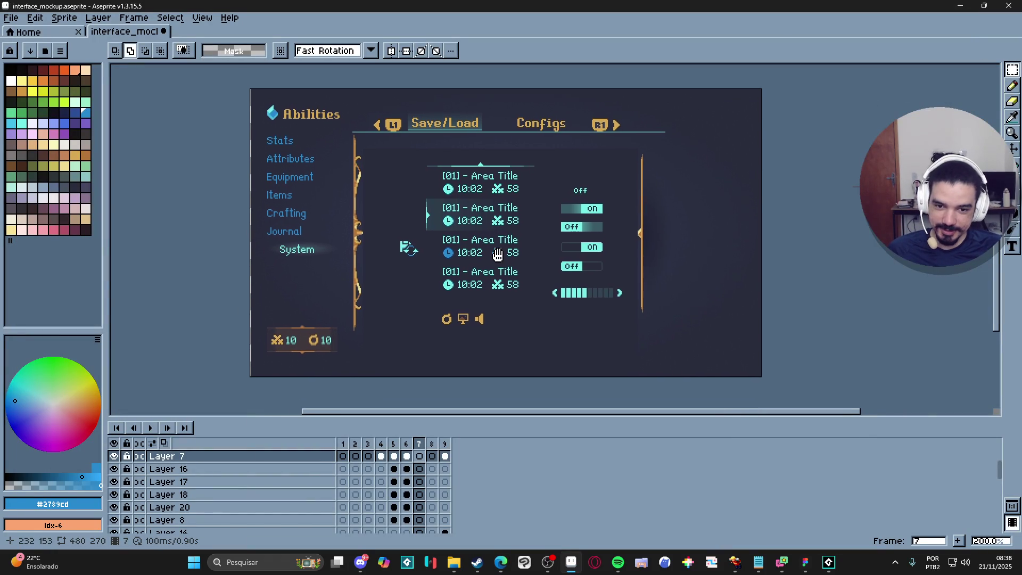
click(431, 444)
click(406, 444)
click(421, 447)
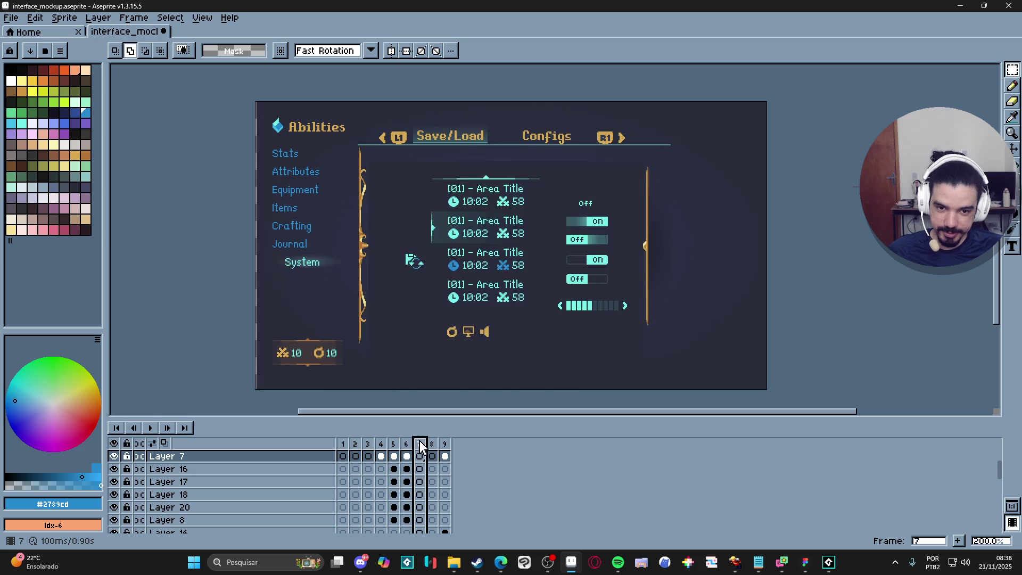
click(431, 447)
click(421, 454)
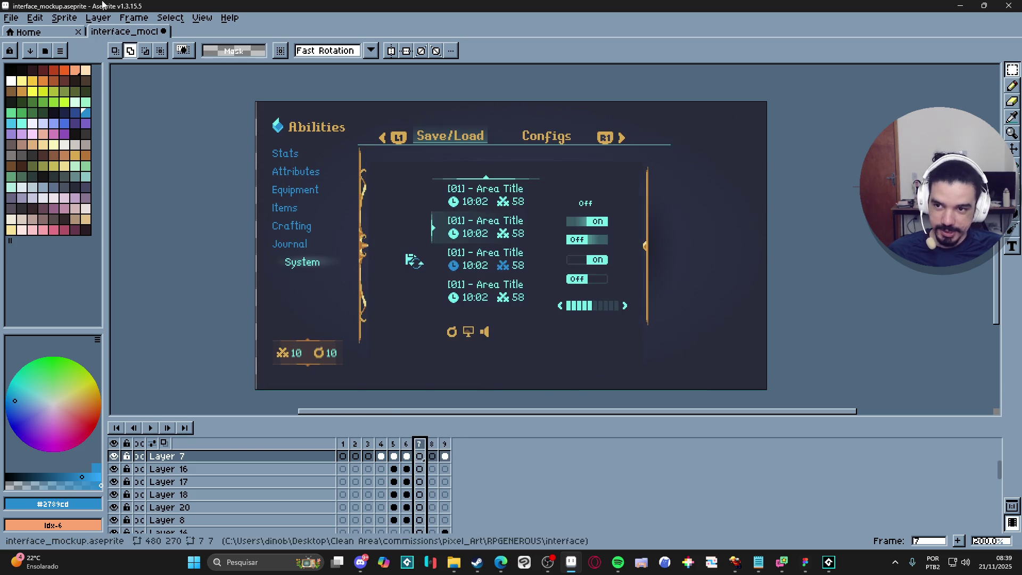
click(455, 568)
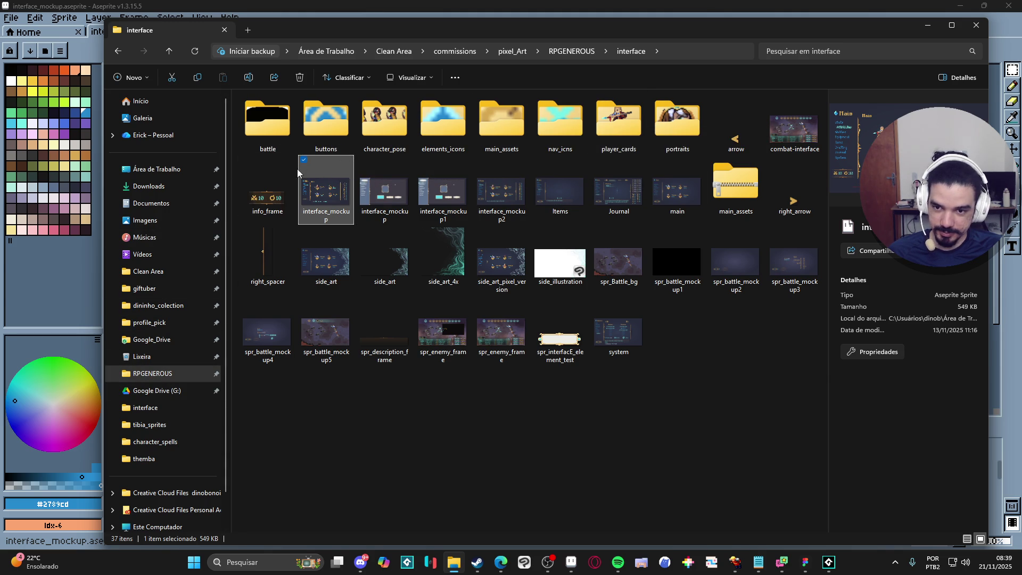
- Browse RPGENEROUS > vfx > character_spells > zeh and open 'zhezinho - thunder strike' in Aseprite
click(565, 51)
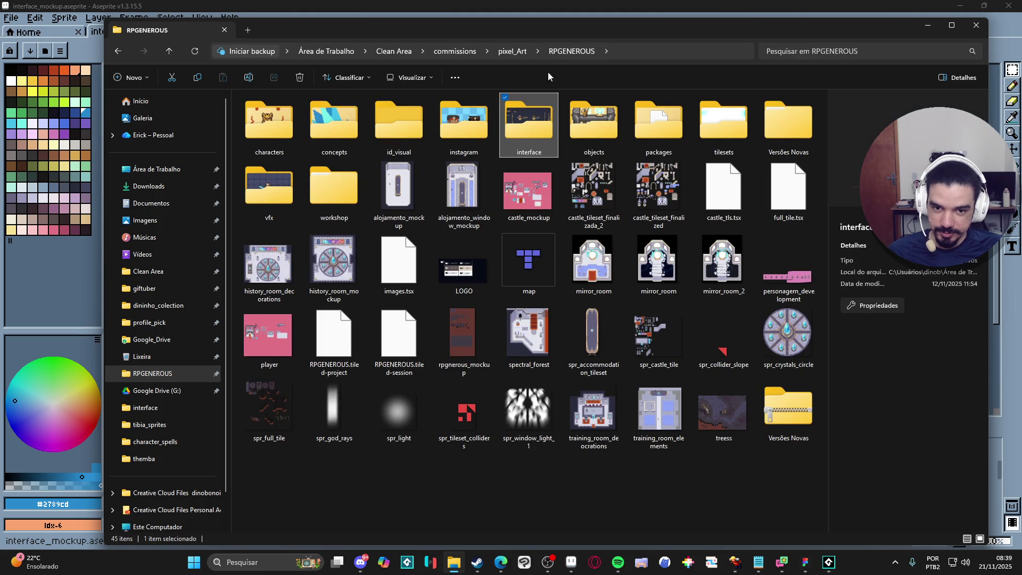
click(511, 51)
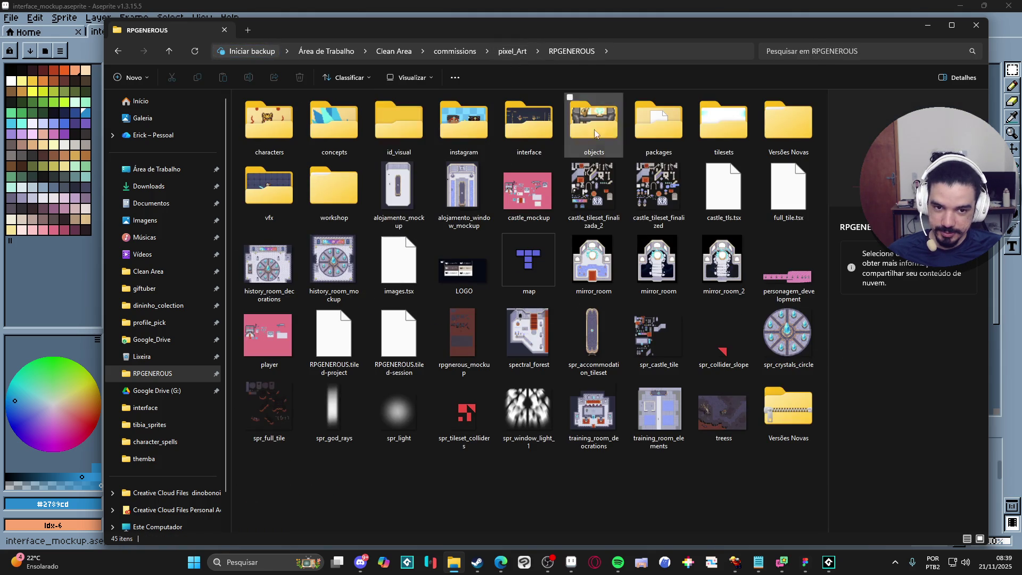
double_click(268, 186)
double_click(300, 113)
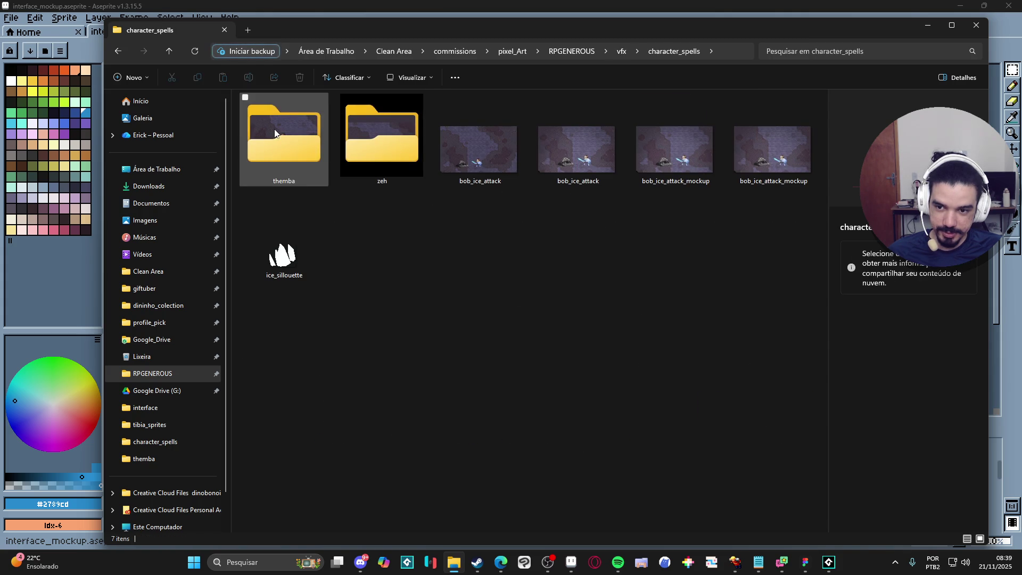
double_click(353, 129)
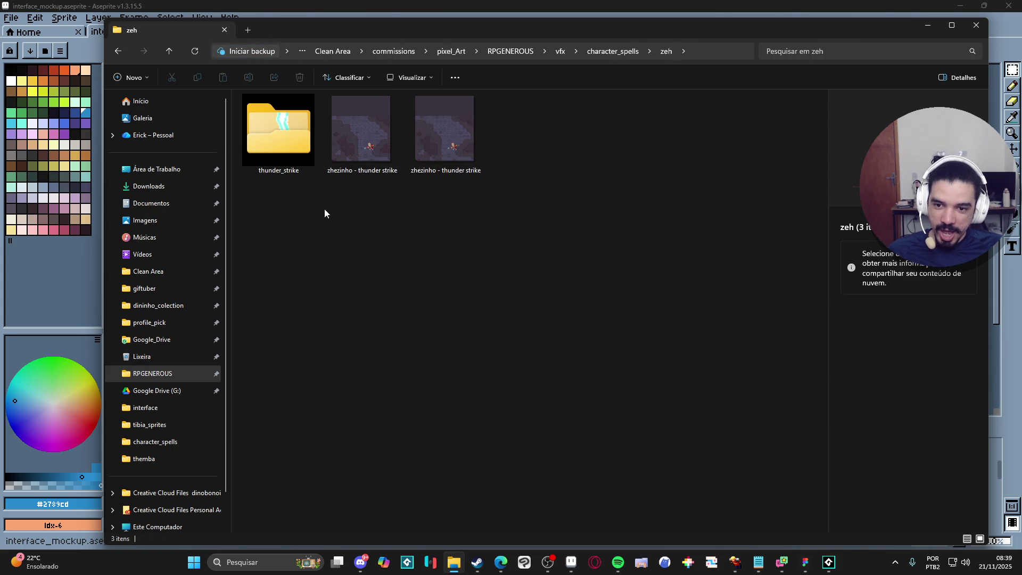
click(362, 151)
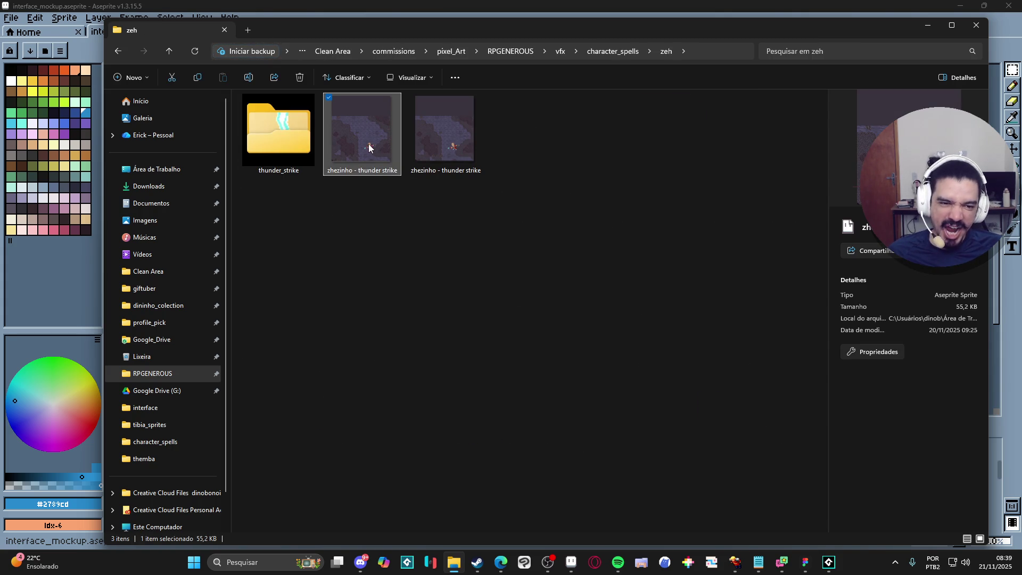
double_click(369, 148)
scroll(554, 252, up, 3)
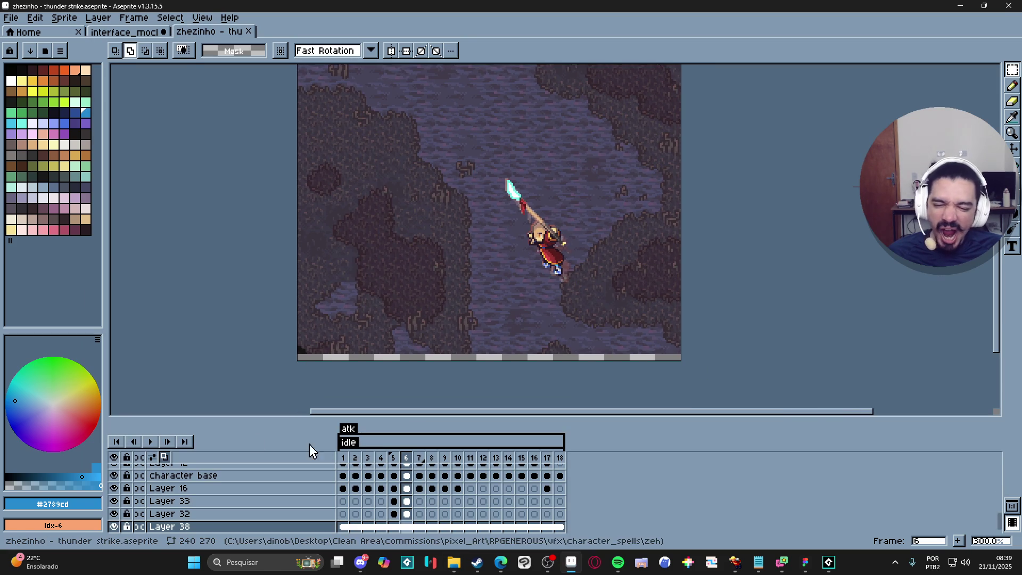
- Play the thunder strike animation, stop it on frame 9, and return to GameMaker
click(150, 441)
scroll(415, 293, down, 2)
scroll(418, 292, up, 1)
scroll(434, 292, down, 1)
scroll(440, 282, up, 1)
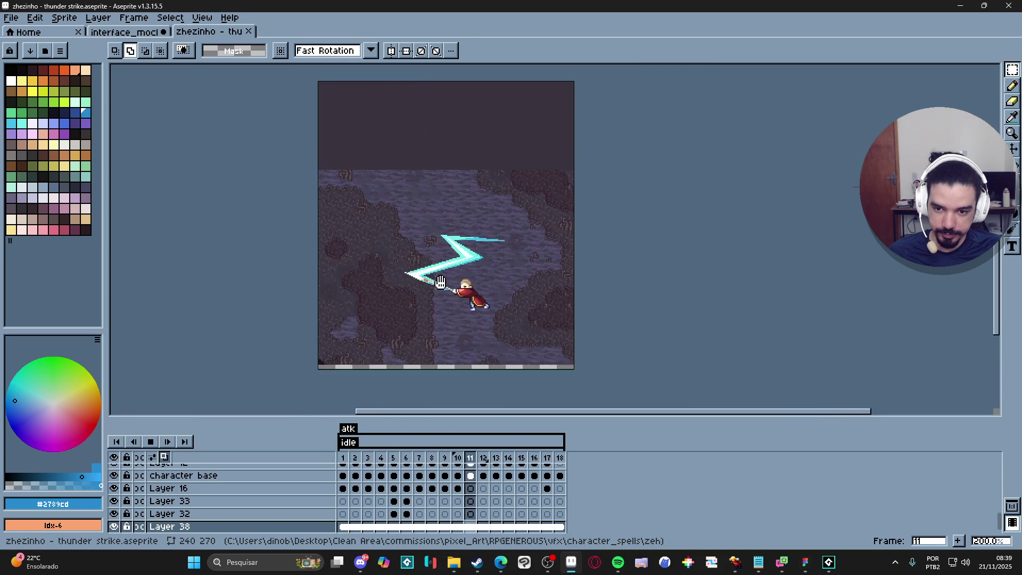
drag(440, 282, 447, 306)
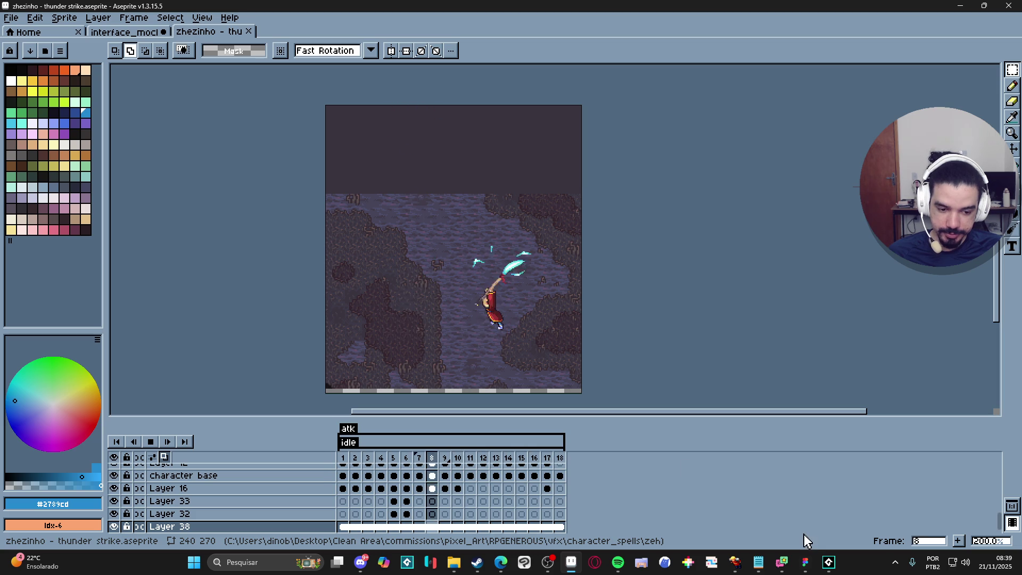
click(151, 441)
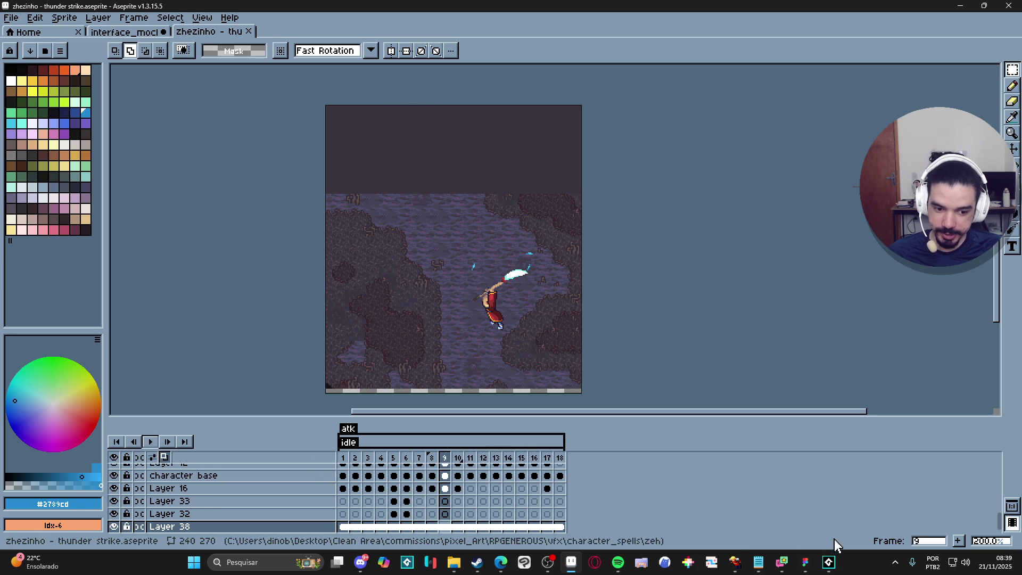
click(829, 561)
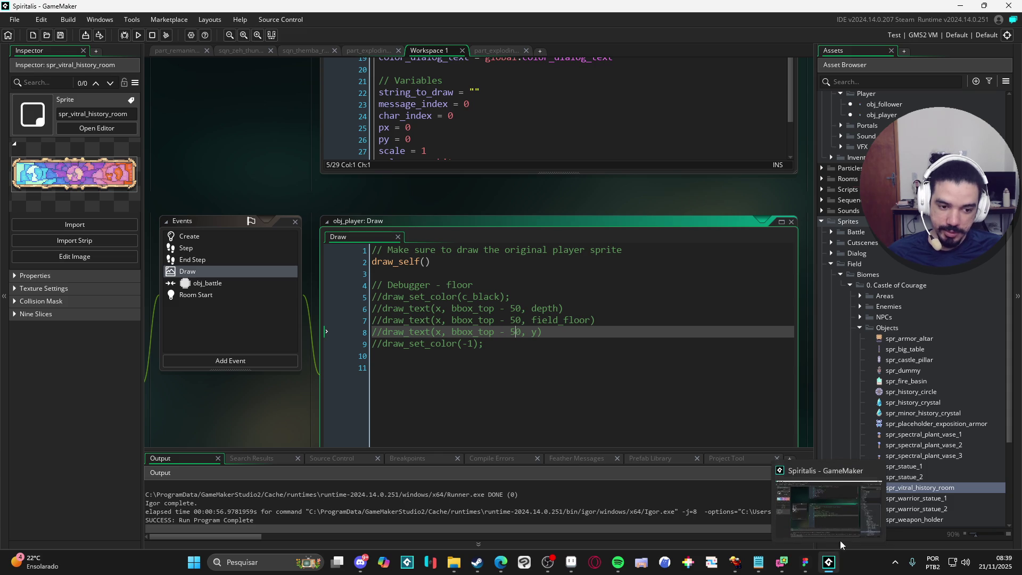
- Search the Asset Browser for 'room' and open room_0_castle_main in the Room Editor
click(900, 309)
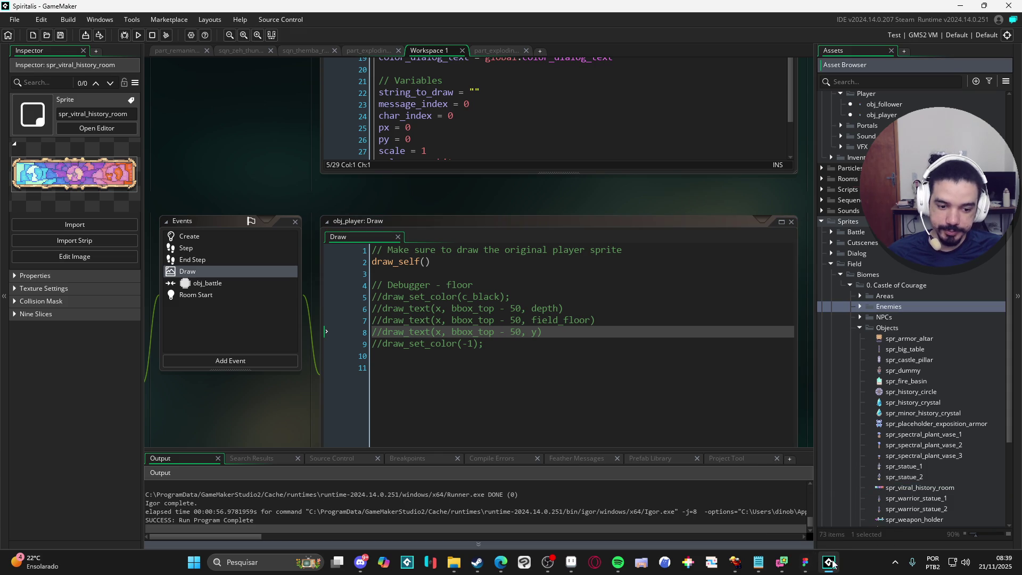
scroll(889, 265, up, 3)
scroll(889, 265, up, 5)
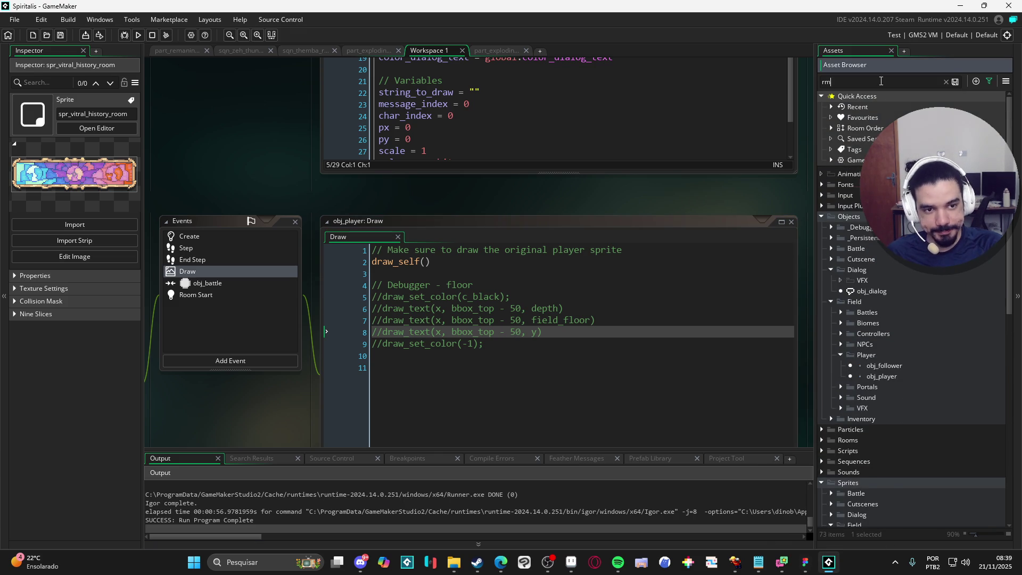
text(_)
key(BackSpace)
text(oom_)
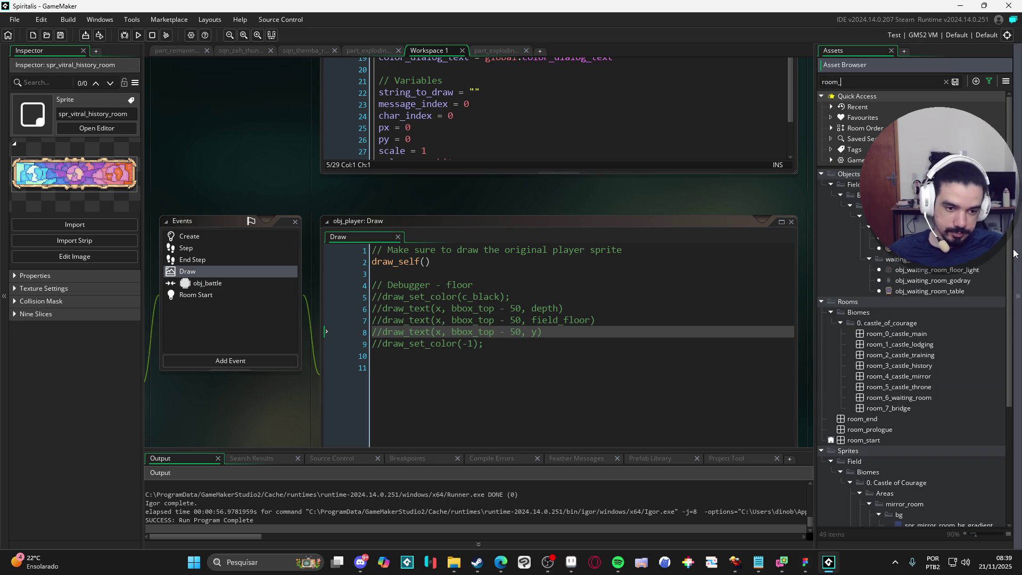
click(881, 334)
click(96, 128)
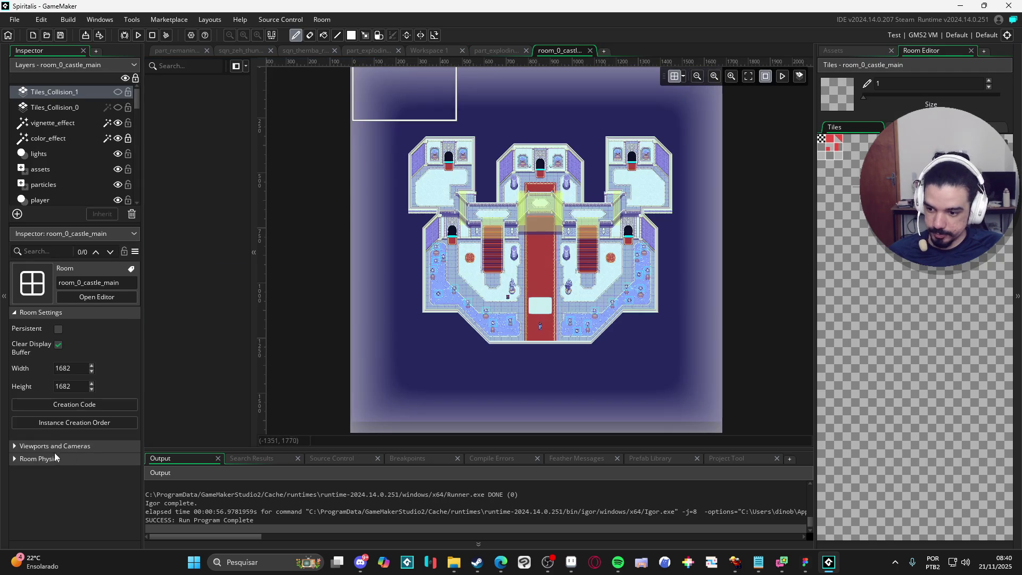
- Check Viewport 0's 480×270 camera following obj_player at 1920×1080, then open Aseprite's Canvas Size
click(51, 453)
scroll(59, 431, down, 3)
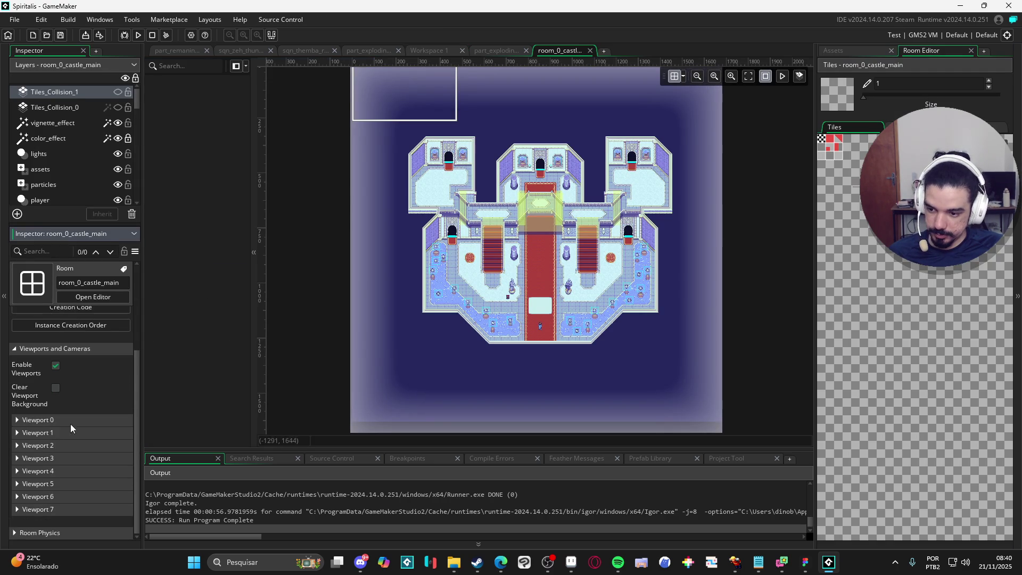
click(79, 421)
scroll(84, 414, down, 2)
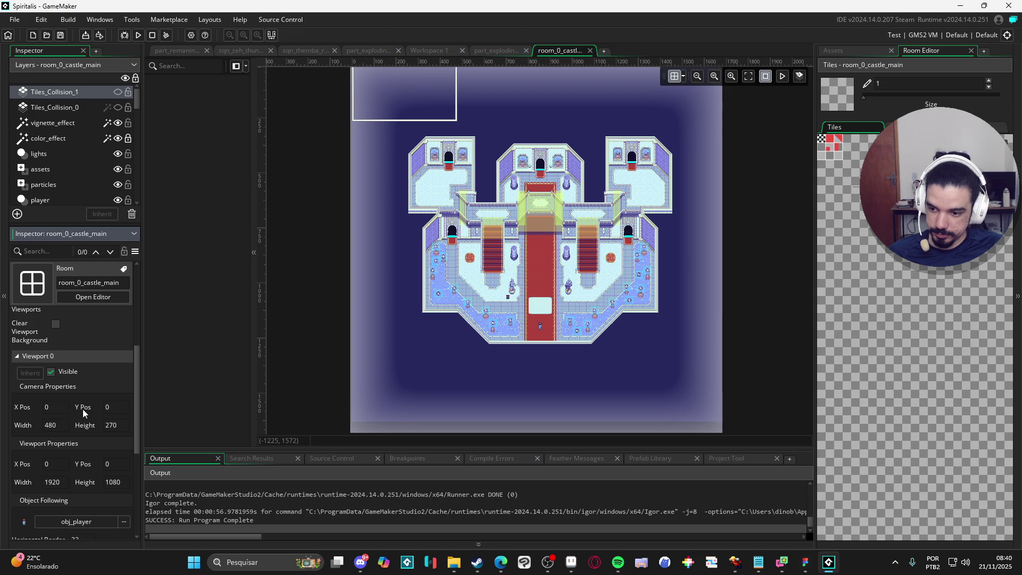
click(571, 561)
key(ctrl+alt+c)
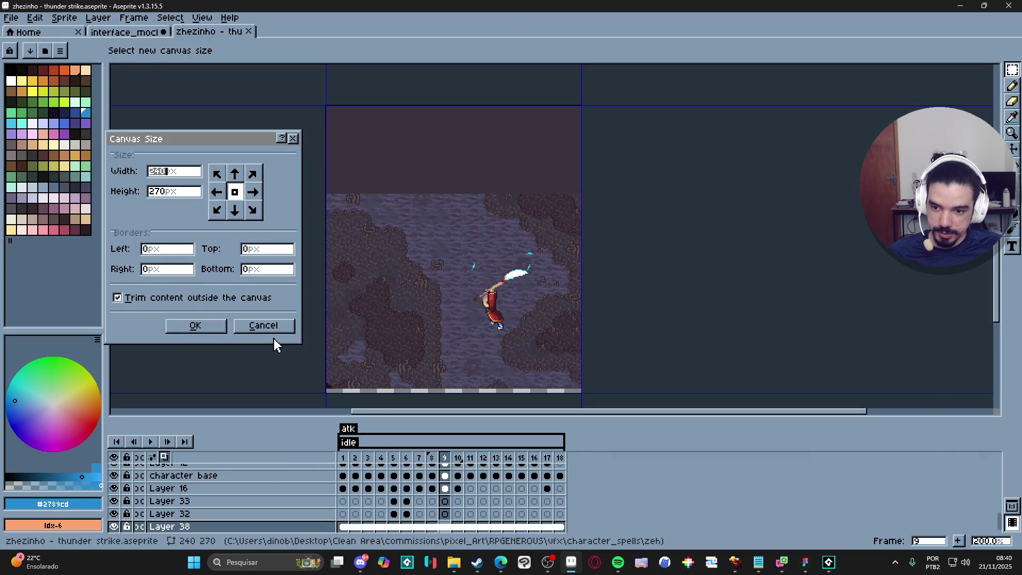
- Cancel Canvas Size, leaving the sprite at 240×270, briefly open and hide Discord, and return to Aseprite
click(263, 326)
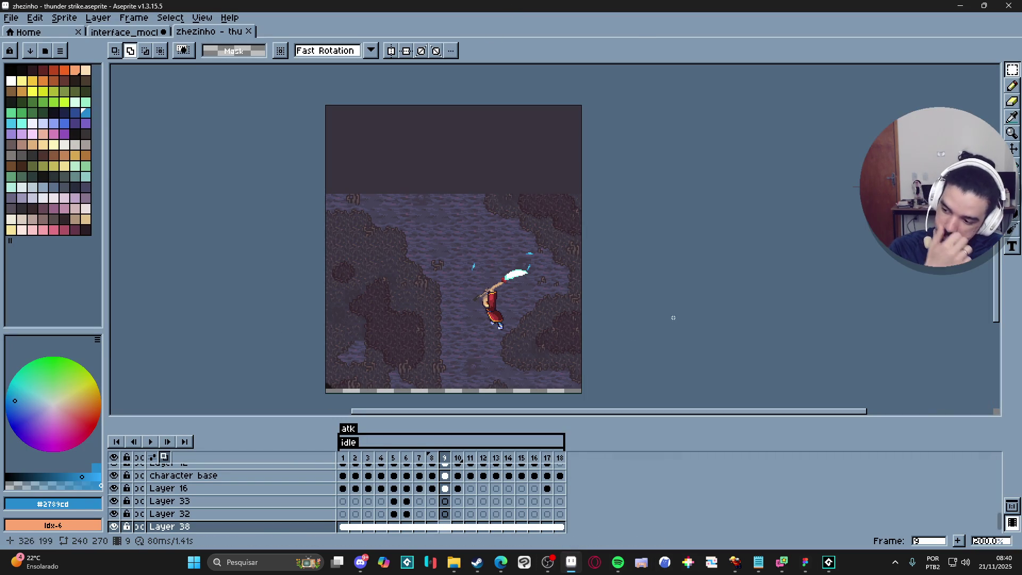
click(360, 562)
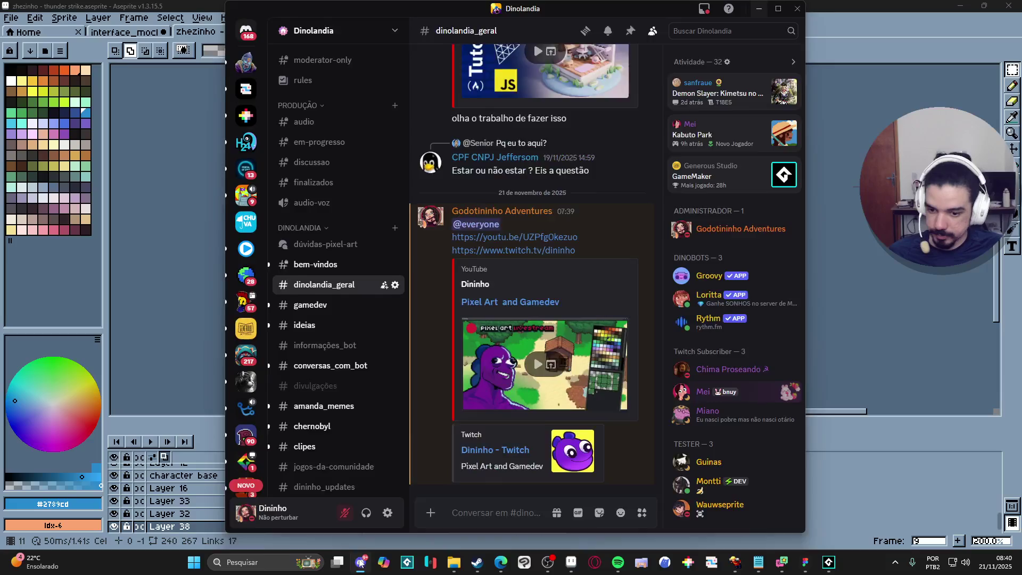
click(361, 562)
click(545, 566)
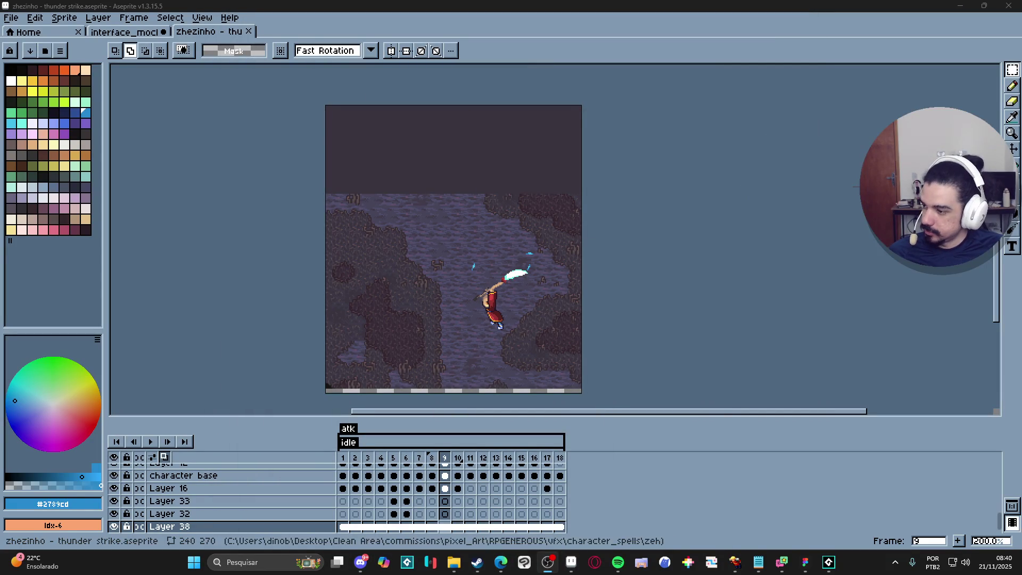
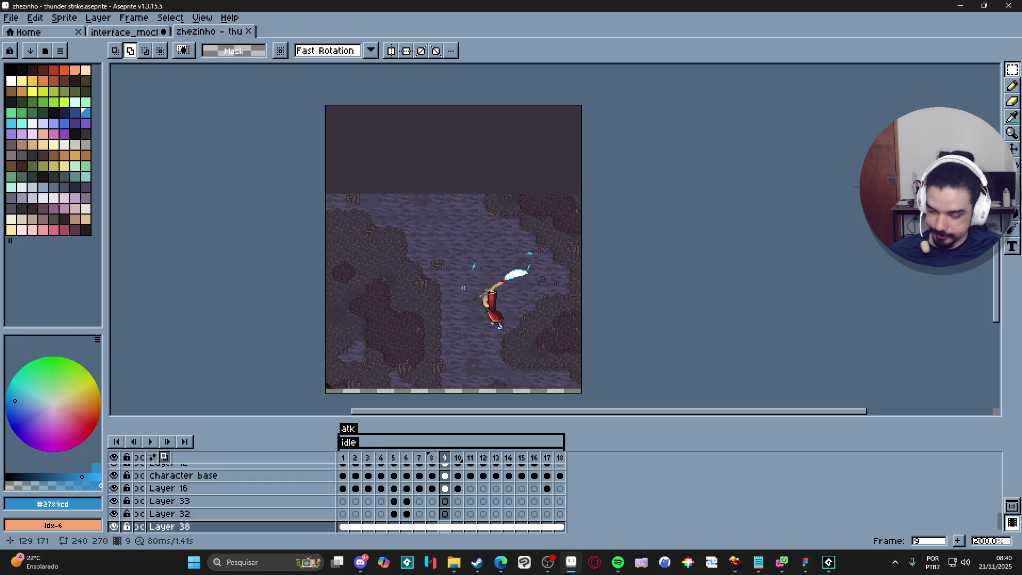
- Clear the stray selection near the feet and bring up frame 12's full lightning strike
scroll(487, 296, up, 1)
scroll(566, 390, down, 1)
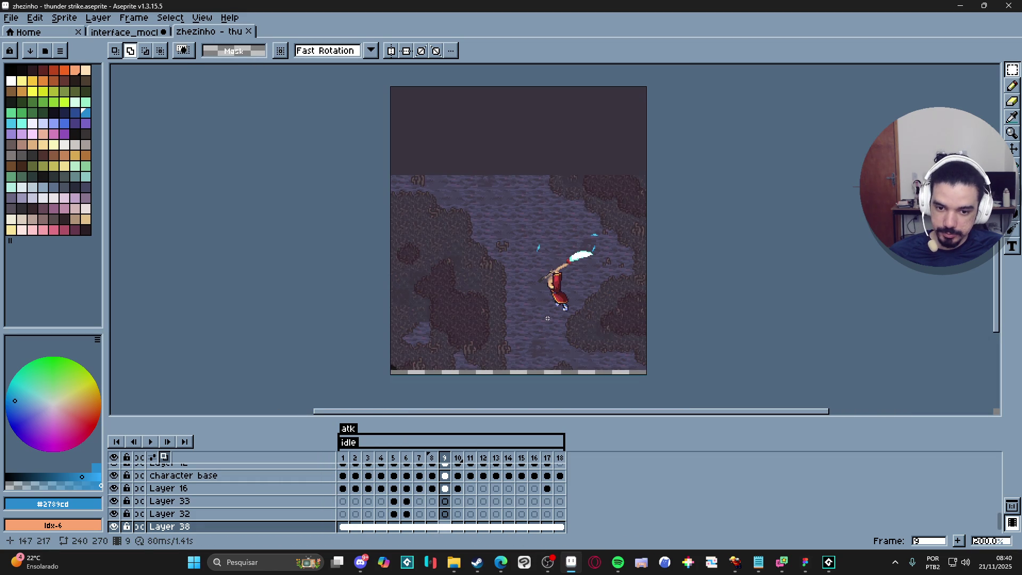
drag(544, 308, 561, 325)
key(ctrl+d)
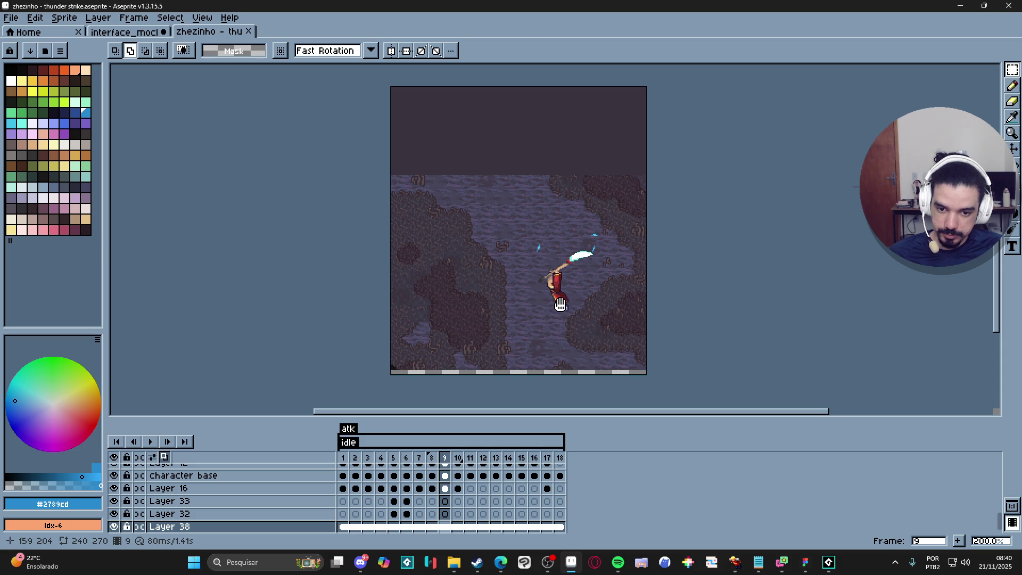
drag(560, 303, 549, 313)
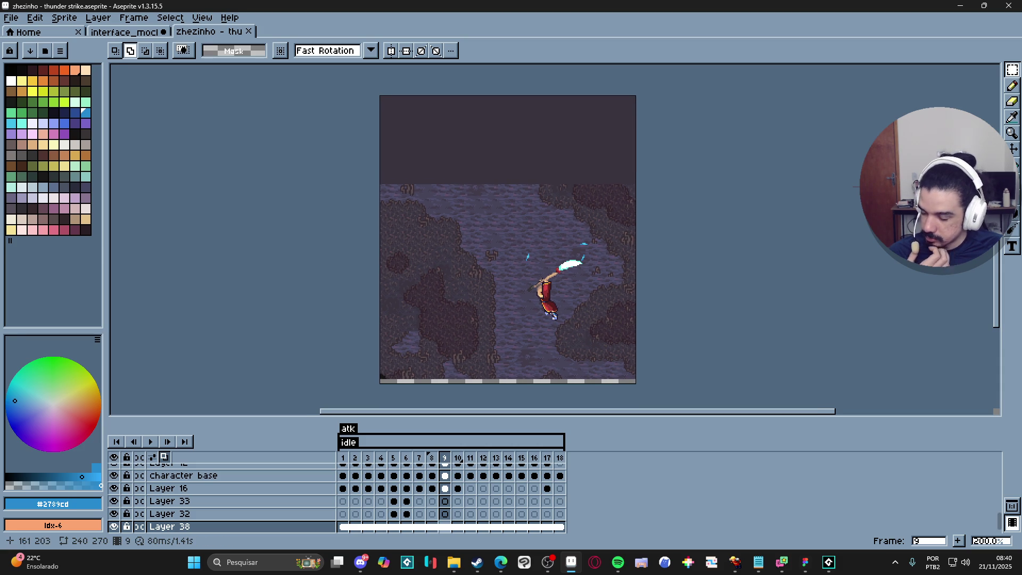
click(457, 458)
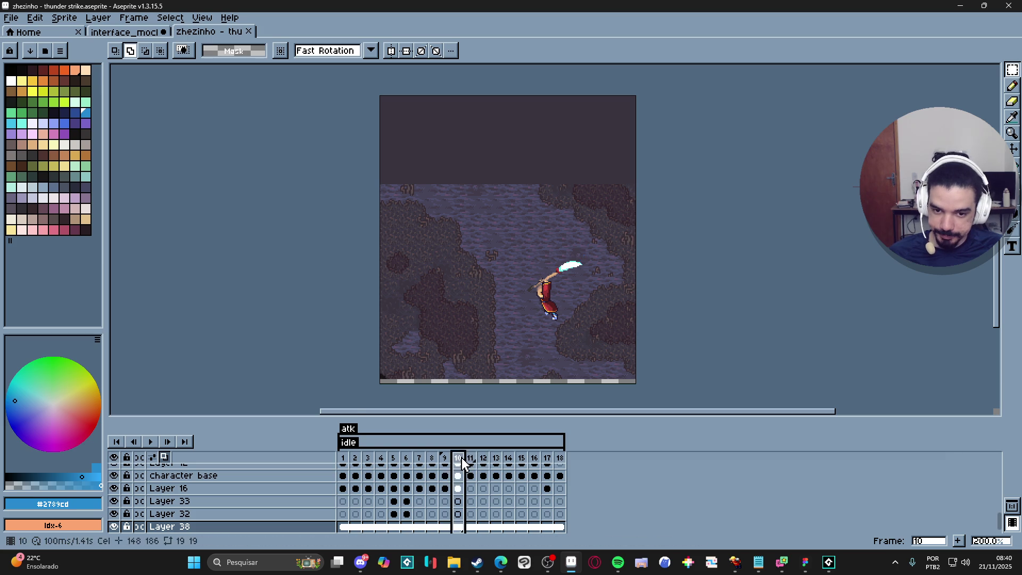
scroll(432, 485, up, 1)
scroll(433, 485, up, 5)
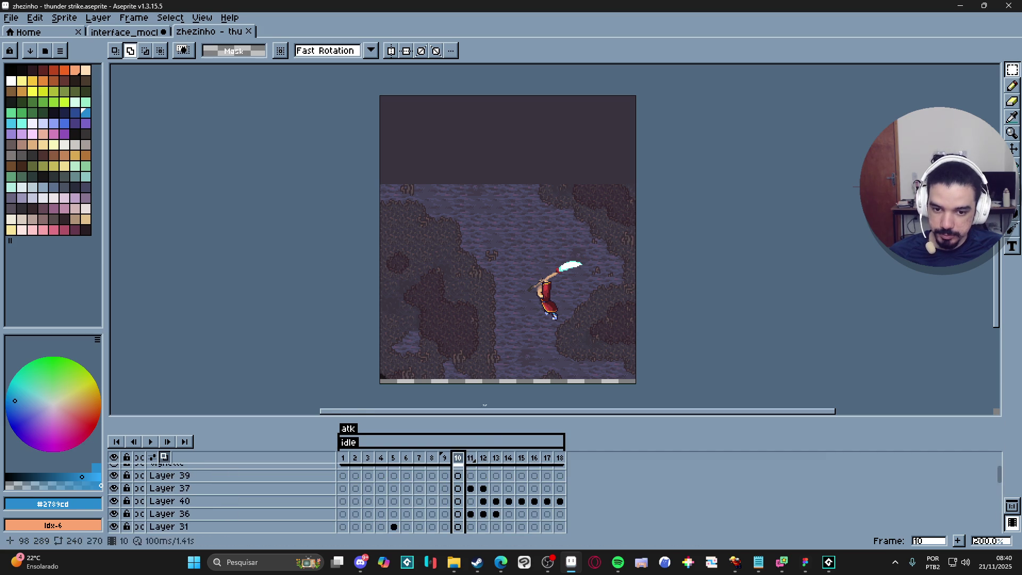
scroll(517, 352, up, 3)
click(481, 475)
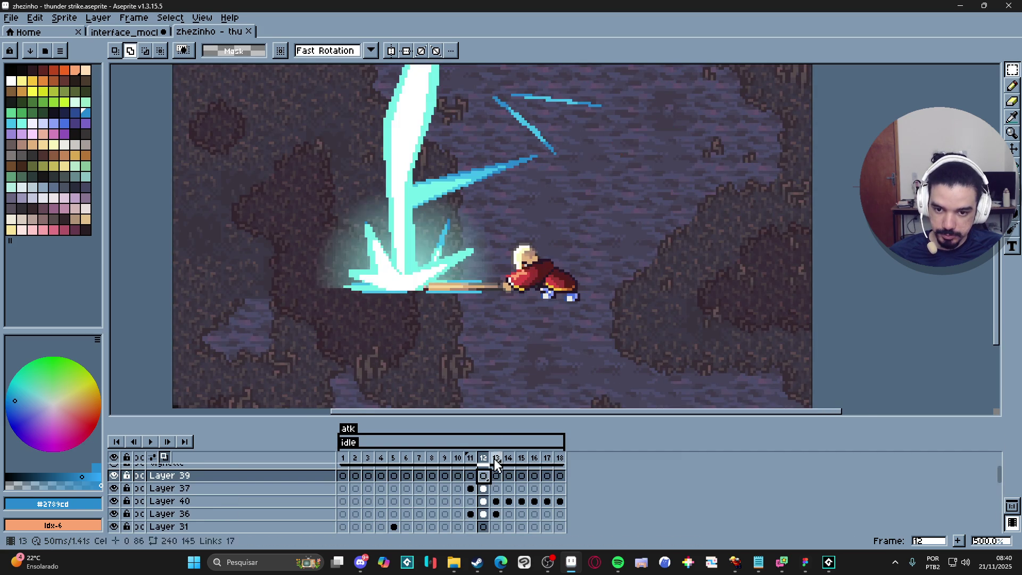
key(minus)
key(minus)
key(minus)
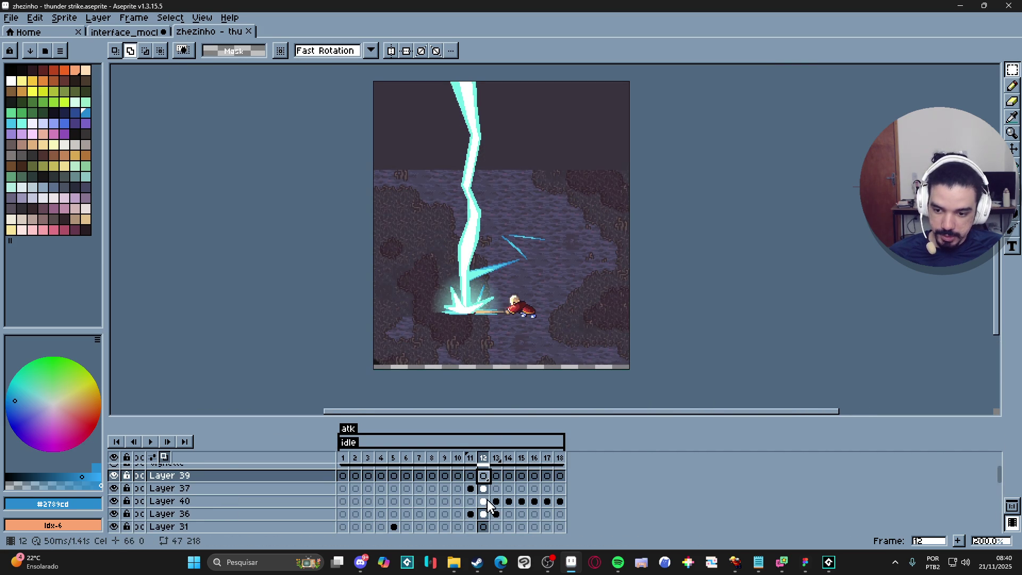
- Hide Layer 37, check frame 12's cel properties on Layer 40, and hide the background layer
click(115, 488)
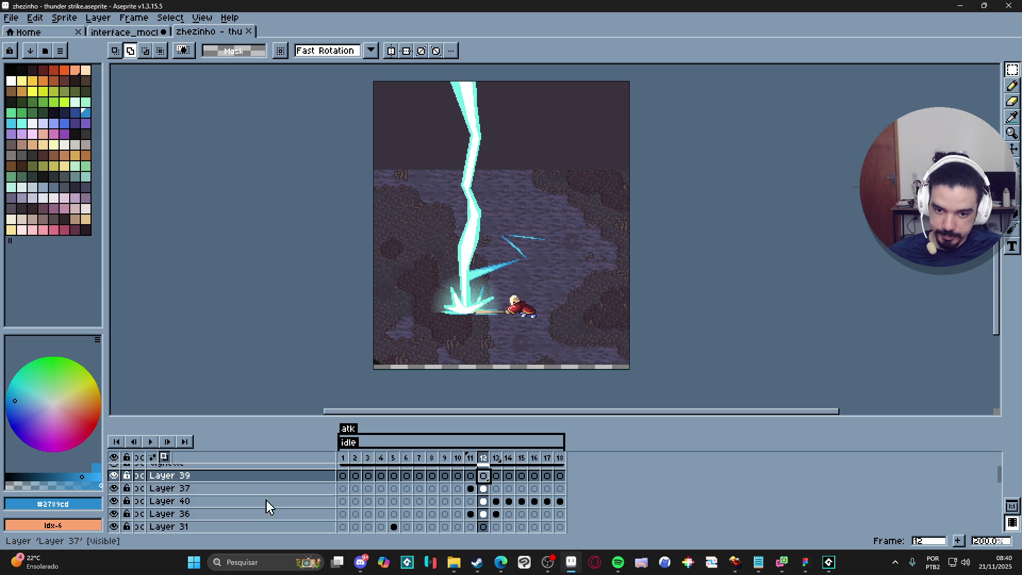
double_click(482, 501)
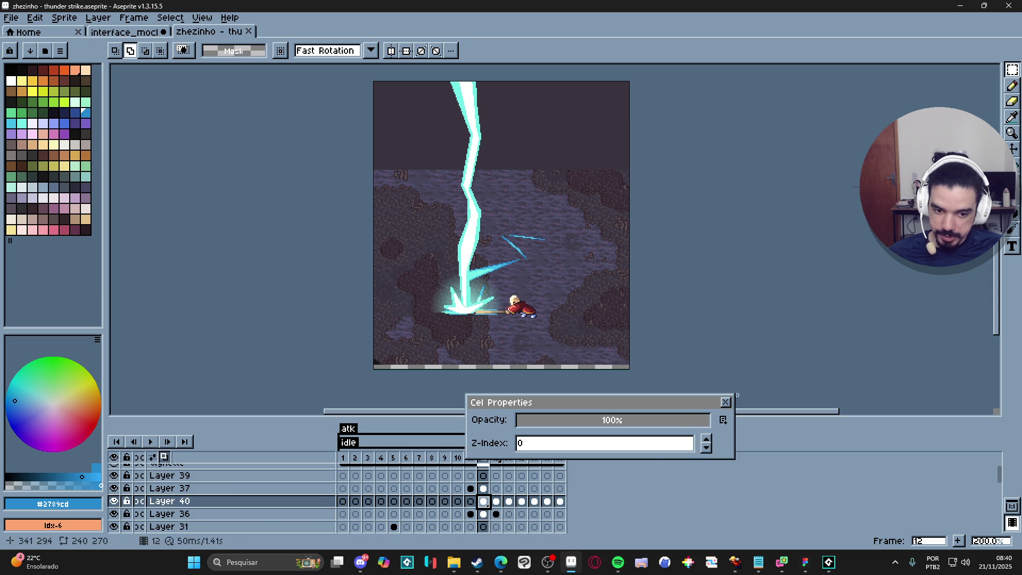
click(725, 402)
drag(497, 508, 496, 513)
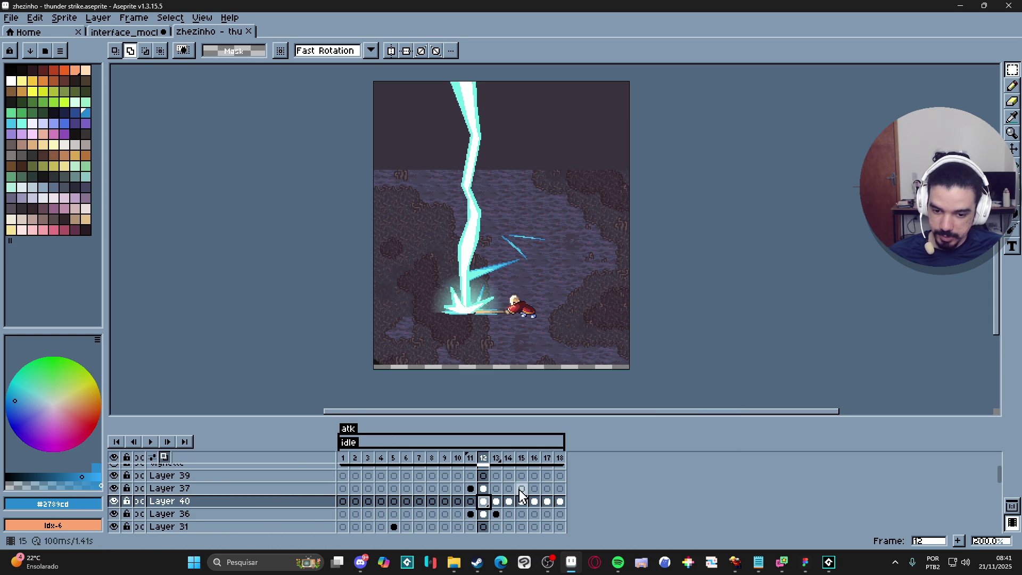
click(497, 502)
click(483, 502)
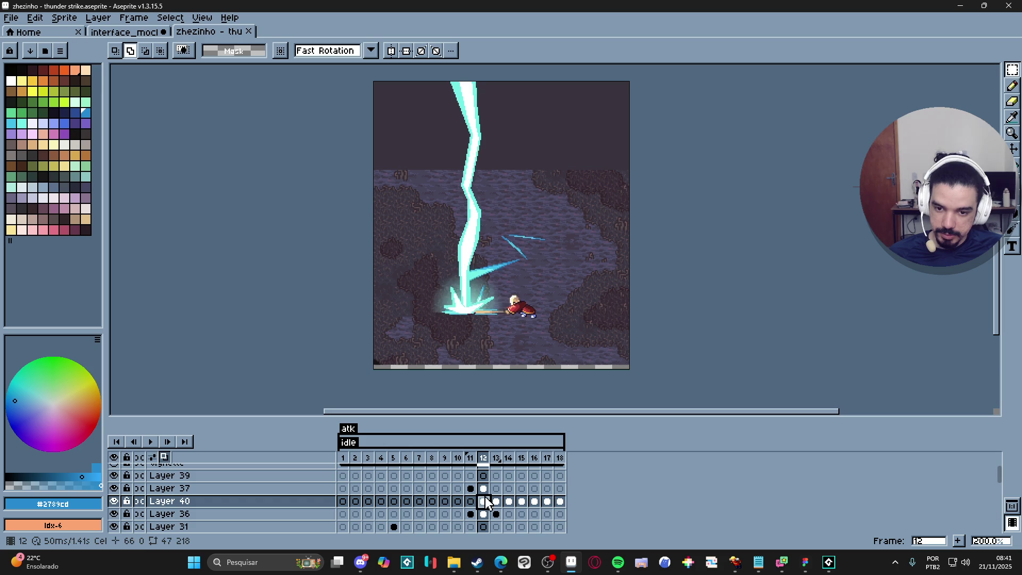
scroll(162, 508, down, 3)
scroll(163, 508, down, 5)
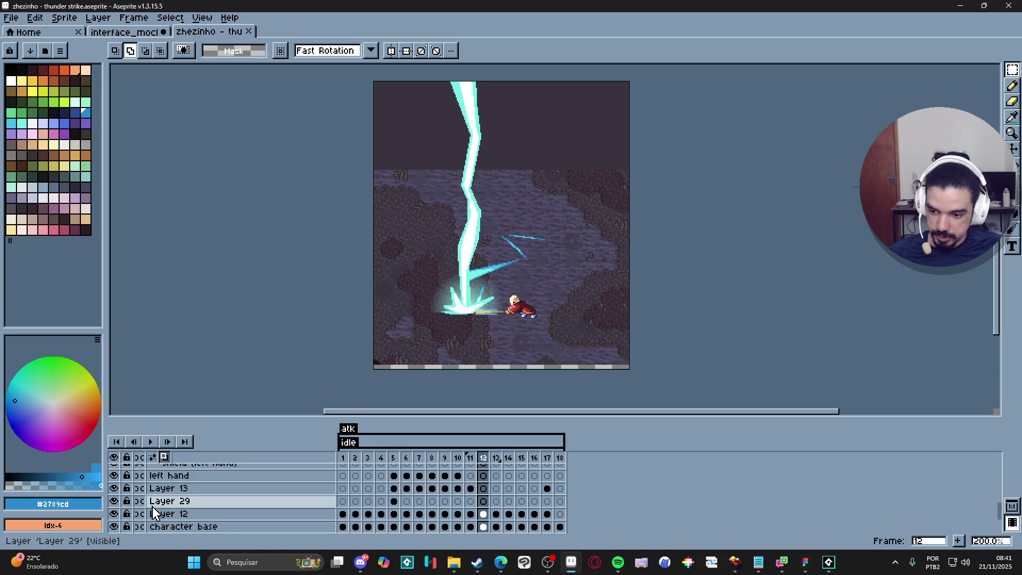
click(114, 512)
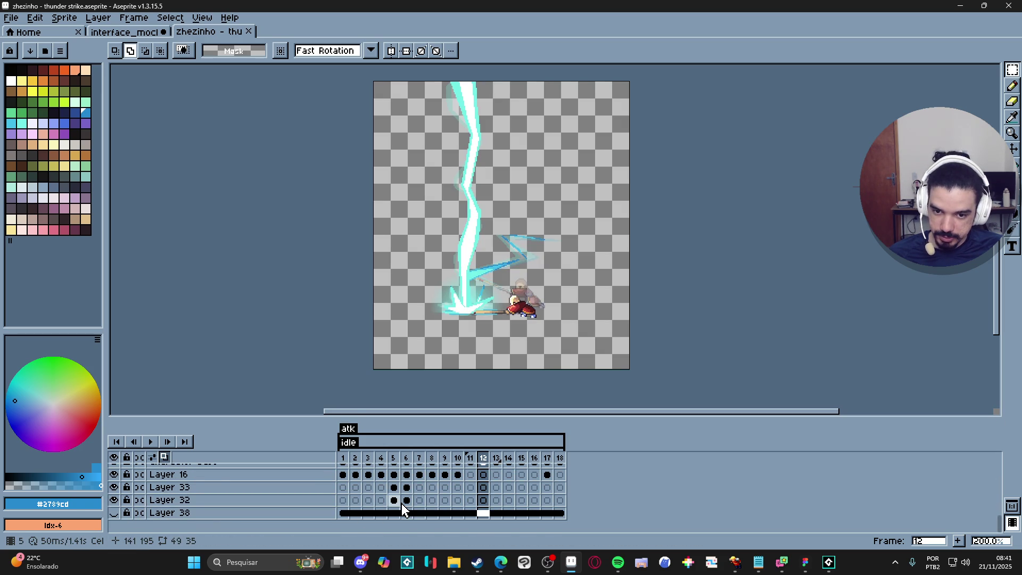
- Hide Layer 40, advance to frame 13 and switch to the Pencil
scroll(404, 508, up, 7)
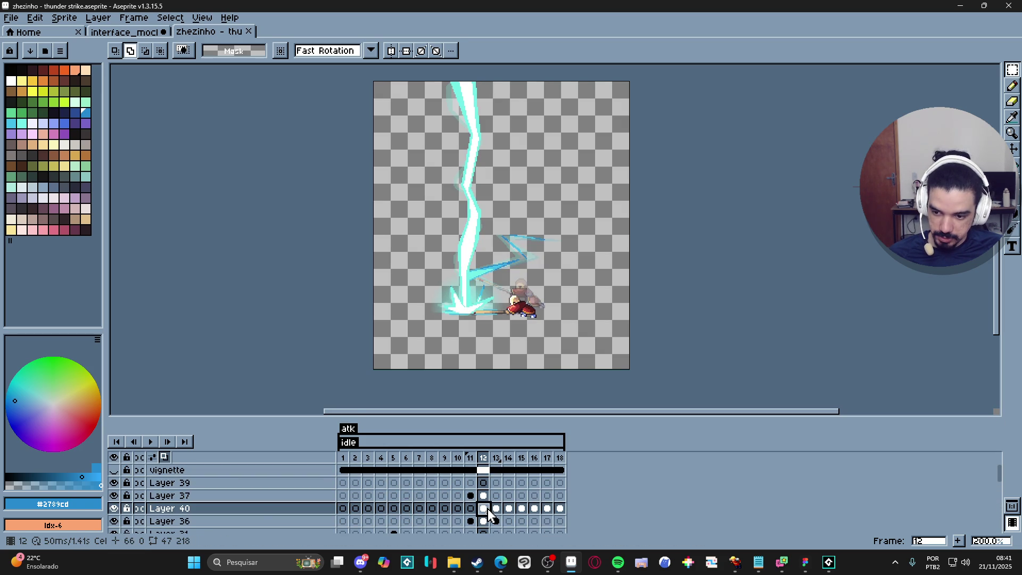
drag(482, 521, 483, 482)
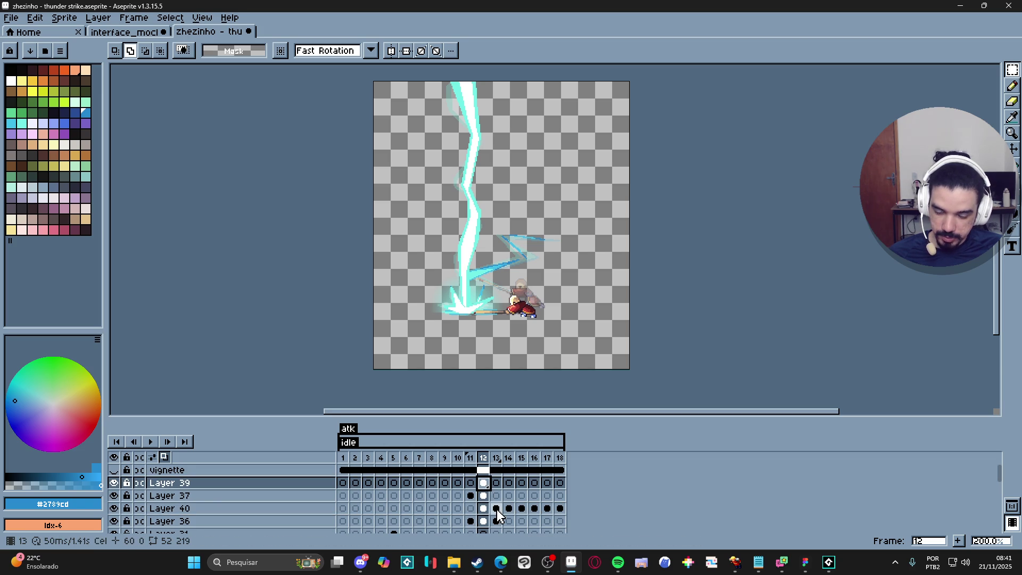
click(114, 508)
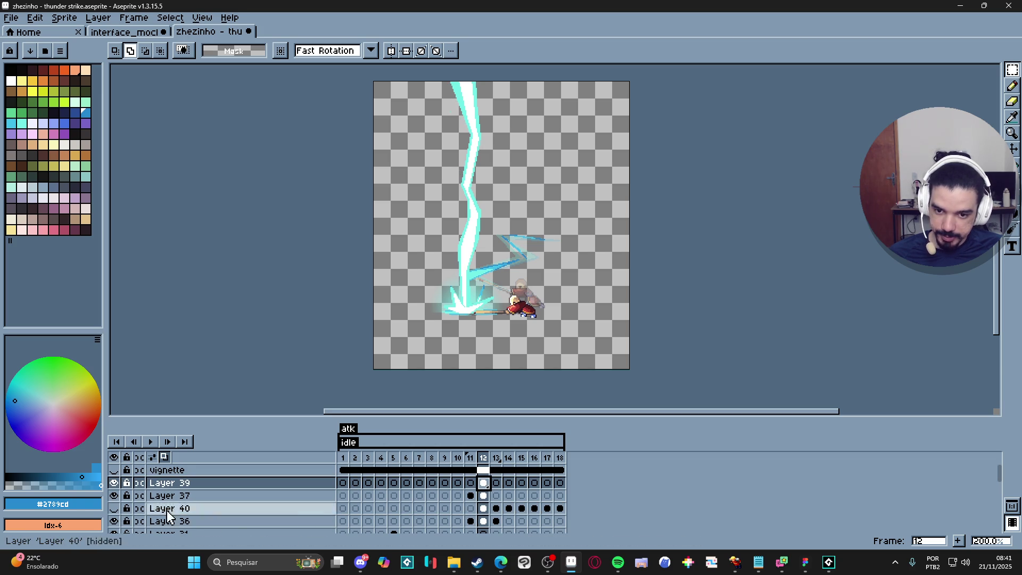
key(Right)
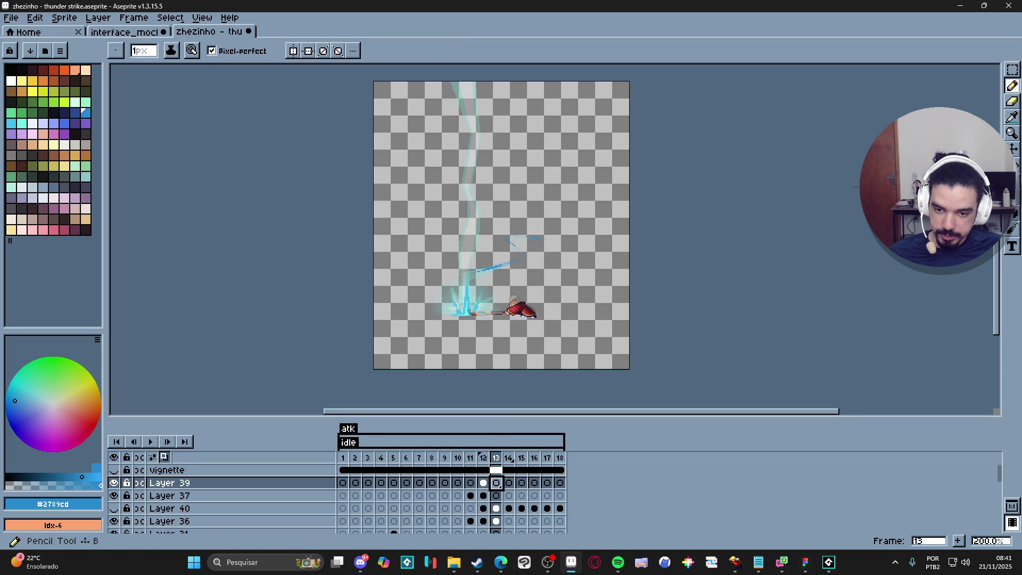
key(b)
- Sample the bolt's cyan #73efe8 from frame 13, then set a 2px brush on frame 14
scroll(468, 319, up, 2)
scroll(467, 250, down, 1)
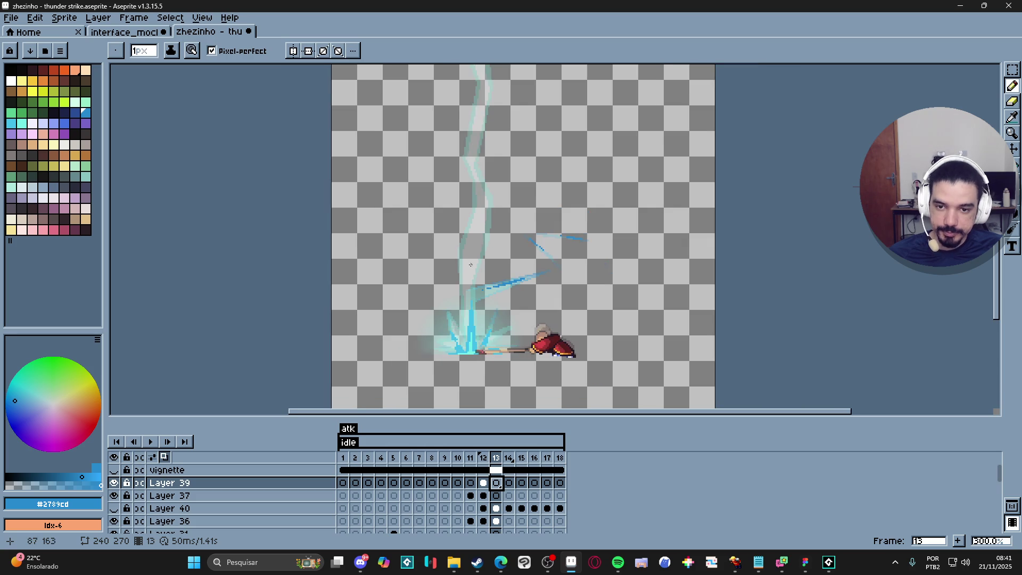
click(510, 484)
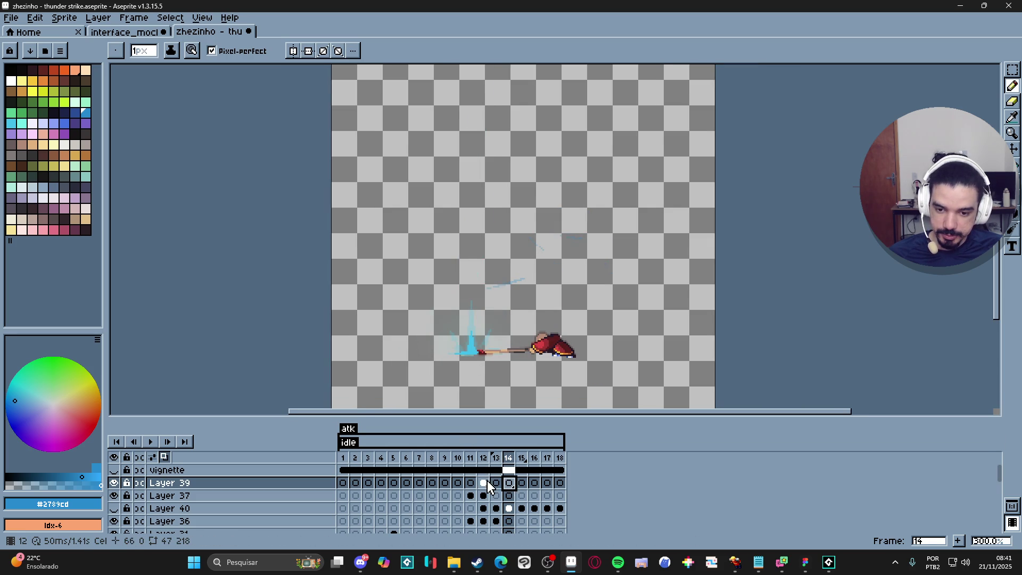
click(486, 483)
drag(500, 487, 510, 483)
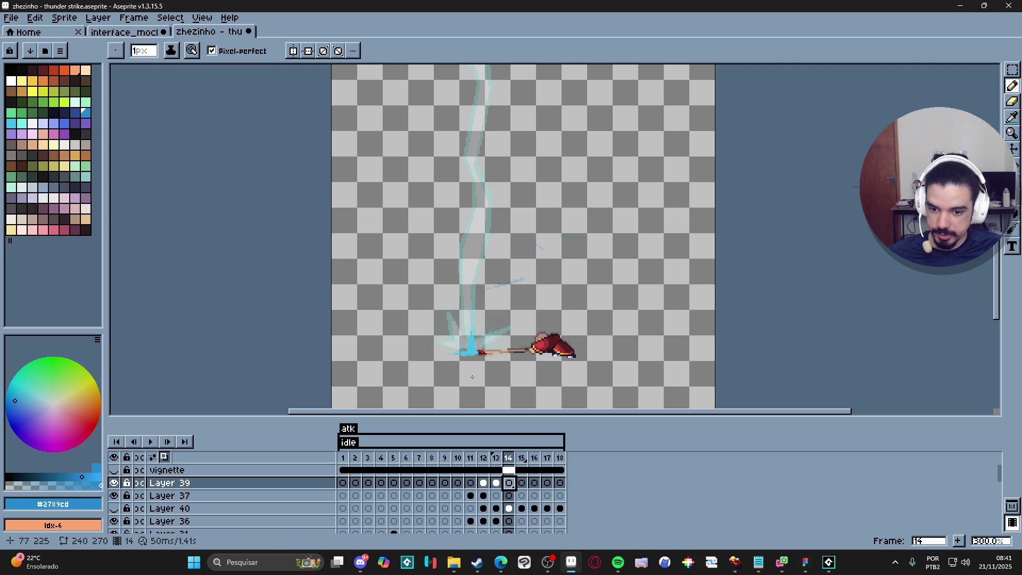
key(Left)
scroll(472, 301, up, 1)
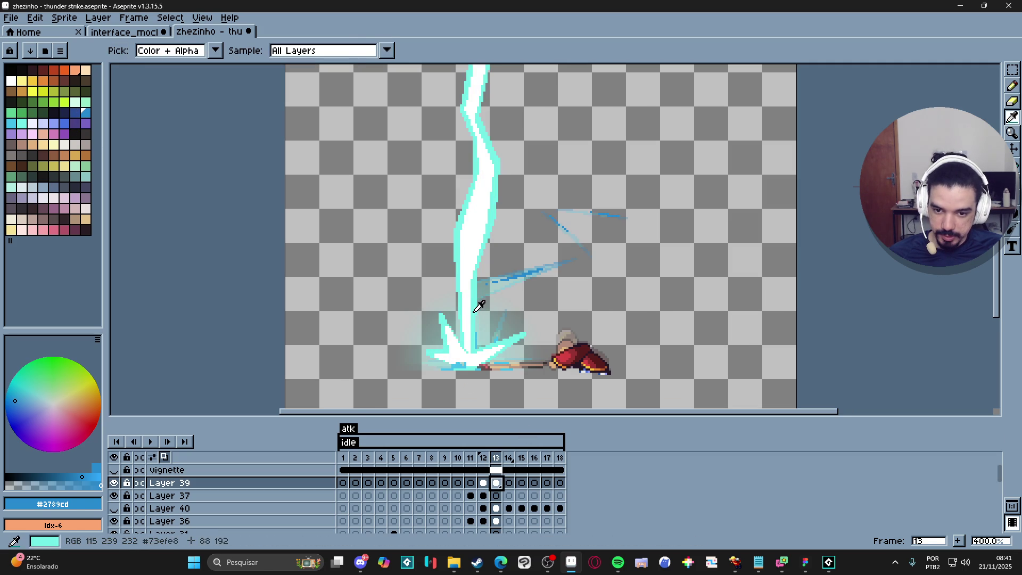
alt+click(475, 301)
click(512, 485)
scroll(497, 171, down, 1)
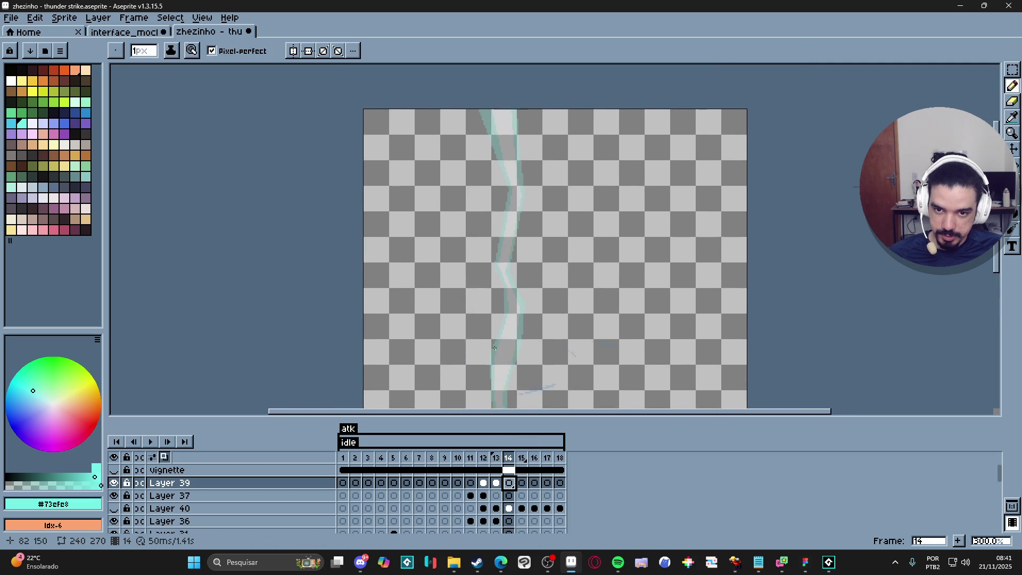
key(plus)
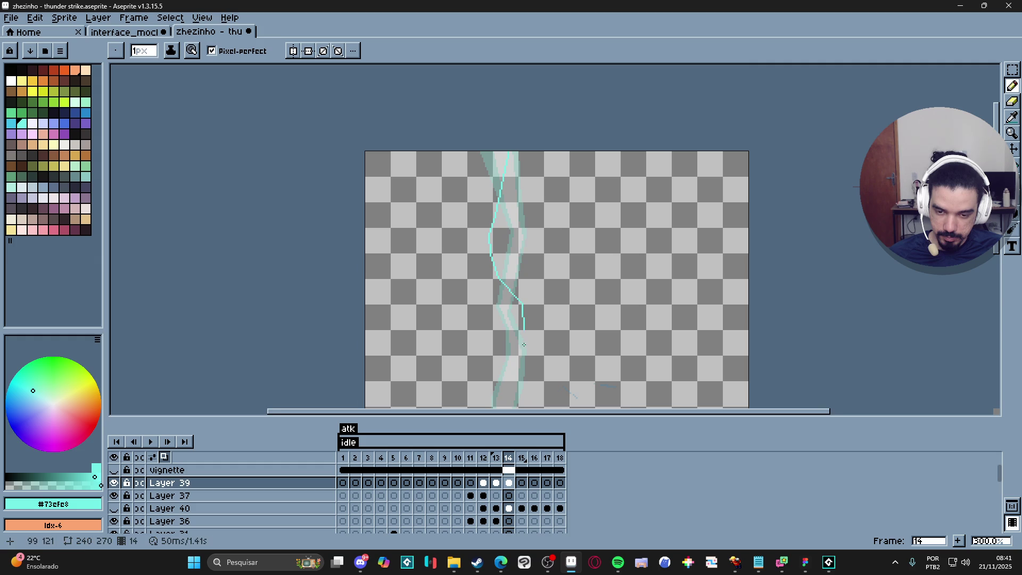
- Start the new bolt's jagged cyan outline on frame 14 with zigzag line segments
drag(524, 345, 514, 247)
shift+click(488, 261)
shift+click(499, 303)
shift+click(486, 331)
shift+click(481, 349)
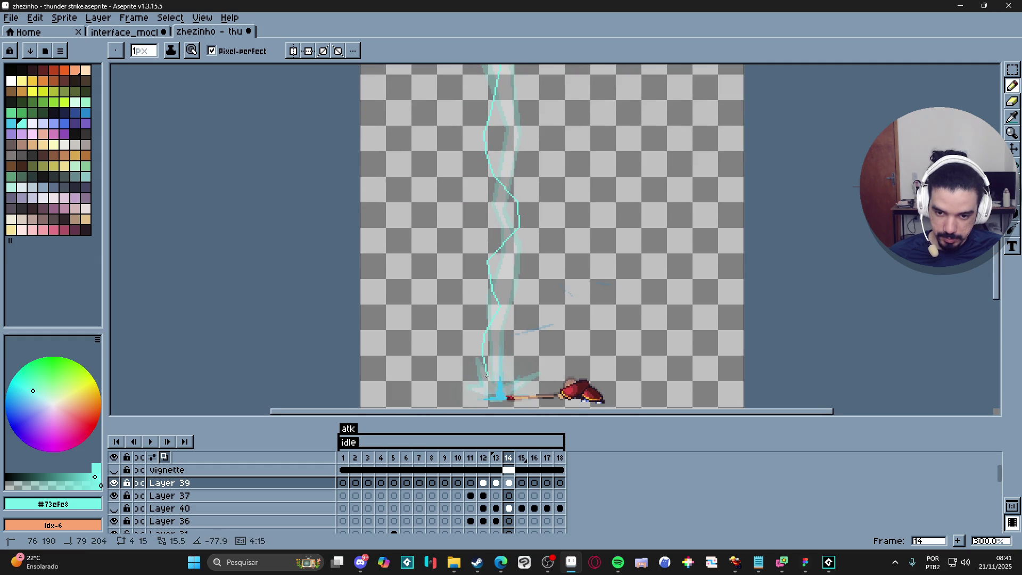
key(ctrl+z)
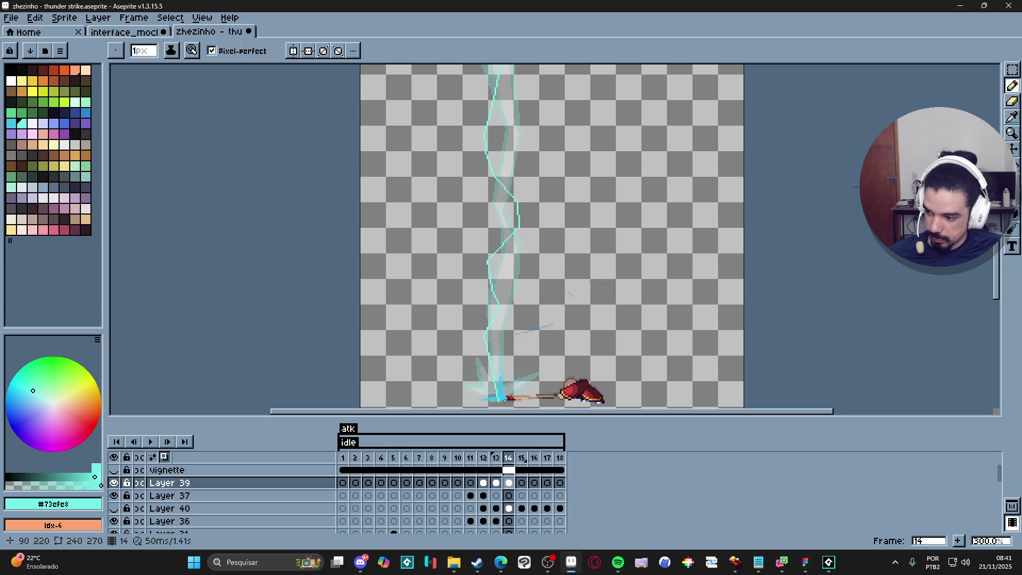
scroll(504, 399, up, 1)
drag(504, 399, 508, 329)
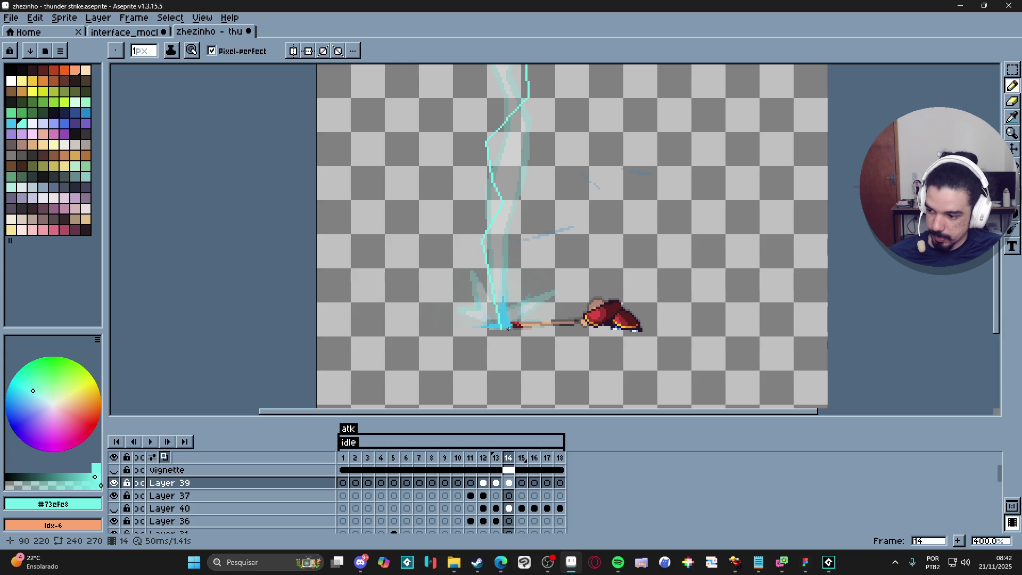
scroll(503, 326, up, 2)
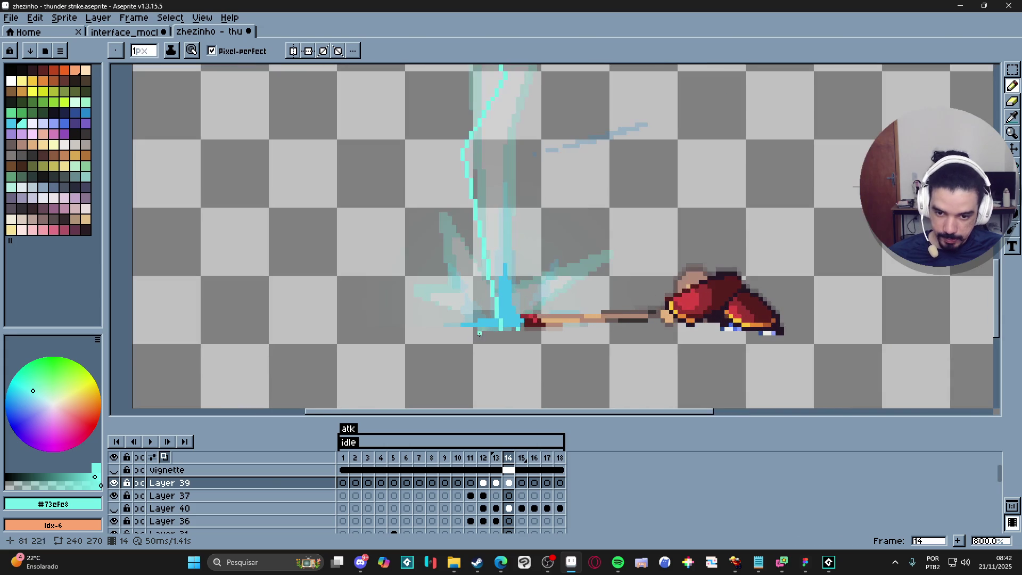
scroll(501, 329, down, 2)
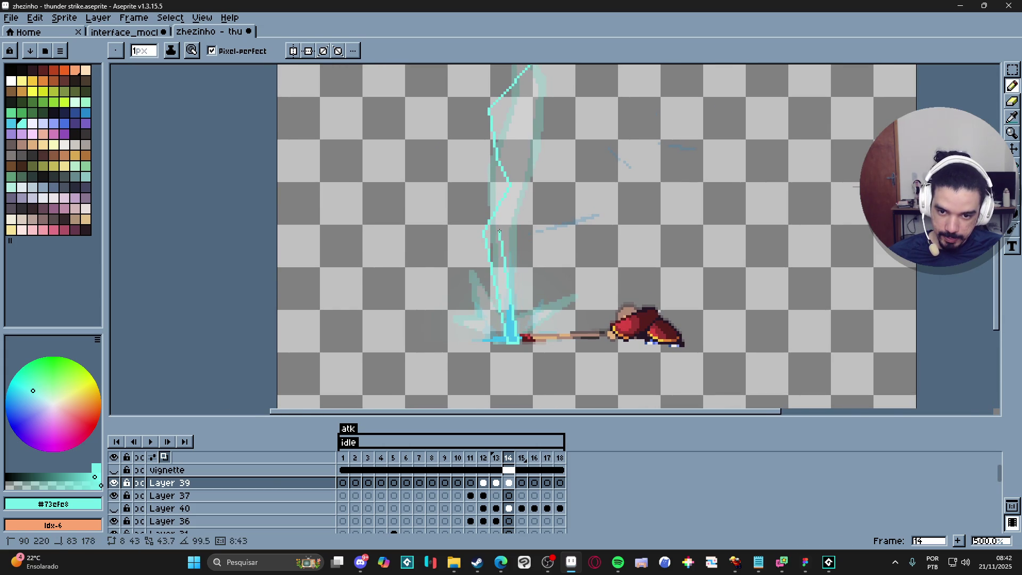
- Continue the zigzag bolt outline up to the top of the sprite
shift+click(509, 231)
shift+click(553, 184)
shift+click(509, 116)
drag(509, 116, 494, 289)
shift+click(549, 228)
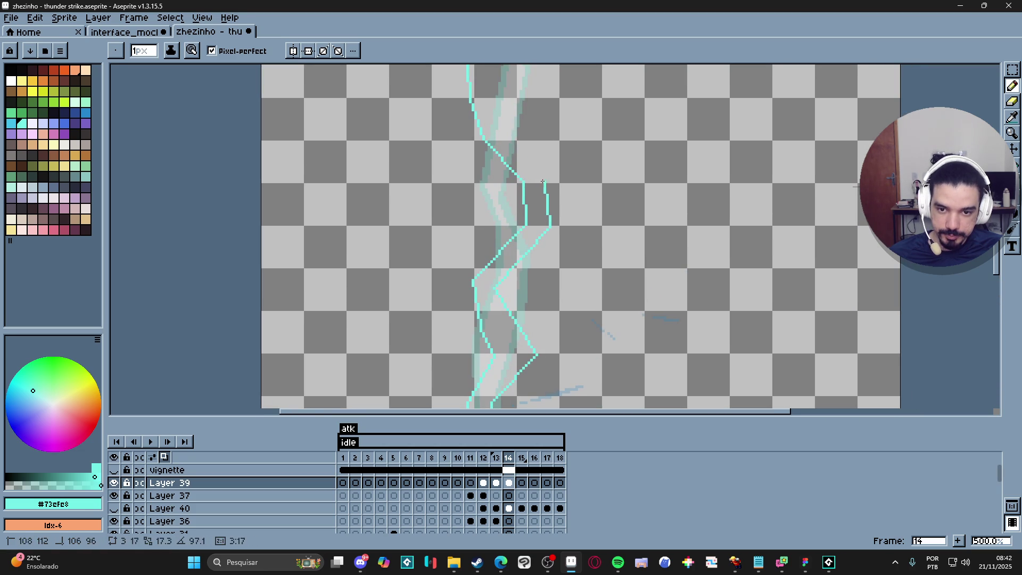
shift+click(530, 176)
drag(530, 176, 549, 288)
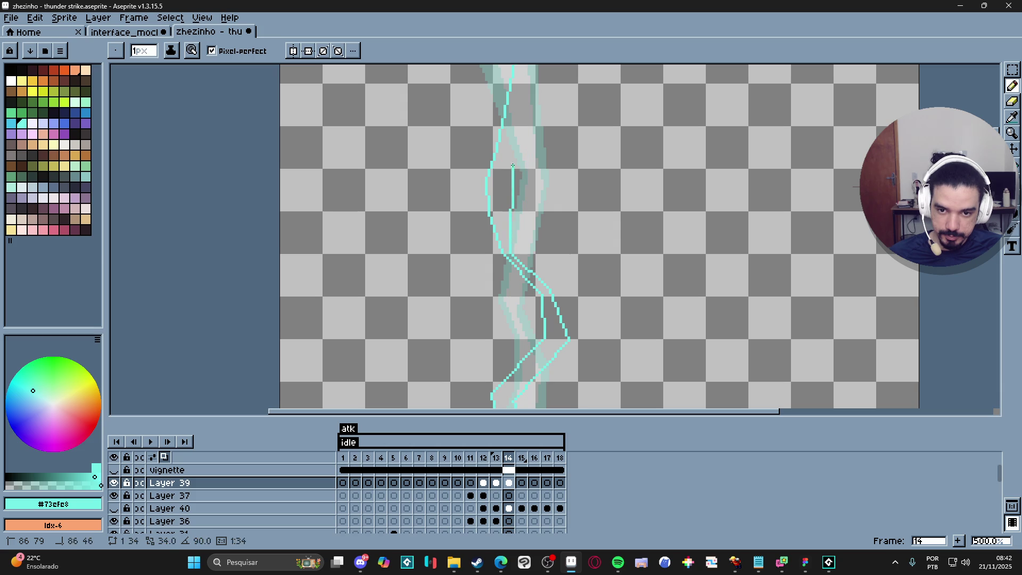
shift+click(515, 181)
drag(515, 181, 513, 322)
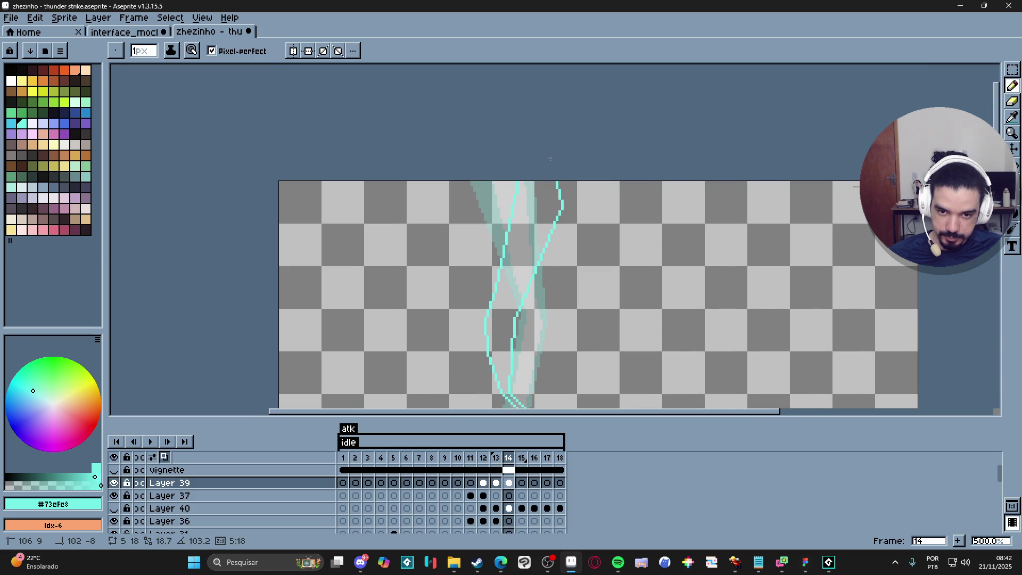
scroll(546, 175, down, 2)
- Undo a Paint Bucket fill that flooded the canvas and enable Contiguous fill
key(g)
click(509, 394)
key(ctrl+z)
drag(509, 411, 495, 411)
click(224, 51)
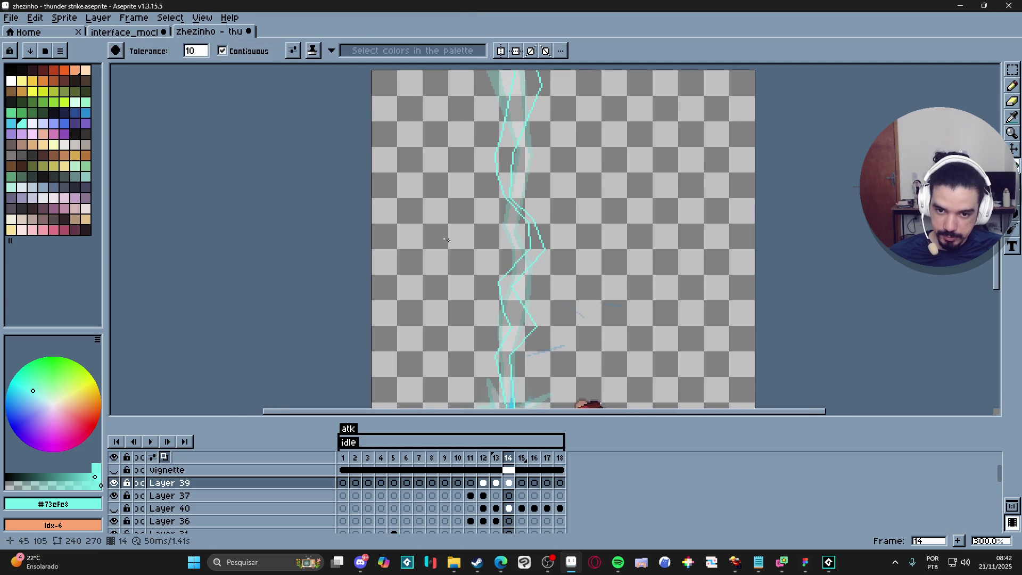
- Fill the bolt outline with solid #73efe8 and touch up its diagonal edge with the 1px Pencil
click(503, 283)
drag(499, 349, 486, 294)
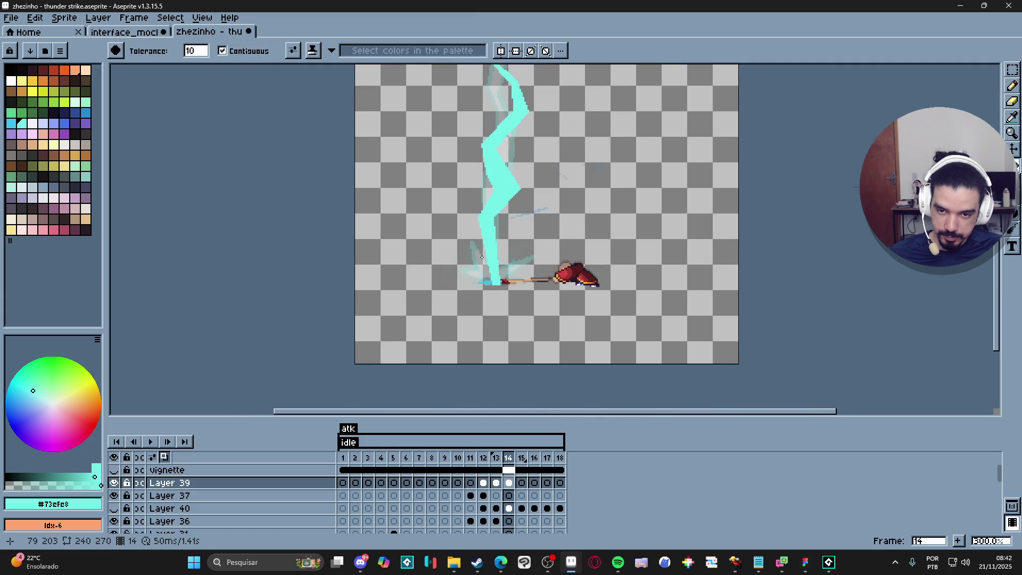
scroll(486, 294, up, 6)
key(b)
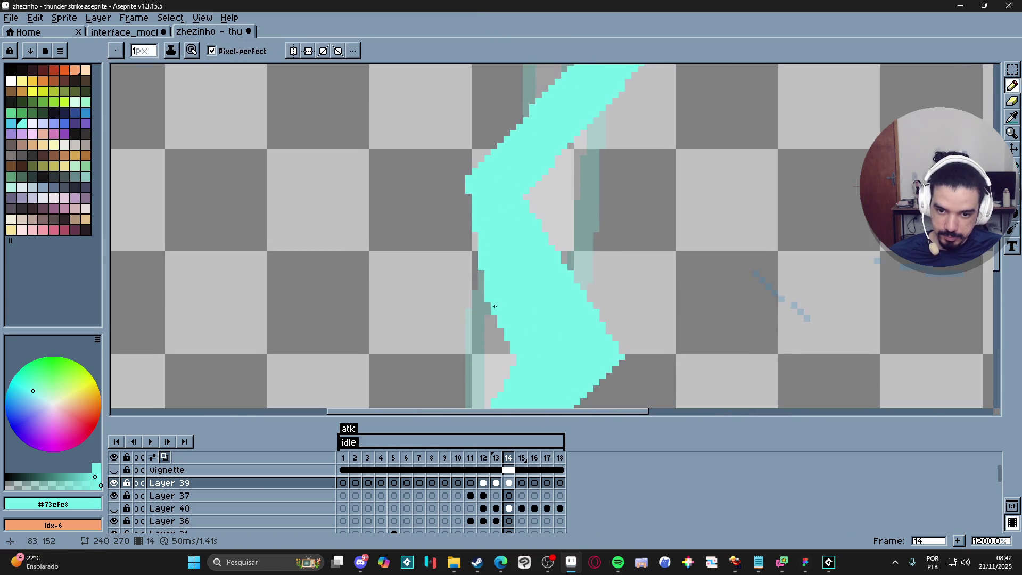
drag(476, 240, 474, 358)
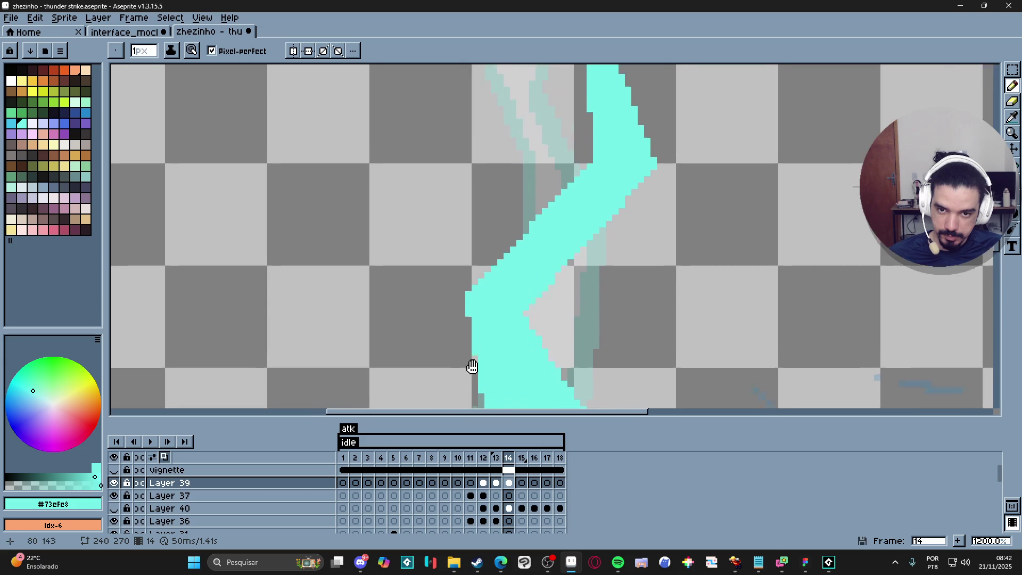
shift+click(473, 289)
scroll(474, 289, down, 3)
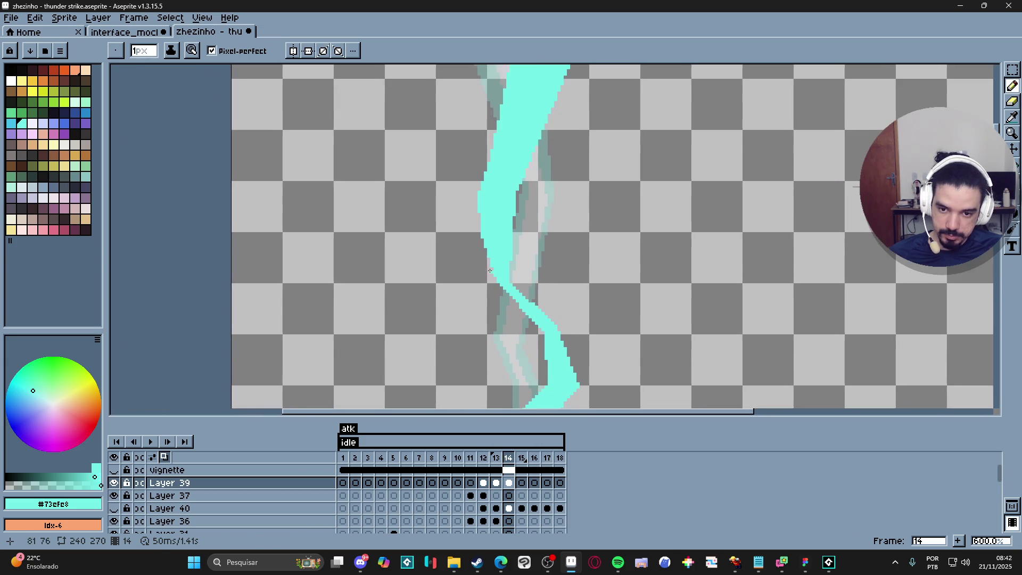
scroll(505, 278, up, 3)
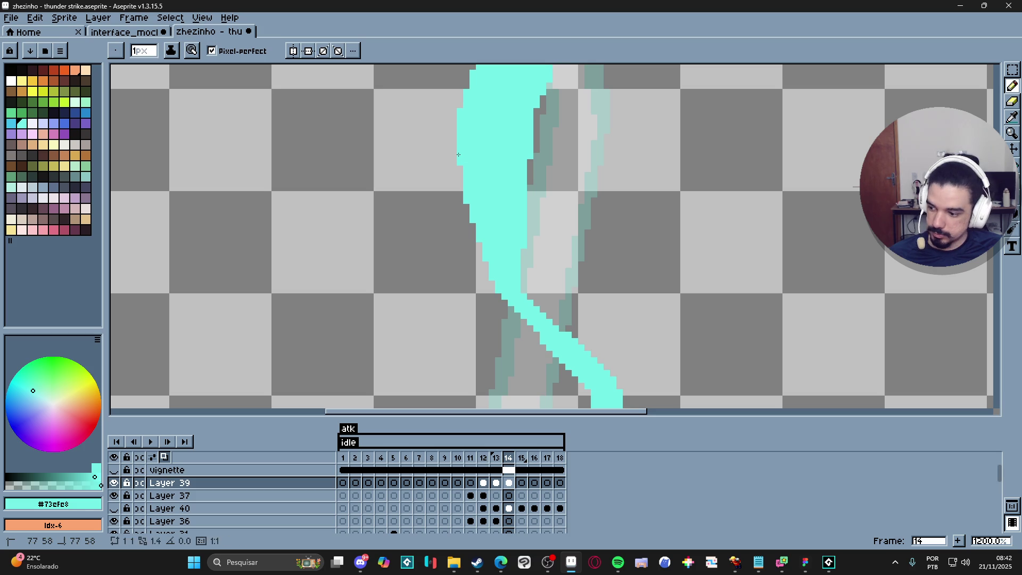
scroll(458, 154, down, 5)
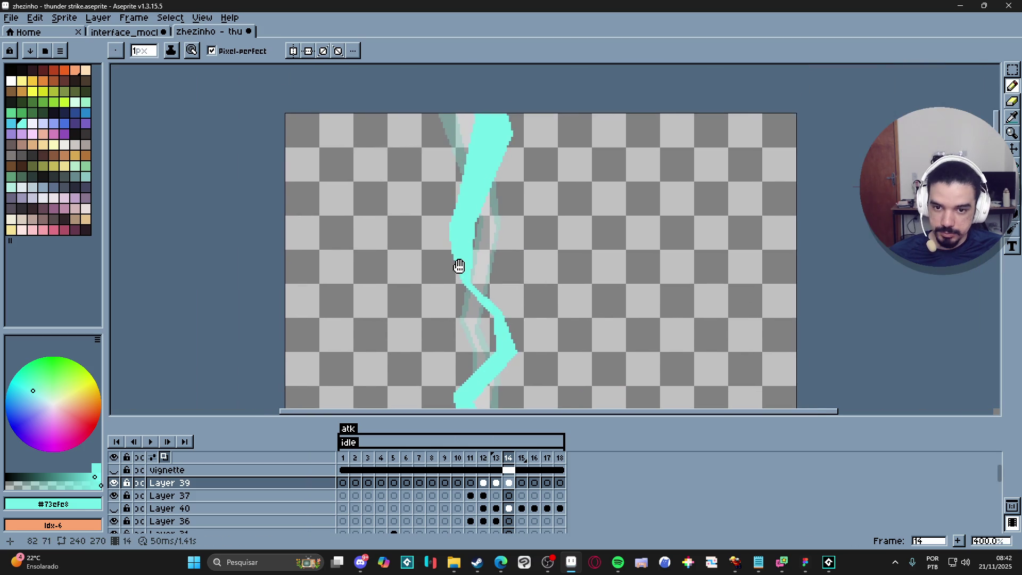
scroll(462, 376, up, 5)
scroll(462, 376, down, 5)
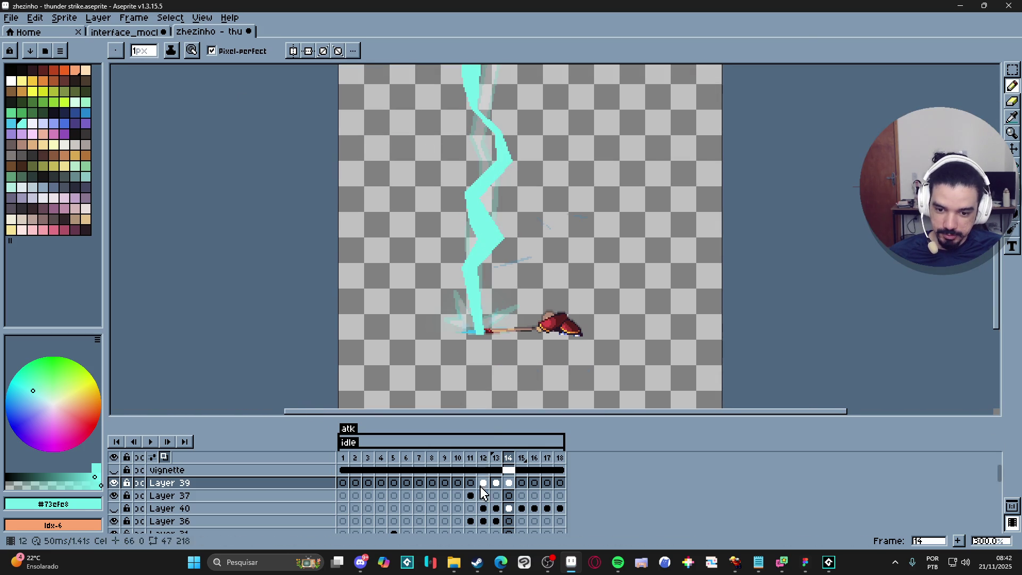
- Compare the strike across frames 12, 13 and 14, then advance to frame 15
click(497, 457)
click(495, 483)
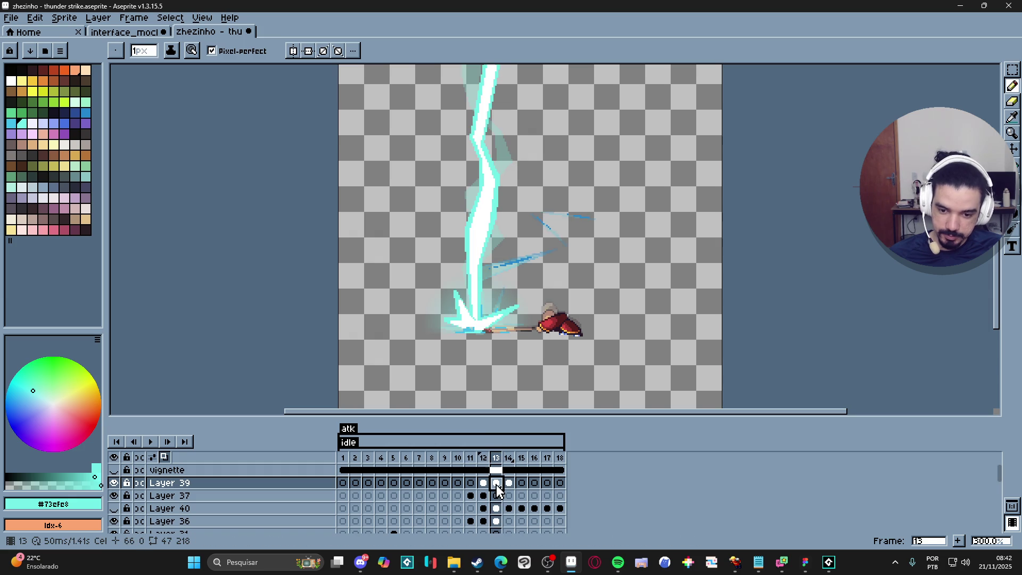
key(Delete)
click(483, 483)
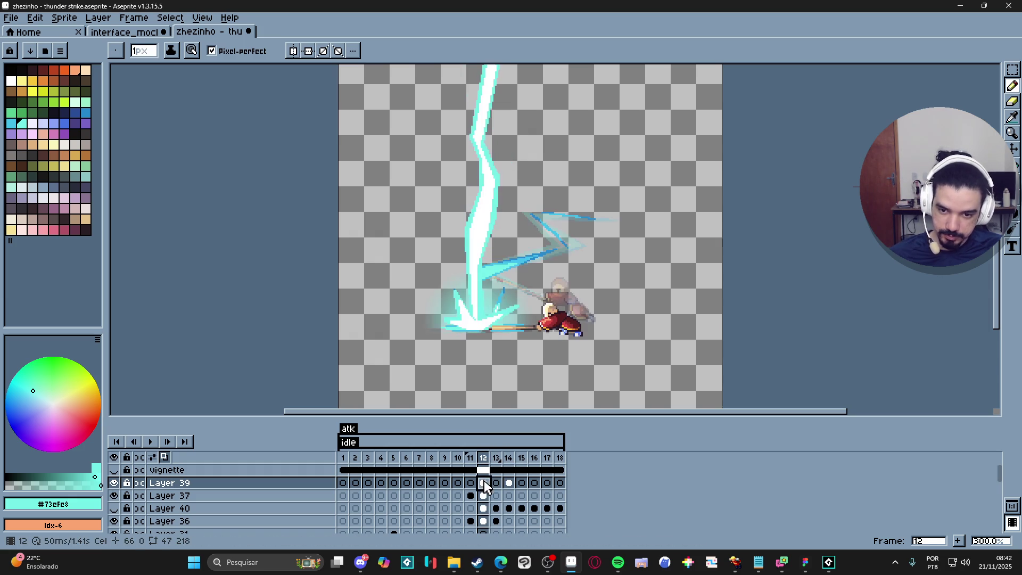
click(495, 482)
click(512, 484)
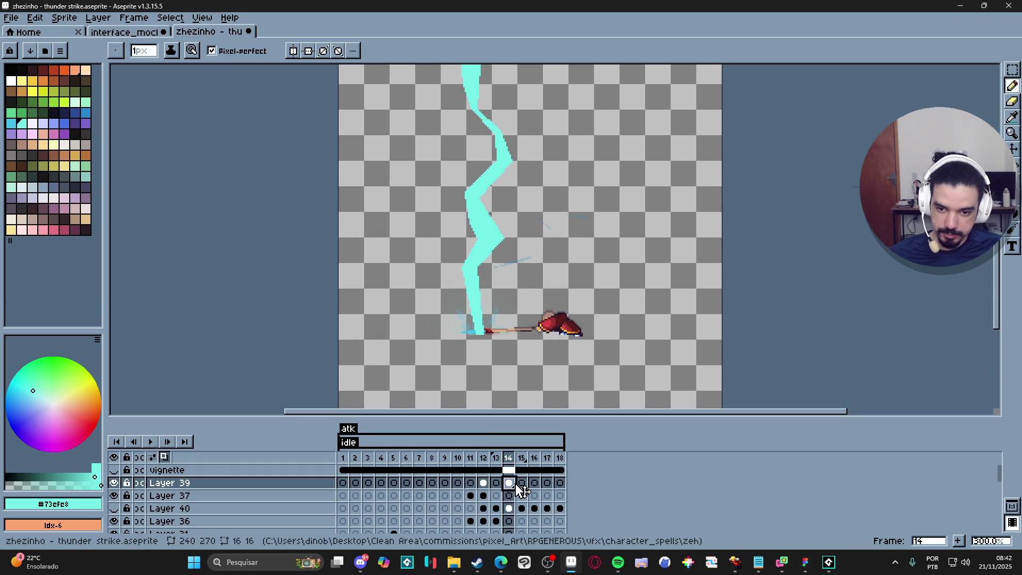
click(522, 483)
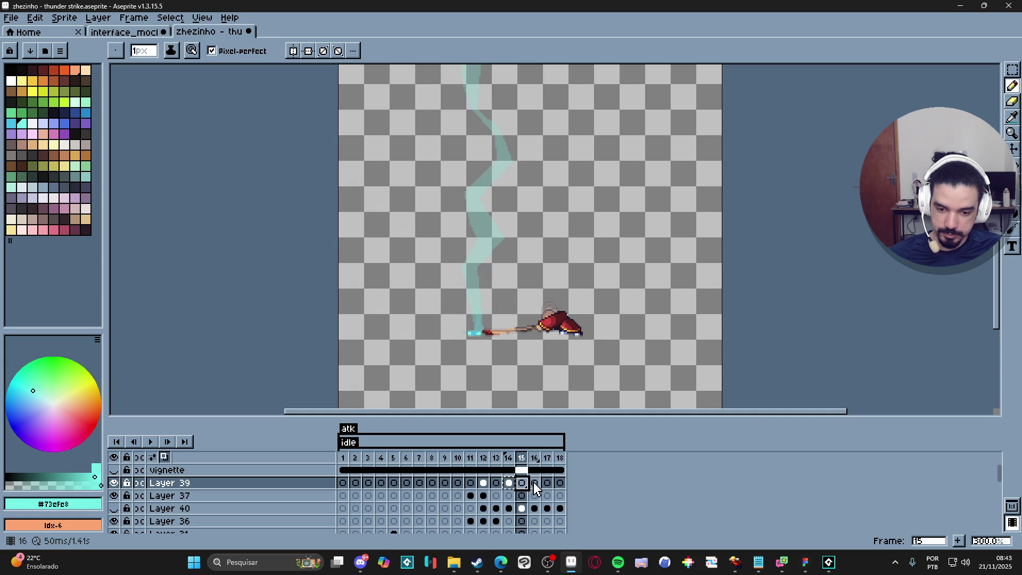
- Paste the frame 14 bolt into frame 16, copy it into frame 15, then clear frame 16
click(535, 482)
key(ctrl+v)
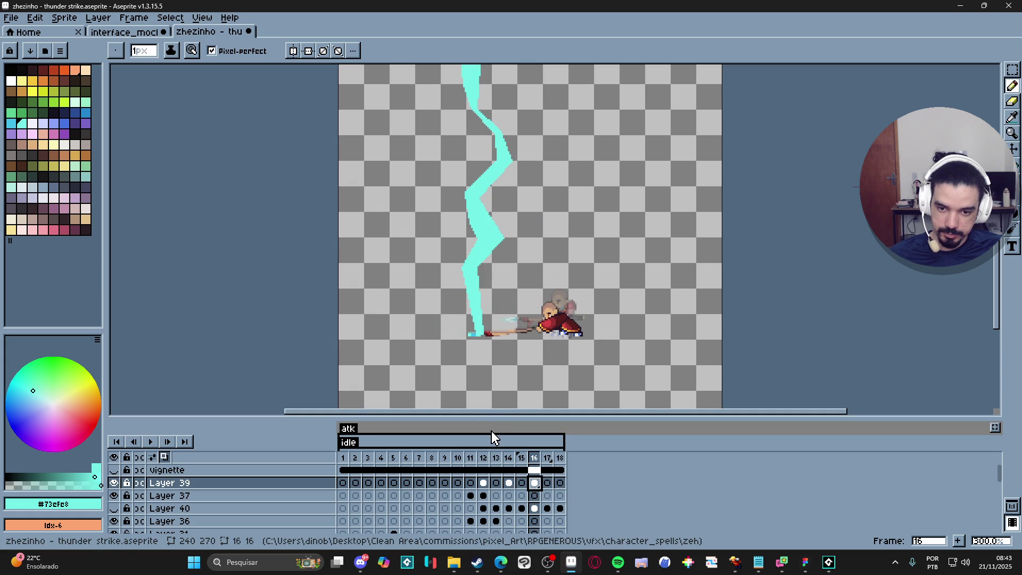
scroll(504, 354, down, 1)
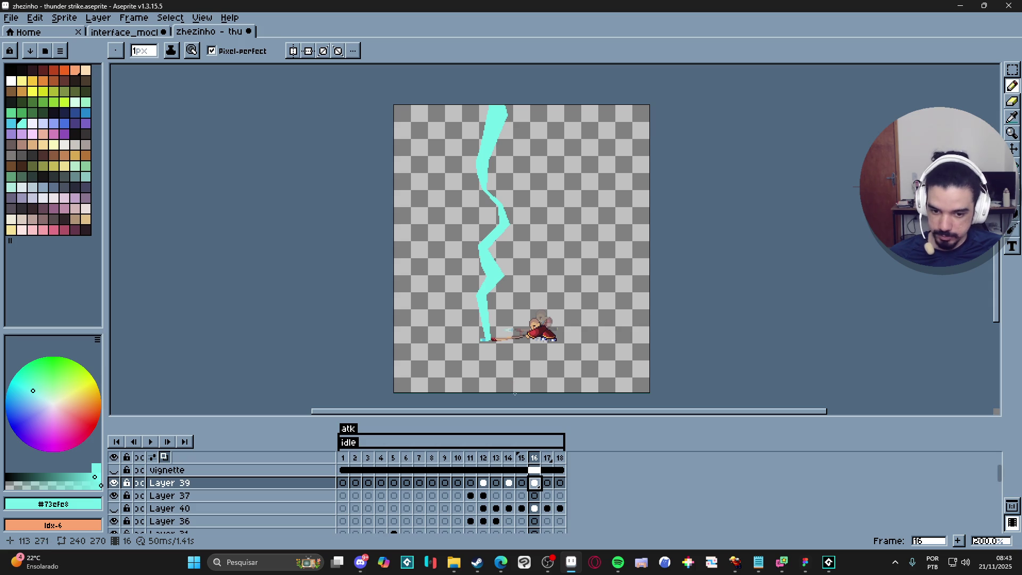
key(e)
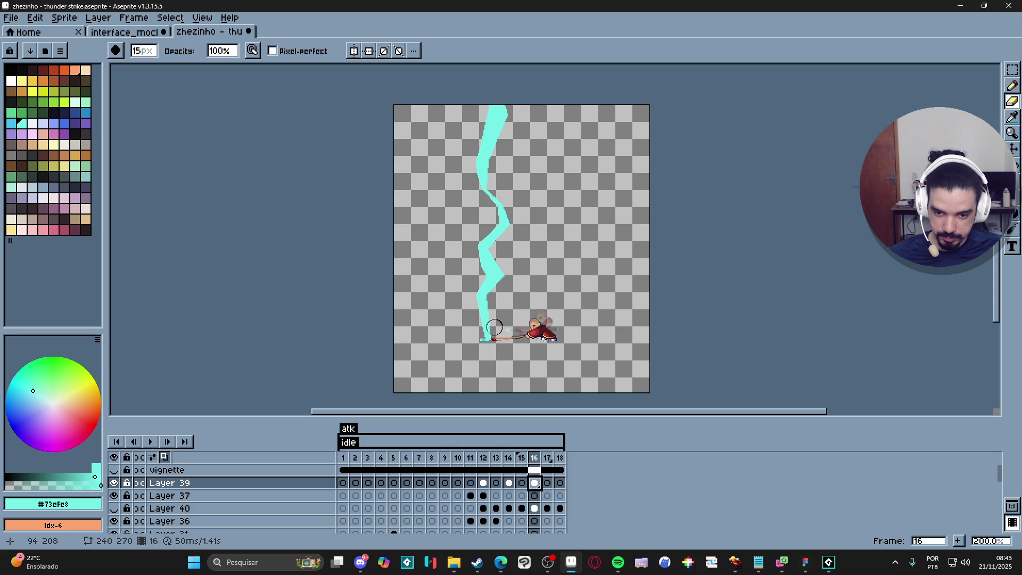
drag(531, 482, 522, 482)
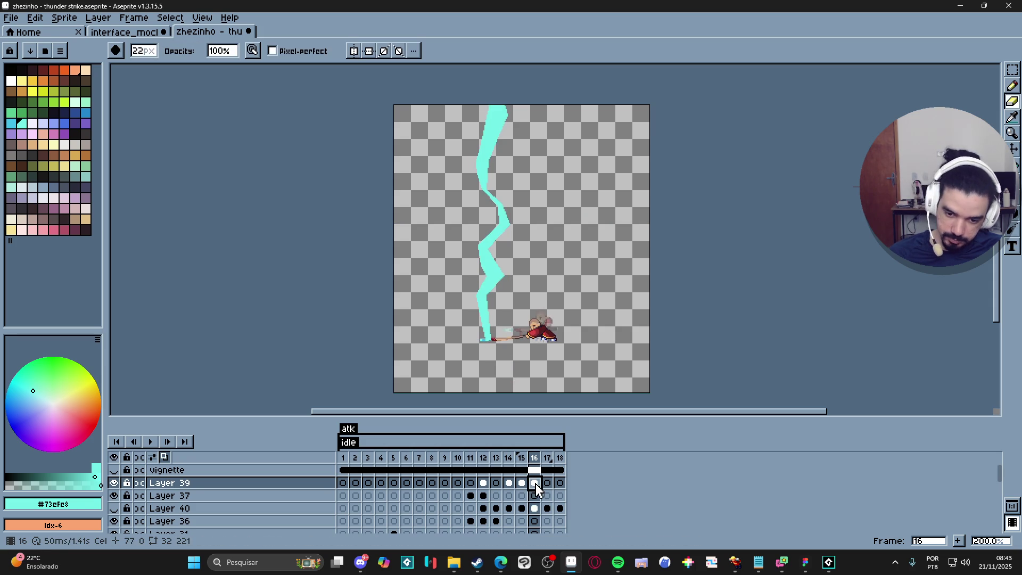
key(Delete)
key(b)
drag(486, 317, 515, 339)
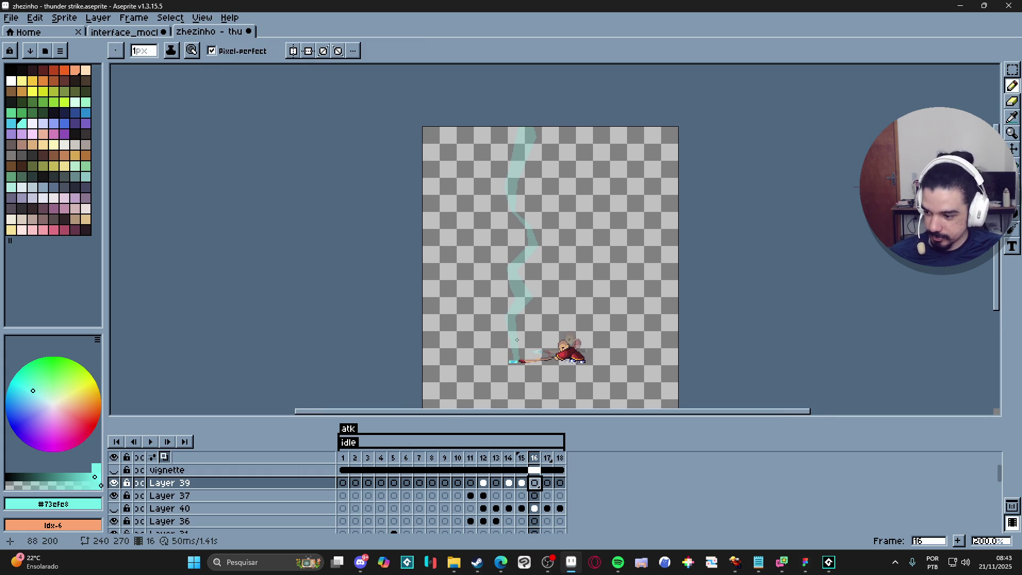
- Draw the new bolt's first straight cyan lines from its base up to the canvas top on frame 16
scroll(517, 339, up, 3)
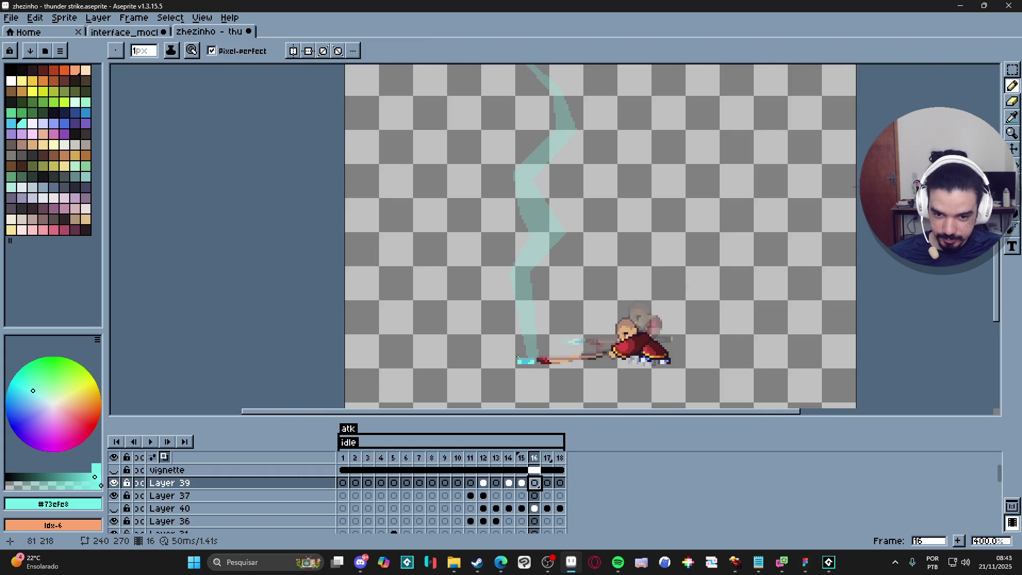
scroll(535, 352, down, 3)
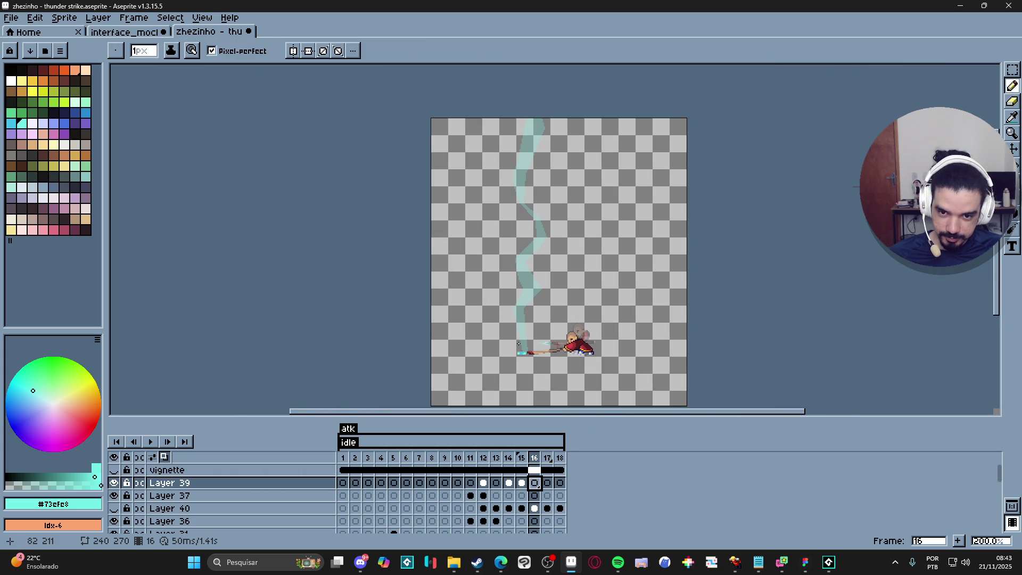
scroll(518, 360, up, 3)
drag(518, 338, 528, 360)
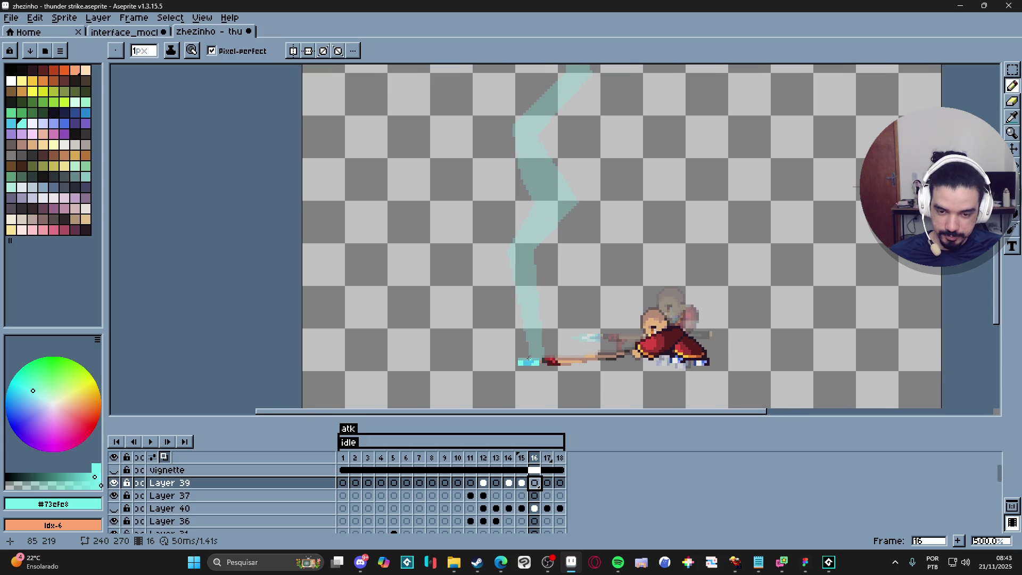
scroll(529, 360, down, 2)
mouse_move(529, 360)
mouse_down()
mouse_move(536, 297)
mouse_move(513, 231)
mouse_move(531, 205)
mouse_move(528, 165)
mouse_move(501, 129)
mouse_up()
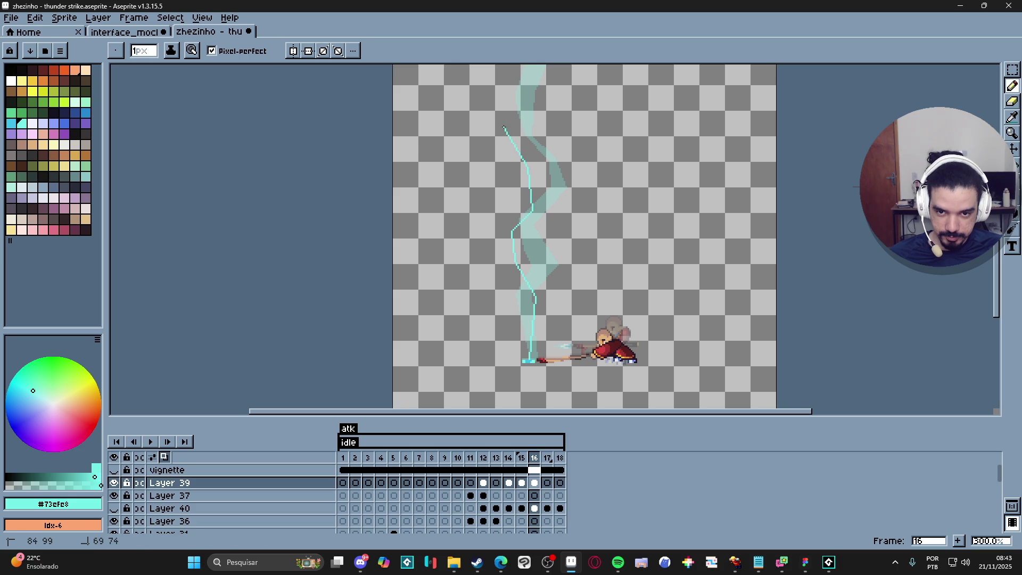
mouse_move(514, 186)
mouse_down()
mouse_move(554, 154)
mouse_move(546, 132)
mouse_up()
click(544, 126)
scroll(543, 151, up, 3)
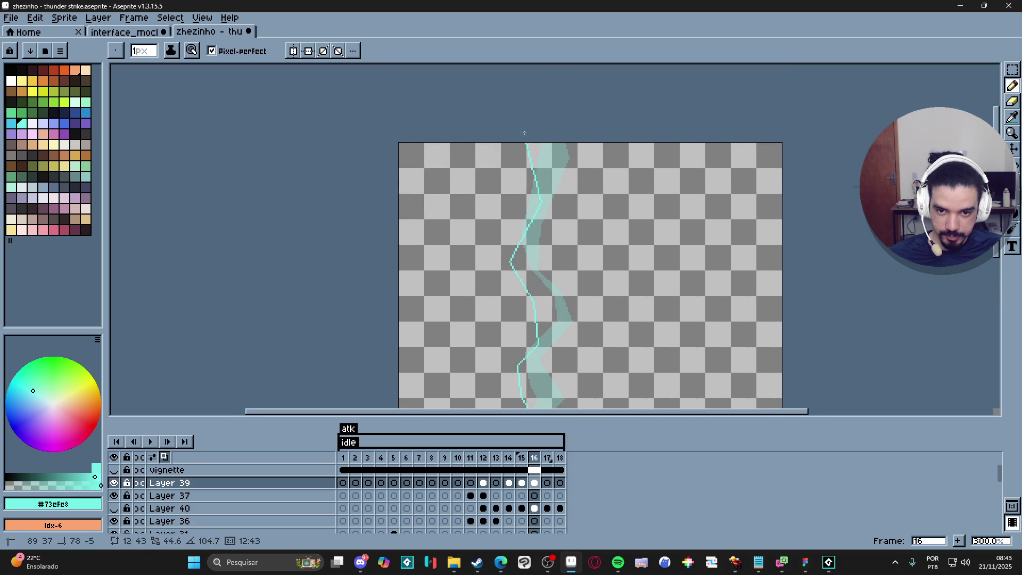
drag(561, 137, 565, 200)
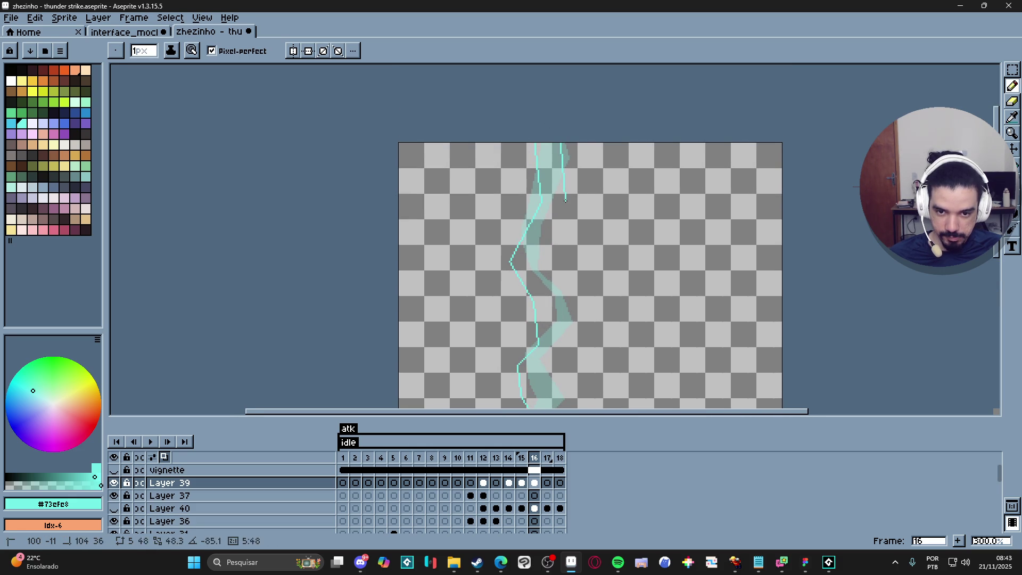
- Set the remaining outline corners and fill the jagged bolt with solid cyan
click(519, 259)
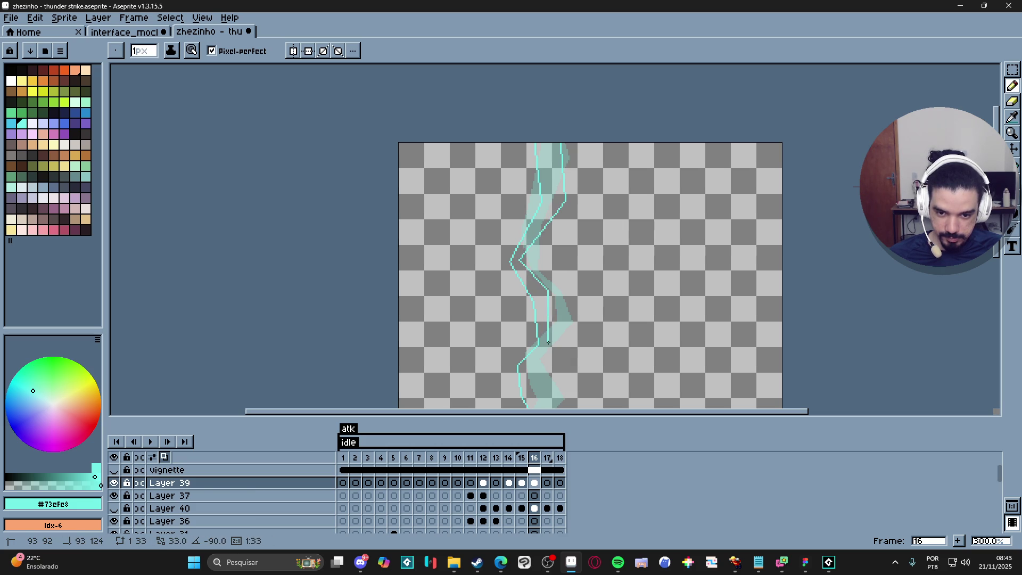
click(544, 343)
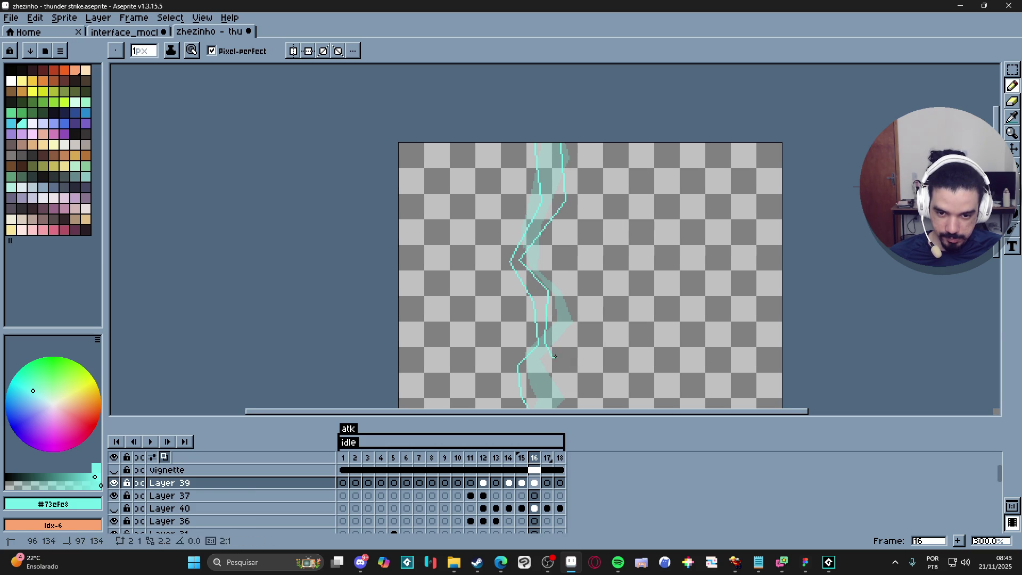
scroll(554, 356, down, 3)
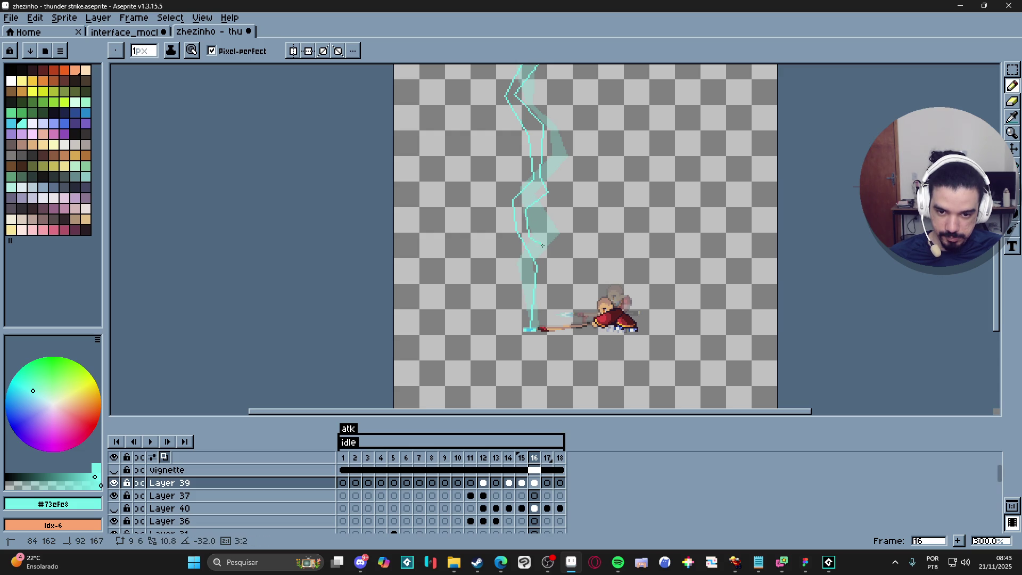
shift+click(566, 264)
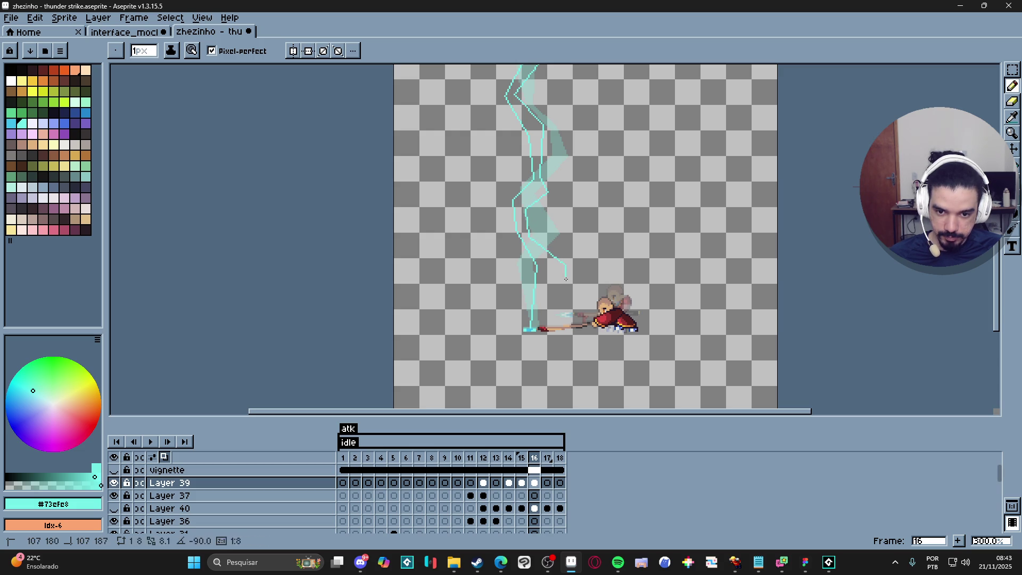
shift+click(537, 306)
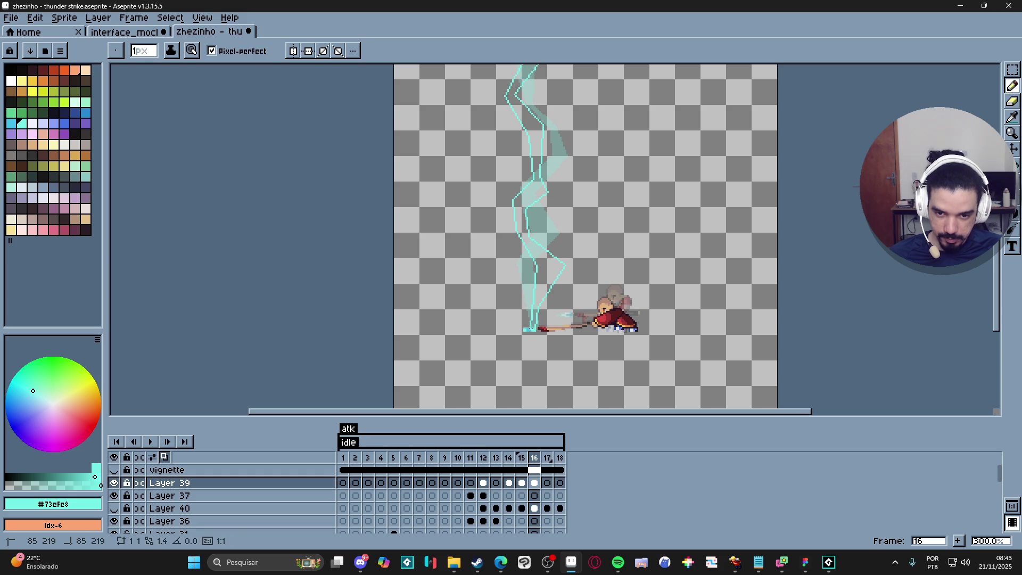
scroll(544, 280, down, 2)
scroll(544, 279, up, 2)
key(g)
click(530, 257)
scroll(530, 257, down, 1)
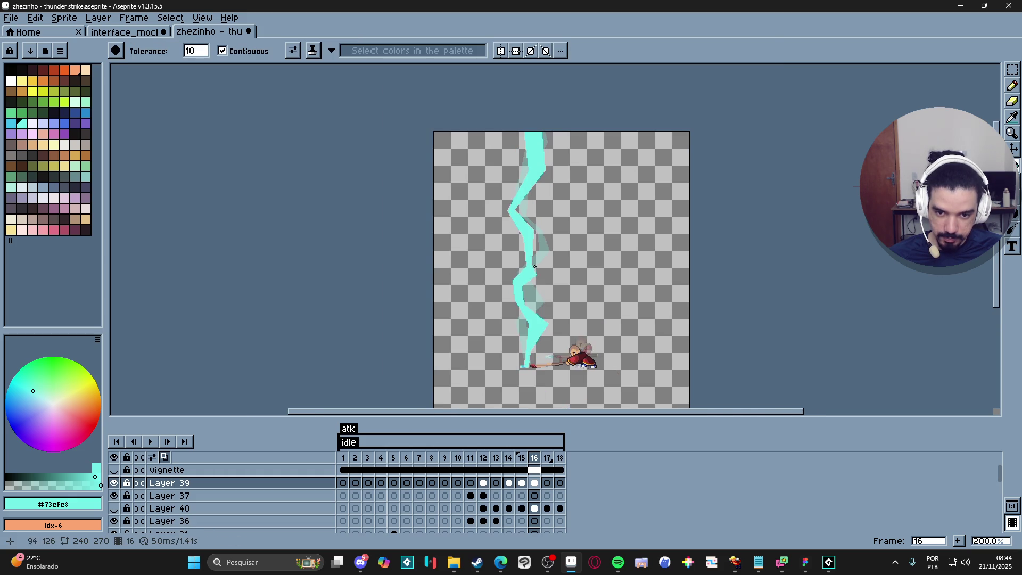
- Open the F7 Preview window and play the looping thunder strike animation
click(522, 483)
click(535, 484)
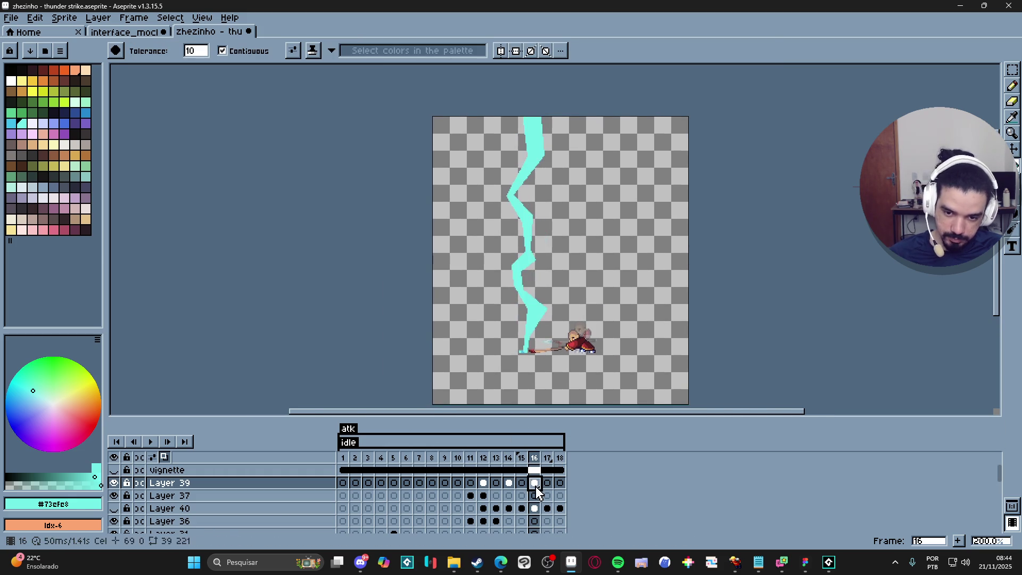
key(F7)
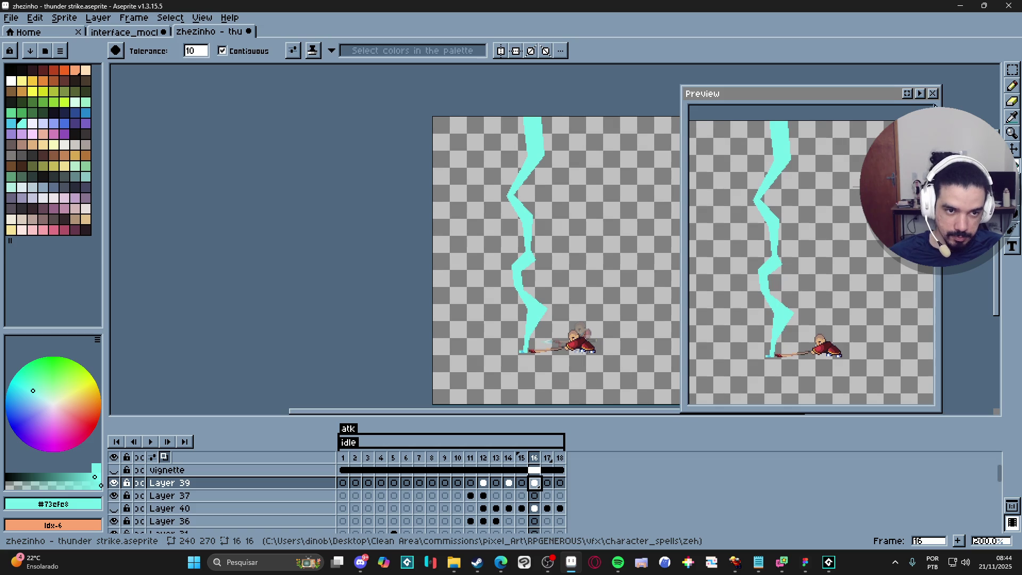
click(920, 94)
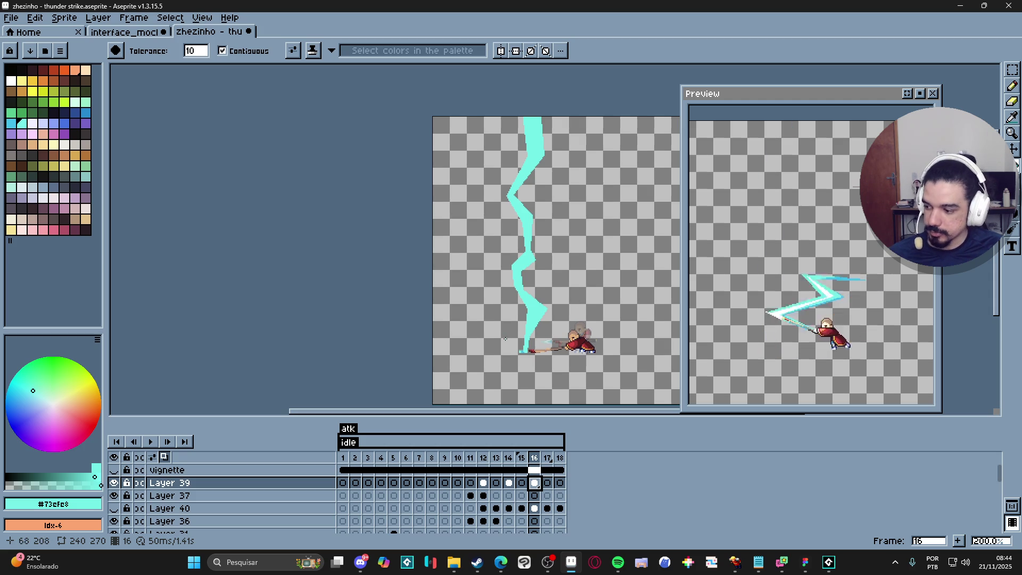
click(484, 458)
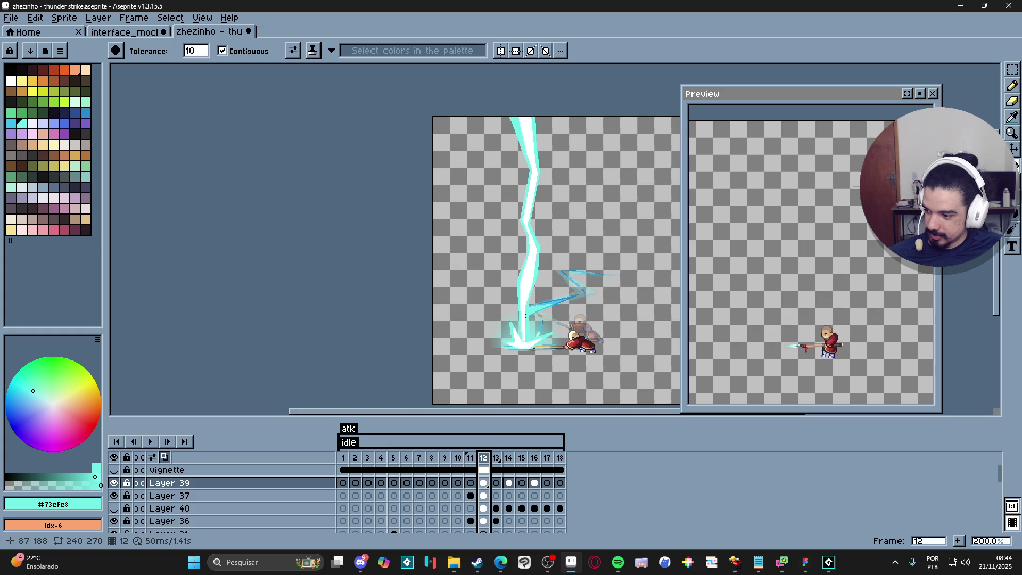
- Draw a thin 1px cyan fork off the right side of frame 12's upper bolt
scroll(520, 182, up, 1)
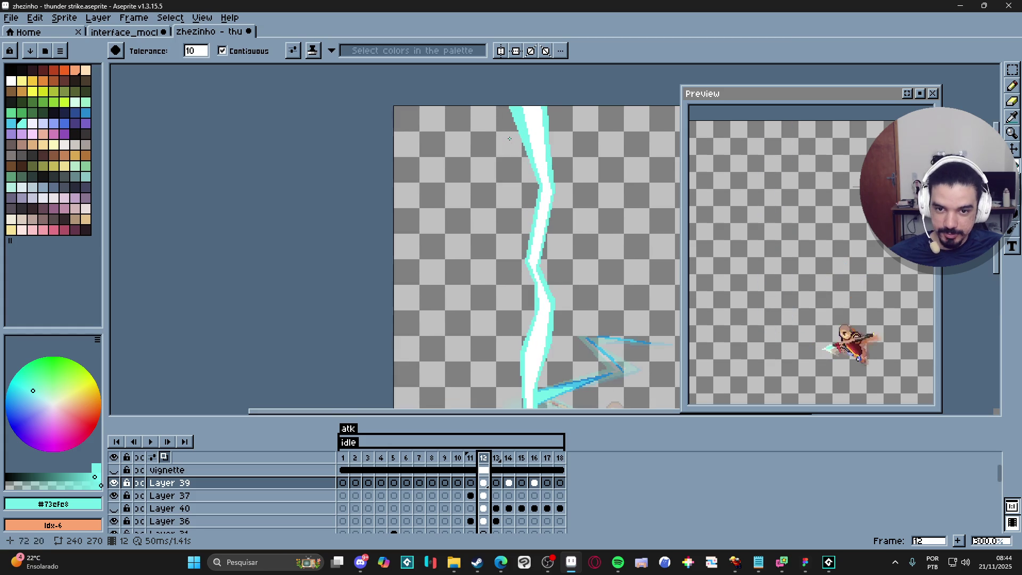
key(b)
scroll(520, 133, up, 1)
alt+scroll(517, 130, up, 2)
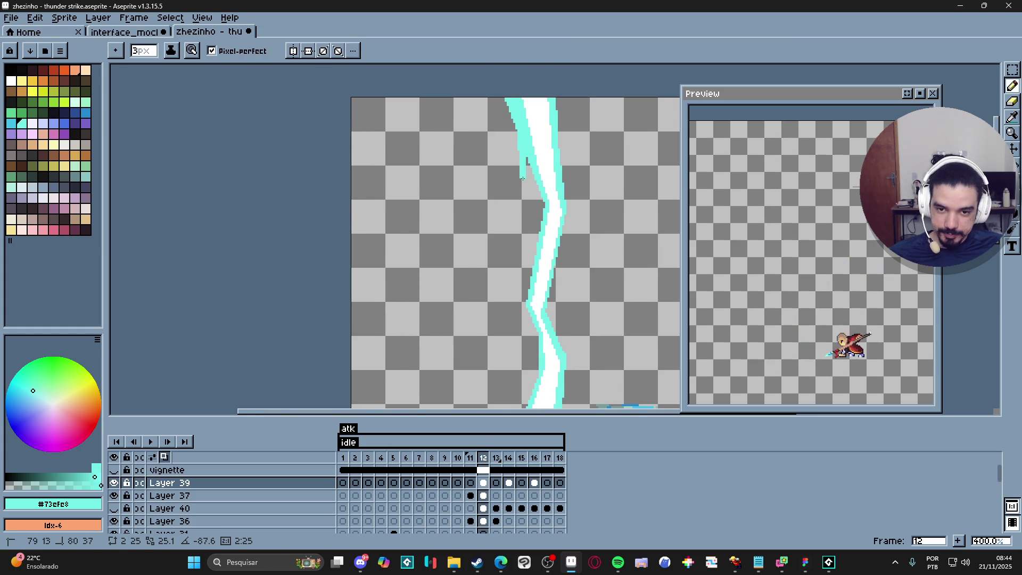
alt+scroll(520, 184, down, 1)
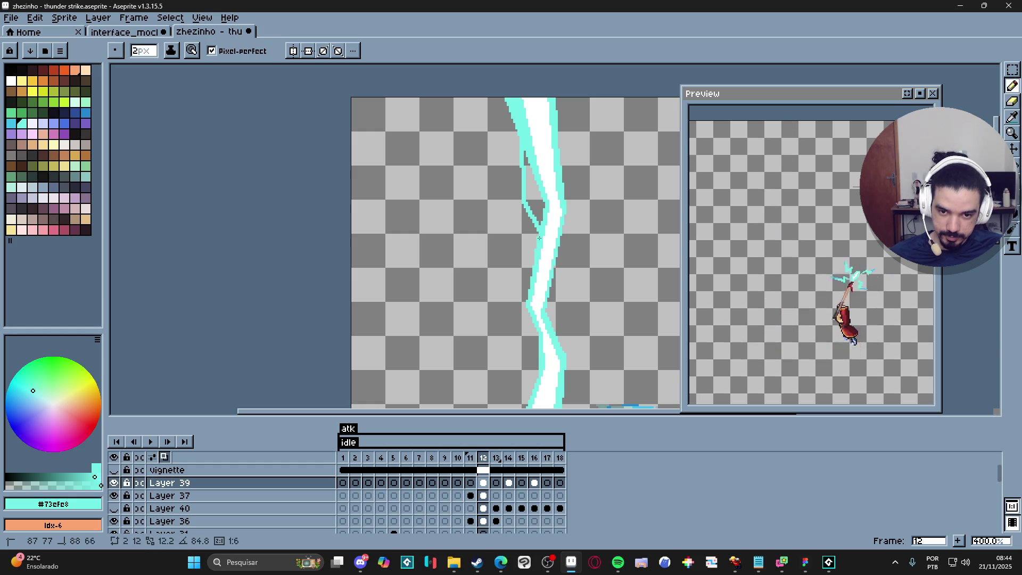
click(542, 226)
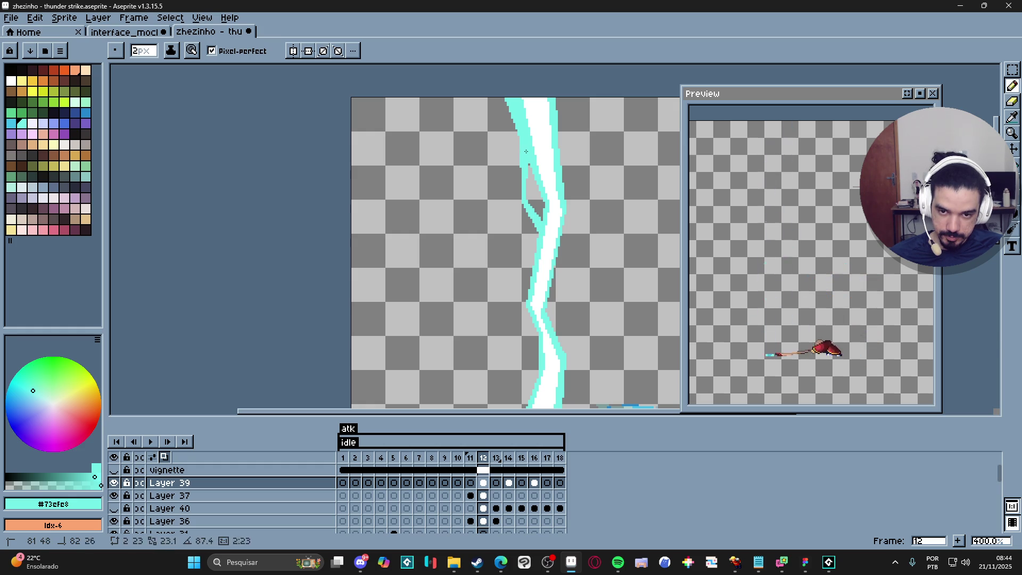
scroll(541, 190, down, 2)
key(minus)
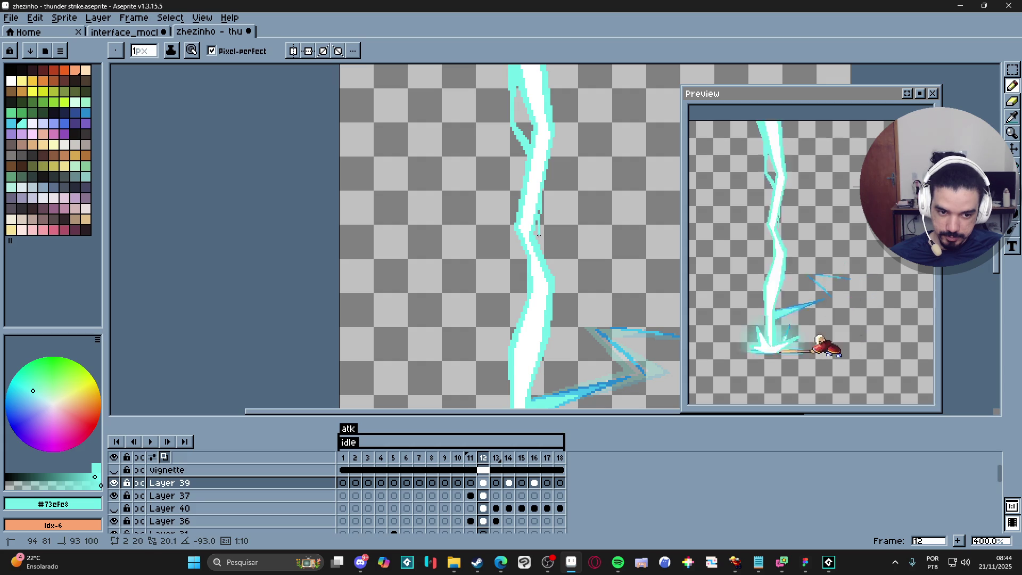
shift+click(554, 243)
shift+click(546, 267)
shift+click(554, 244)
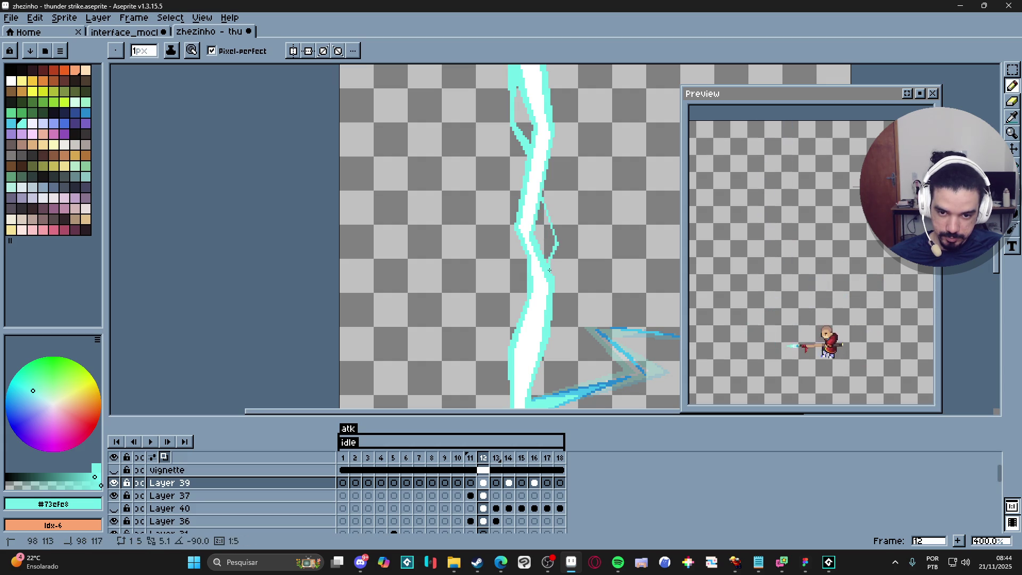
shift+click(558, 245)
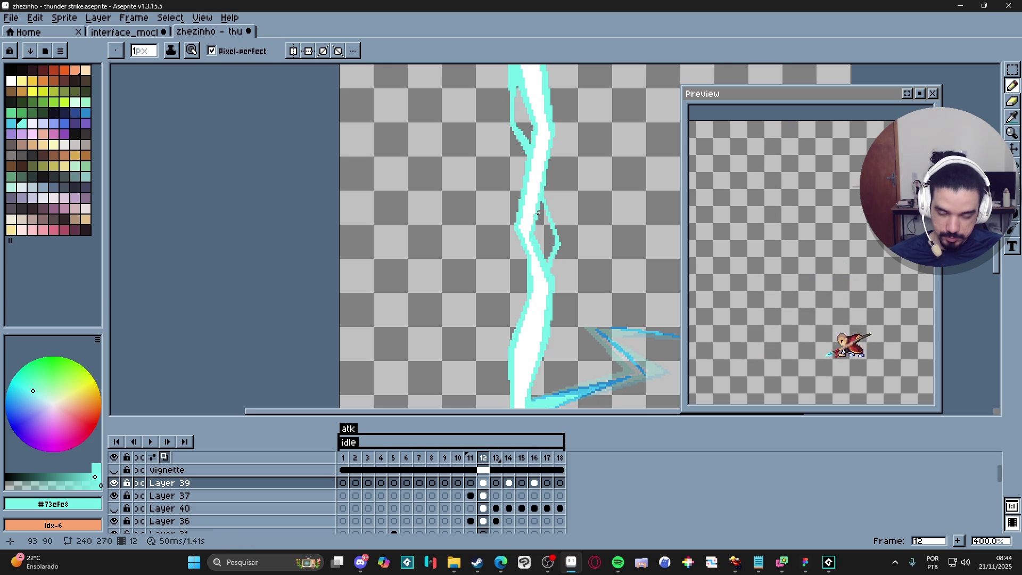
scroll(544, 213, down, 3)
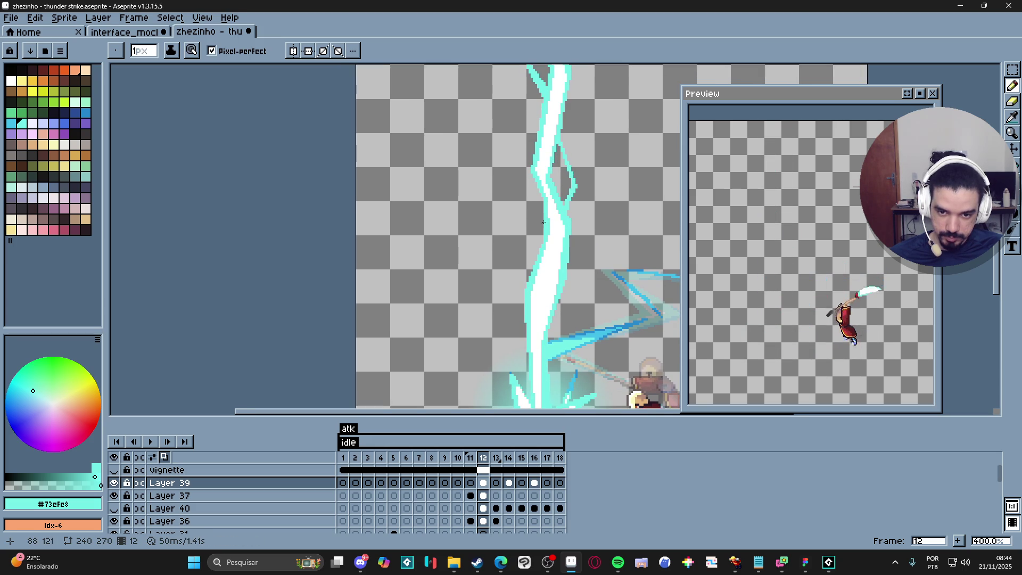
- Draw a 1px cyan fork jutting left from the bolt's middle, then bring the browser forward
shift+click(521, 226)
shift+click(513, 247)
shift+click(525, 266)
shift+click(525, 299)
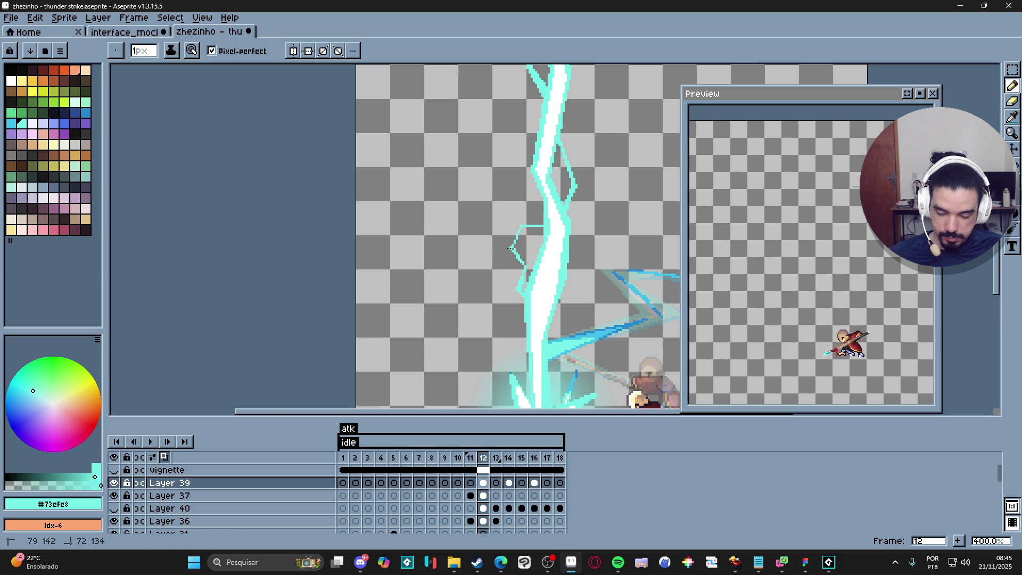
scroll(512, 250, up, 2)
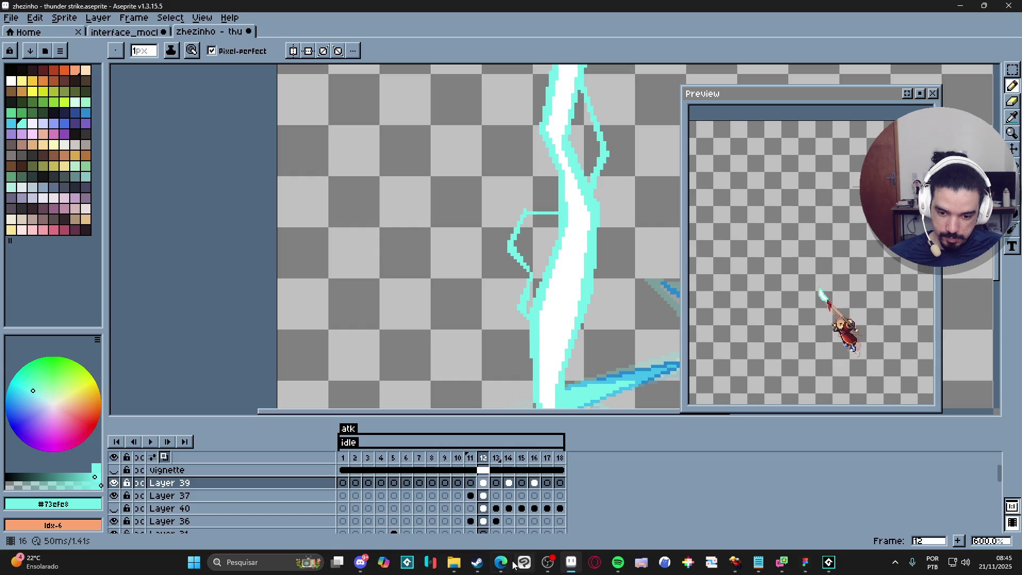
mouse_move(501, 563)
click(600, 506)
- Open YouTube in a new Edge tab and search for 'game maker mas shader'
key(ctrl+t)
text(y)
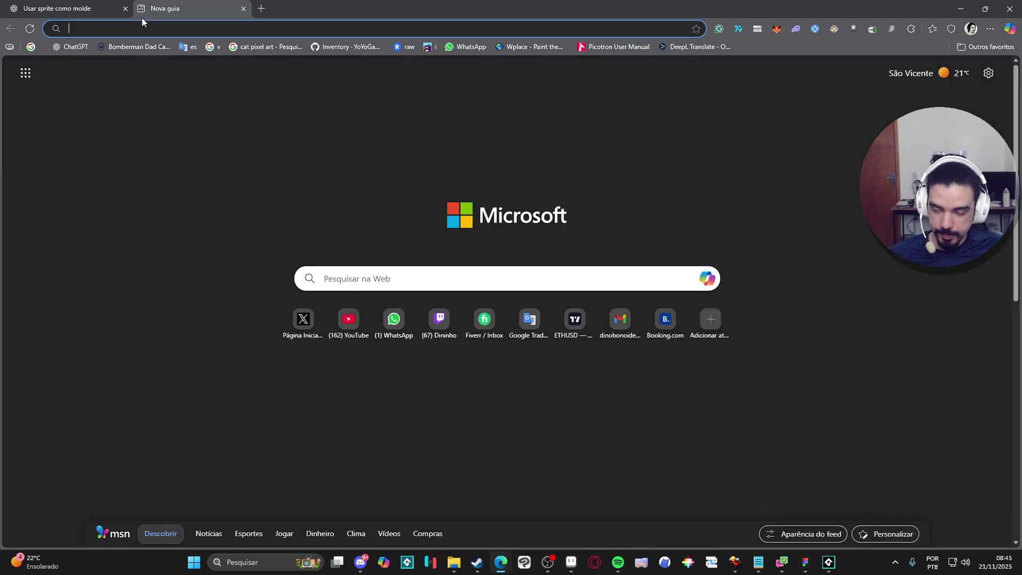
key(Return)
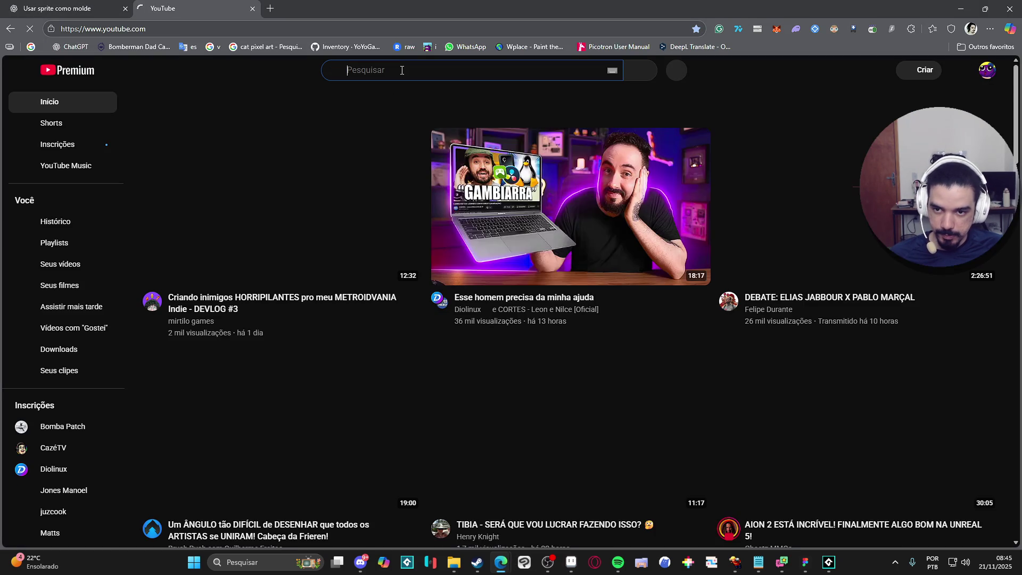
click(402, 70)
text(game make)
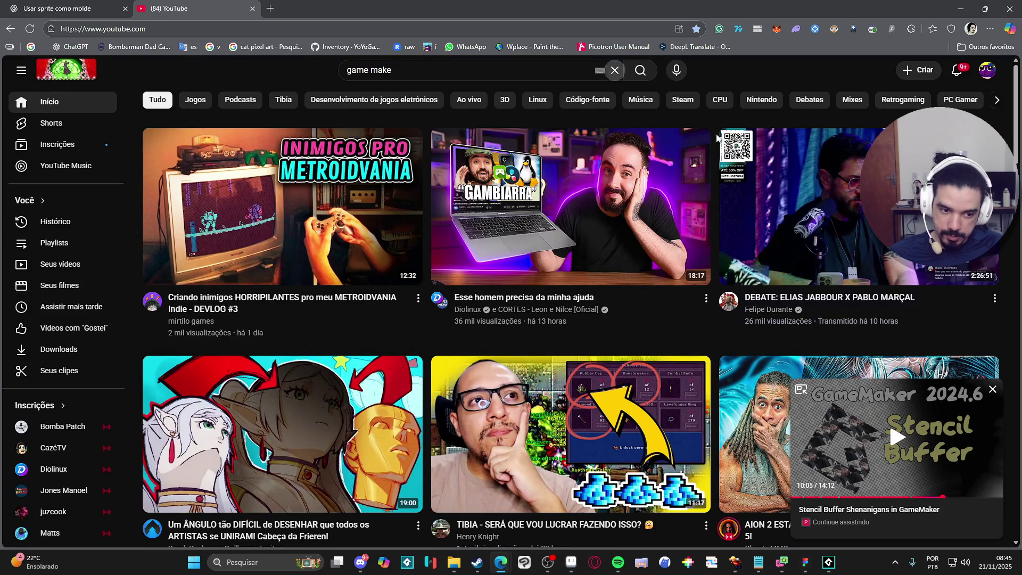
click(426, 65)
text(r mas s)
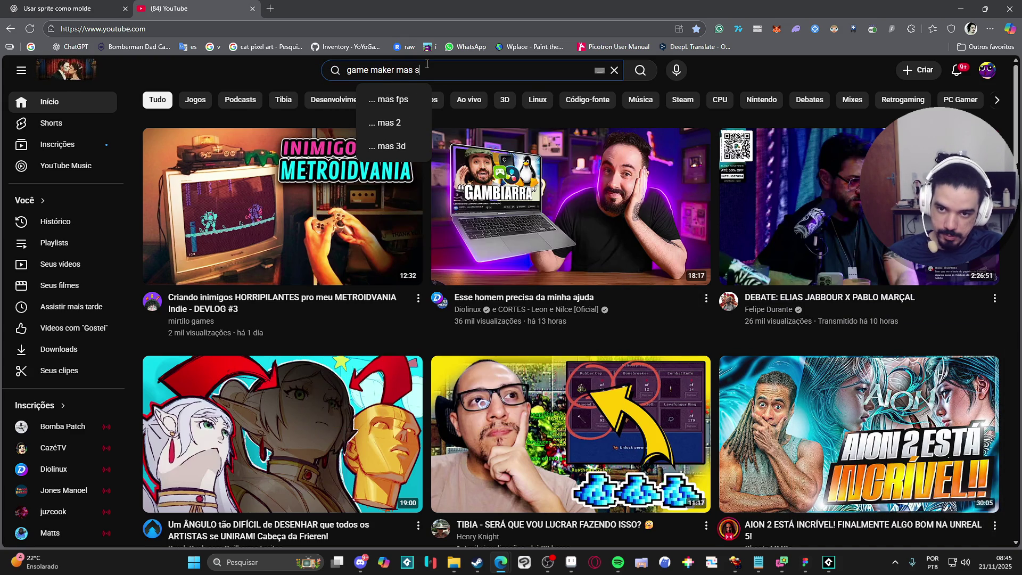
text(hader)
key(Return)
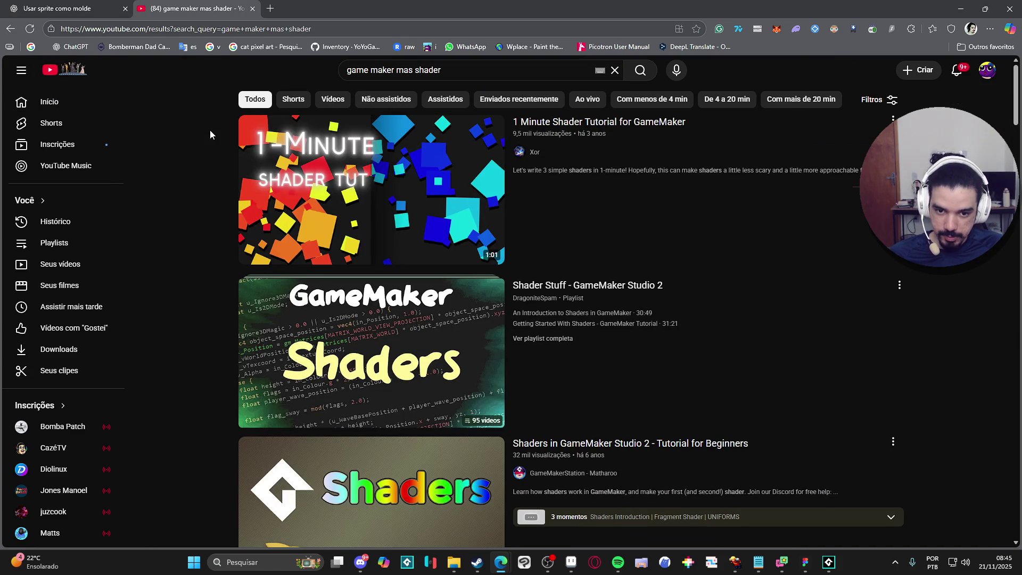
- Scroll through the 'game maker mas shader' results, then start a new web search from the address bar
scroll(210, 129, down, 5)
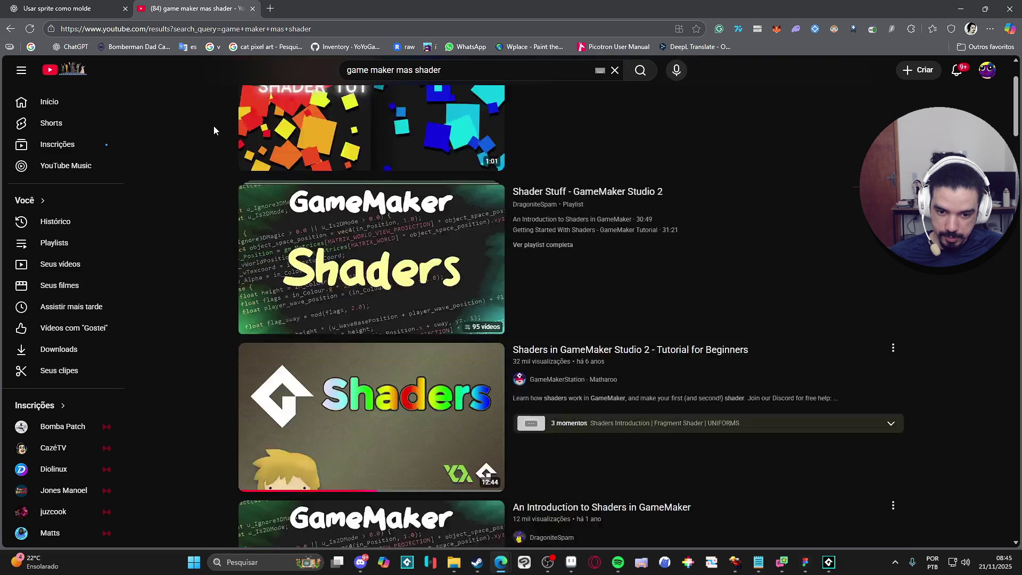
scroll(214, 120, down, 5)
scroll(223, 106, down, 3)
scroll(223, 97, down, 1)
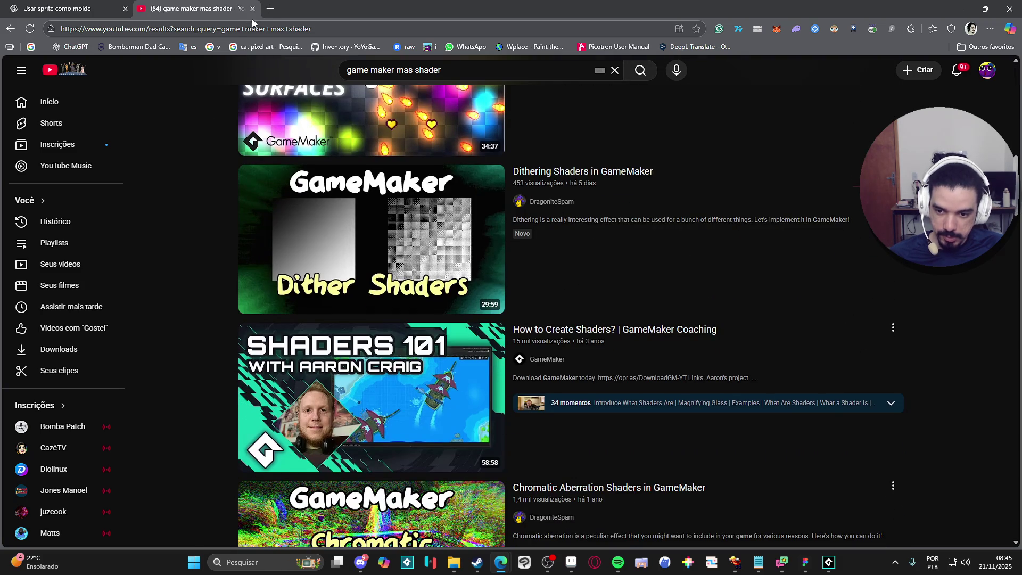
click(236, 29)
- Search Google for 'game maker mask shader' and open the [SOLVED] forum thread
text(game maker )
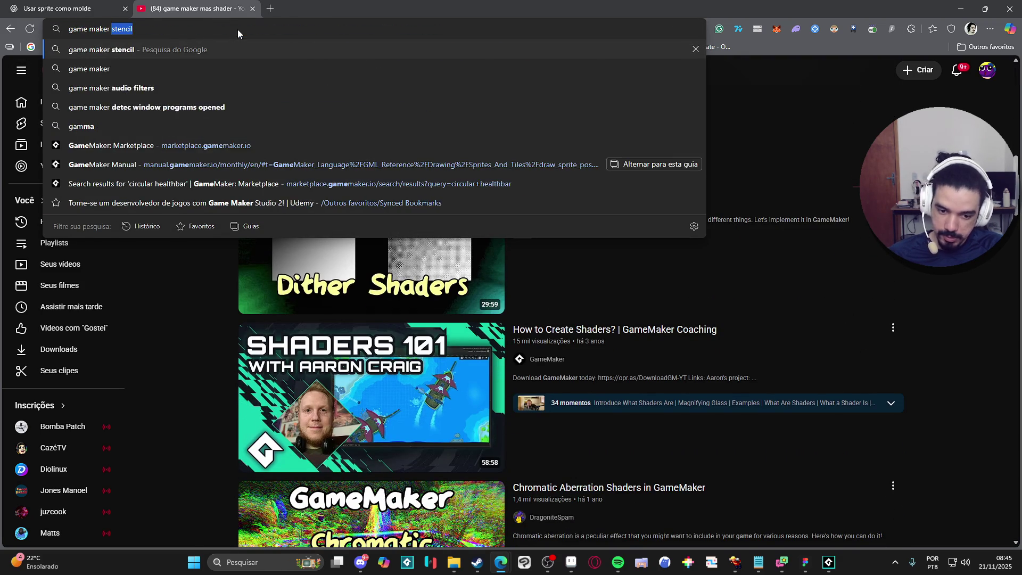
text(mask )
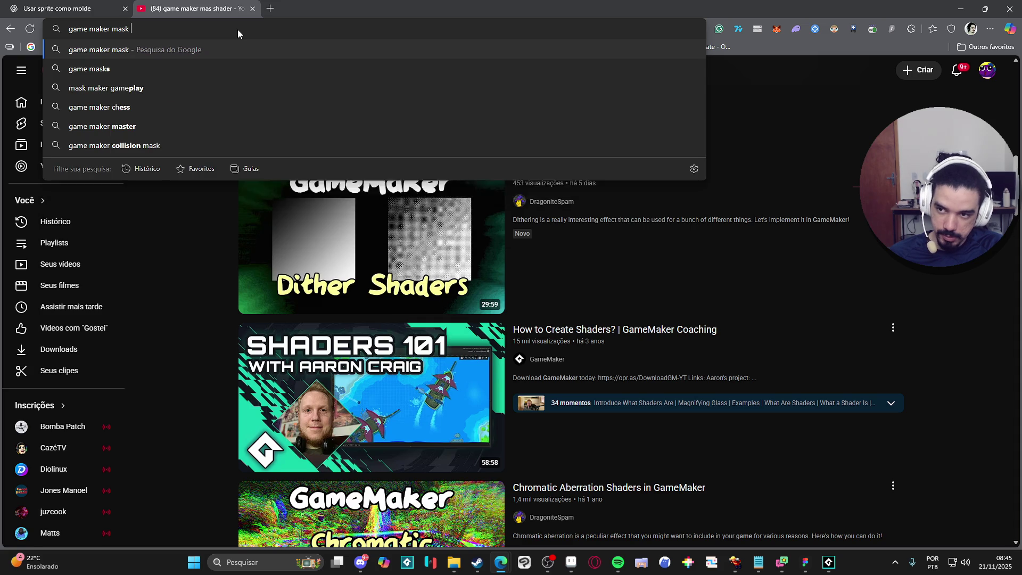
text(shader)
key(Return)
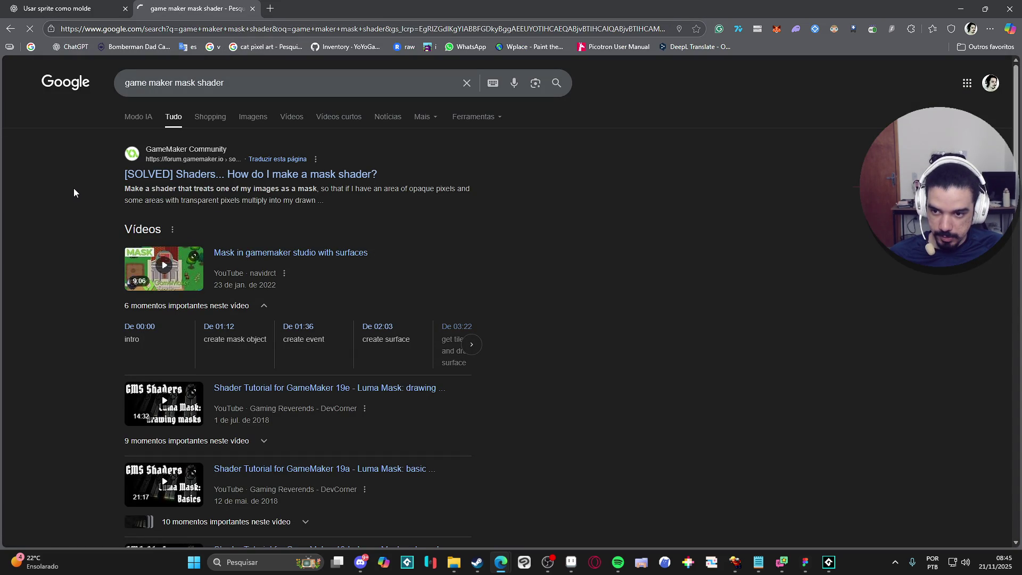
click(308, 177)
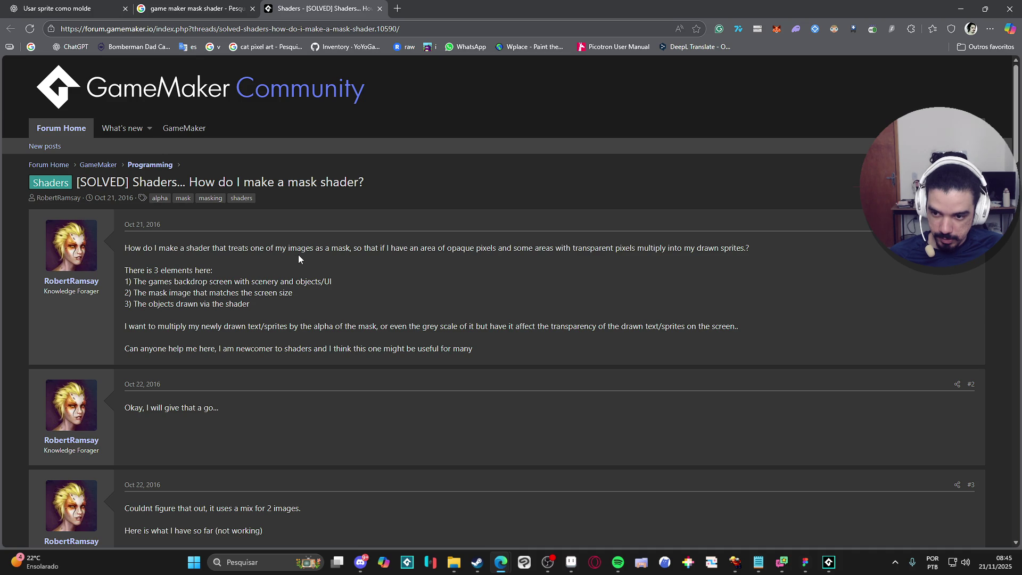
- Read through the thread's shader code, then minimize Edge to return to Aseprite
scroll(298, 255, down, 1)
scroll(300, 258, down, 7)
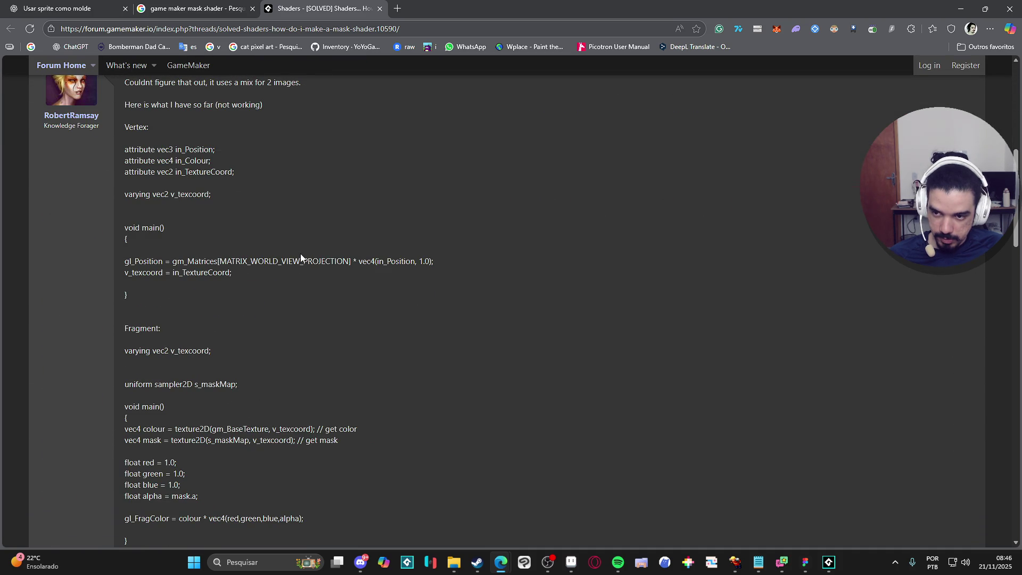
scroll(322, 291, down, 2)
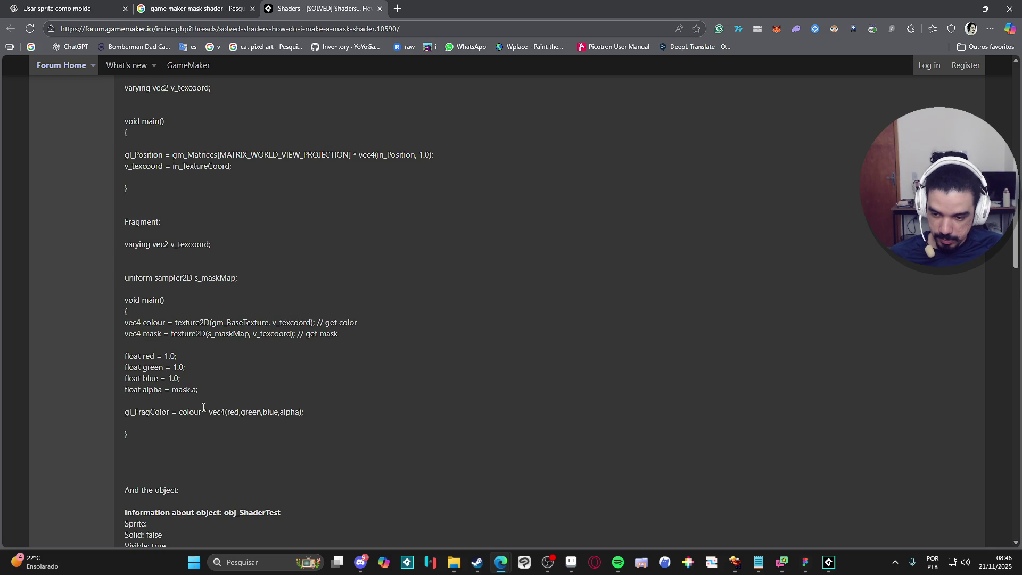
scroll(202, 409, down, 4)
scroll(162, 323, down, 2)
scroll(162, 324, up, 1)
click(968, 4)
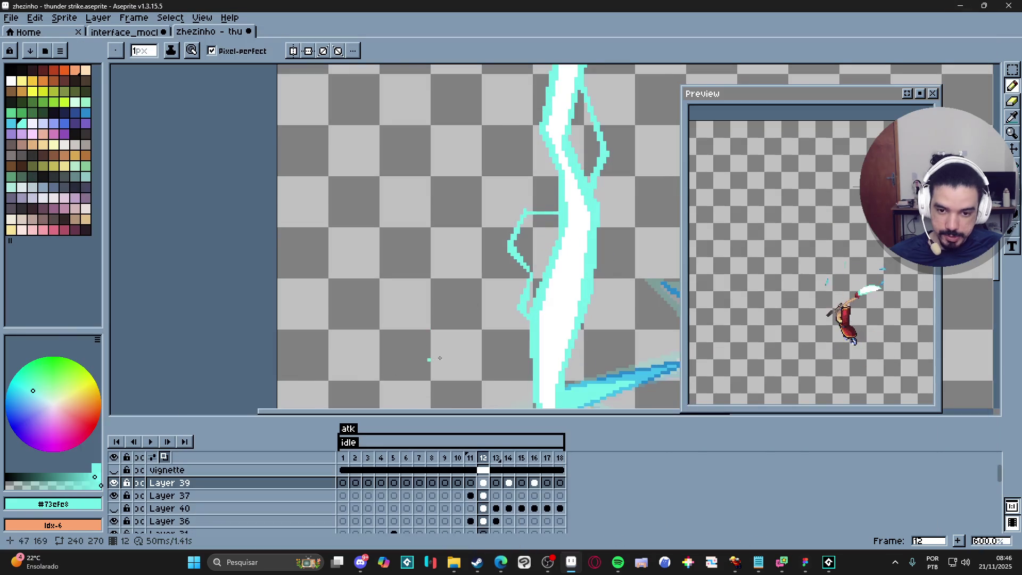
- Draw a straight thin cyan fork off the right side of frame 12's bolt
scroll(497, 234, down, 2)
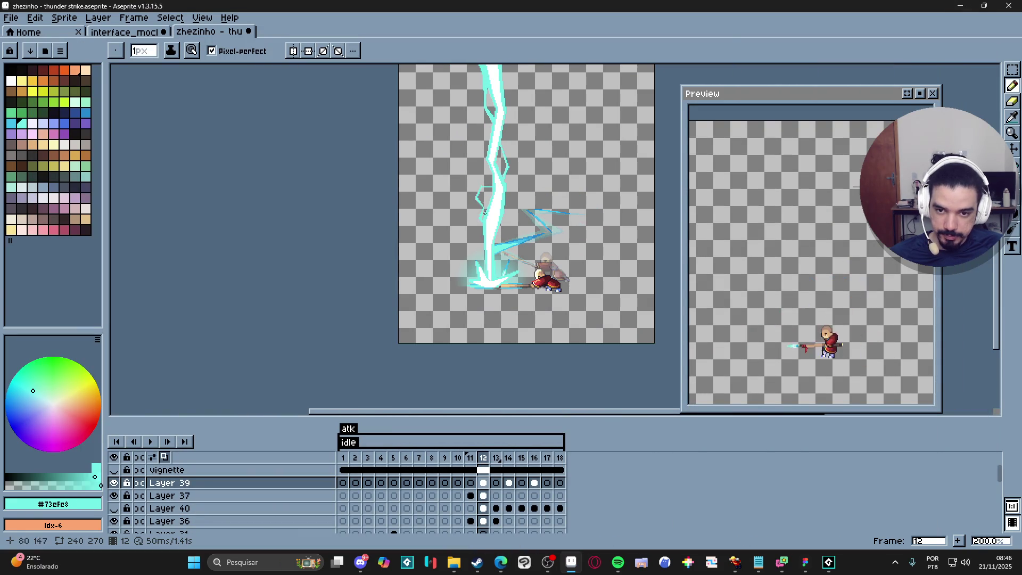
scroll(500, 183, up, 3)
scroll(507, 182, up, 2)
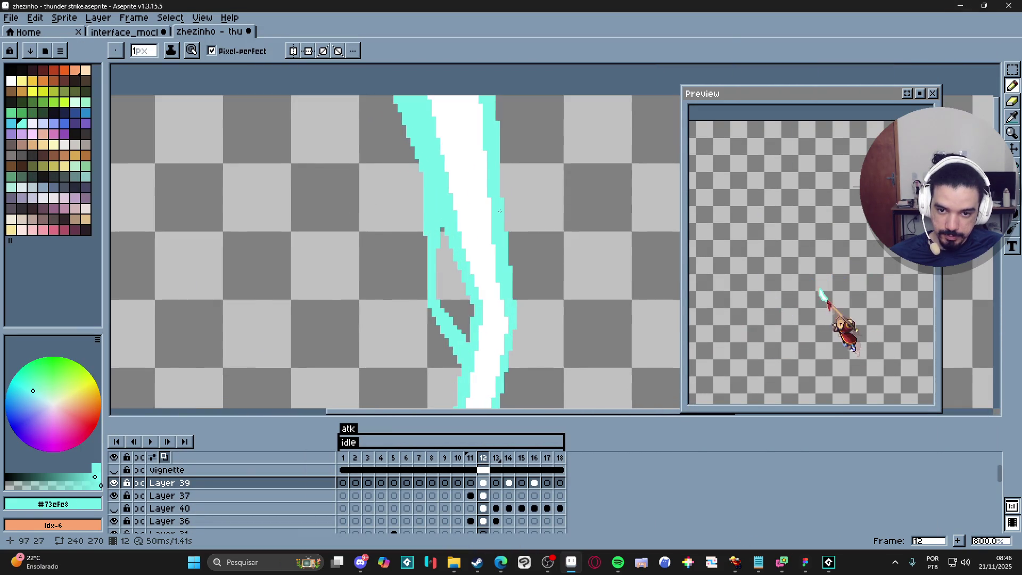
mouse_move(509, 204)
mouse_down()
mouse_move(566, 164)
mouse_move(542, 141)
mouse_move(542, 96)
mouse_move(543, 136)
mouse_up()
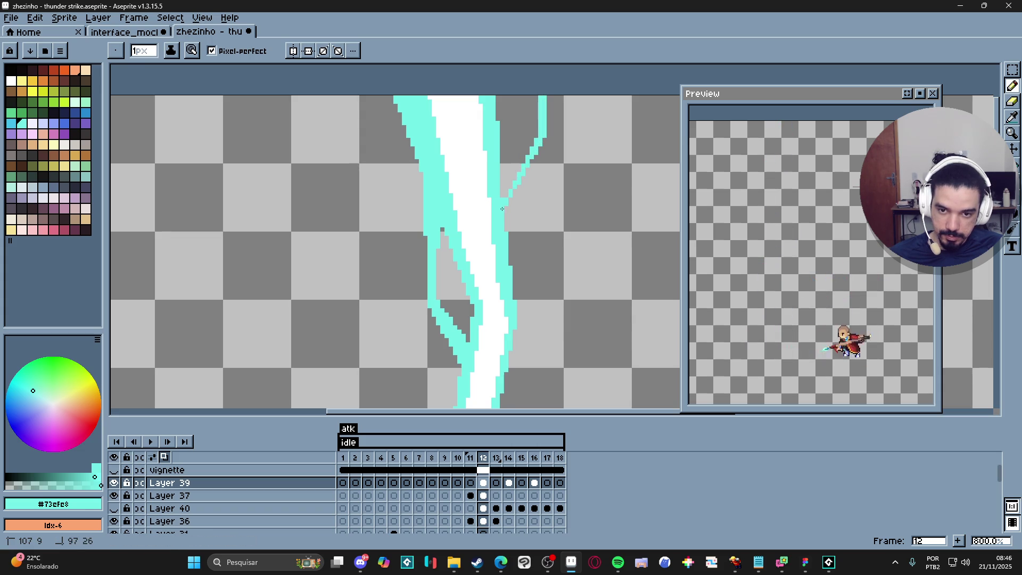
- Erase a stray pixel on the bolt's left edge with a 1px Eraser, then return to the Pencil
scroll(507, 203, up, 2)
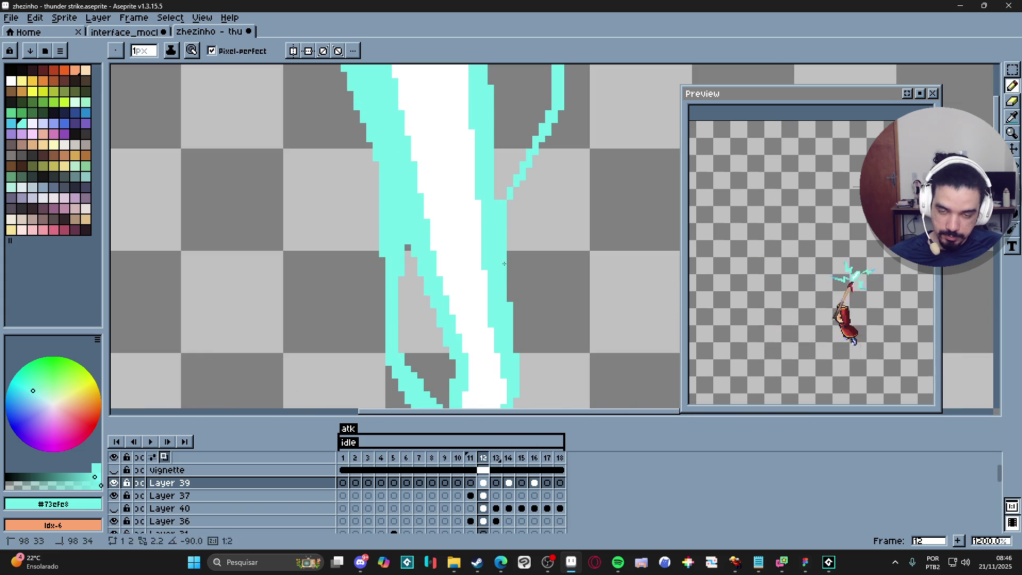
scroll(500, 284, down, 4)
scroll(501, 284, down, 3)
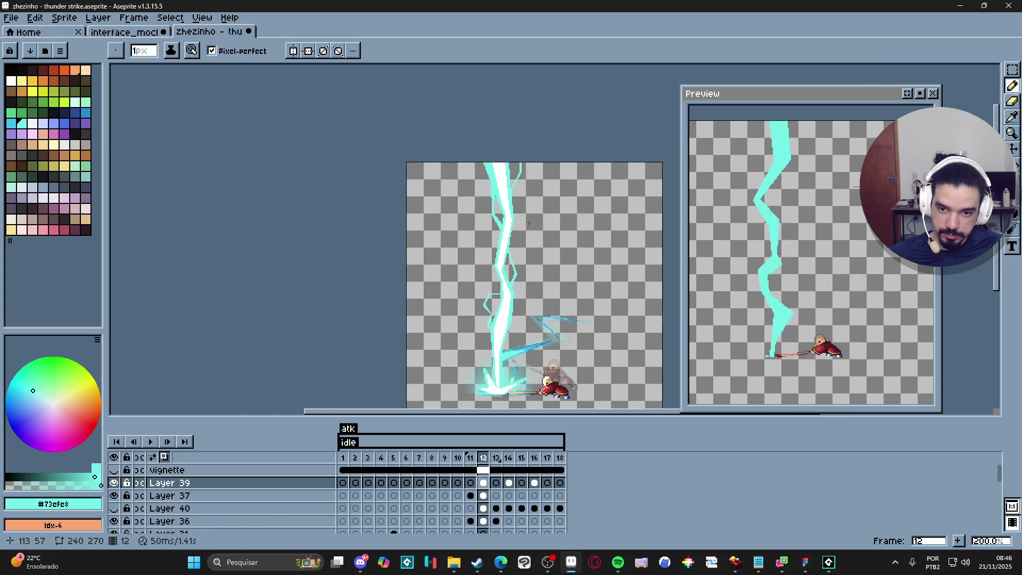
scroll(528, 211, up, 5)
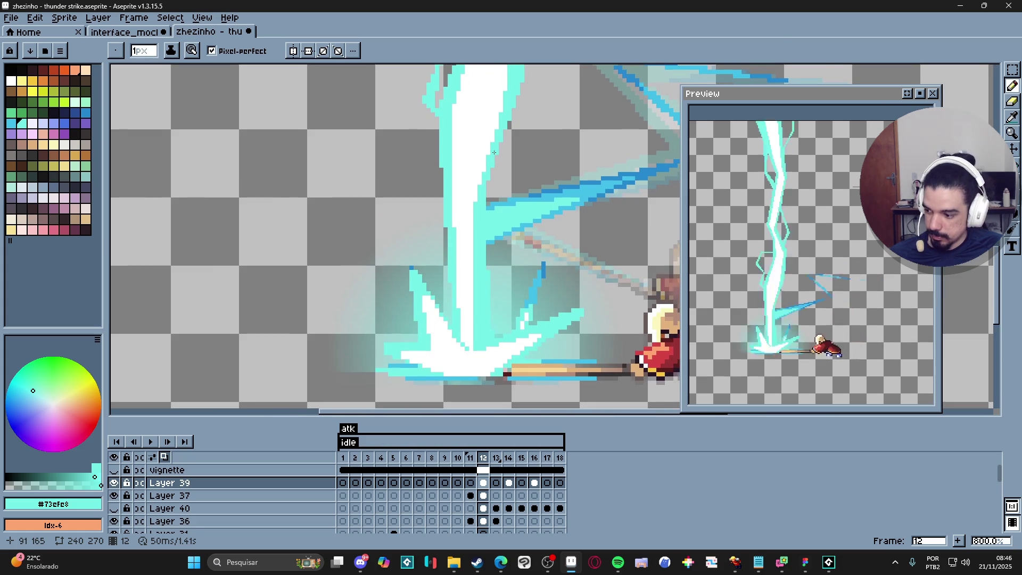
drag(494, 153, 496, 137)
scroll(496, 138, down, 5)
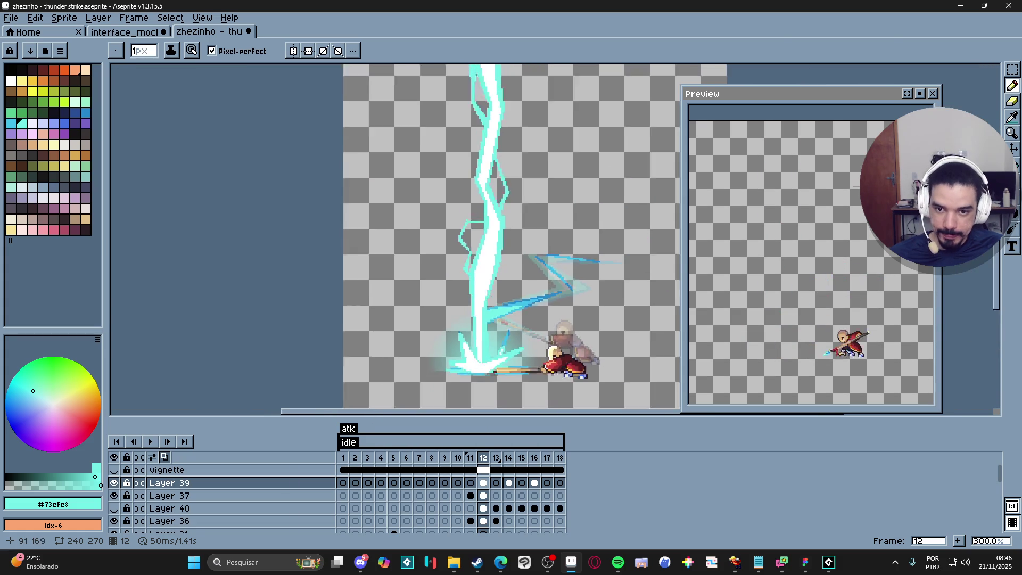
scroll(489, 190, up, 5)
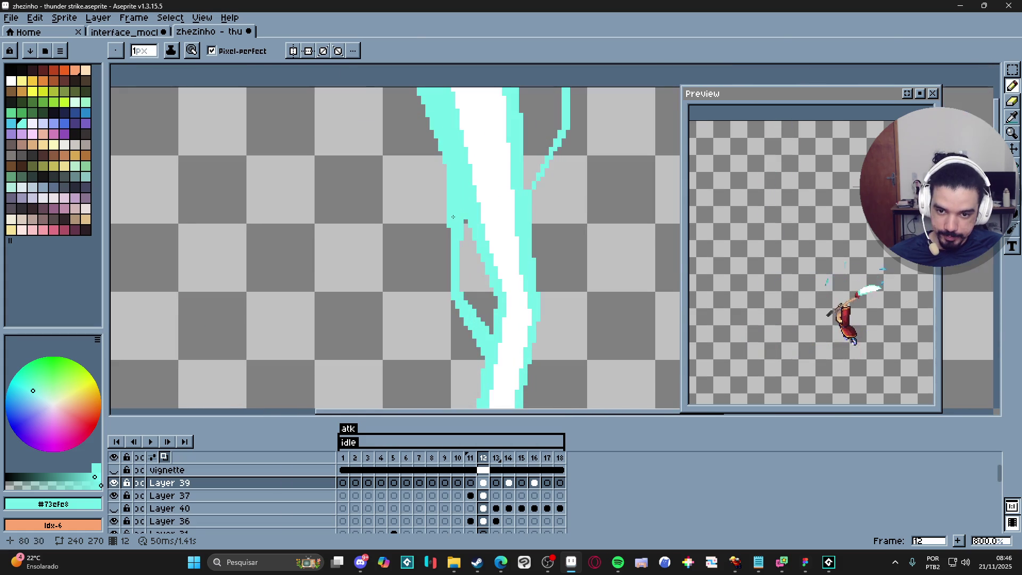
key(e)
key(minus)
key(minus)
key(minus)
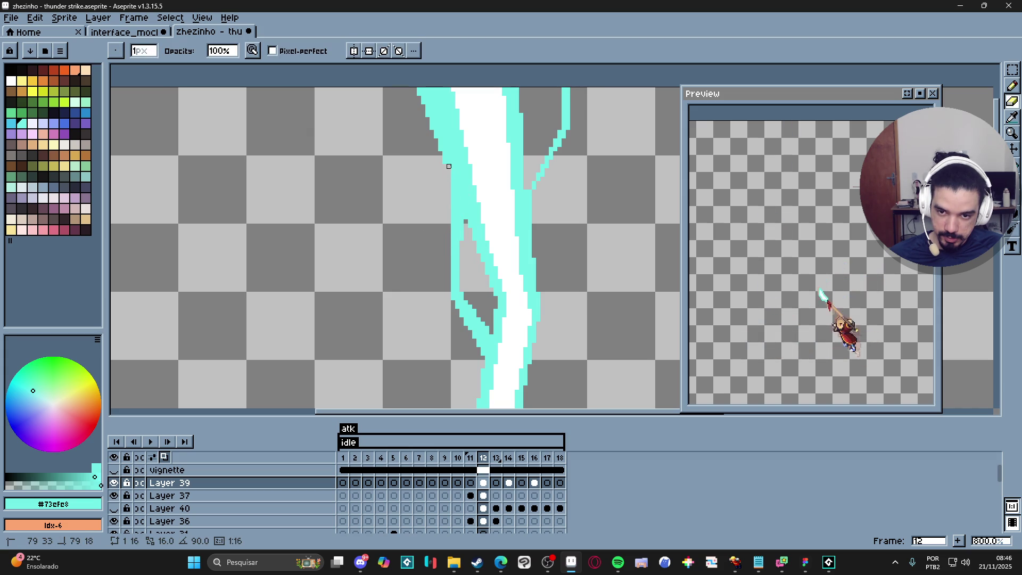
click(461, 222)
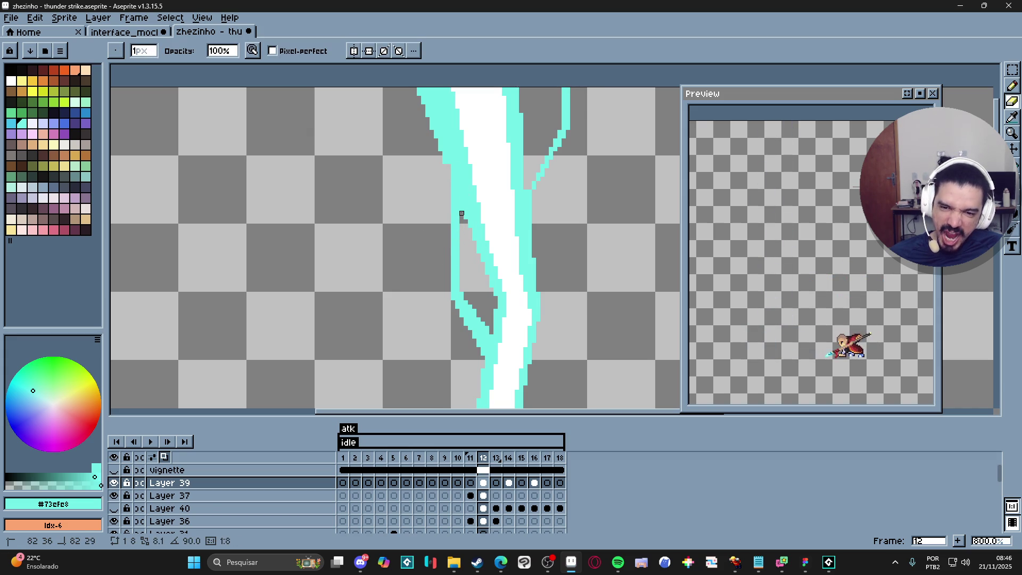
scroll(461, 214, down, 2)
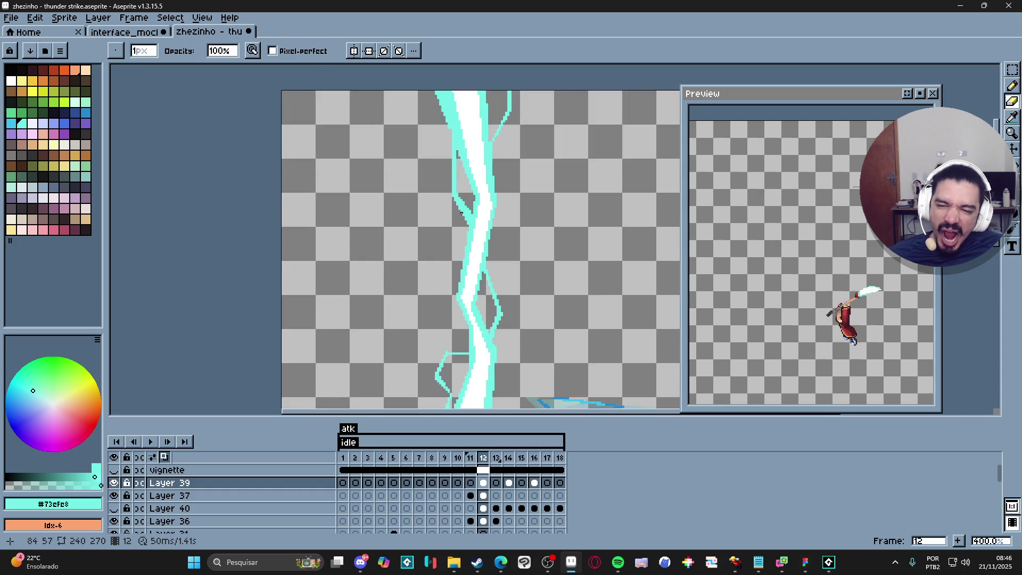
key(b)
- Move to frame 14 of the animation
scroll(461, 204, up, 2)
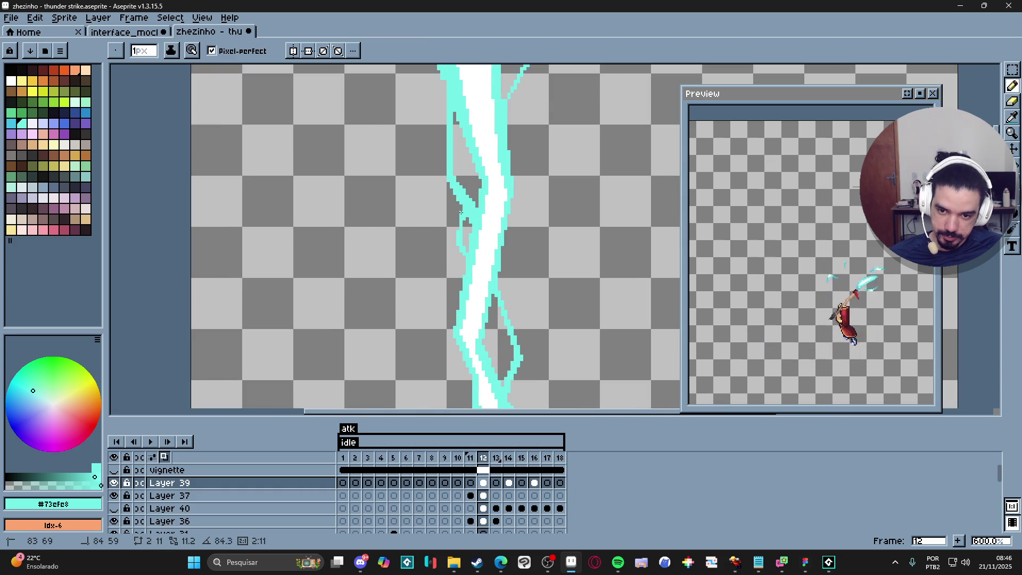
scroll(464, 210, down, 2)
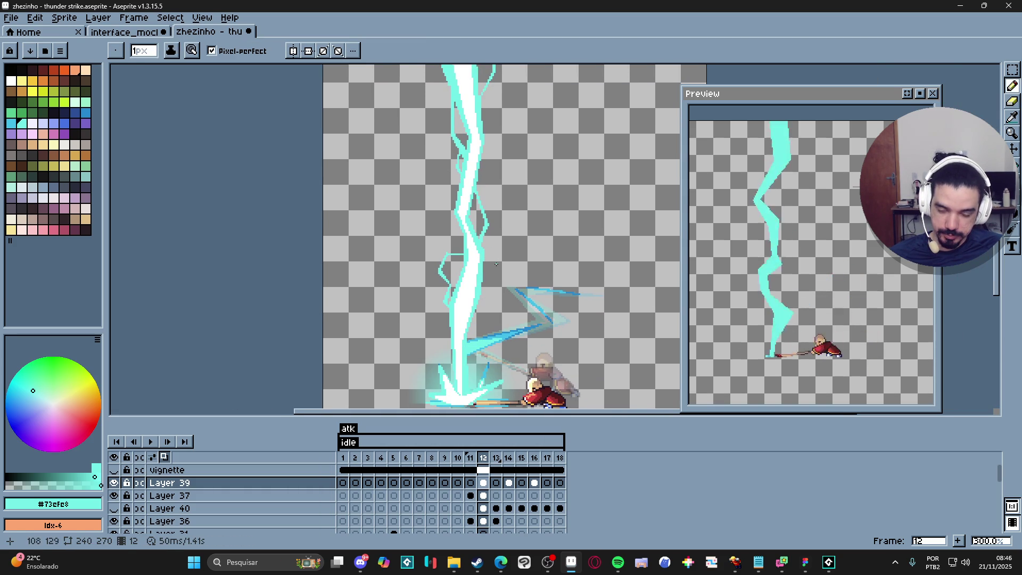
scroll(493, 247, down, 1)
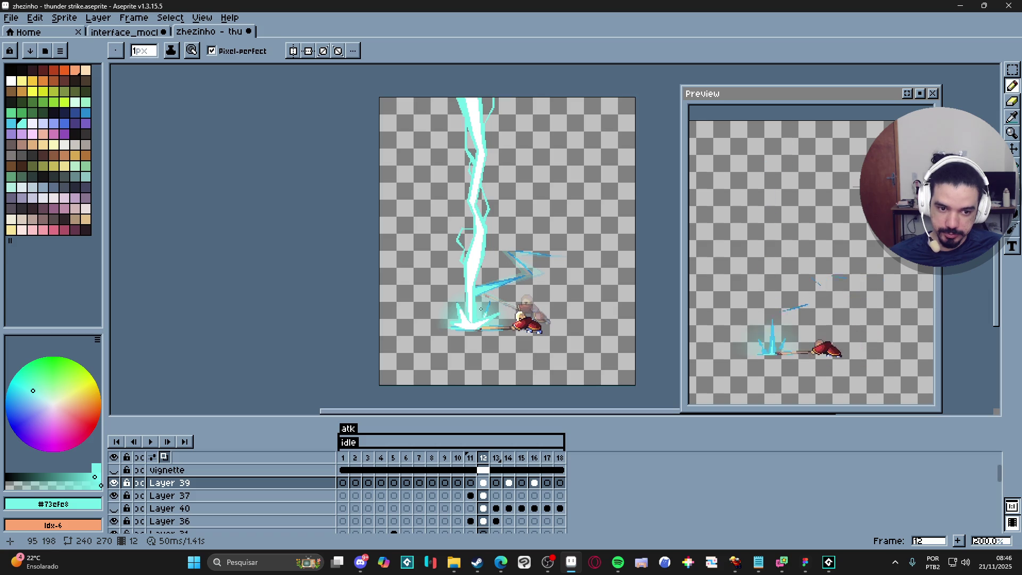
click(508, 458)
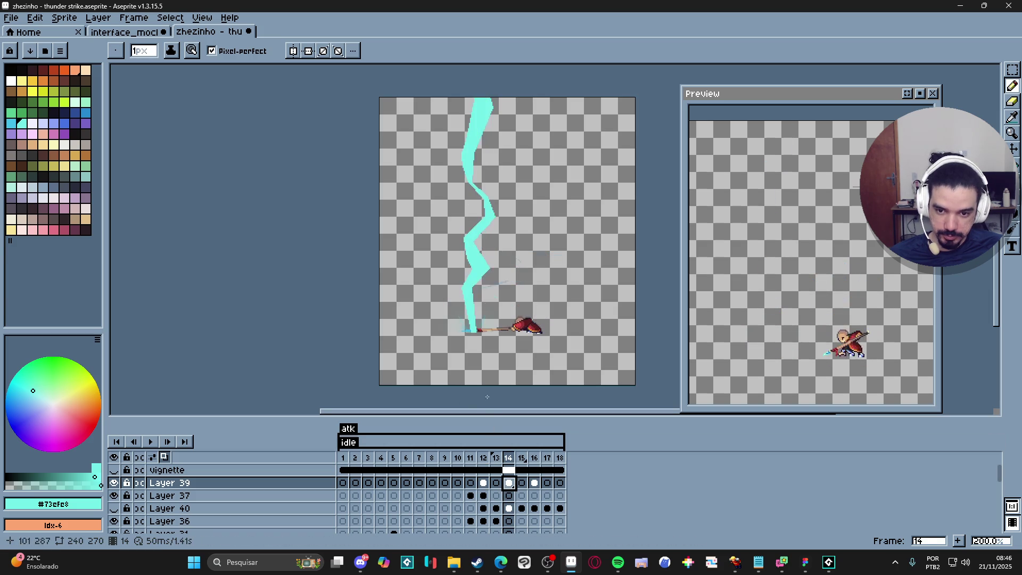
- Compare frame 13 against frame 14 before drawing
scroll(459, 320, up, 3)
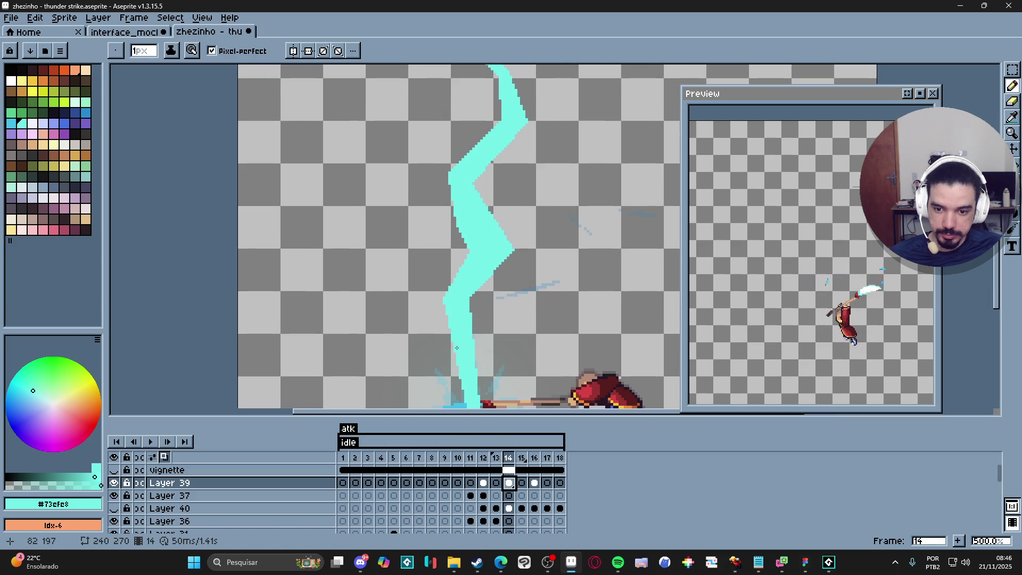
click(496, 486)
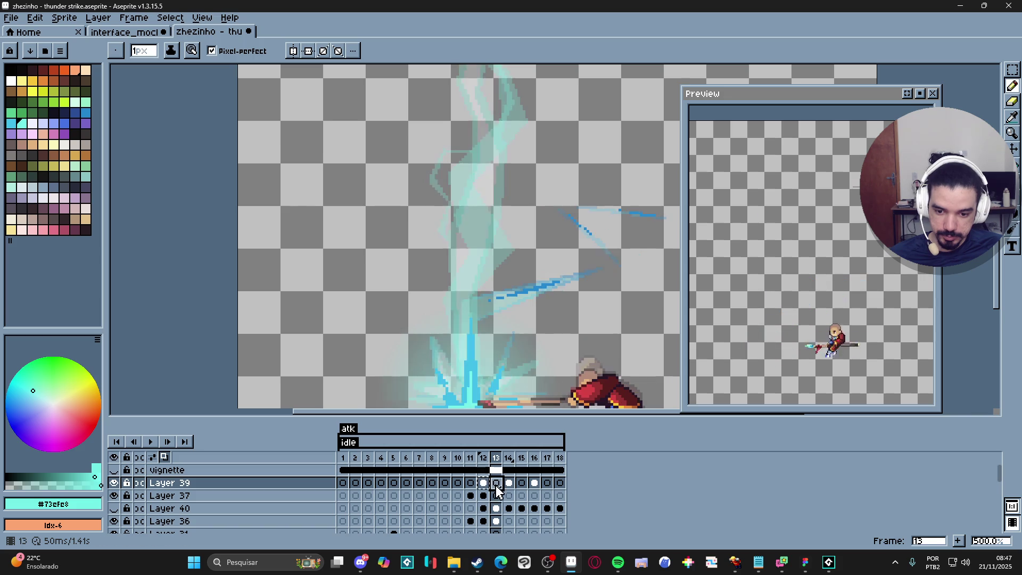
click(509, 482)
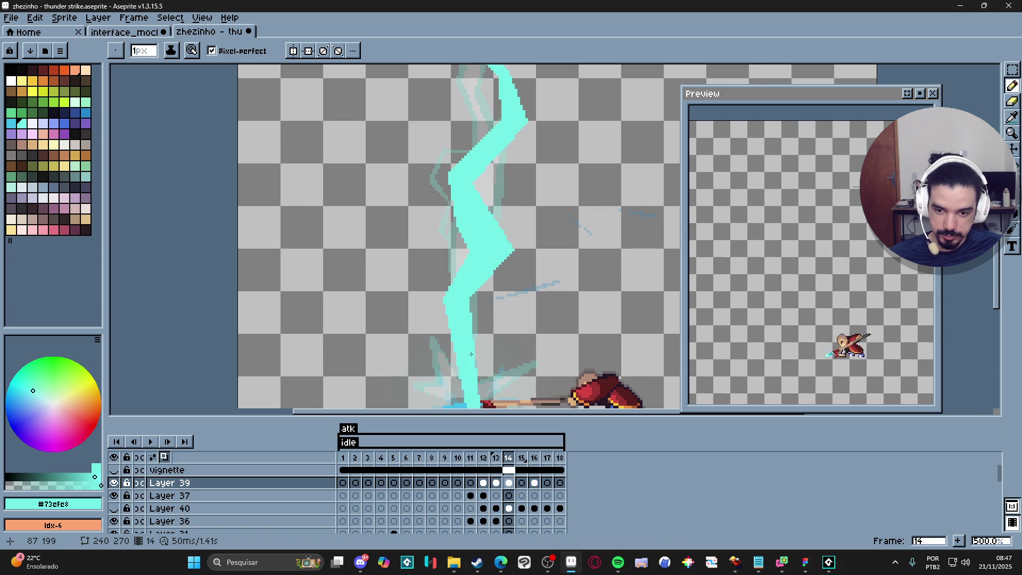
- Draw a curved cyan fork off frame 14's bolt with a 2px base and a 1px branch to the right
mouse_move(478, 334)
mouse_down()
mouse_move(514, 309)
mouse_move(488, 289)
mouse_up()
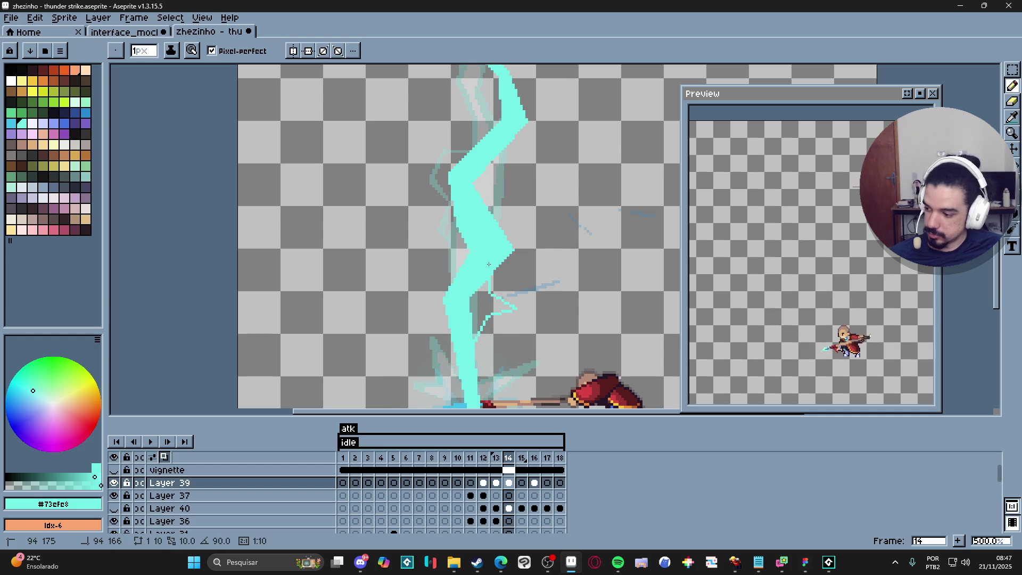
scroll(489, 264, up, 2)
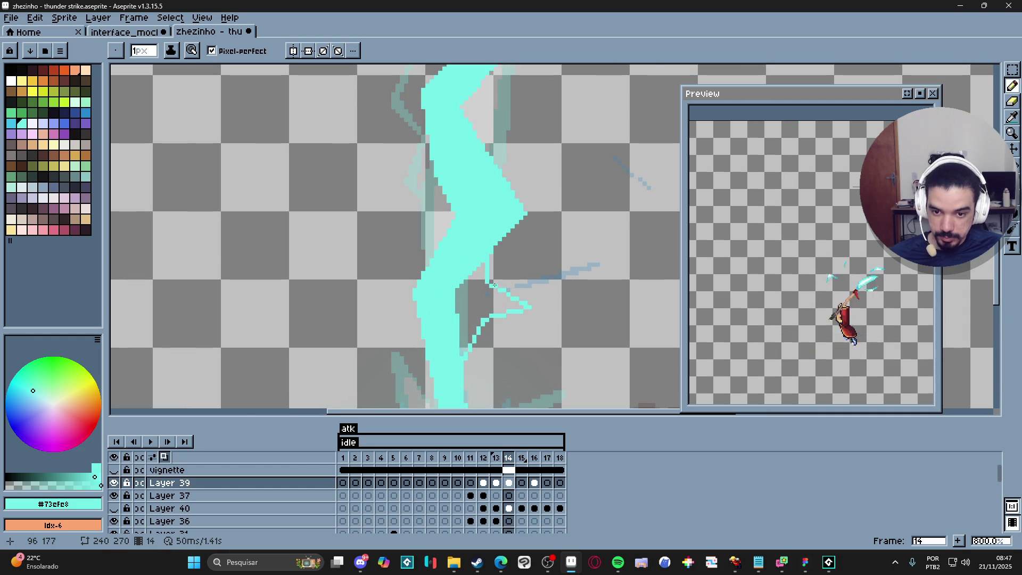
key(plus)
drag(494, 281, 492, 242)
key(minus)
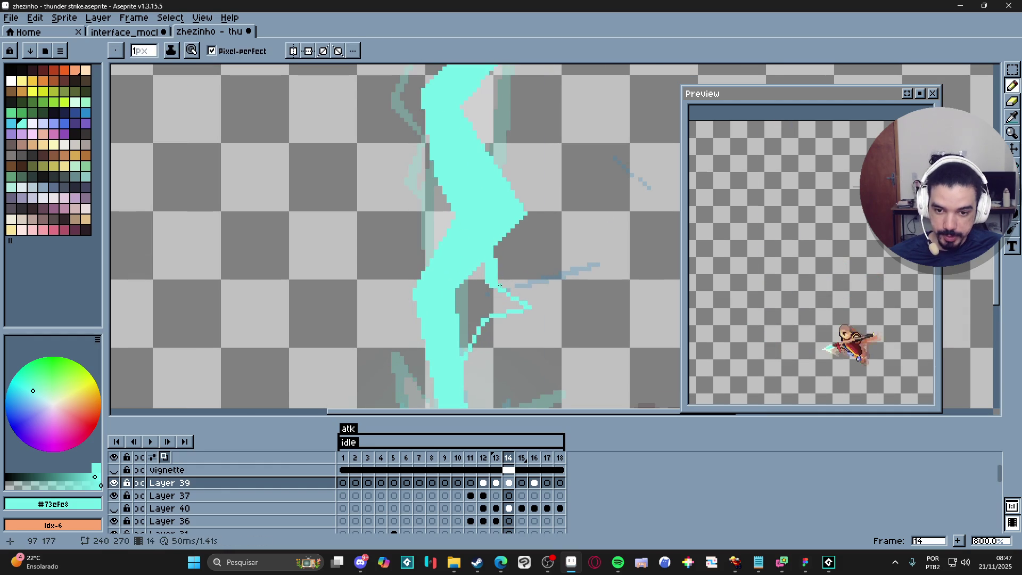
drag(498, 287, 531, 307)
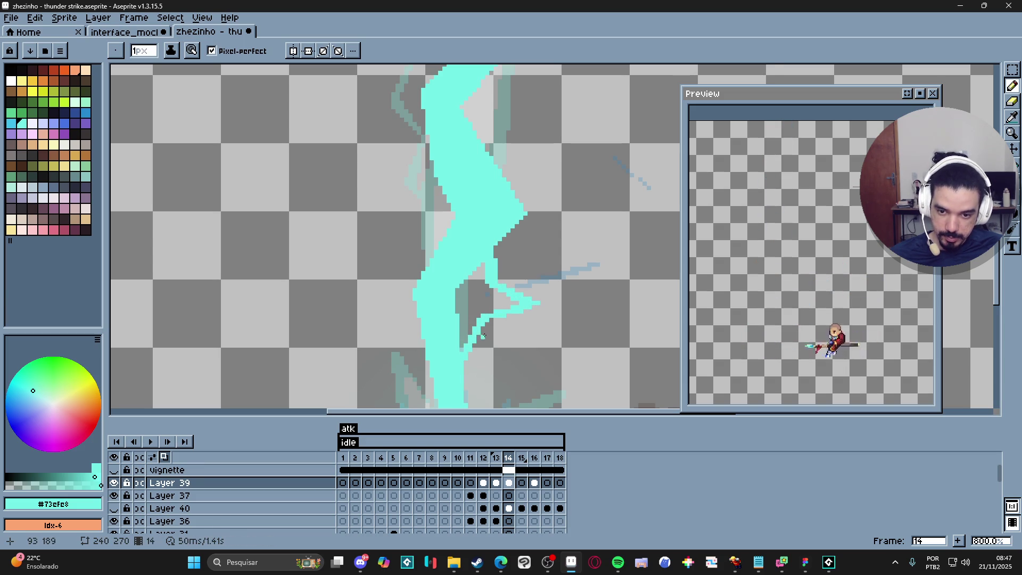
- Tidy the new fork with the Eraser, then return to the Pencil
scroll(531, 307, down, 3)
scroll(491, 308, up, 5)
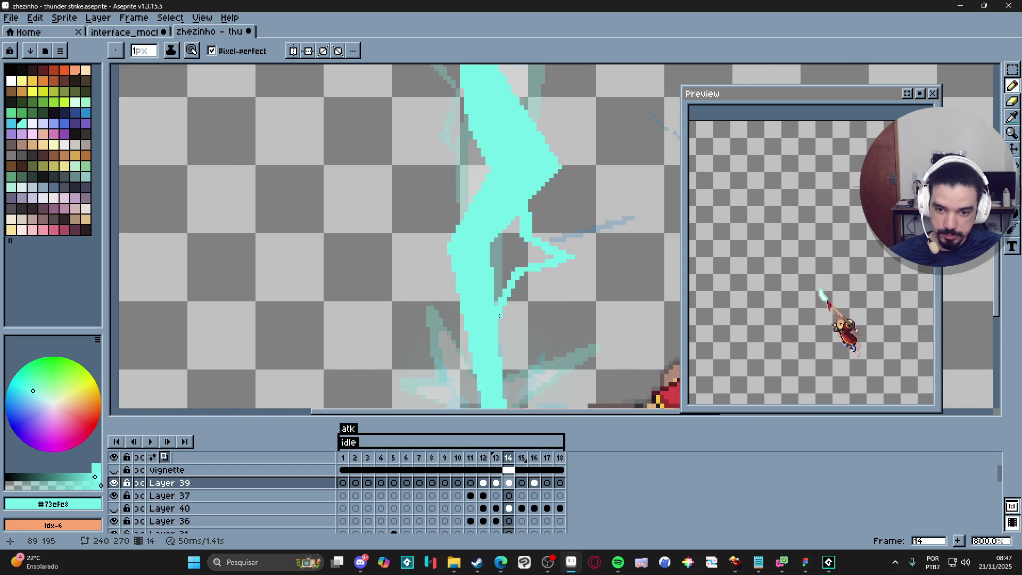
key(e)
scroll(491, 315, down, 4)
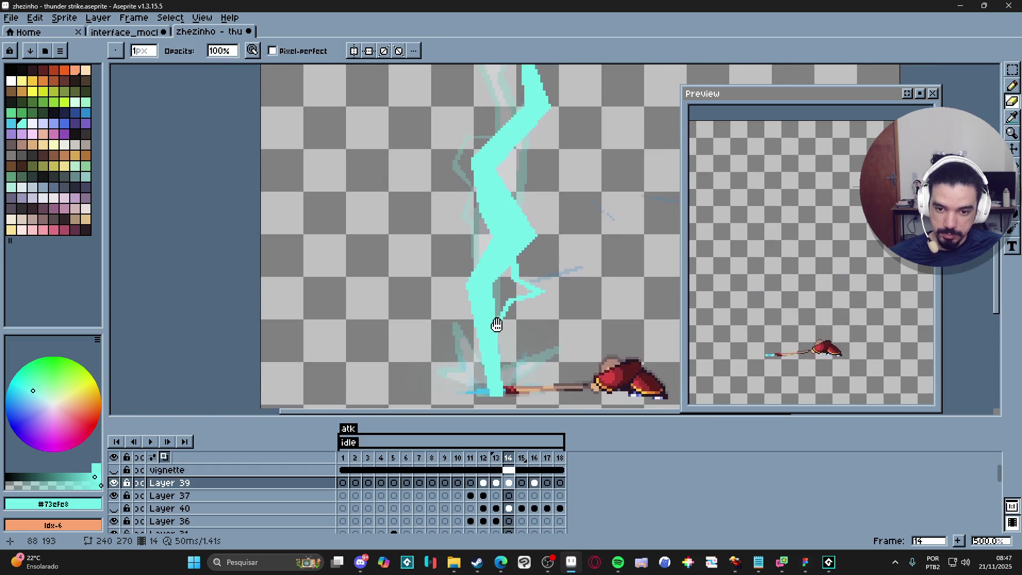
scroll(513, 300, up, 3)
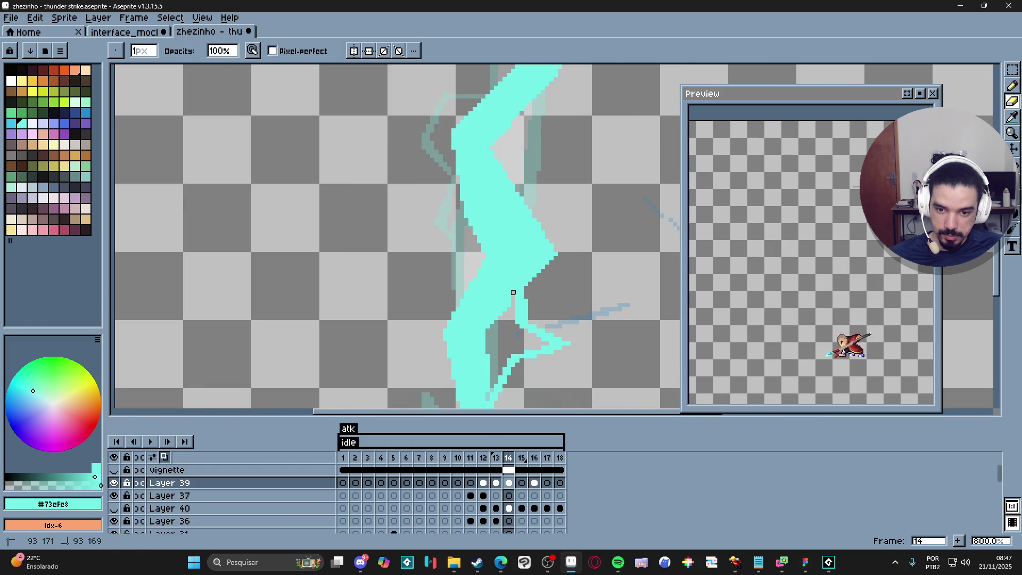
scroll(514, 301, down, 4)
scroll(496, 285, up, 1)
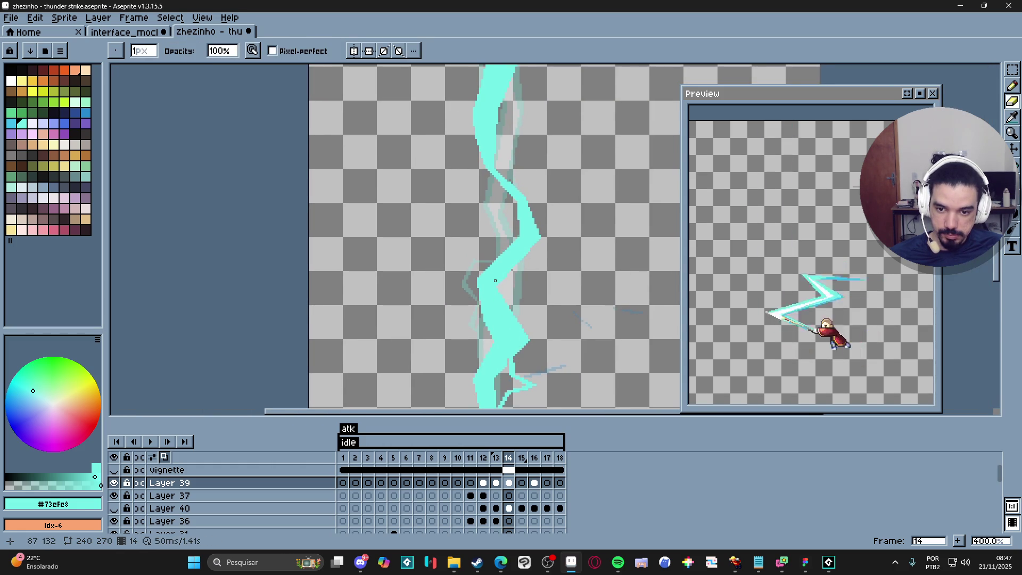
key(b)
scroll(520, 238, up, 1)
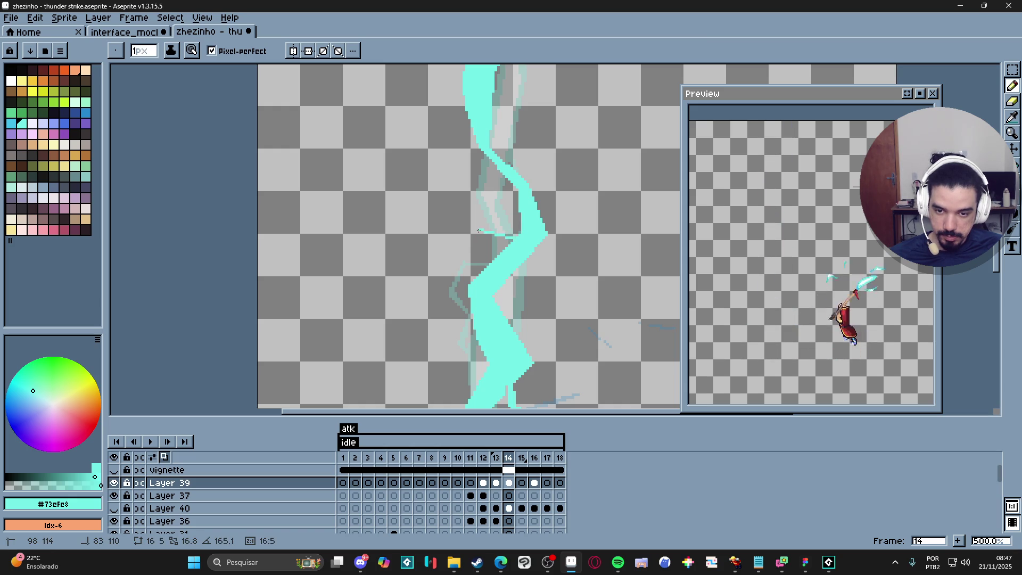
- Draw an angular cyan fork line running down the bolt's left side on frame 14
shift+click(518, 240)
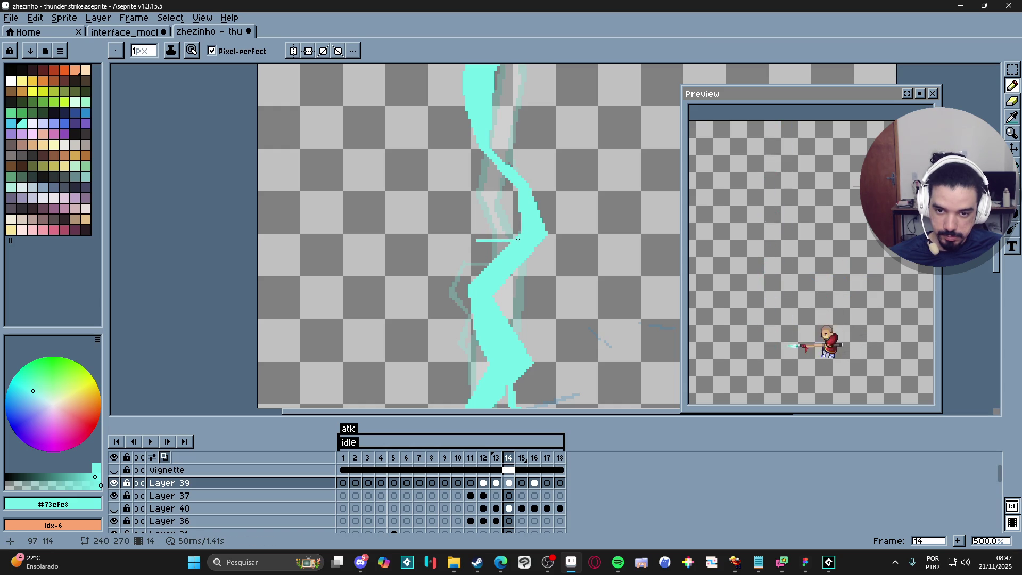
shift+click(474, 269)
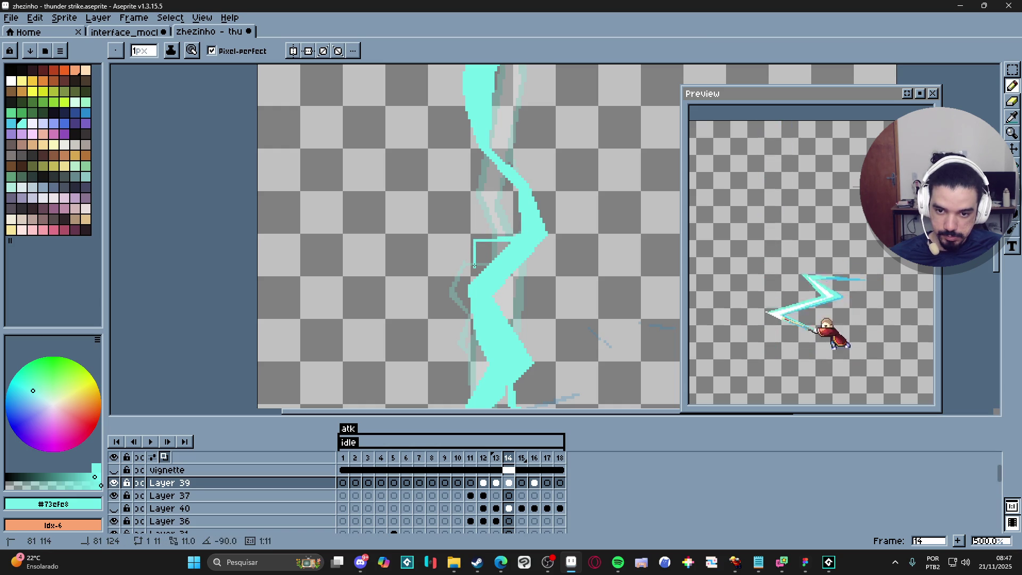
shift+click(446, 273)
shift+click(438, 335)
shift+click(452, 341)
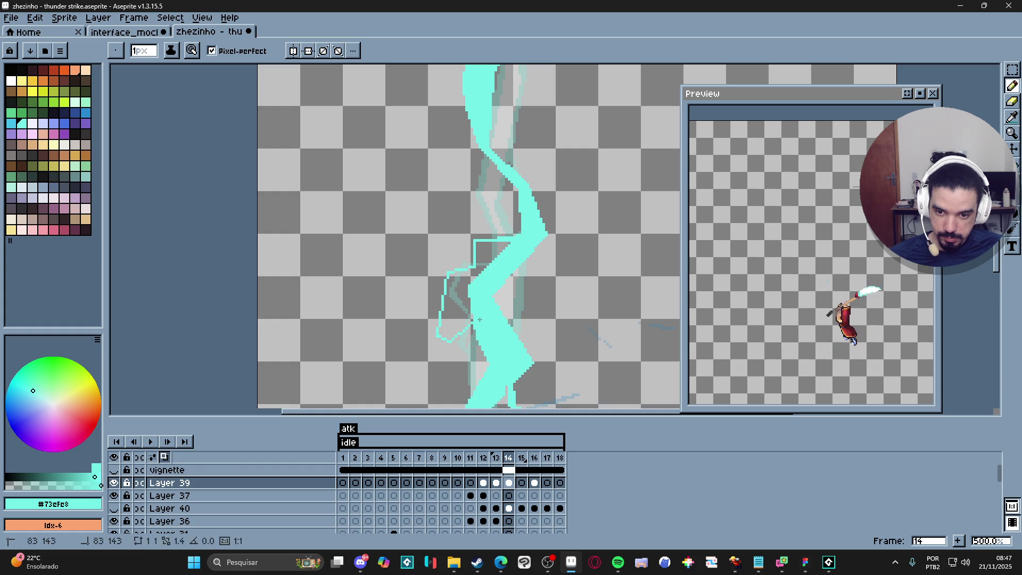
scroll(479, 317, down, 3)
scroll(510, 316, up, 2)
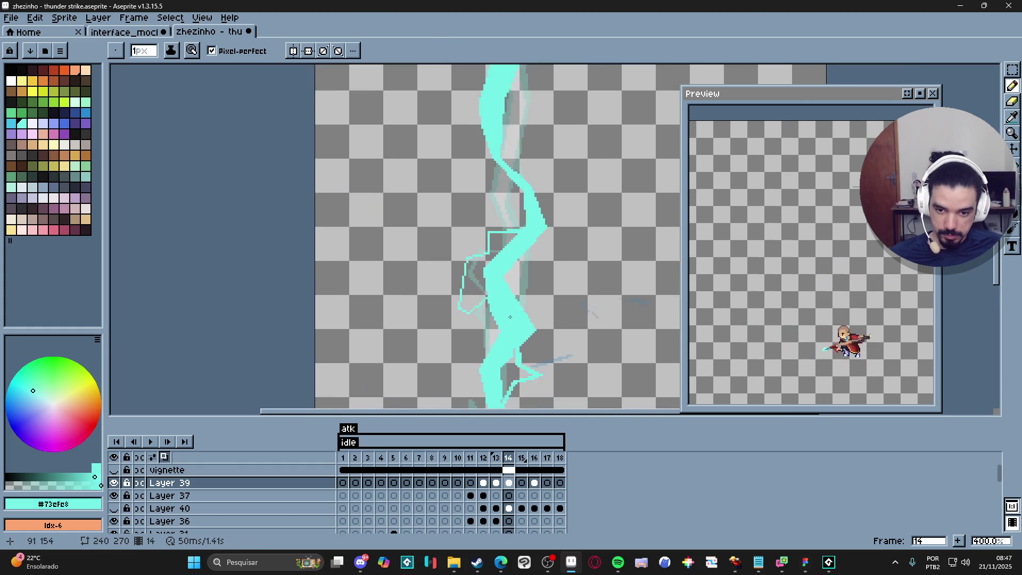
scroll(510, 316, up, 5)
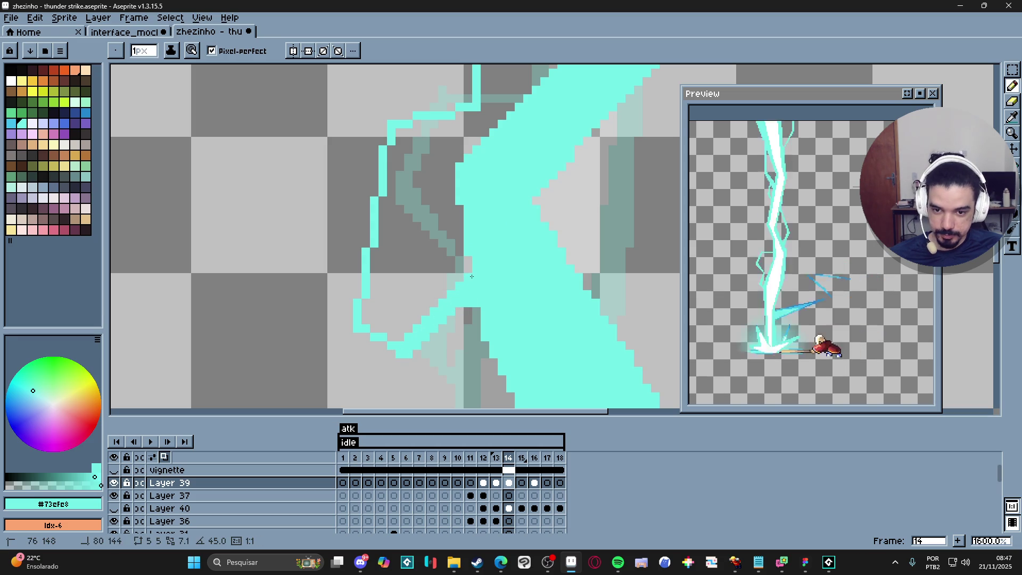
scroll(427, 332, left, 2)
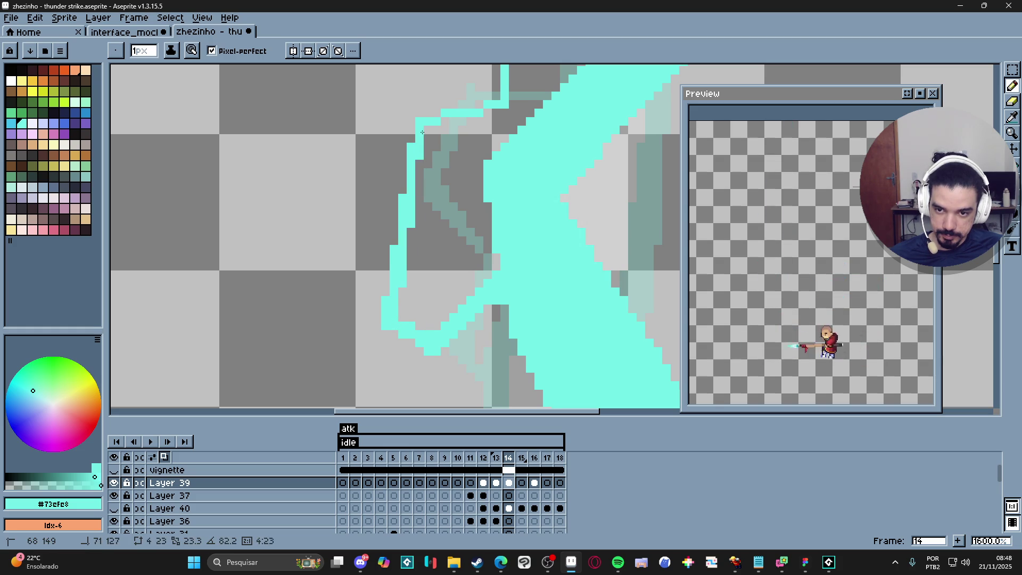
scroll(423, 124, down, 1)
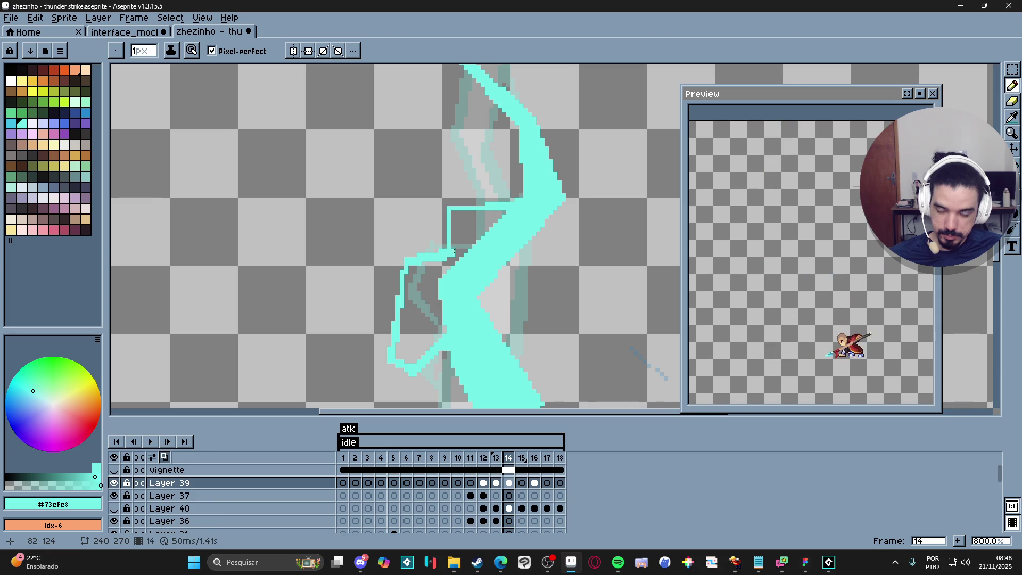
scroll(511, 272, down, 1)
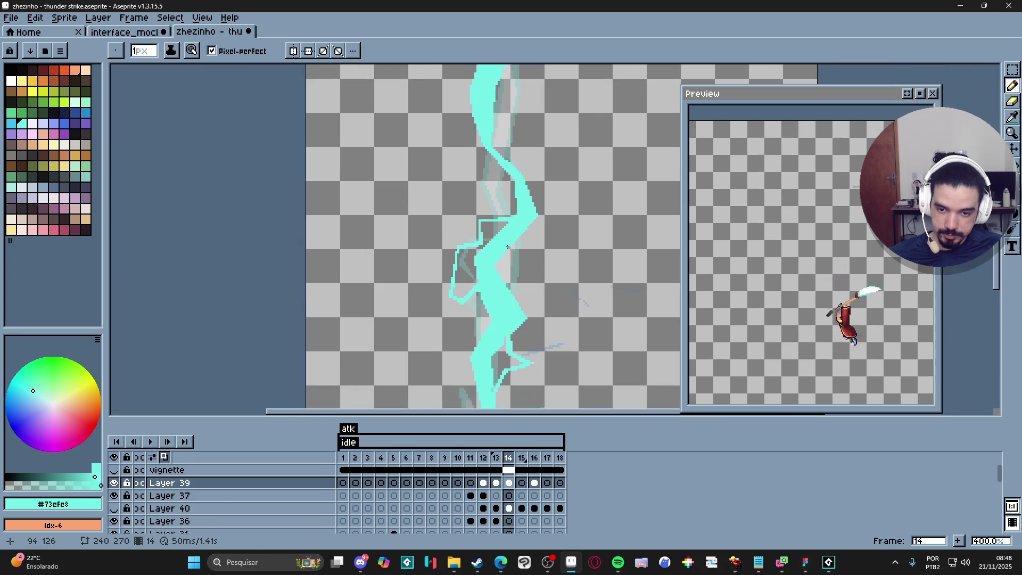
scroll(506, 253, up, 1)
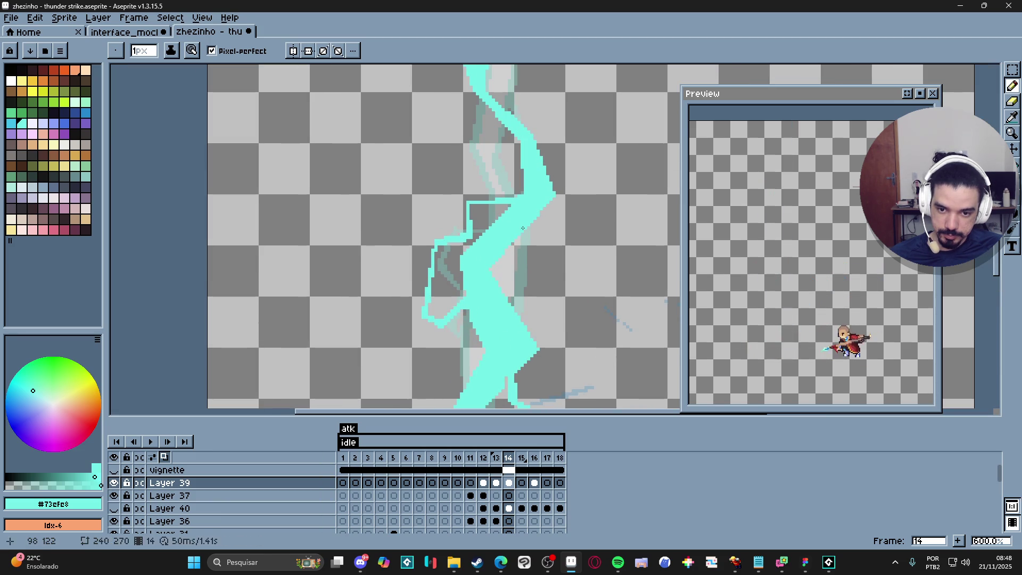
- Extend the fork outline with segments ending on the bolt's right
shift+click(543, 288)
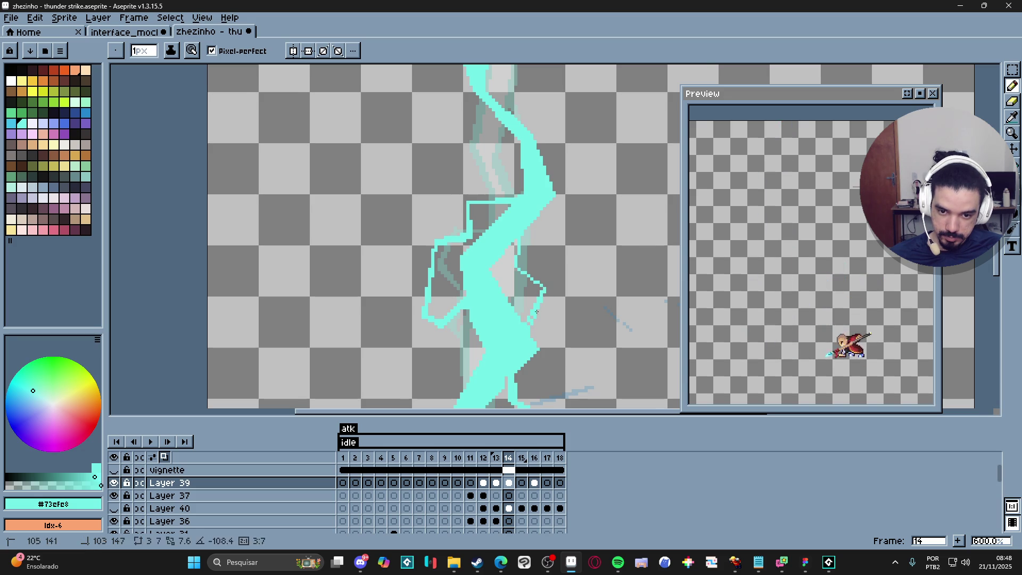
scroll(540, 304, up, 3)
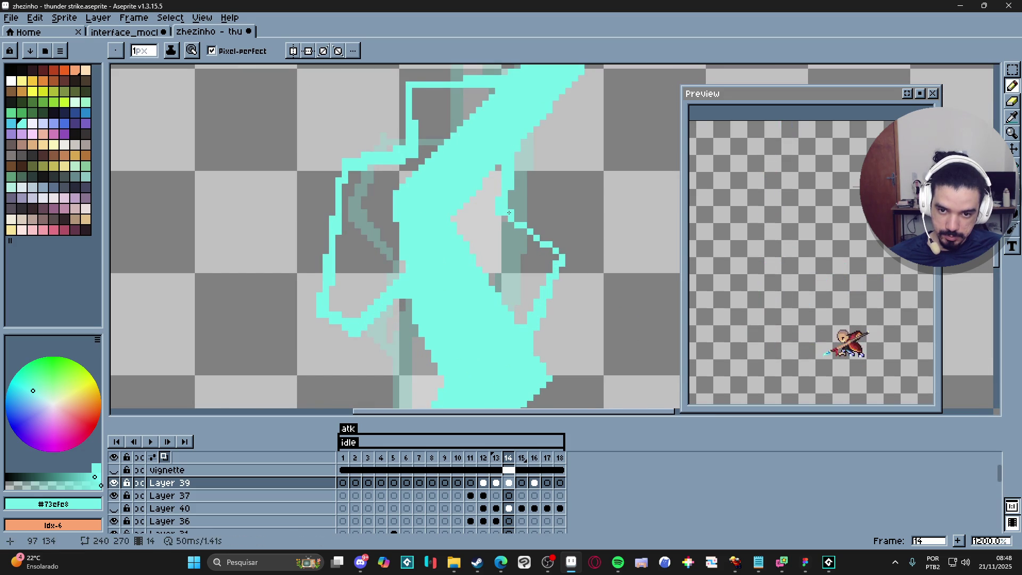
shift+click(561, 261)
scroll(560, 261, down, 5)
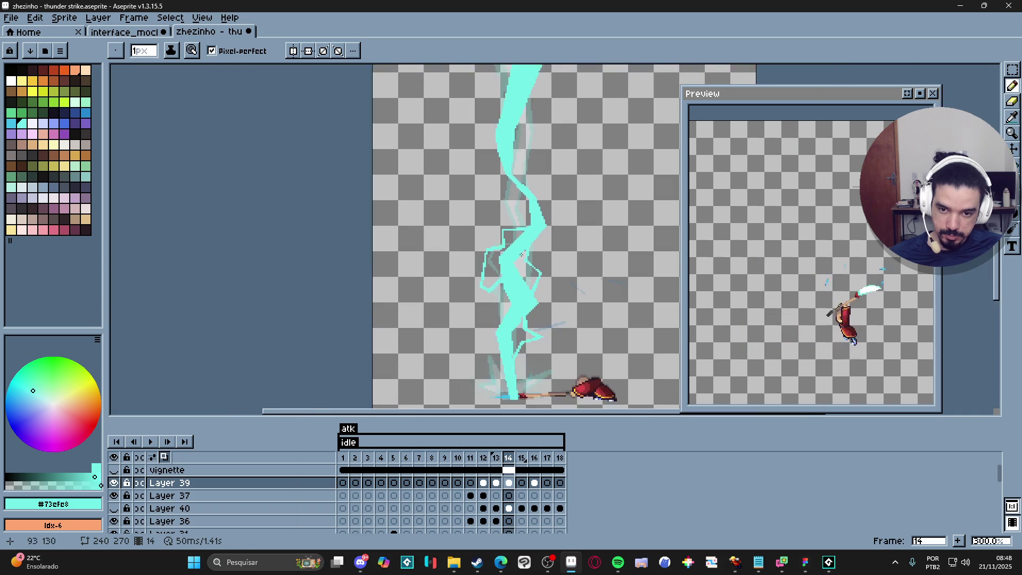
scroll(531, 265, up, 6)
- Touch up with the Eraser, then return to the Pencil and pan down along the bolt
key(e)
scroll(530, 247, down, 5)
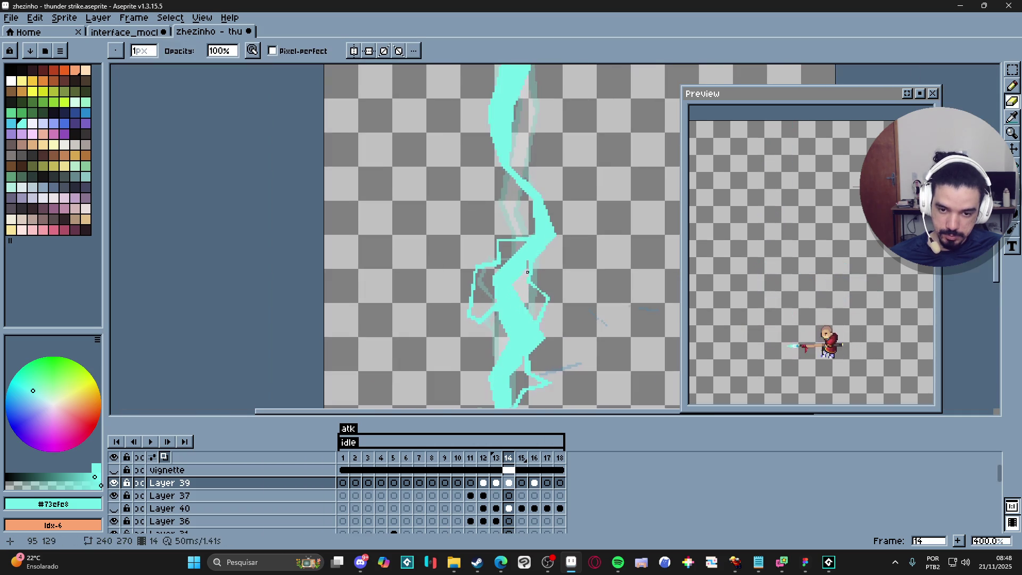
scroll(522, 298, up, 4)
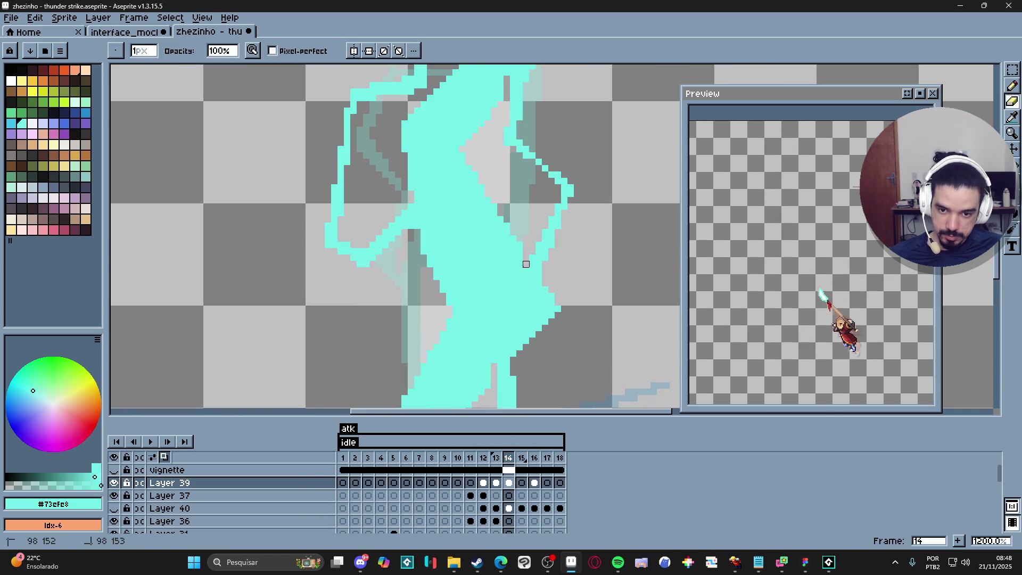
scroll(526, 264, down, 5)
scroll(560, 292, down, 2)
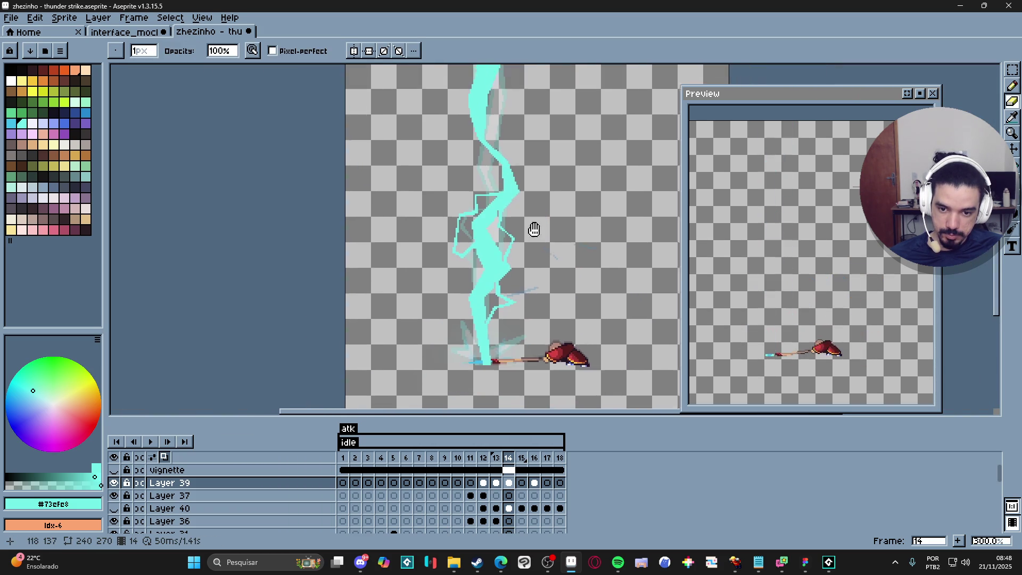
scroll(532, 275, up, 1)
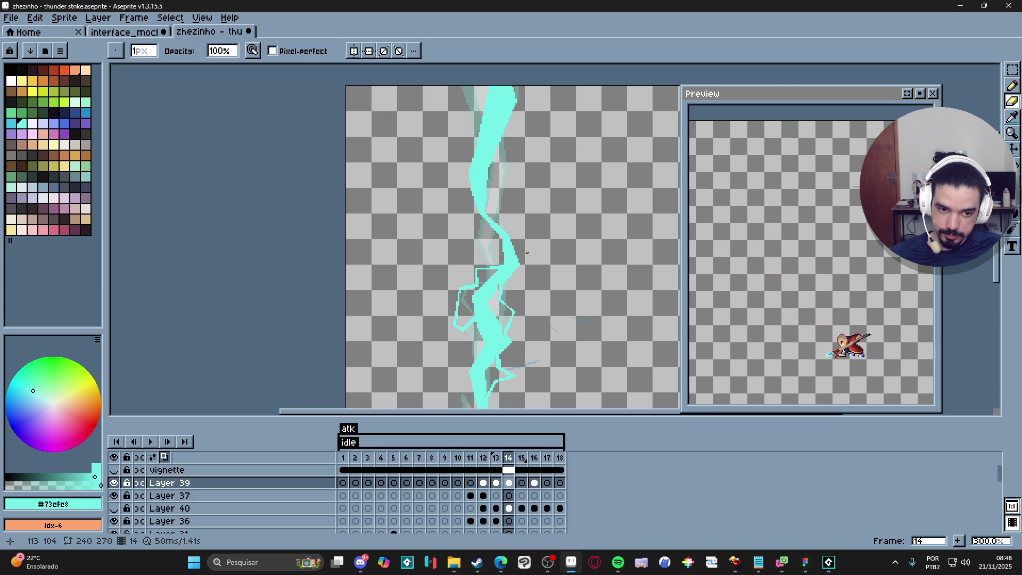
scroll(527, 266, up, 3)
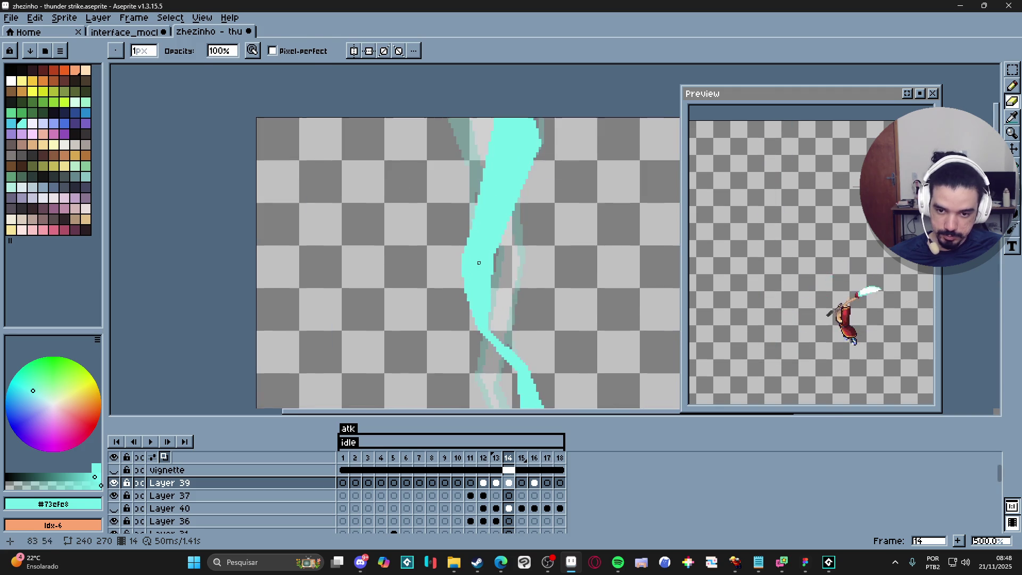
key(b)
drag(462, 255, 470, 292)
scroll(473, 291, down, 2)
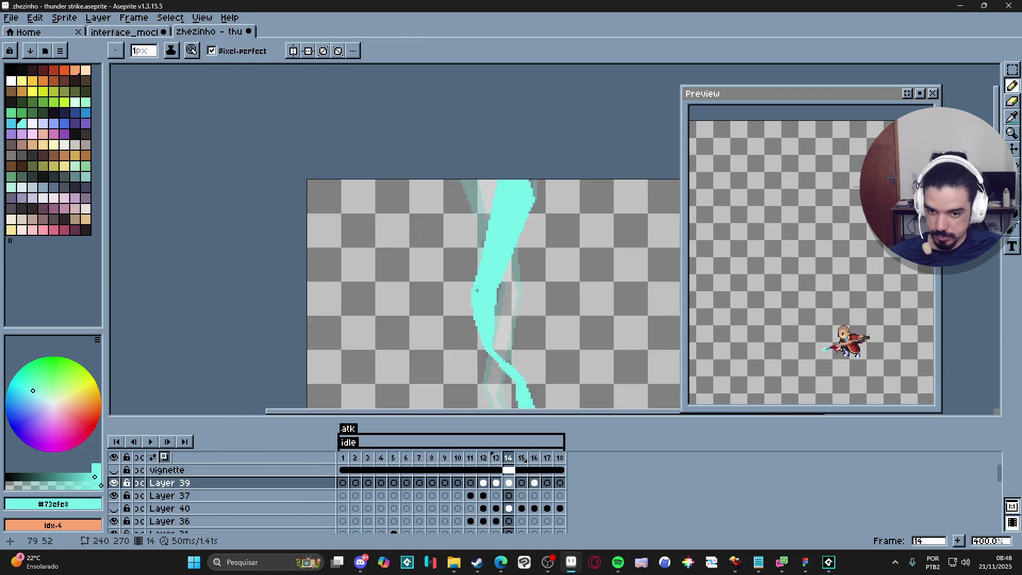
scroll(476, 279, up, 1)
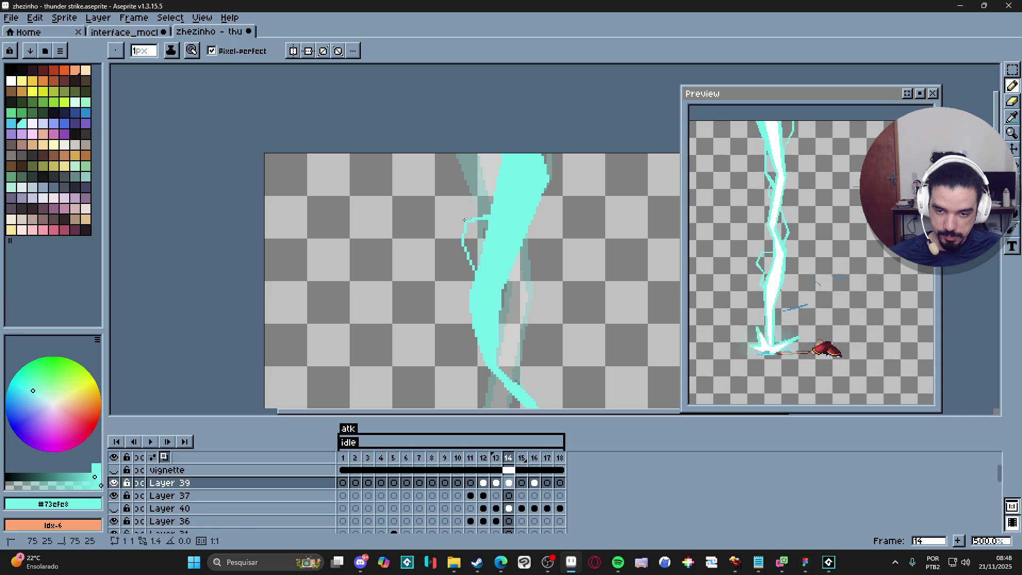
- Start another cyan fork line near the top of the bolt
shift+click(461, 245)
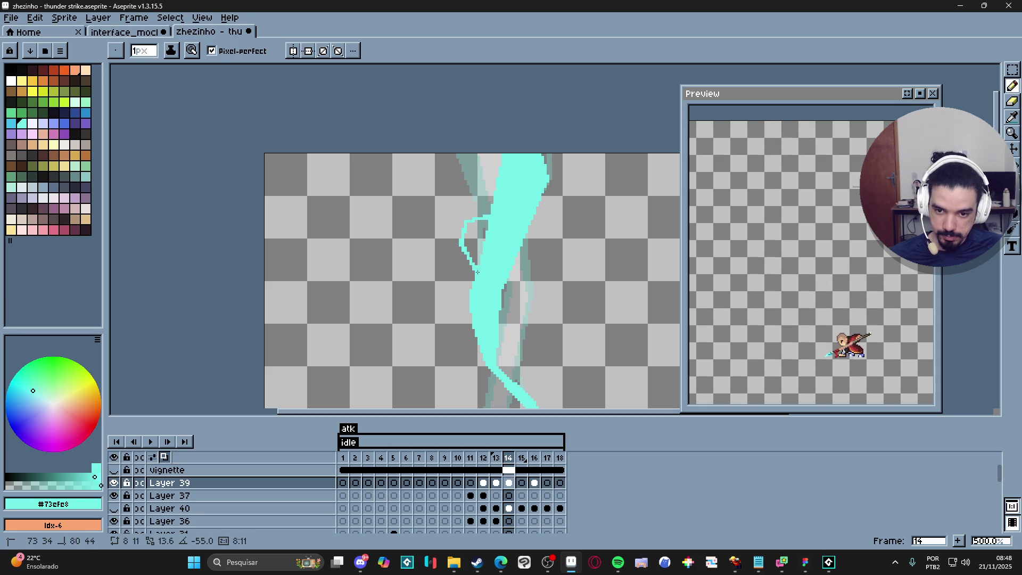
scroll(475, 273, down, 3)
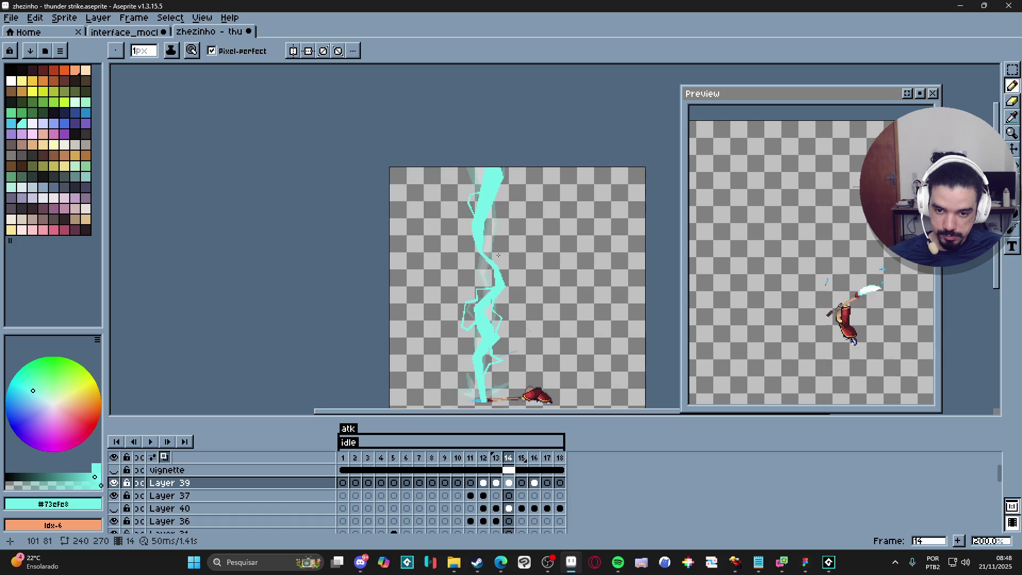
scroll(510, 214, up, 5)
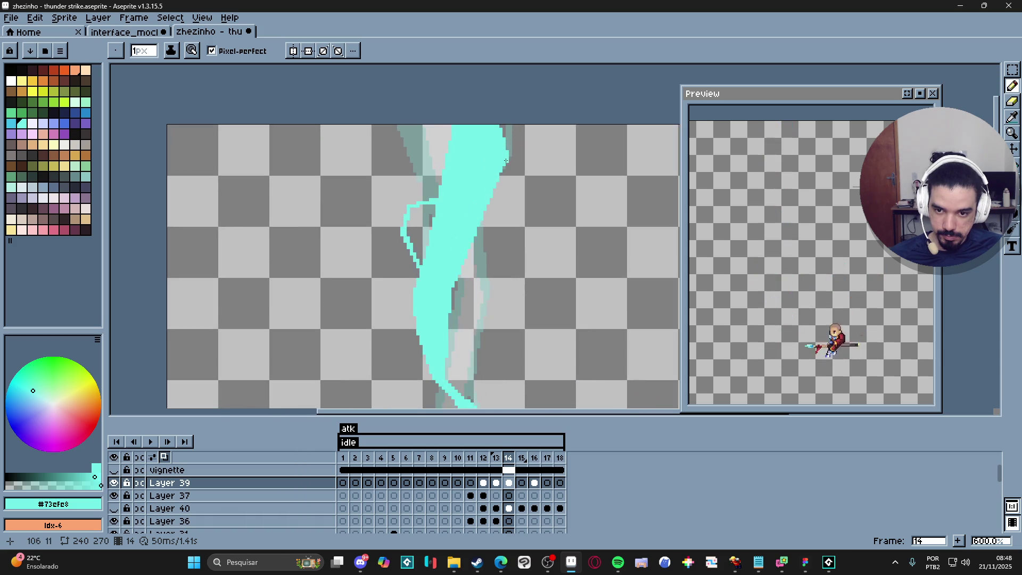
scroll(479, 197, down, 3)
scroll(471, 188, up, 1)
scroll(471, 188, up, 2)
scroll(455, 183, down, 4)
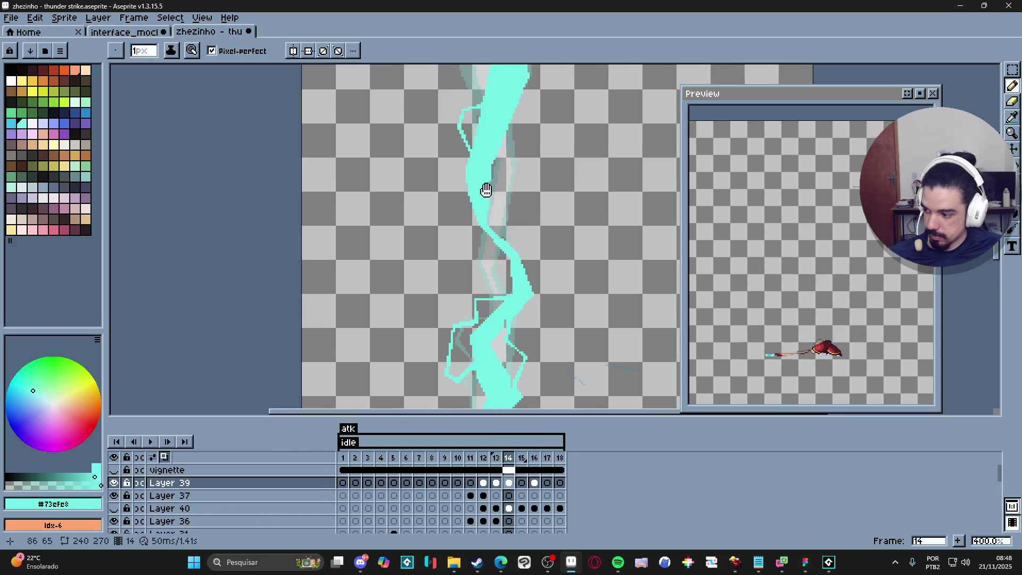
- Go to frame 13 and bring the bolt's base and character into view
click(496, 482)
scroll(488, 347, down, 2)
drag(487, 347, 494, 269)
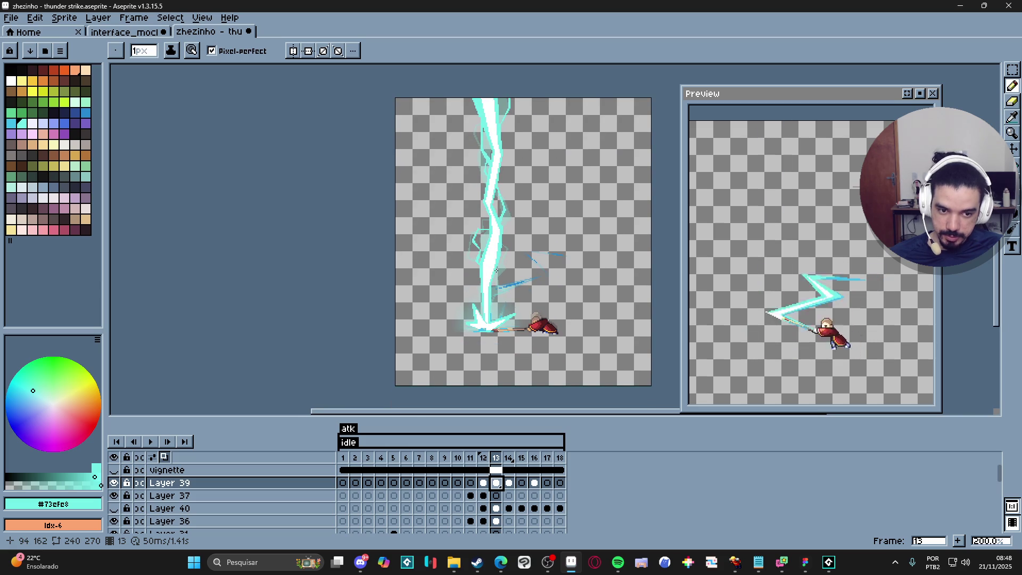
- Flip through frames 12, 13, 14, 15 and 16 to compare the bolt, ending back on frame 14
click(483, 482)
click(496, 483)
click(509, 485)
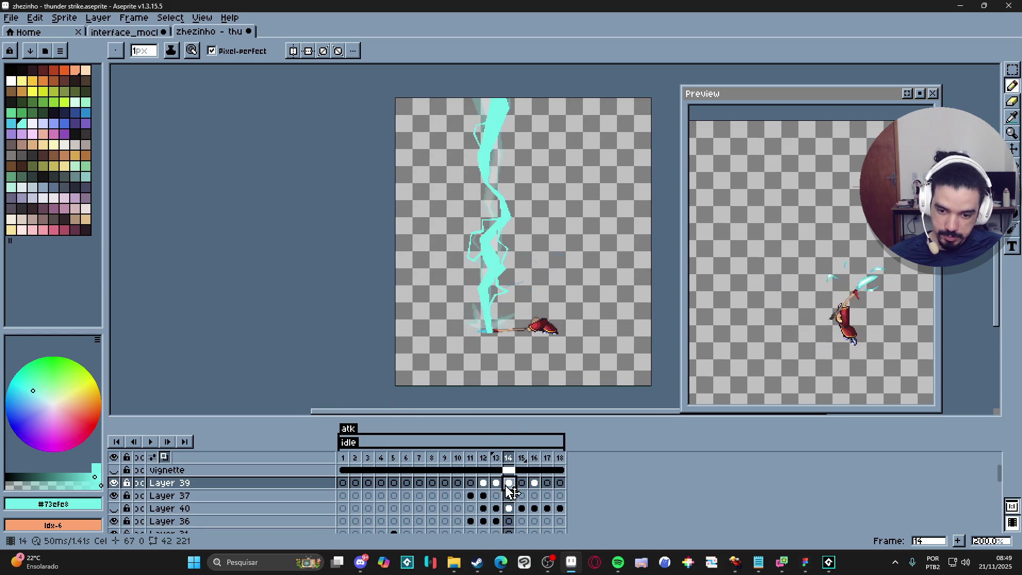
click(484, 484)
click(497, 486)
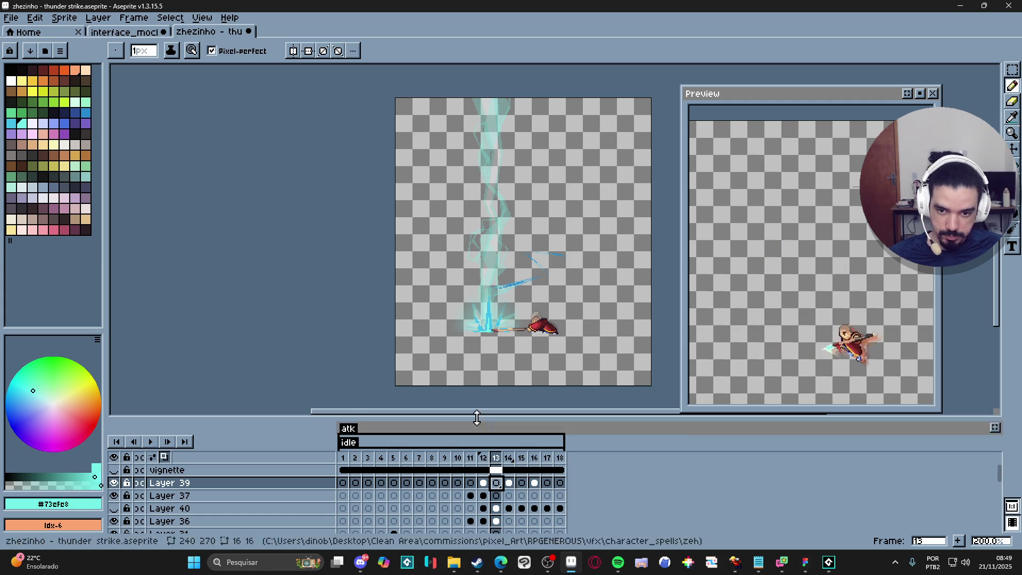
click(483, 484)
click(497, 483)
click(510, 483)
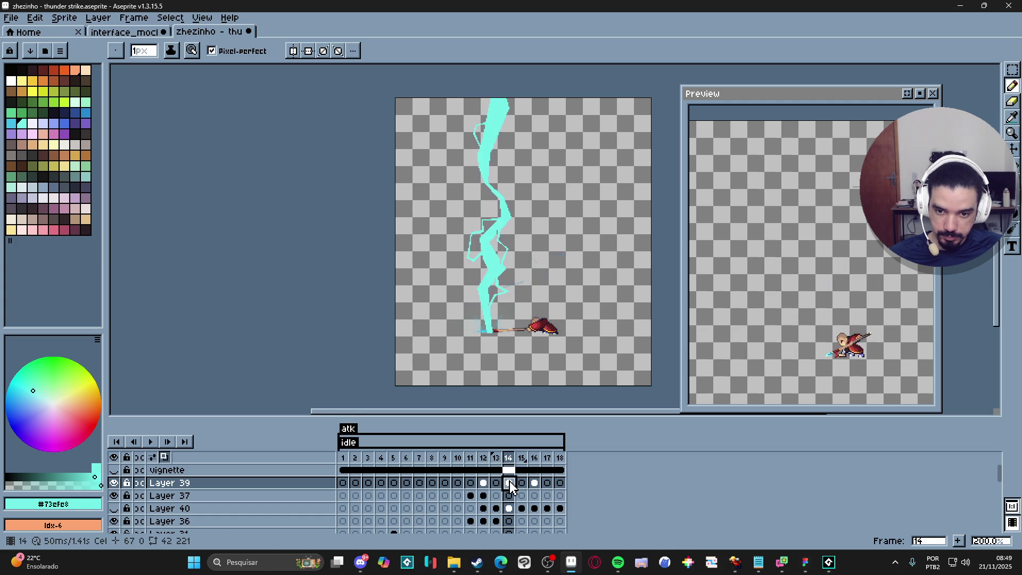
click(521, 483)
click(534, 483)
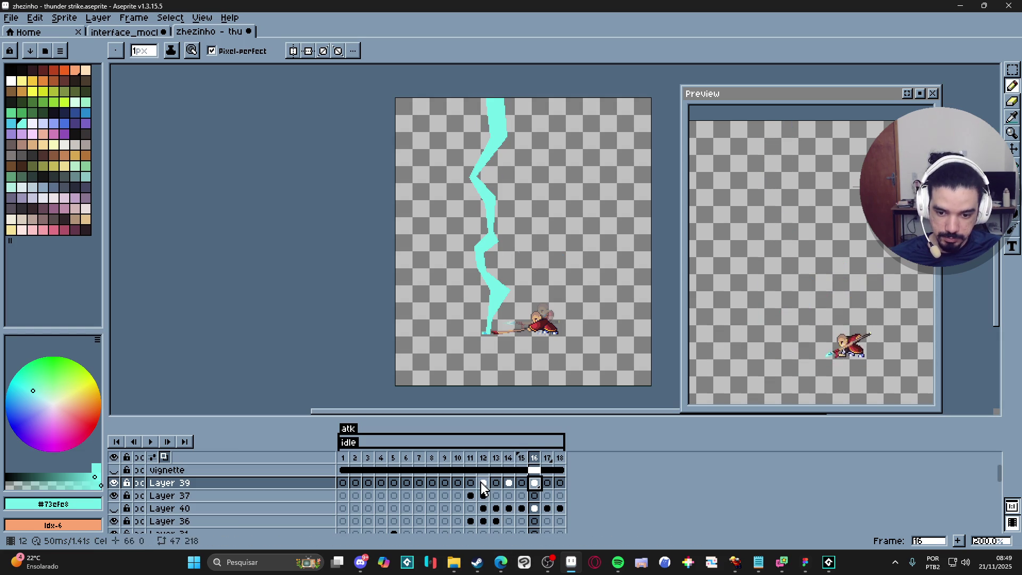
click(509, 483)
scroll(485, 341, up, 2)
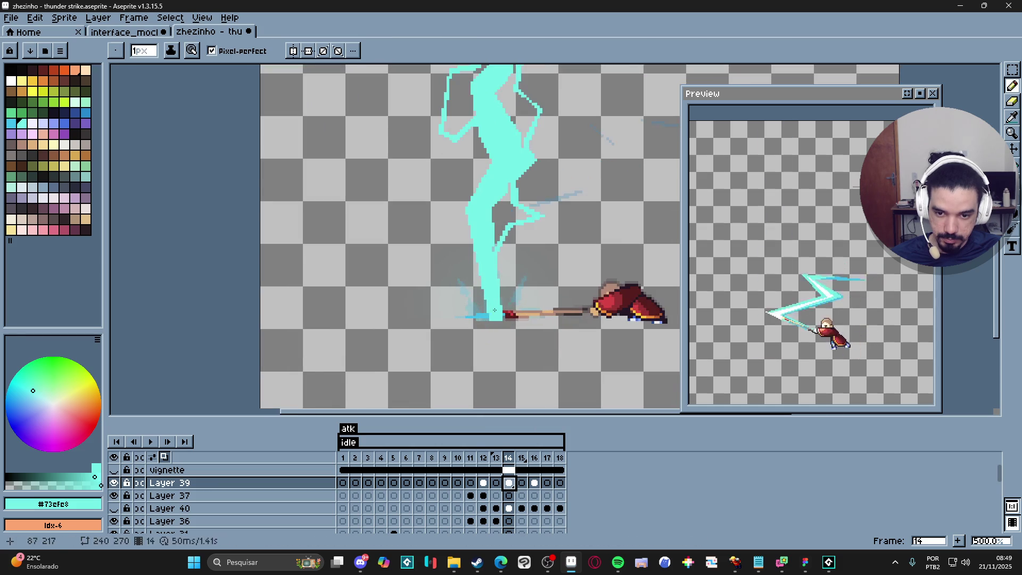
- Thicken frame 14's bolt base in solid cyan and add a 1px spark line to its left
scroll(476, 294, up, 2)
drag(459, 252, 469, 330)
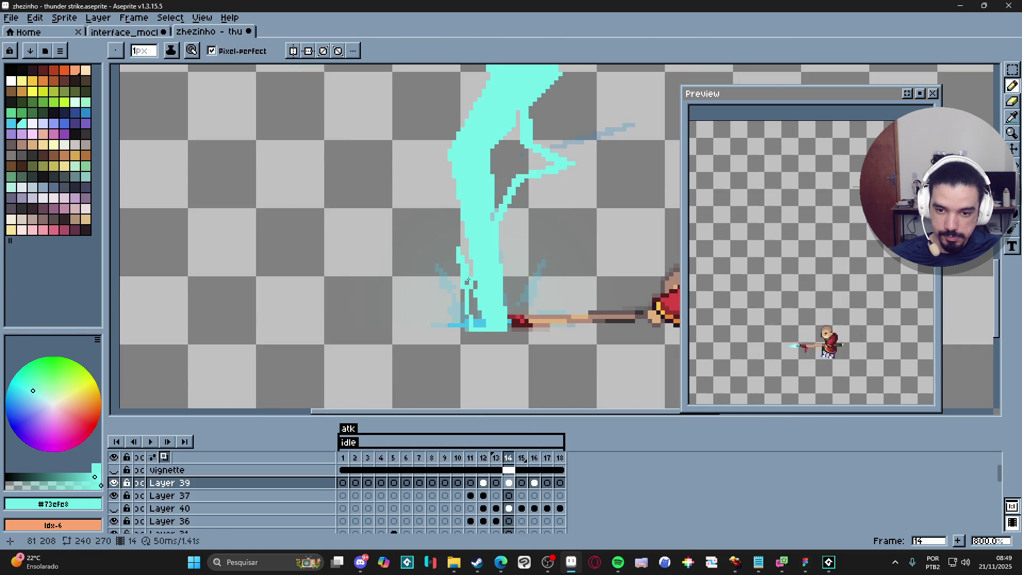
drag(468, 288, 480, 317)
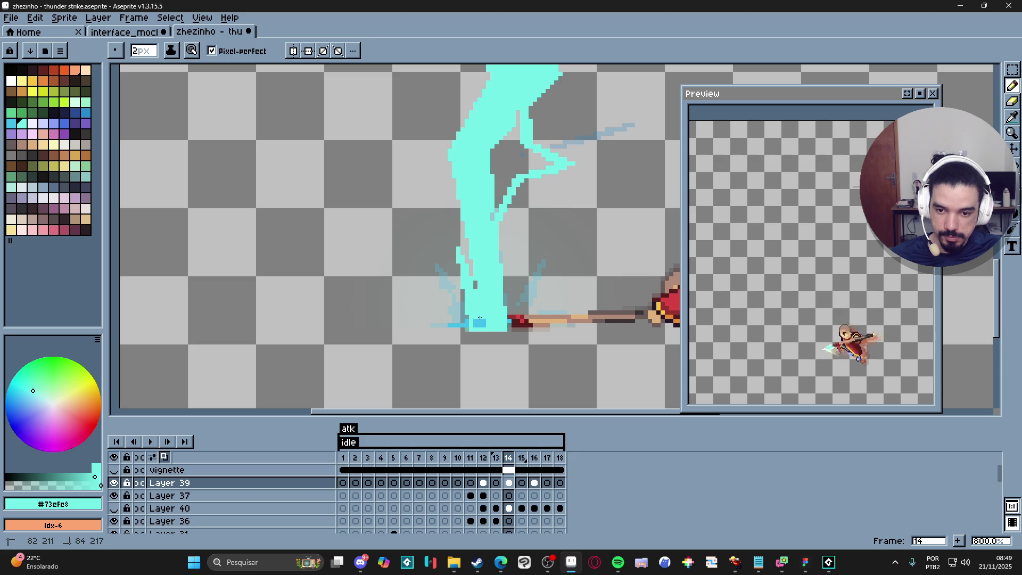
key(minus)
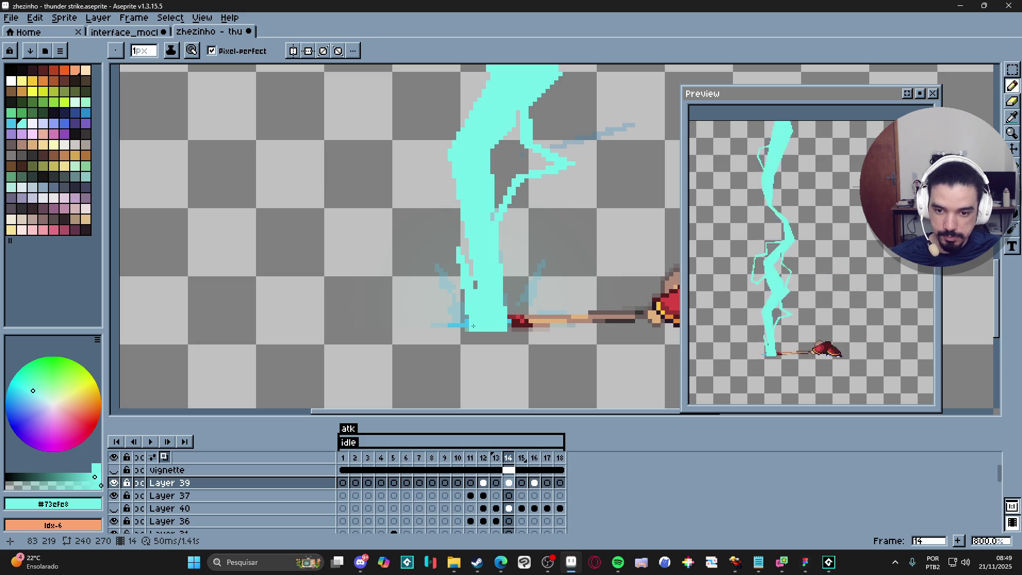
click(424, 311)
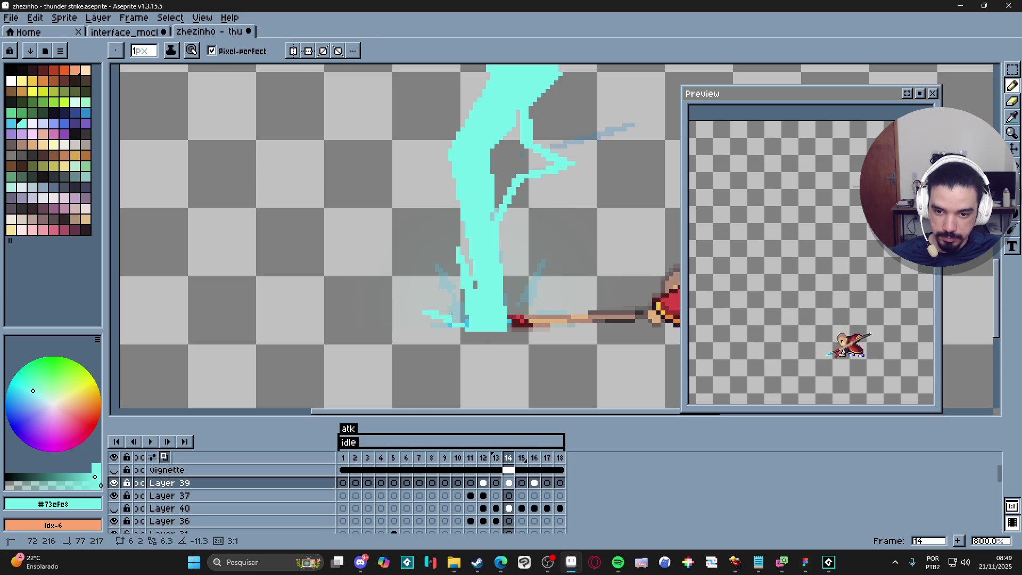
click(452, 310)
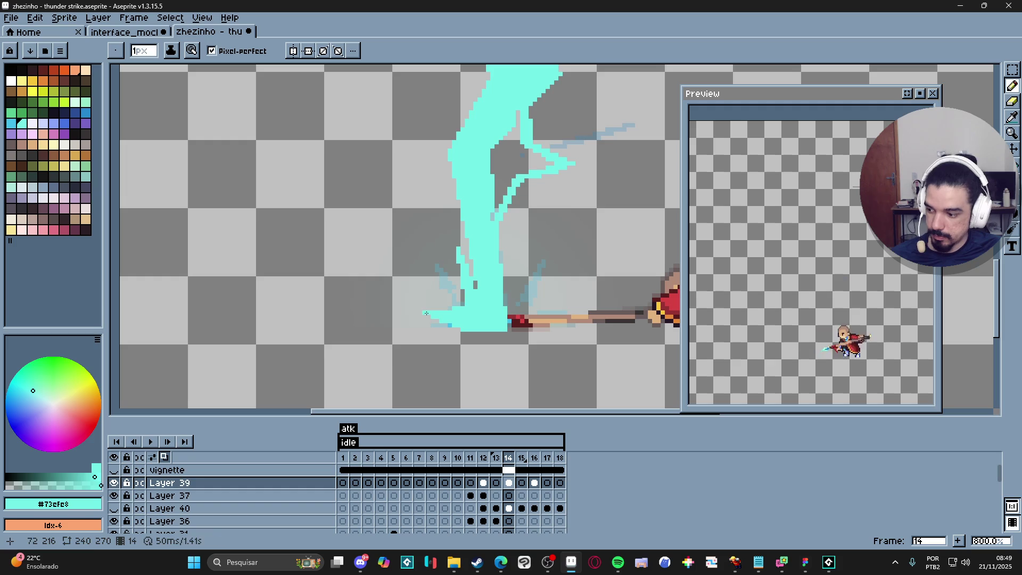
- Move to frame 16 of the lightning layer
drag(502, 308, 496, 311)
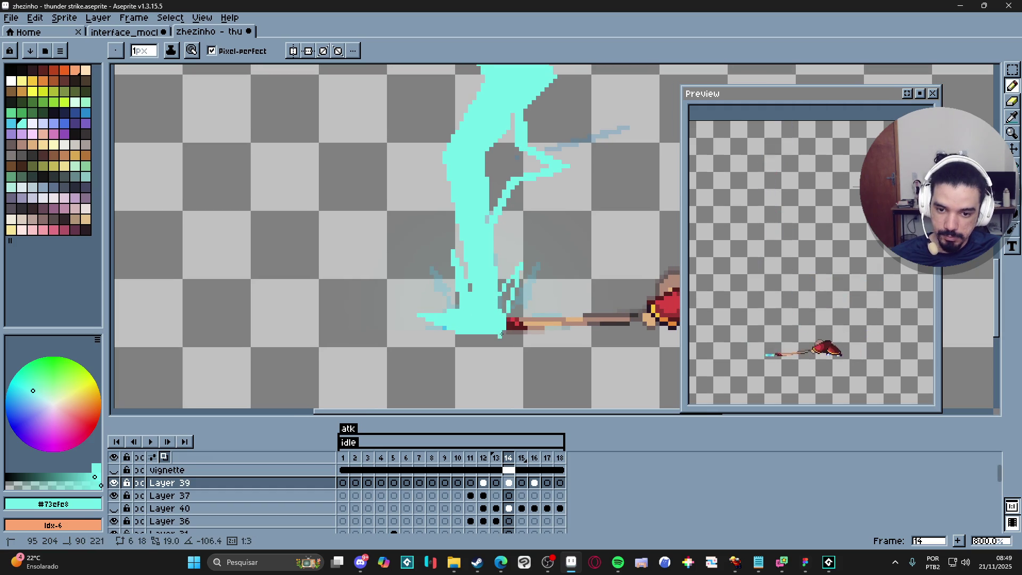
scroll(504, 346, down, 4)
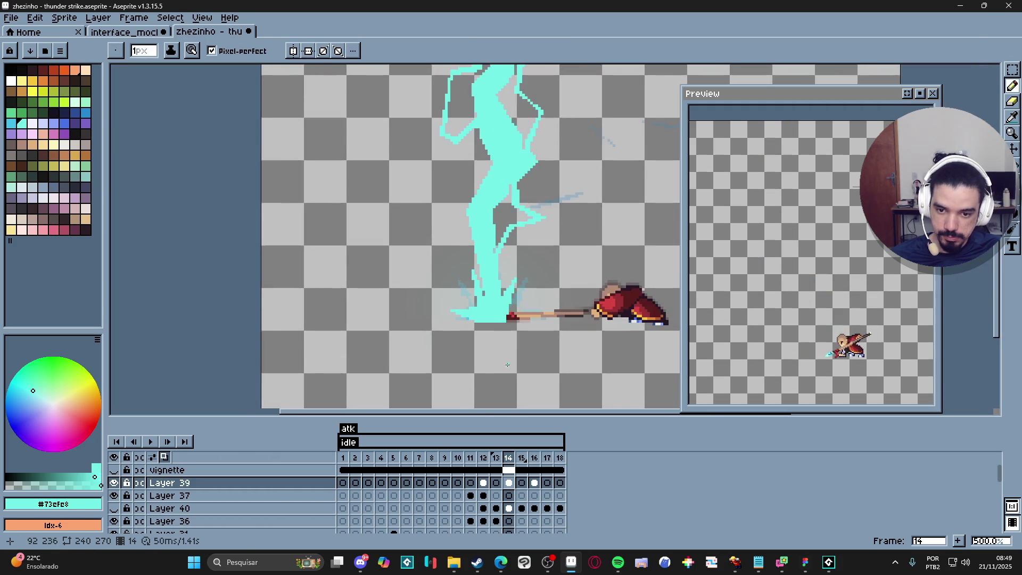
click(534, 482)
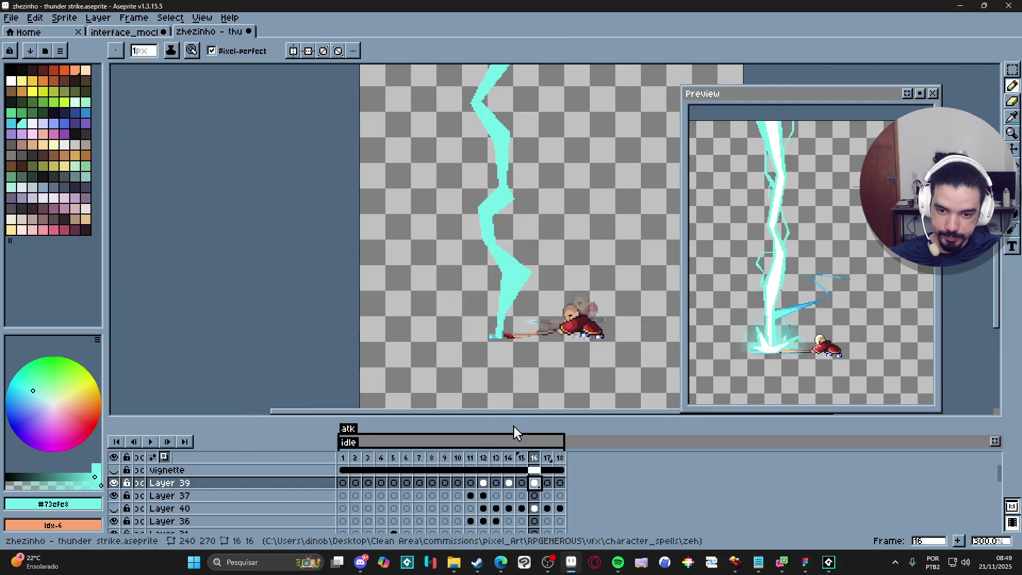
- Outline frame 16's bolt base with a cyan line and fill it solid cyan with the Paint Bucket
scroll(490, 326, up, 4)
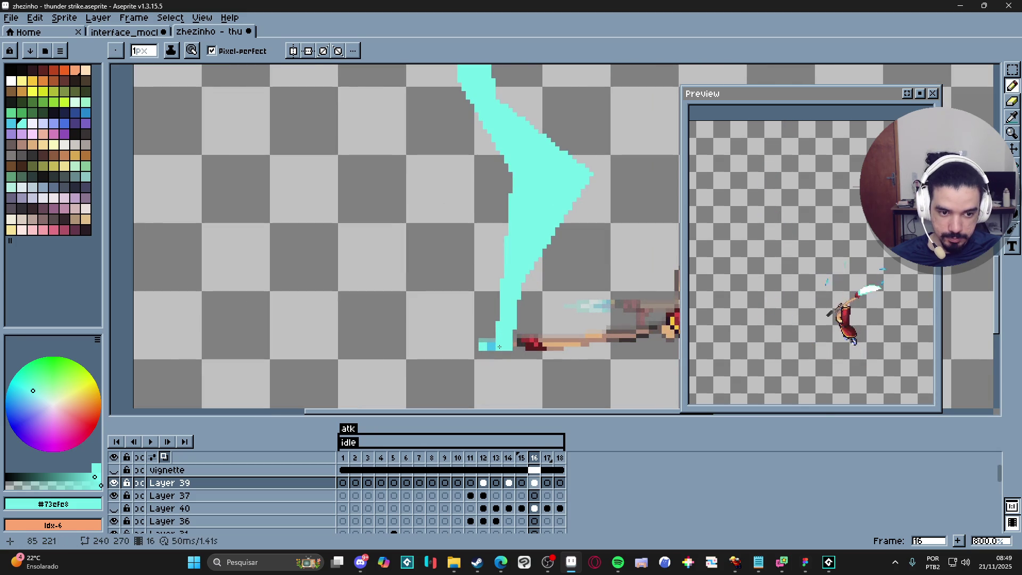
mouse_move(499, 346)
mouse_down()
mouse_move(456, 308)
mouse_move(483, 289)
mouse_move(457, 303)
mouse_move(471, 312)
mouse_move(487, 295)
mouse_up()
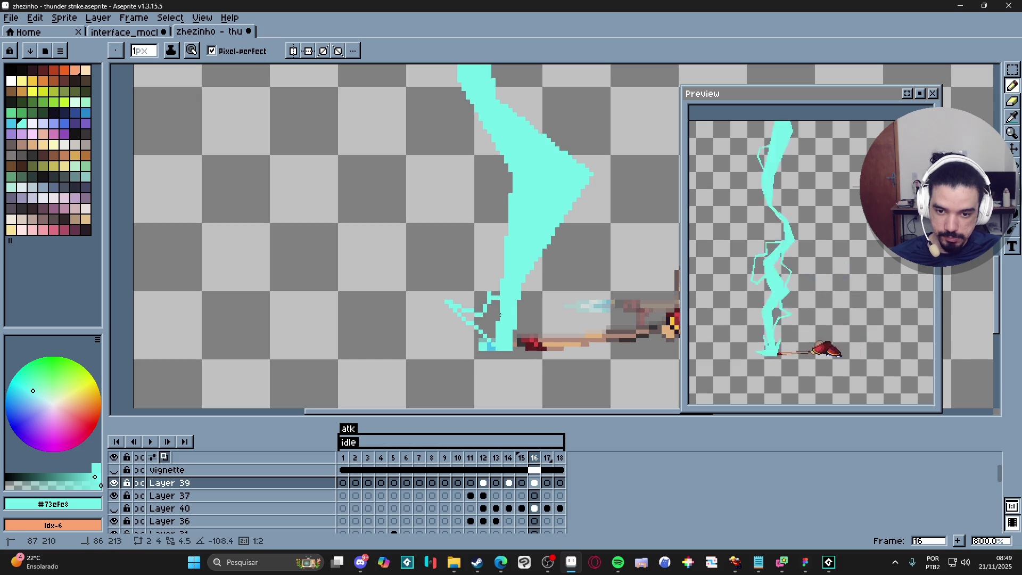
key(g)
click(486, 313)
key(b)
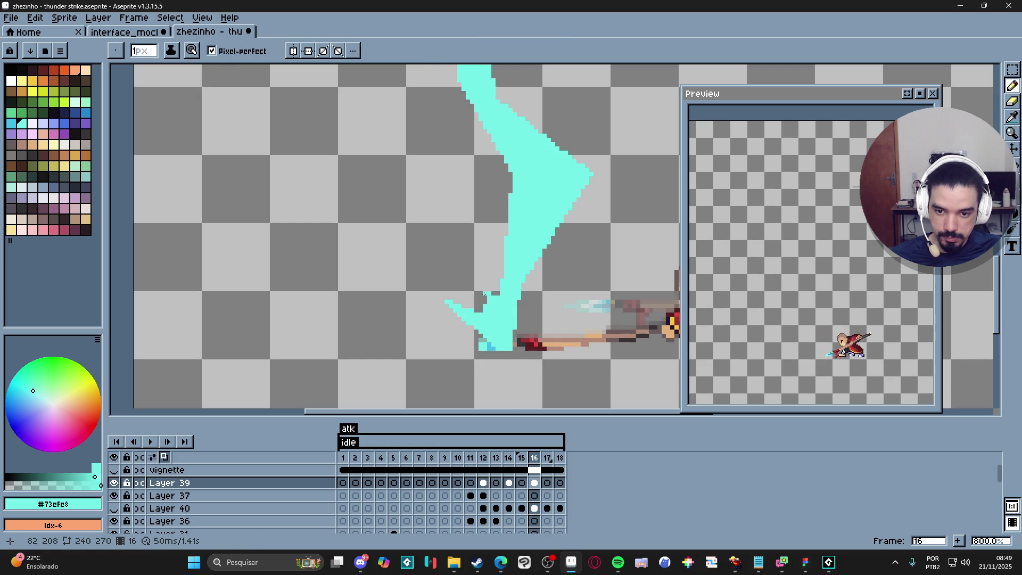
- Draw a straight cyan streak rightward along the base and fill the enclosed flare area cyan
drag(481, 313, 482, 295)
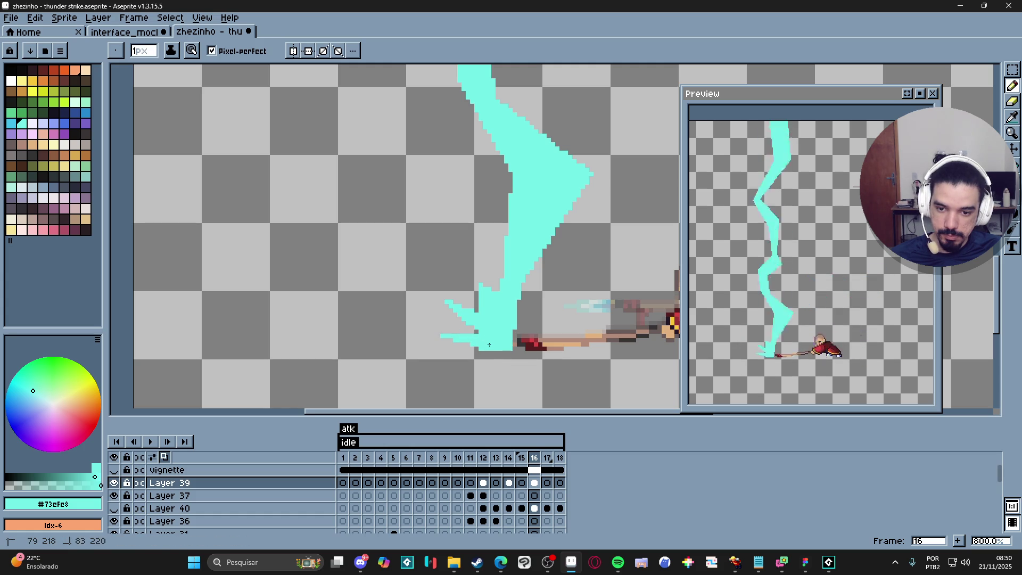
mouse_move(511, 350)
mouse_down()
mouse_move(576, 317)
mouse_move(585, 331)
mouse_up()
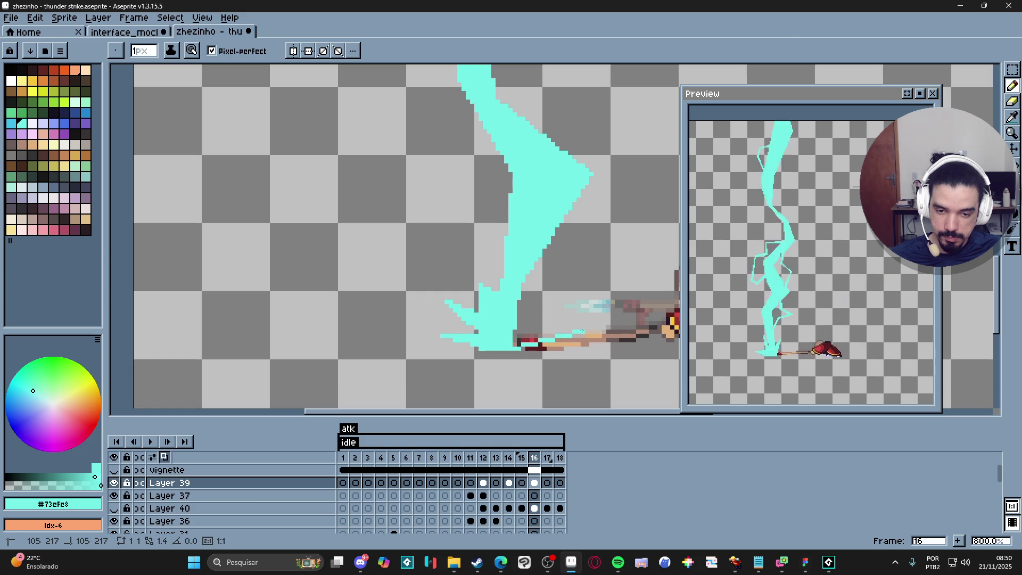
shift+click(525, 331)
shift+click(528, 298)
key(g)
click(524, 309)
key(b)
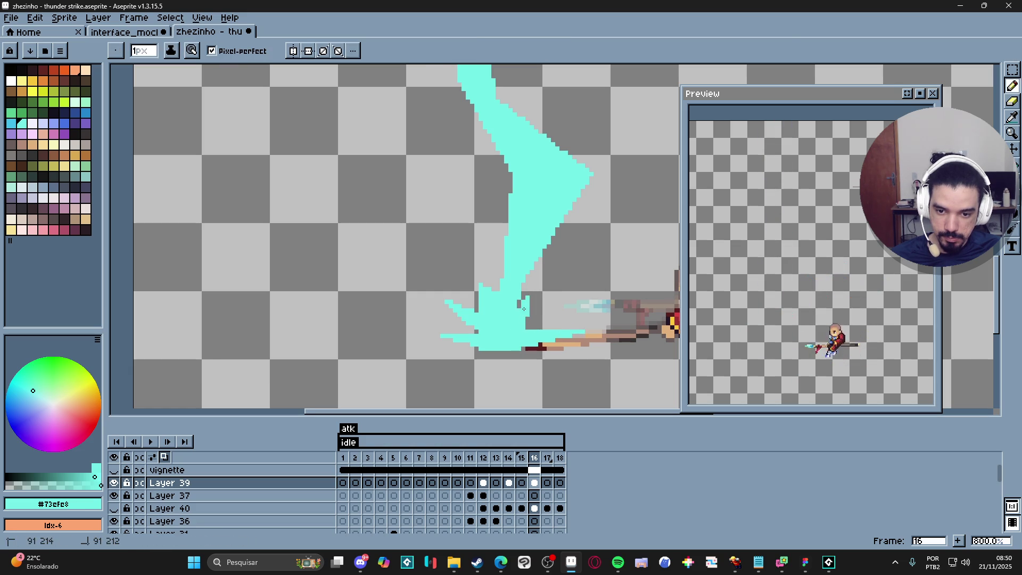
scroll(542, 338, down, 4)
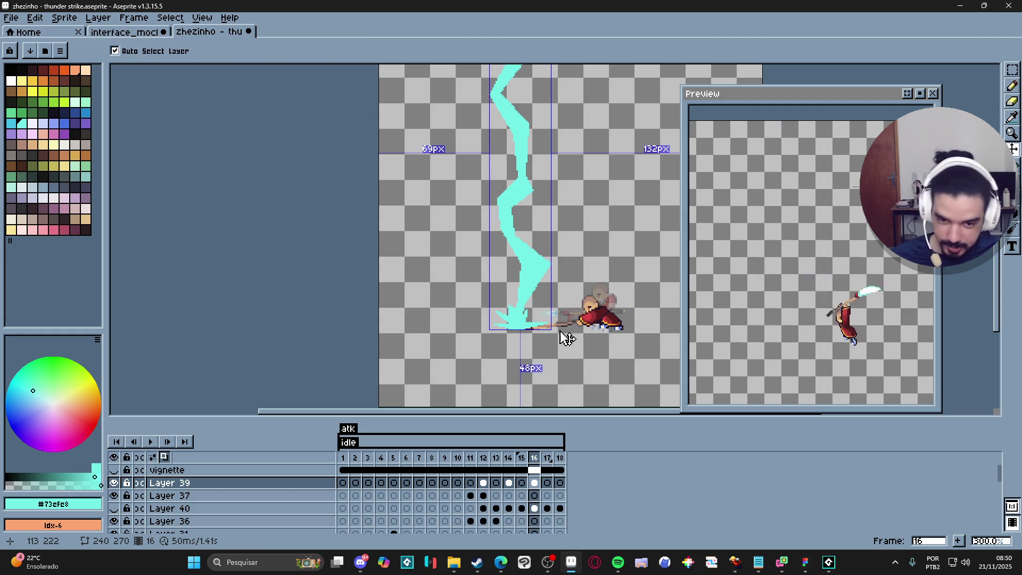
- Undo the last flare stroke and step through frames 14 to 16 to compare
key(ctrl+z)
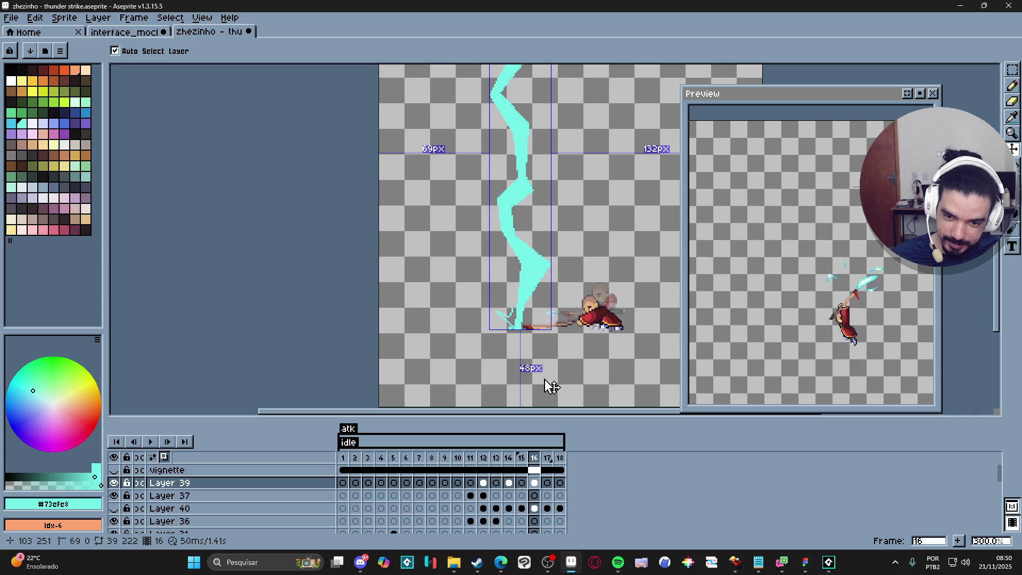
key(Left)
key(Left)
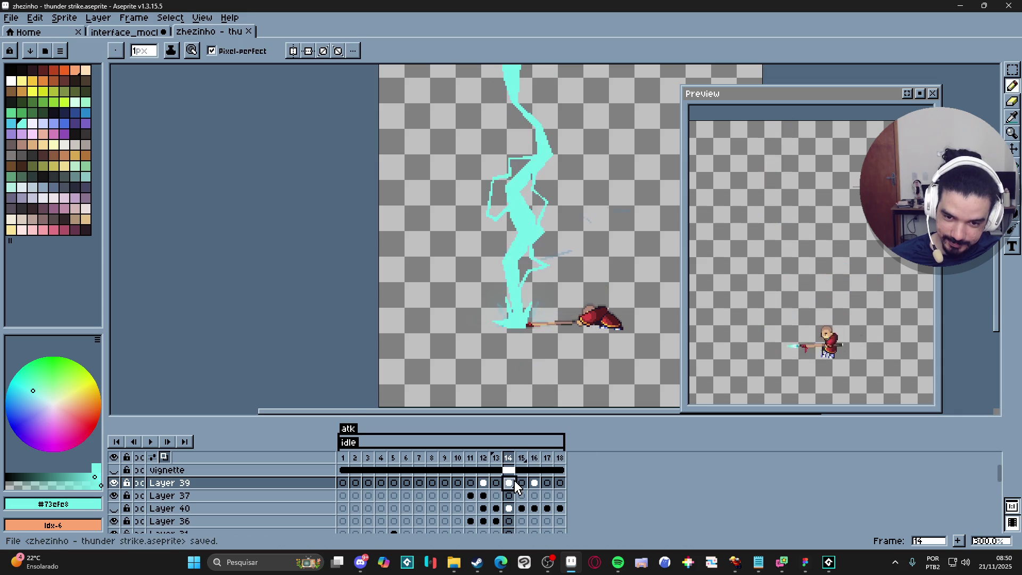
key(Right)
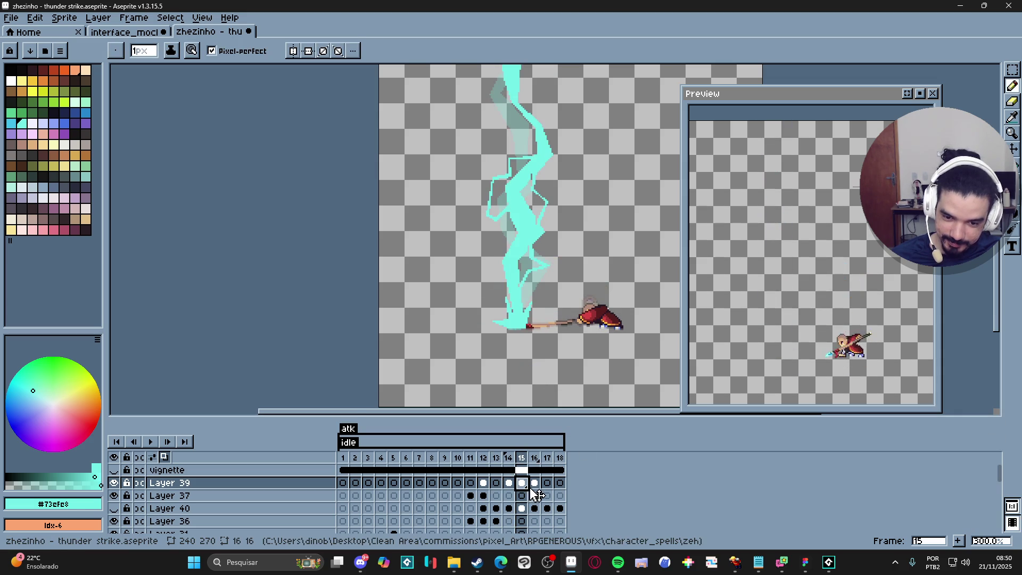
key(Right)
scroll(537, 354, up, 6)
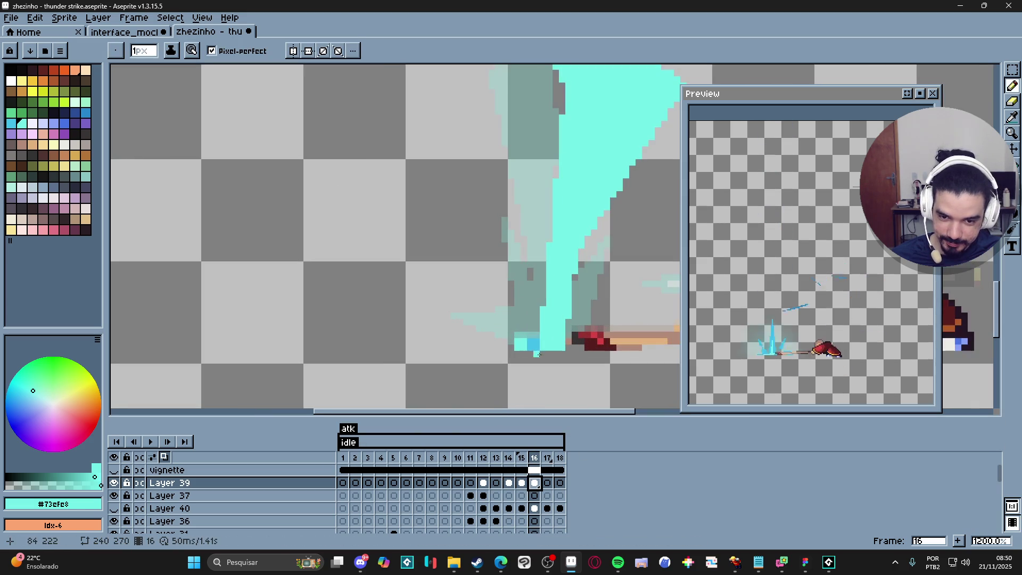
- Redraw frame 16's bolt base with cyan diagonal lines and a filled left flare
shift+click(447, 283)
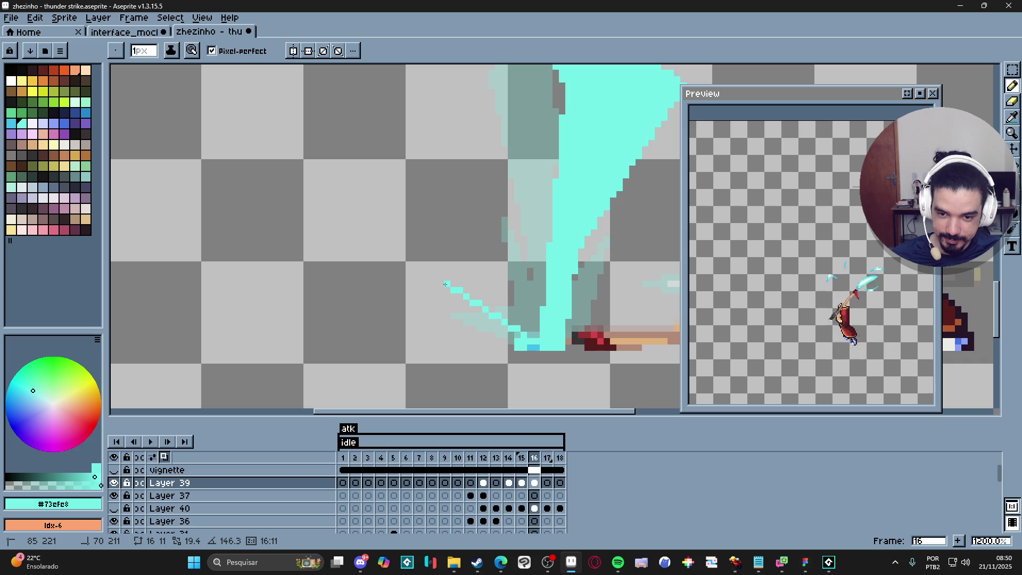
key(g)
click(518, 324)
key(b)
scroll(511, 322, right, 2)
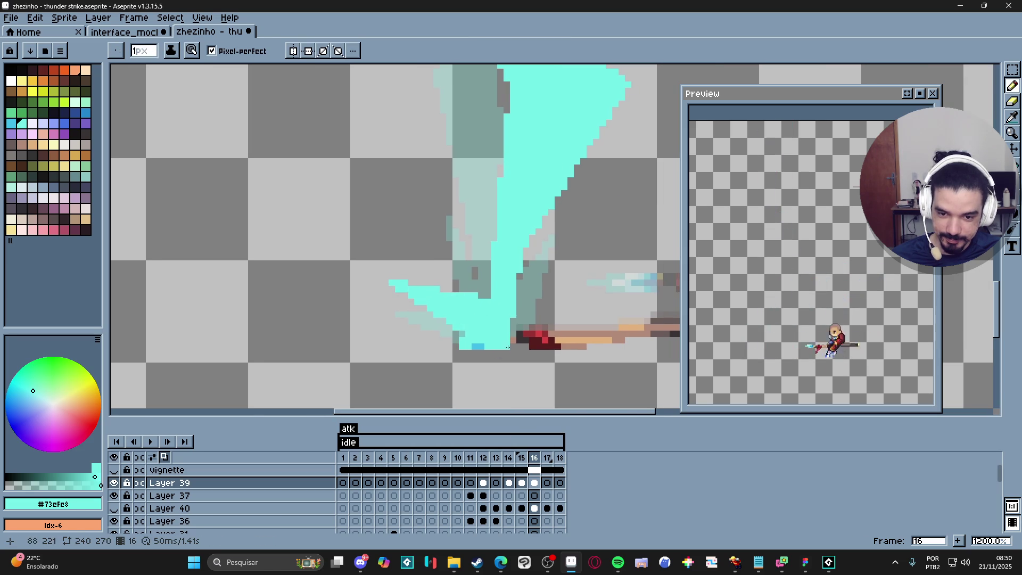
shift+click(628, 319)
shift+click(516, 313)
key(g)
click(527, 323)
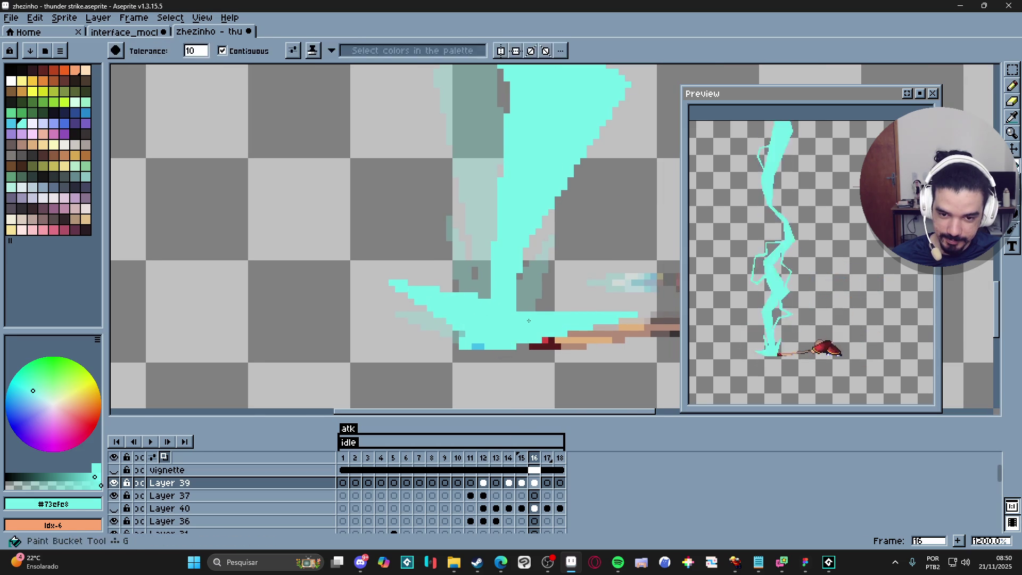
key(b)
- Add a filled cyan spike rising to the right of the base
shift+click(579, 257)
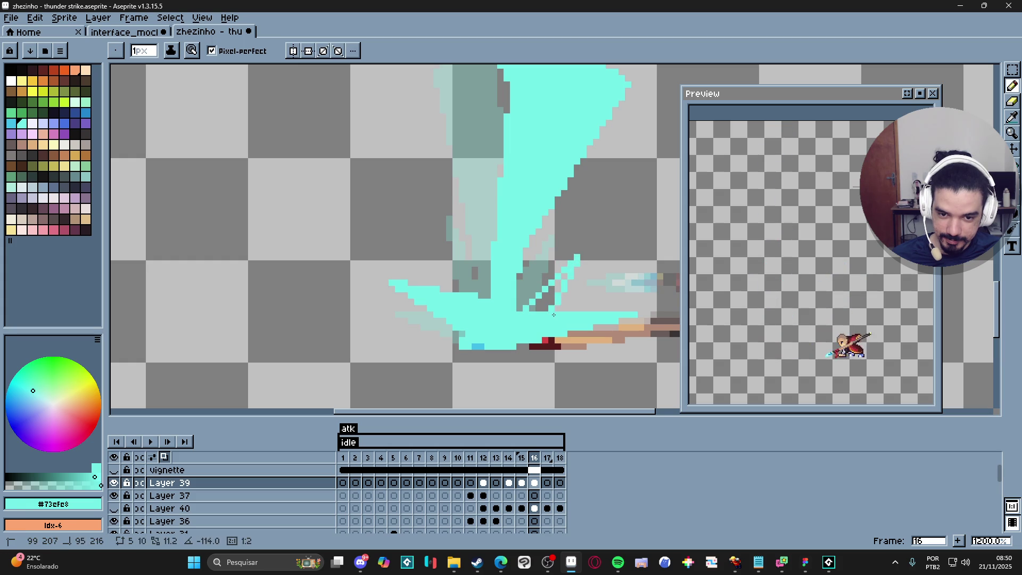
key(g)
click(543, 295)
key(b)
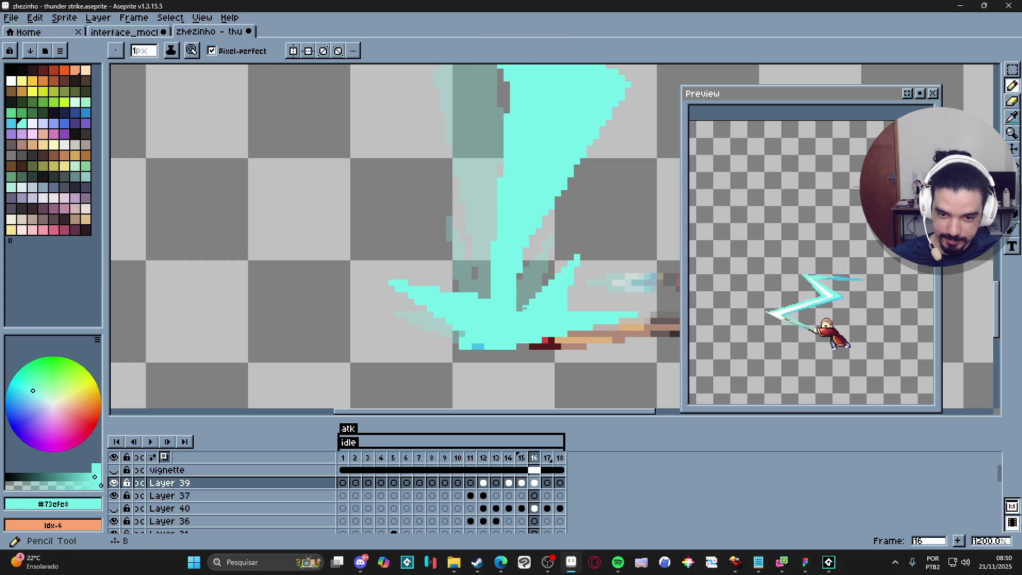
- Delete the lightning cel on frame 15 of the lightning layer
scroll(529, 314, down, 4)
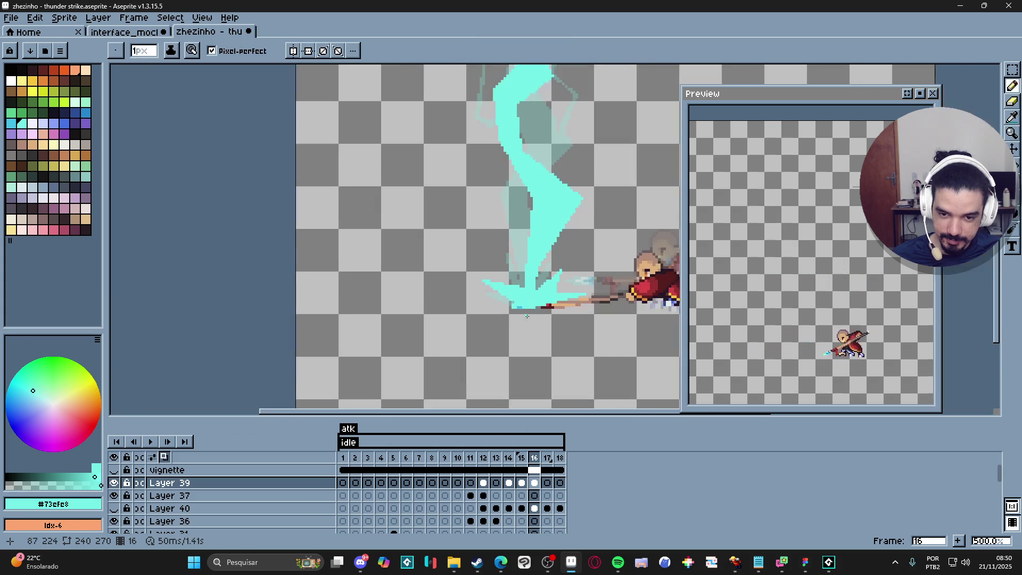
scroll(525, 326, down, 3)
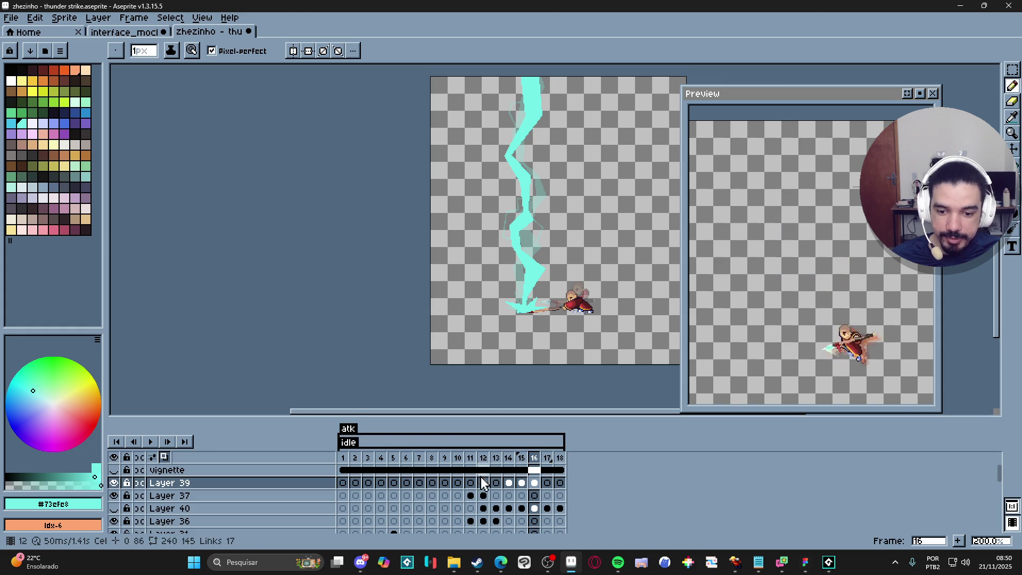
click(521, 485)
key(Delete)
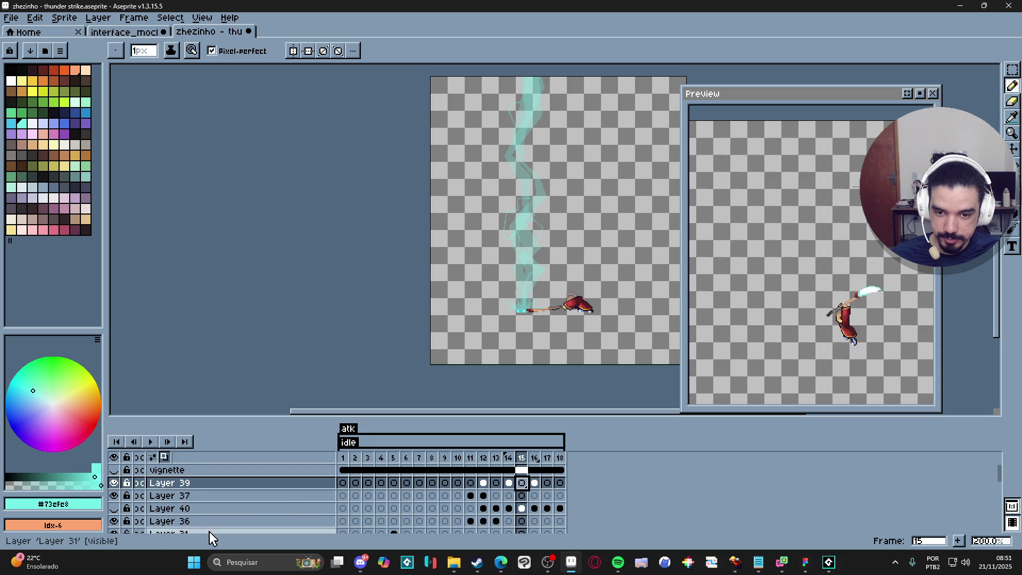
scroll(160, 510, down, 5)
scroll(160, 510, down, 5)
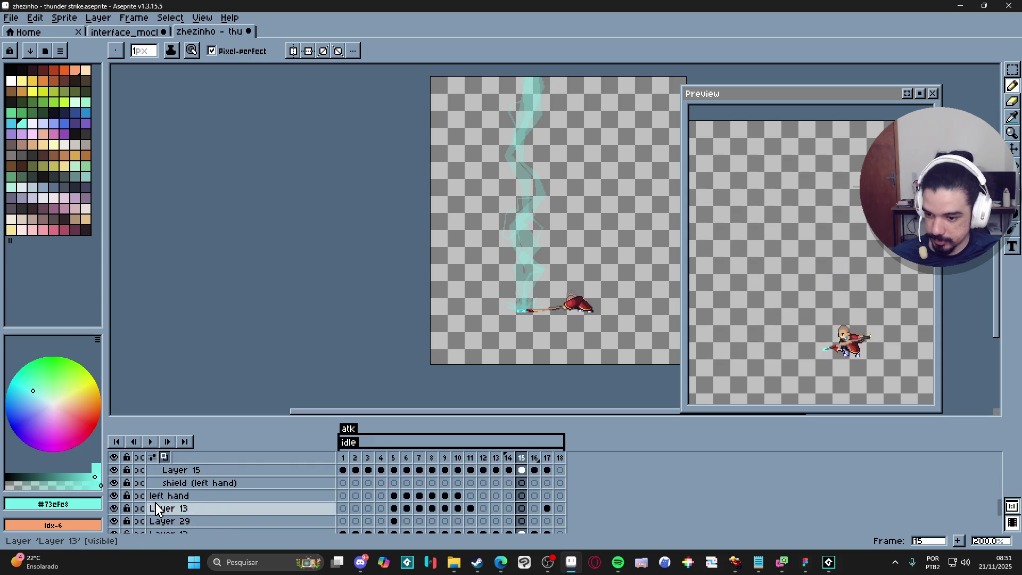
- Make Layer 38's background visible and move to frame 17 of the lightning layer
click(115, 514)
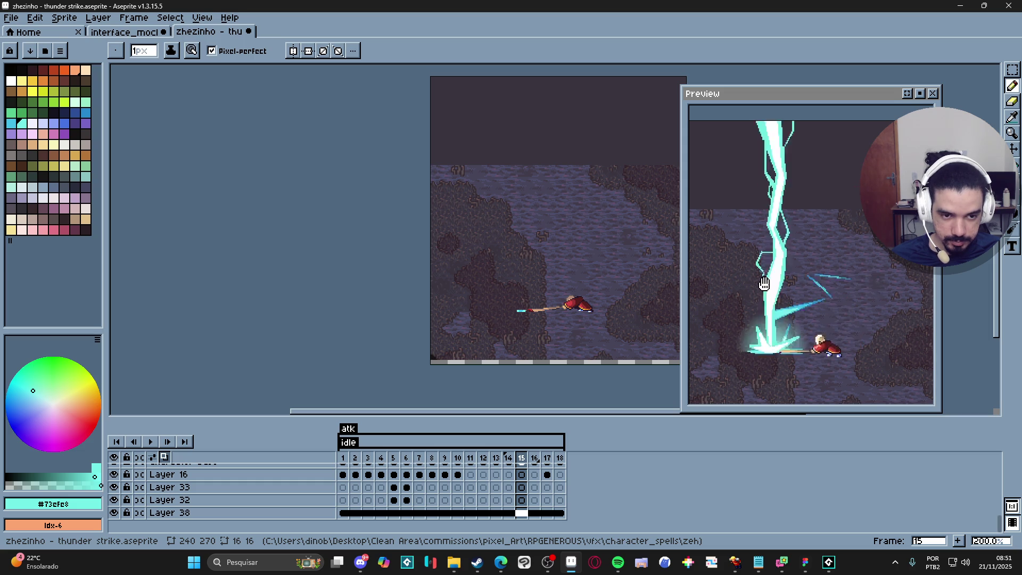
scroll(548, 495, up, 5)
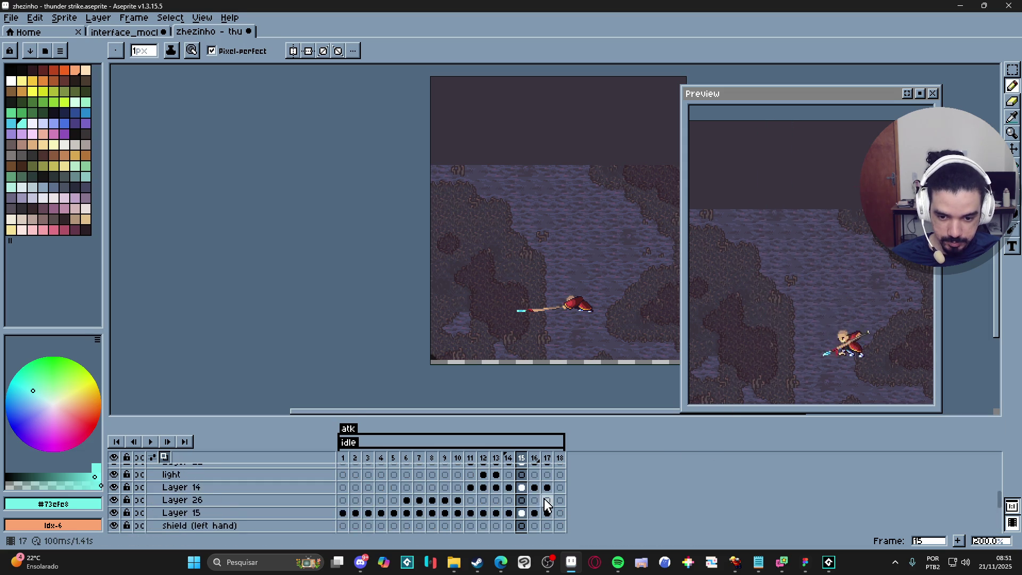
scroll(547, 503, up, 3)
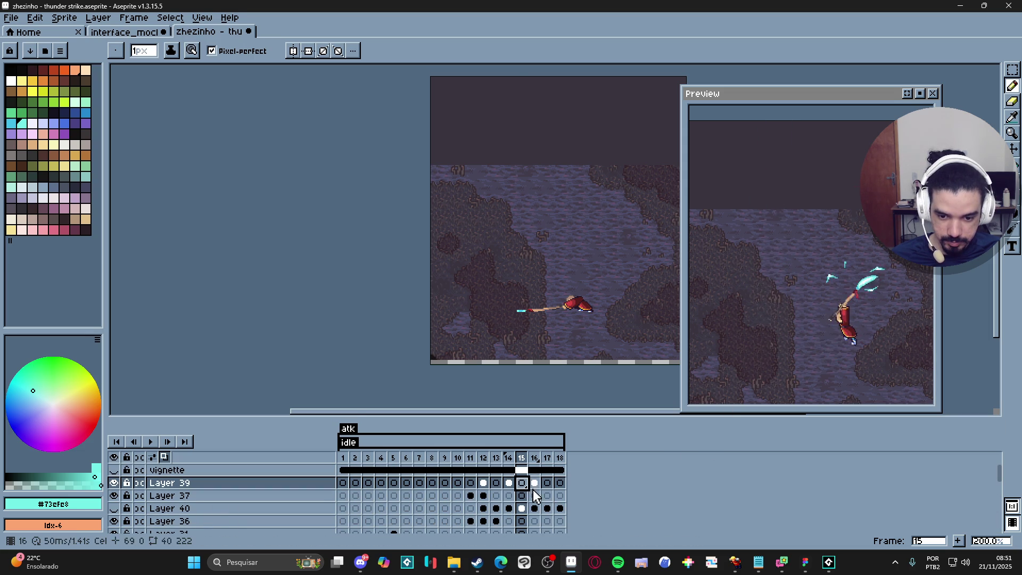
click(535, 485)
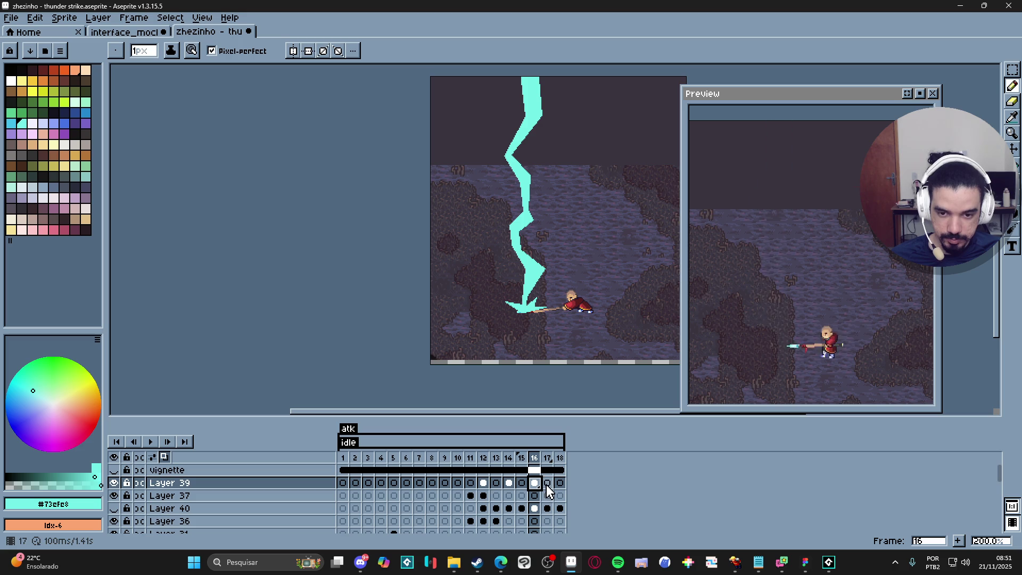
click(548, 483)
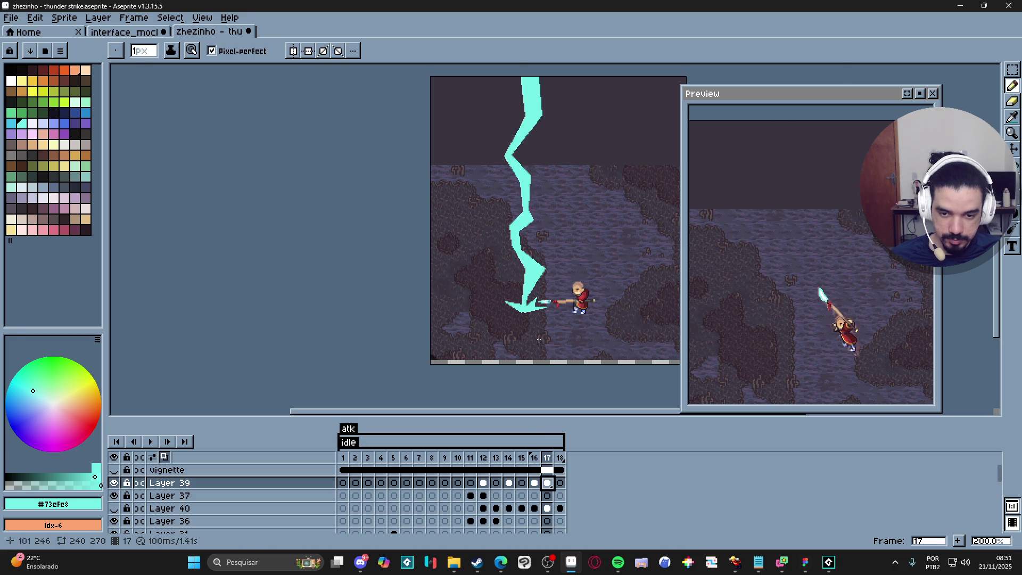
scroll(529, 143, up, 2)
scroll(512, 176, down, 2)
- Erase along the bolt's top and left edge, then shrink the brush to 4px
key(e)
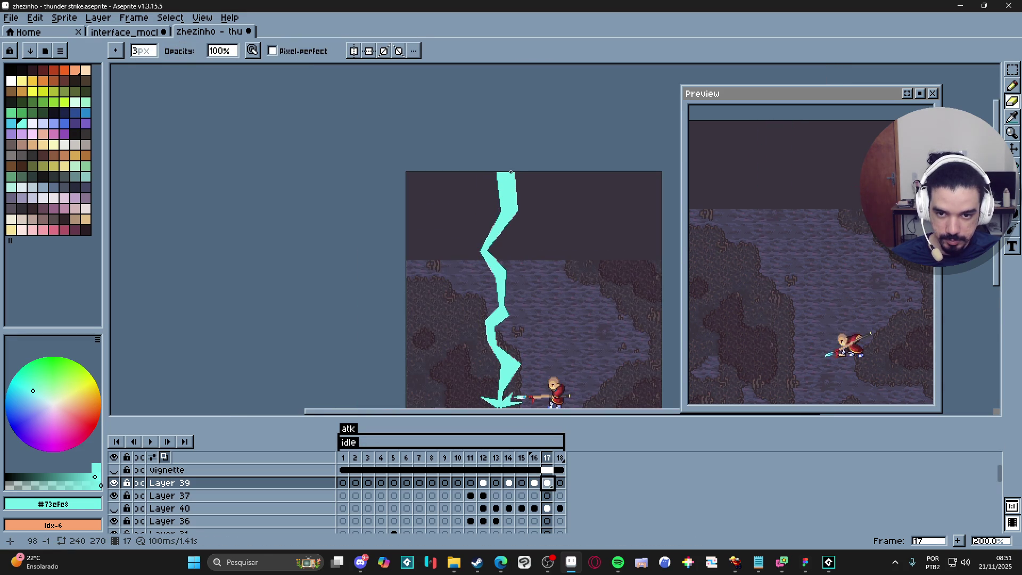
drag(513, 171, 517, 222)
shift+click(517, 211)
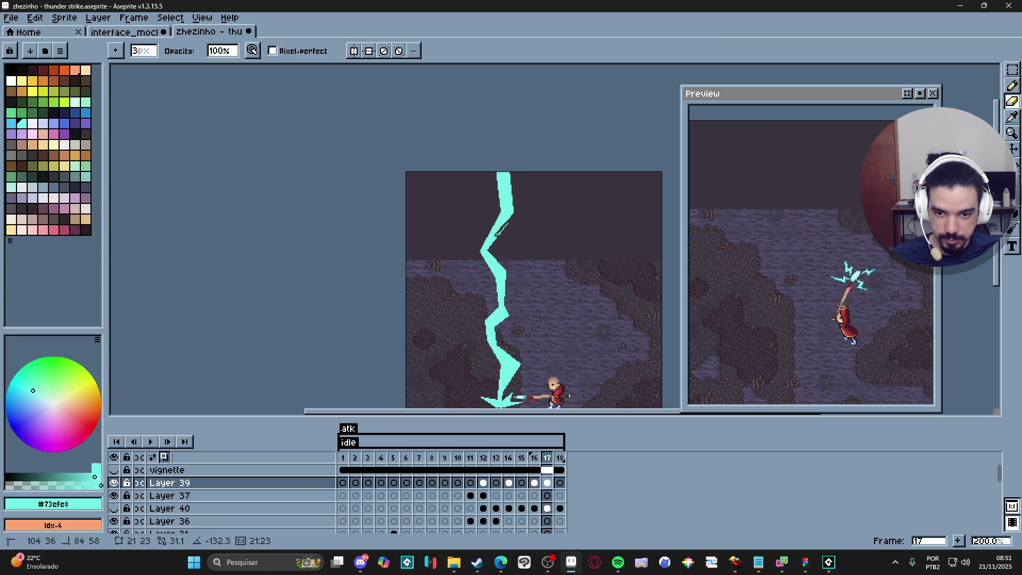
scroll(488, 247, up, 1)
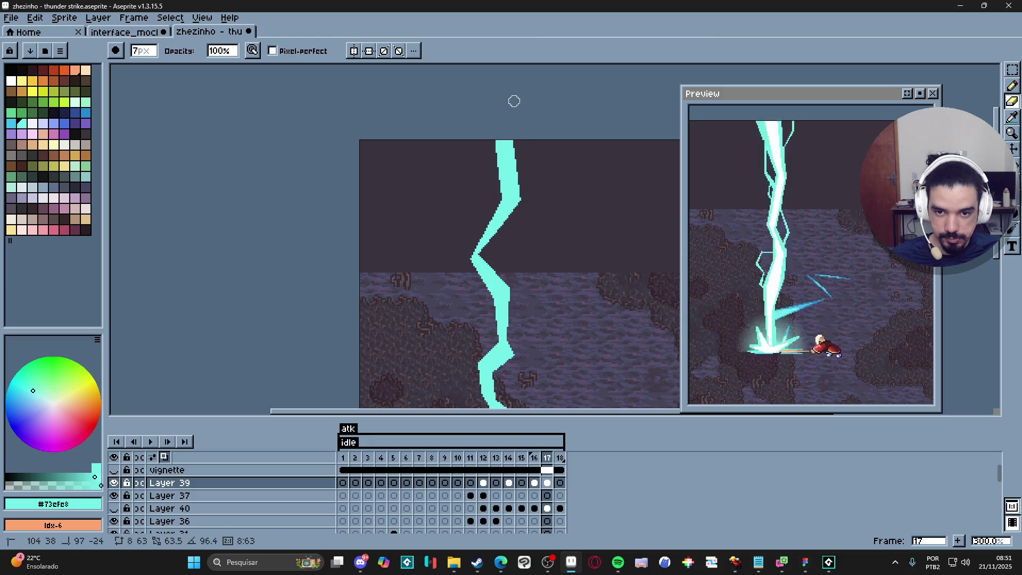
mouse_move(493, 201)
mouse_down()
mouse_move(466, 265)
mouse_move(443, 177)
mouse_up()
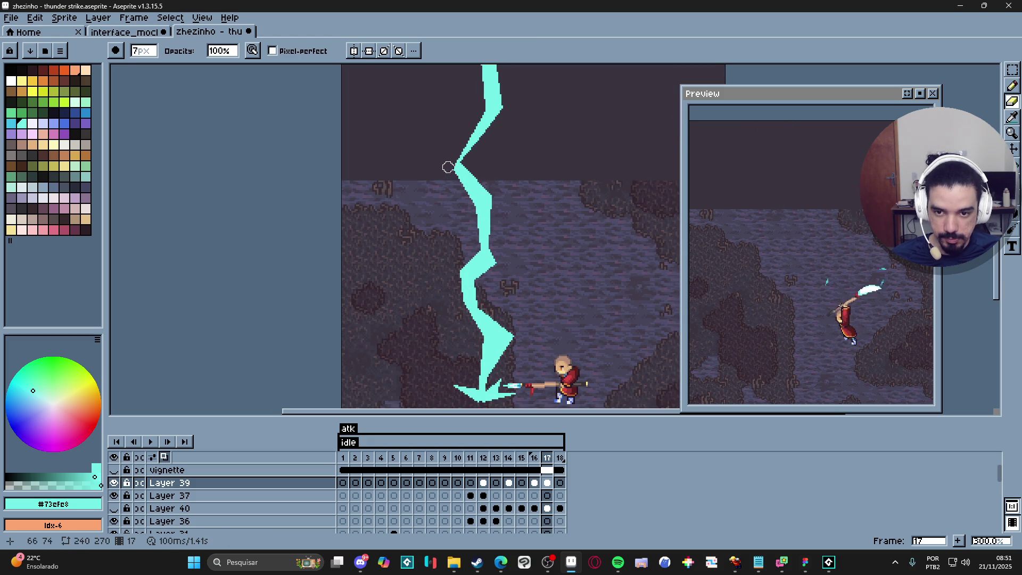
key(minus)
key(minus)
key(minus)
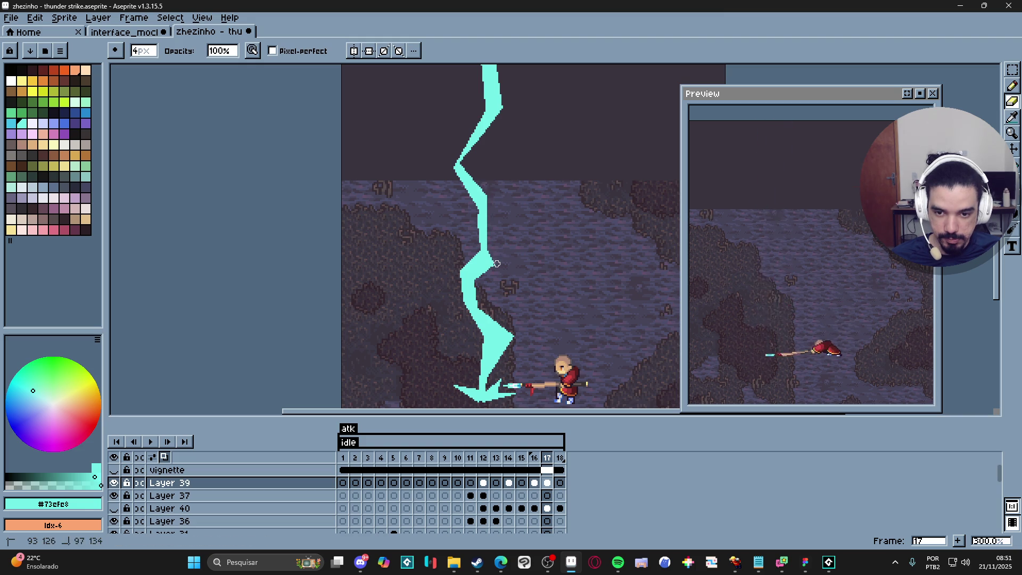
- Go to frame 16 with the Pencil ready to edit its bolt
scroll(499, 275, down, 2)
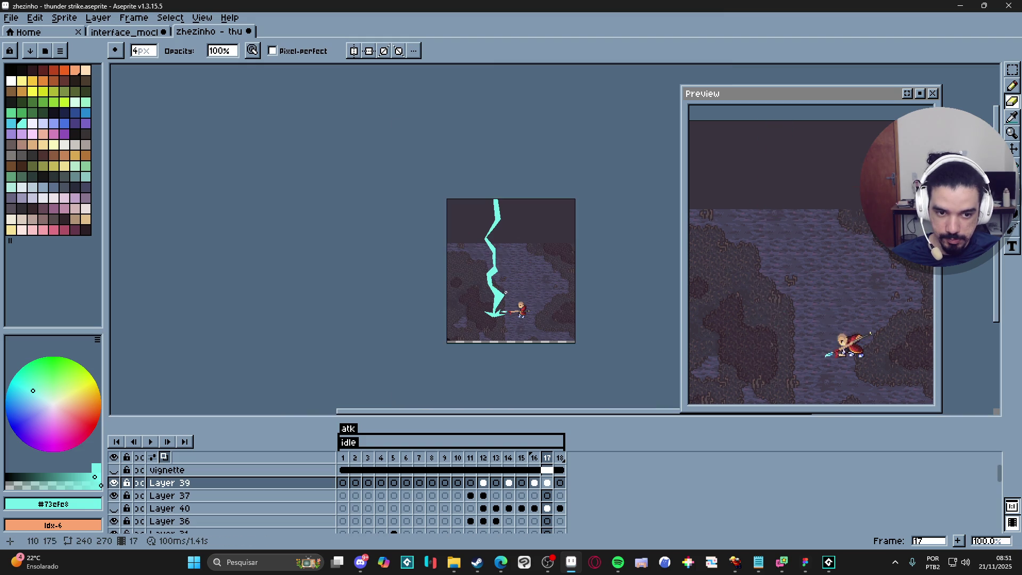
click(534, 483)
key(b)
scroll(498, 218, up, 4)
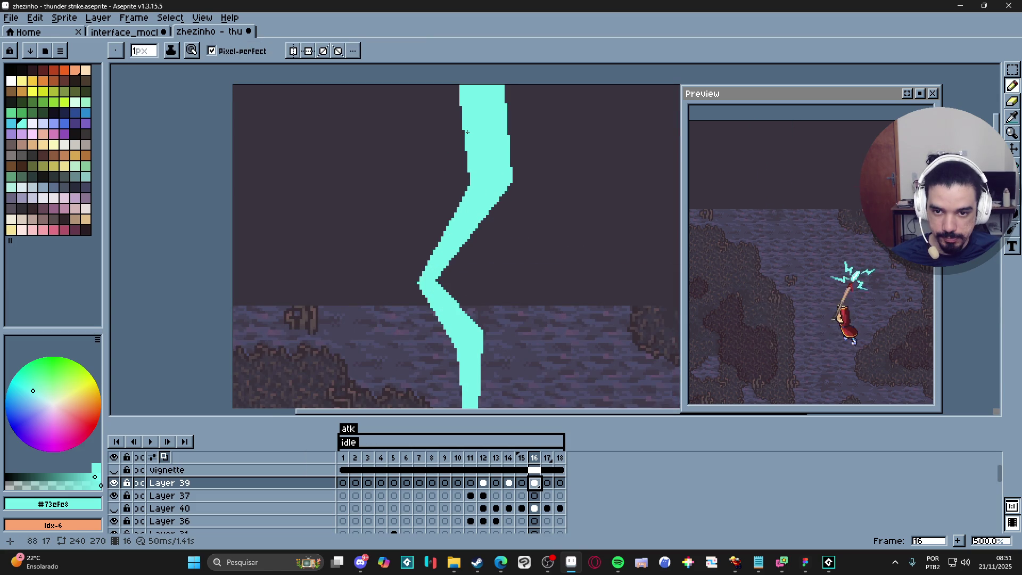
- Draw a thin straight-line cyan fork off the upper left of frame 16's bolt
shift+click(460, 177)
shift+click(415, 188)
shift+click(429, 269)
shift+click(417, 192)
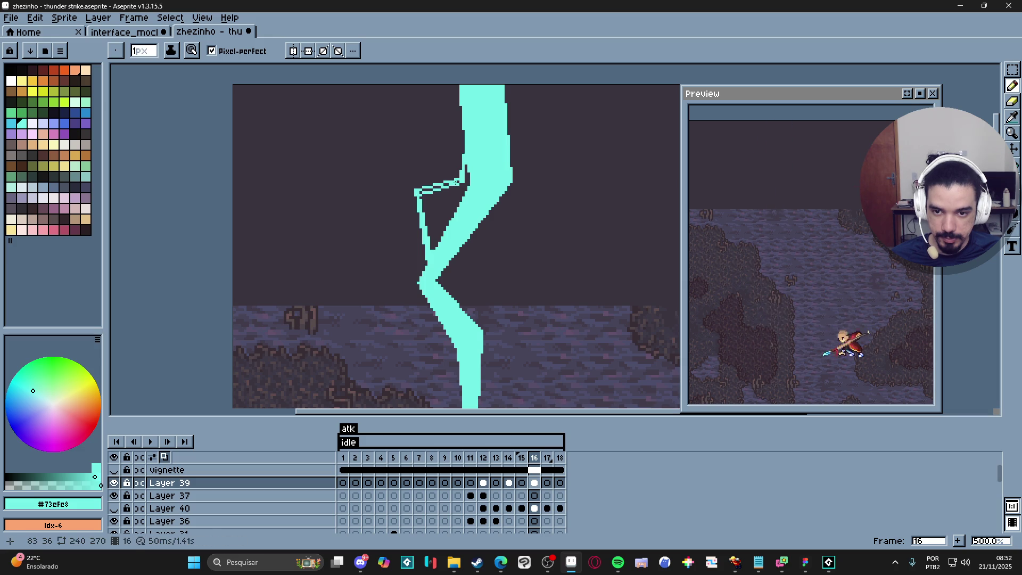
scroll(416, 191, down, 3)
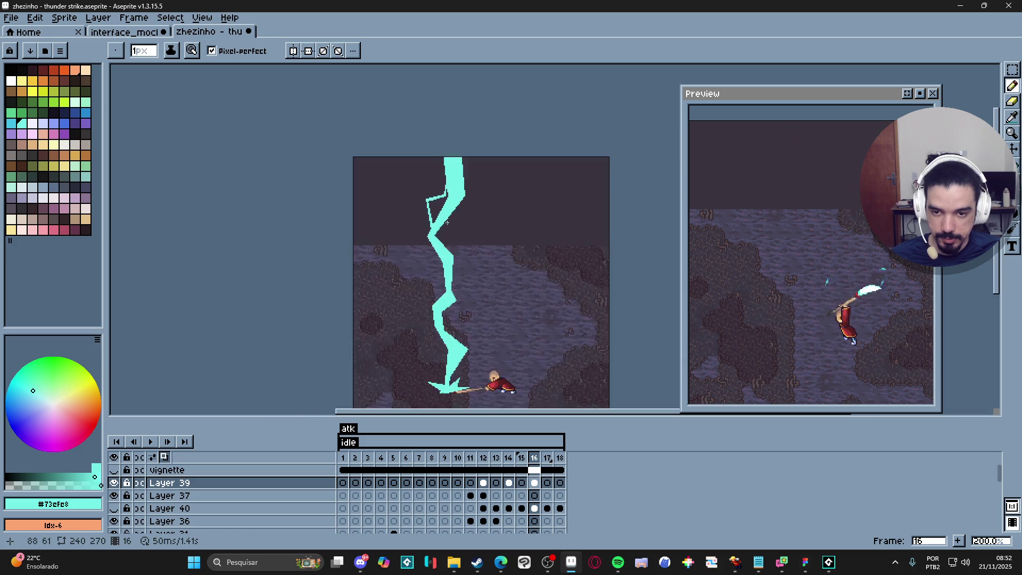
scroll(416, 212, up, 3)
scroll(418, 226, up, 1)
key(e)
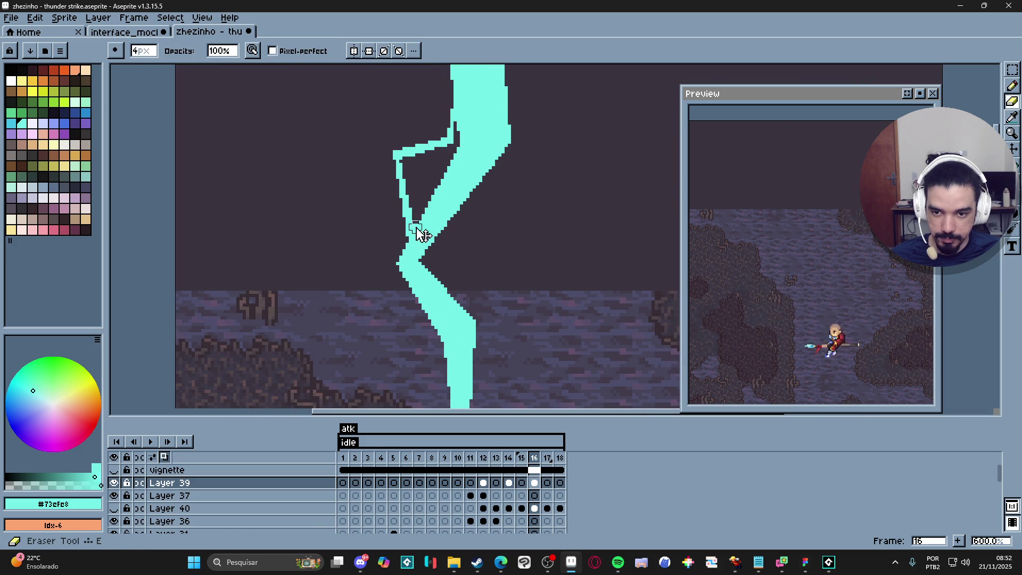
scroll(417, 234, down, 3)
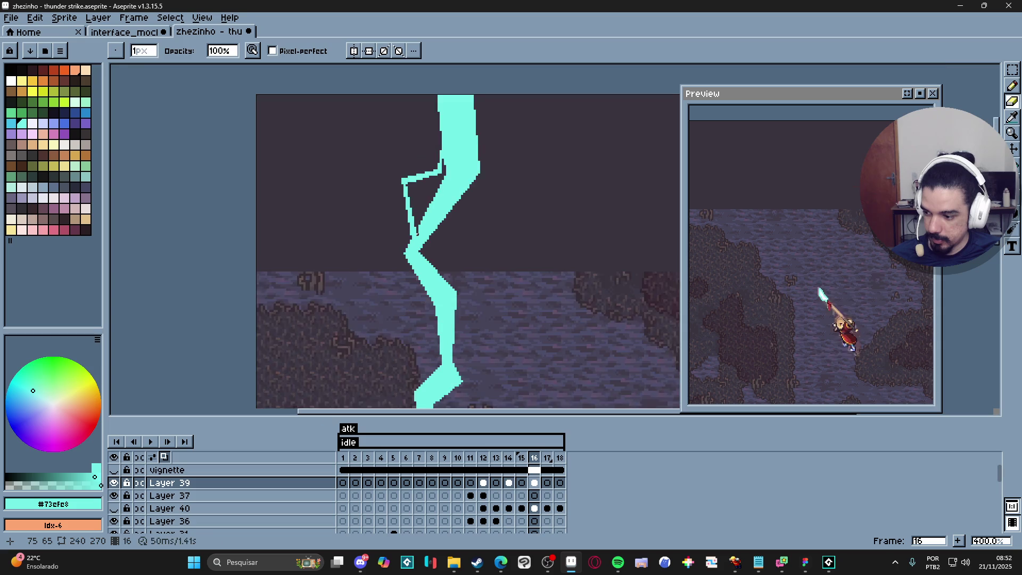
key(b)
scroll(443, 216, down, 1)
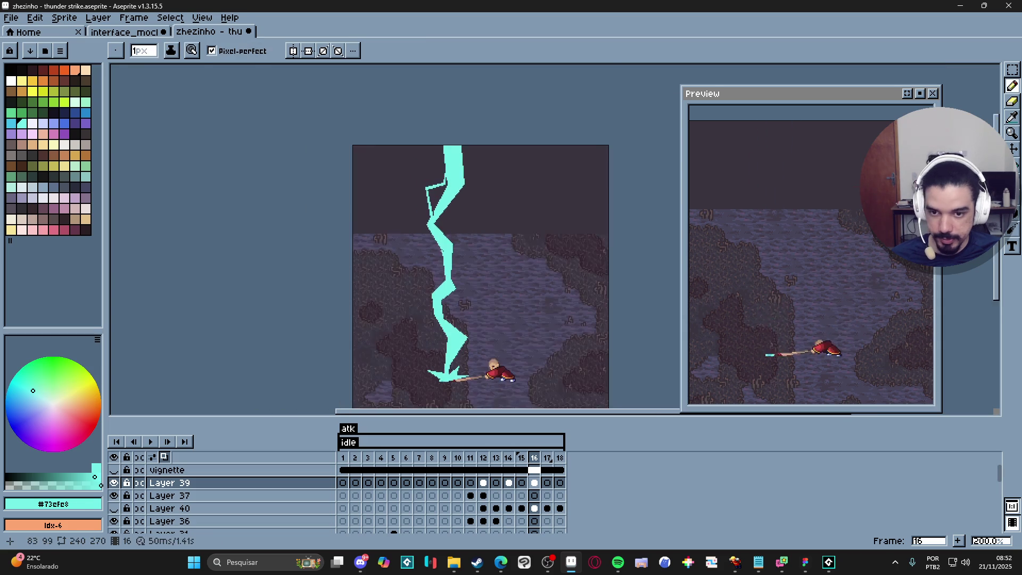
scroll(461, 246, up, 2)
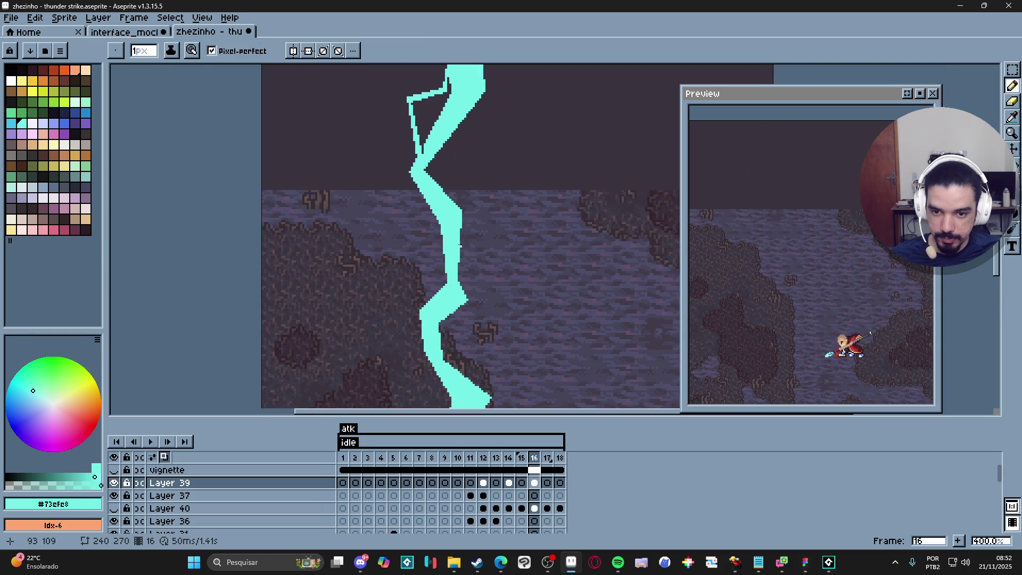
- Add a horizontal cyan fork off the bolt with diagonal branches running down from it
shift+click(490, 253)
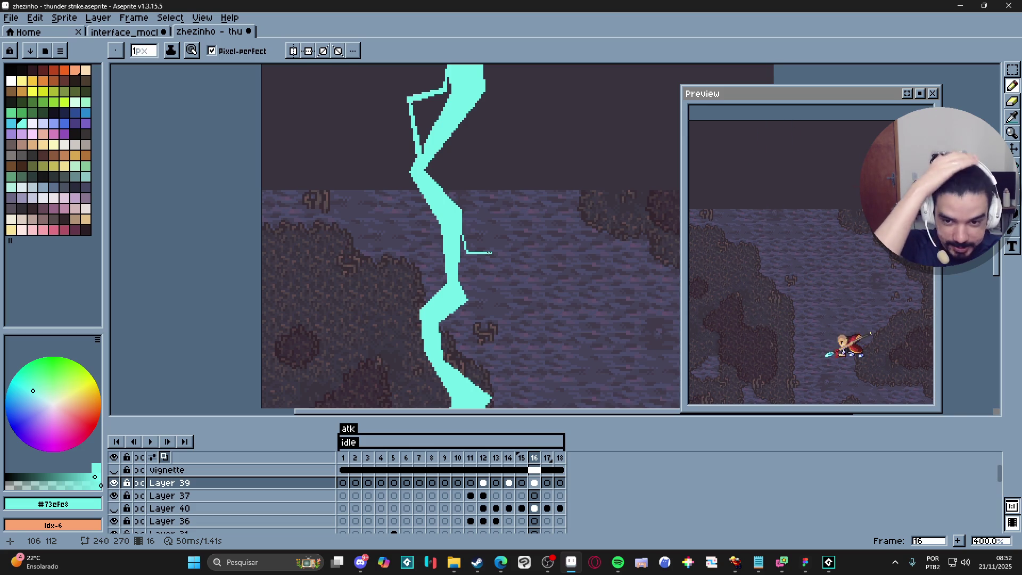
scroll(490, 253, up, 1)
drag(490, 251, 464, 251)
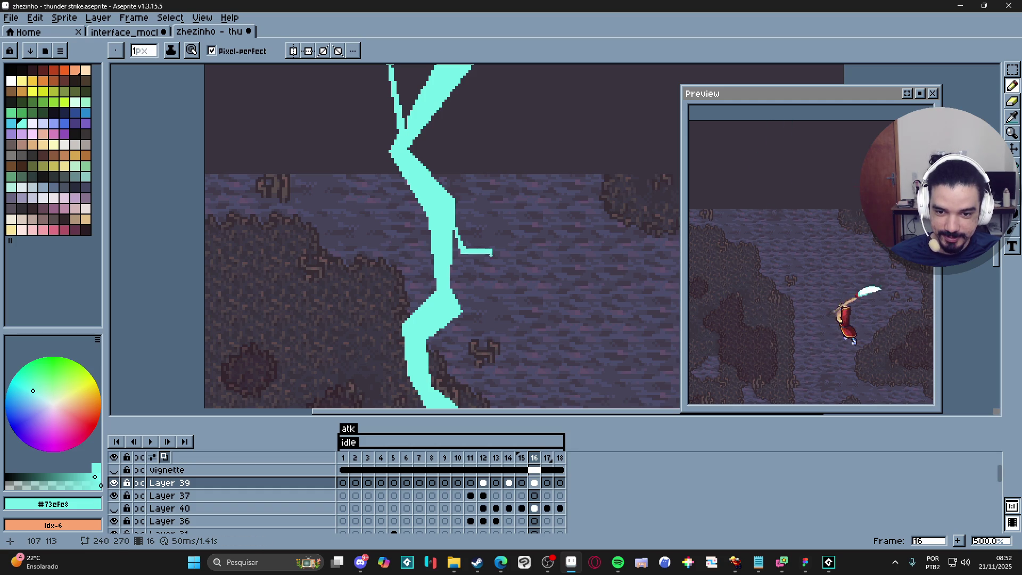
drag(490, 250, 461, 279)
key(e)
scroll(455, 273, up, 2)
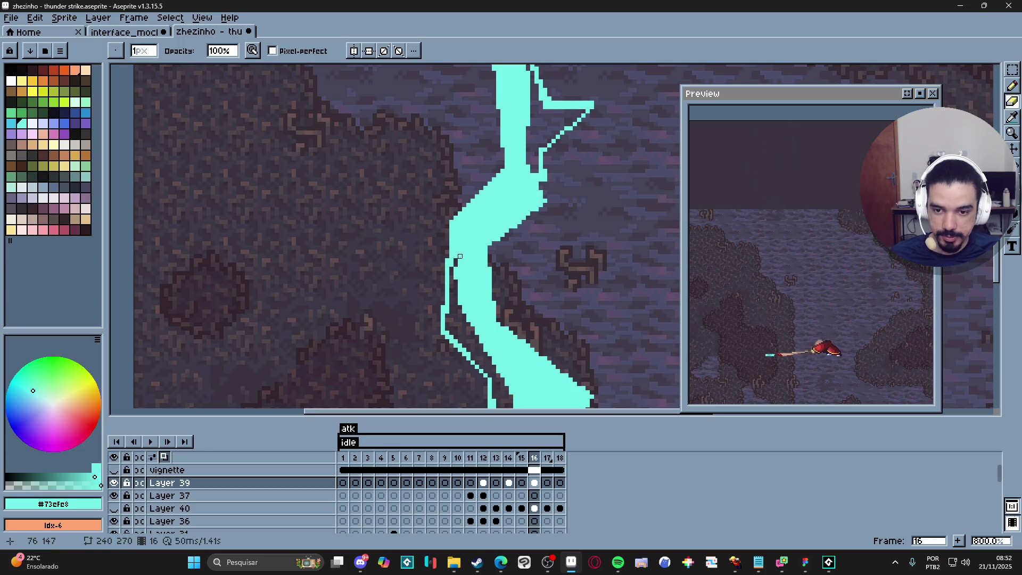
scroll(460, 257, down, 4)
scroll(475, 288, up, 4)
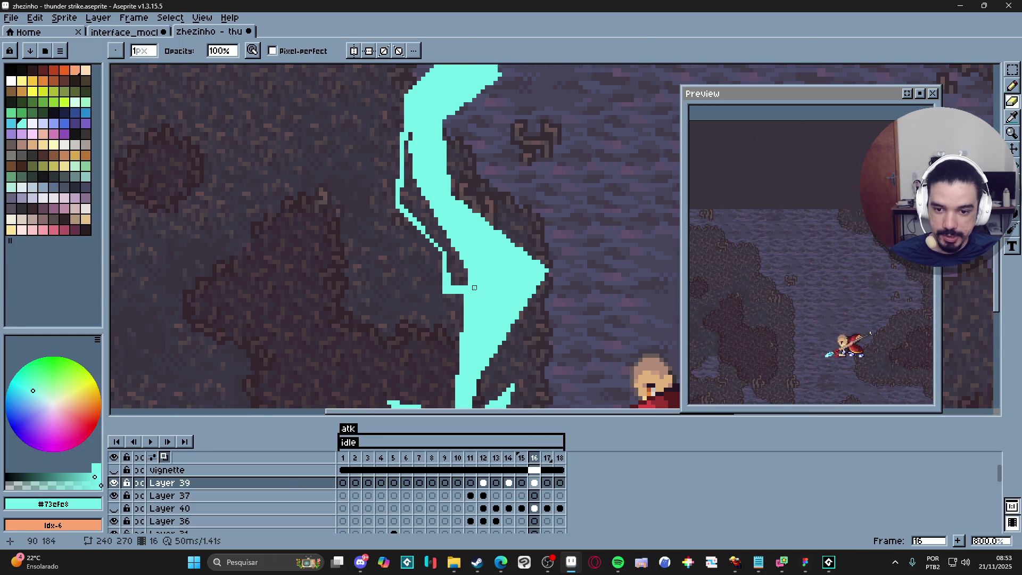
scroll(474, 288, down, 5)
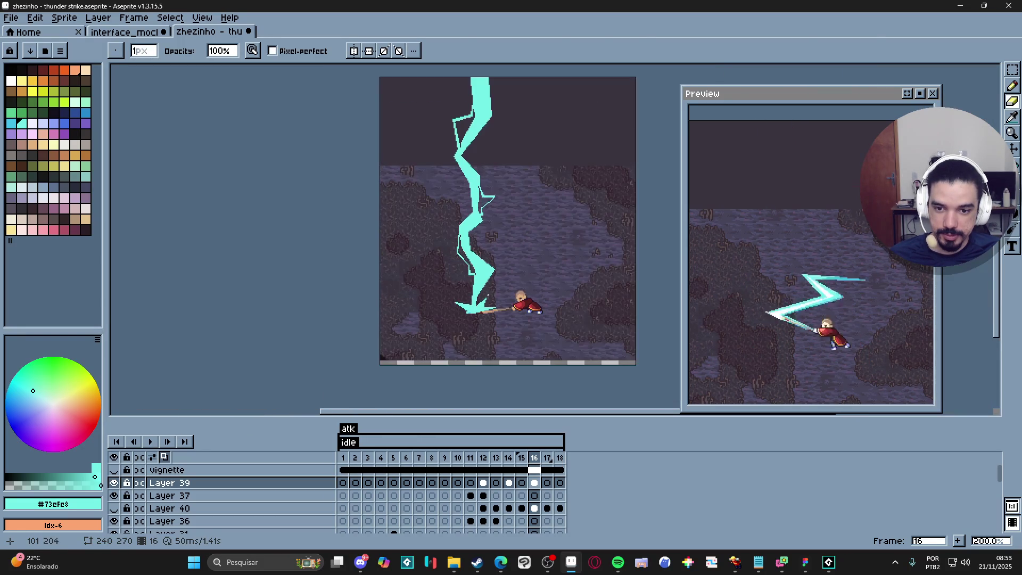
key(b)
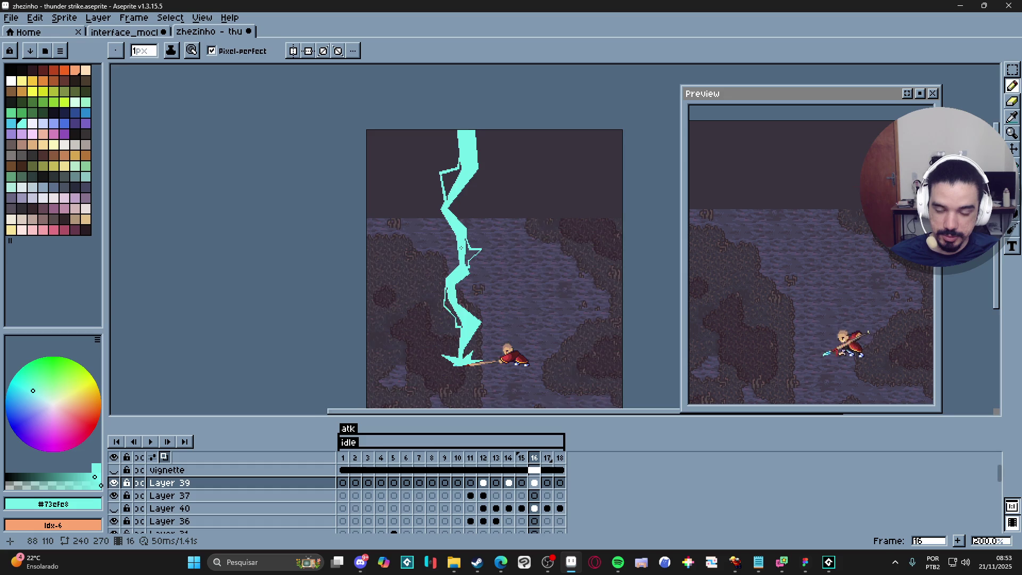
scroll(461, 248, up, 5)
mouse_move(444, 274)
mouse_down()
mouse_move(435, 300)
mouse_move(446, 340)
mouse_up()
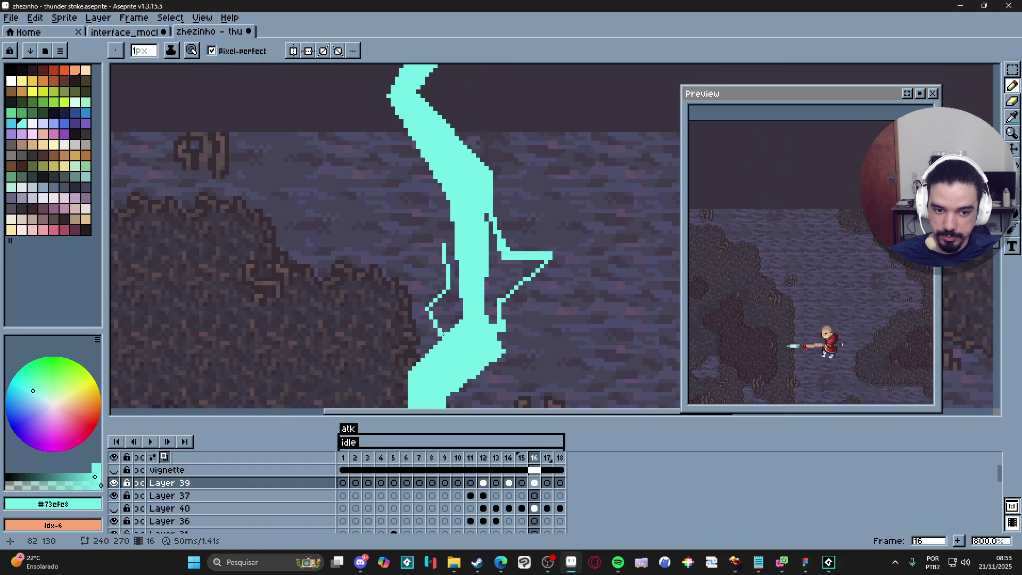
- Redraw the left branch as a new diagonal and connect its top to the main bolt
drag(444, 286, 433, 306)
drag(445, 244, 453, 235)
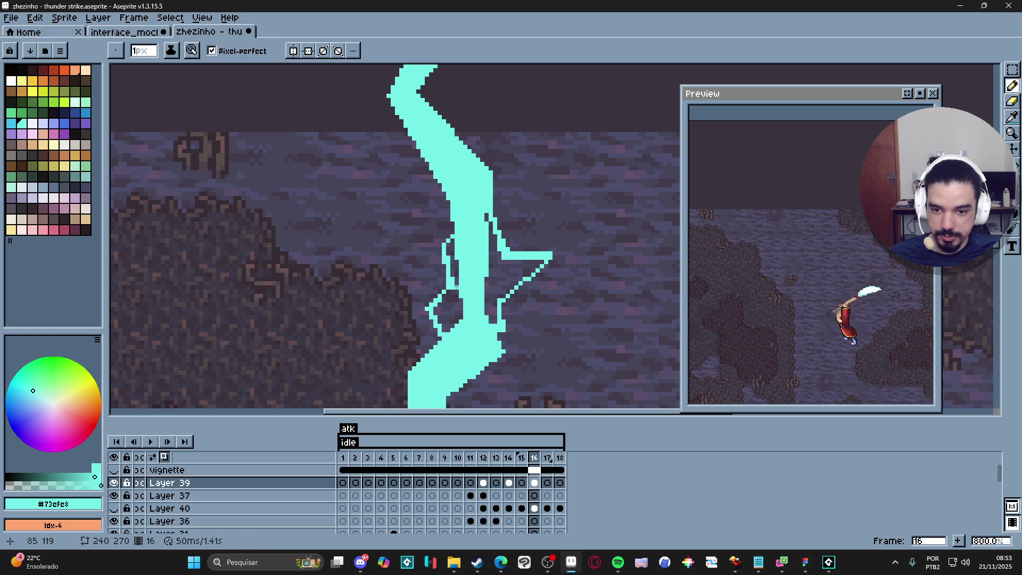
scroll(452, 298, down, 2)
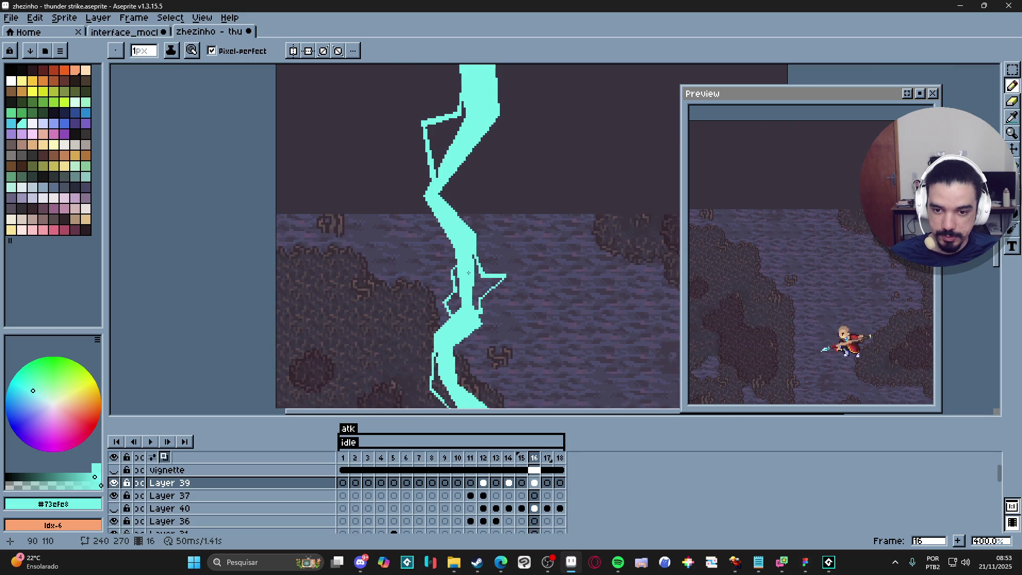
scroll(468, 272, up, 2)
key(e)
scroll(459, 270, down, 4)
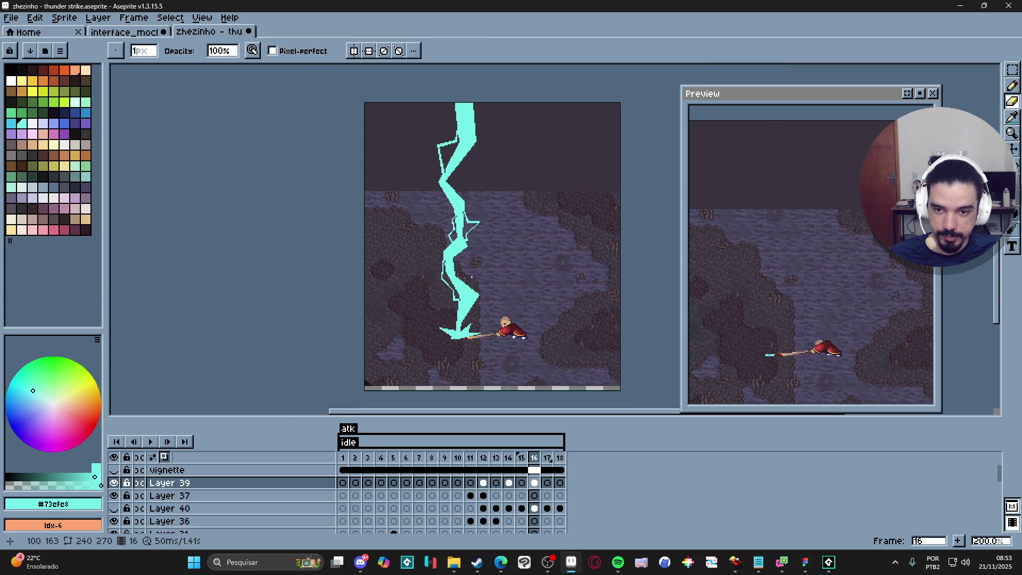
scroll(471, 253, up, 3)
key(b)
- Add thin forks up-right from the bolt's right edge and near its top, then review the bolt
mouse_move(472, 251)
mouse_down()
mouse_move(498, 236)
mouse_move(499, 202)
mouse_up()
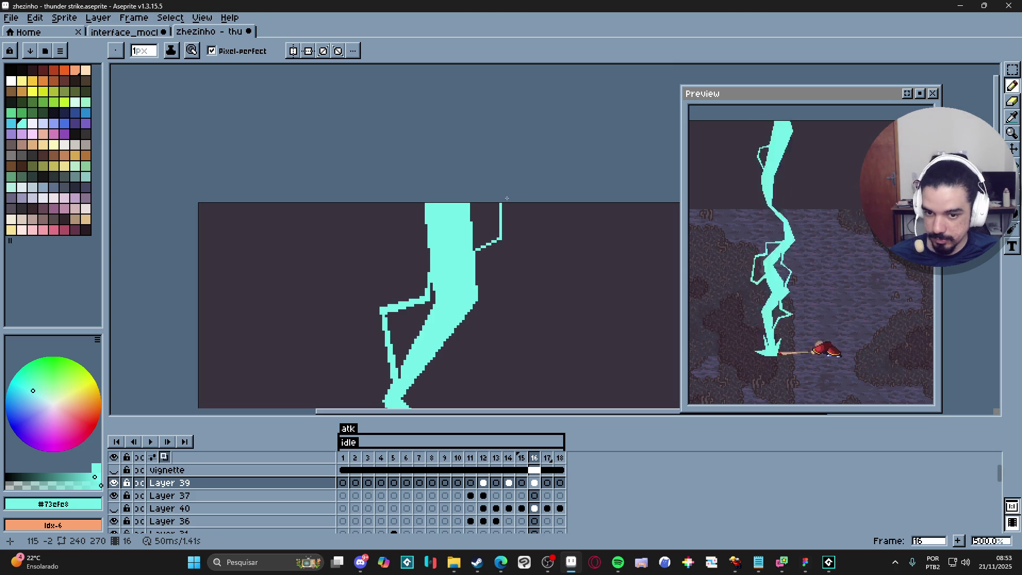
scroll(501, 202, up, 1)
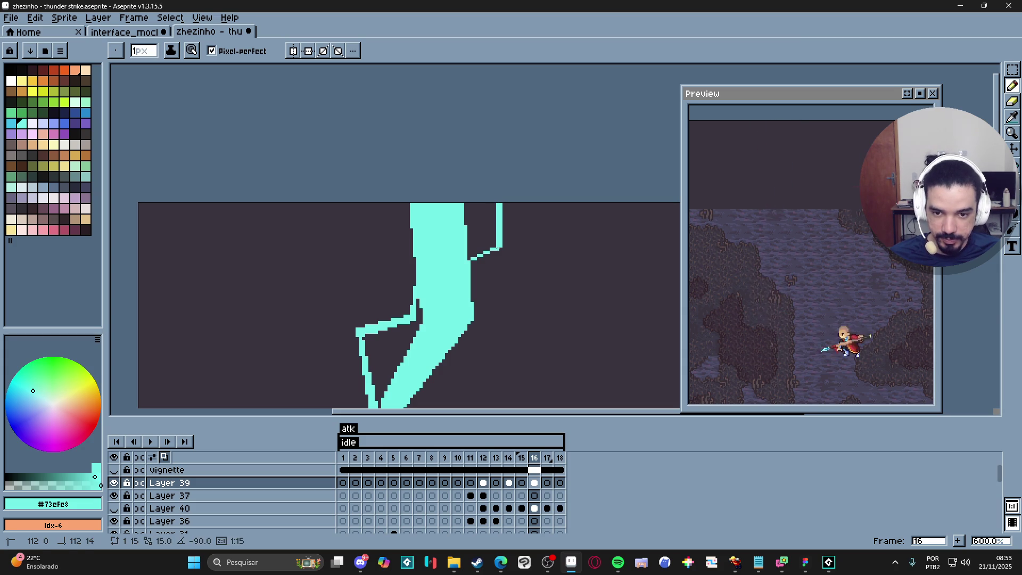
key(shift)
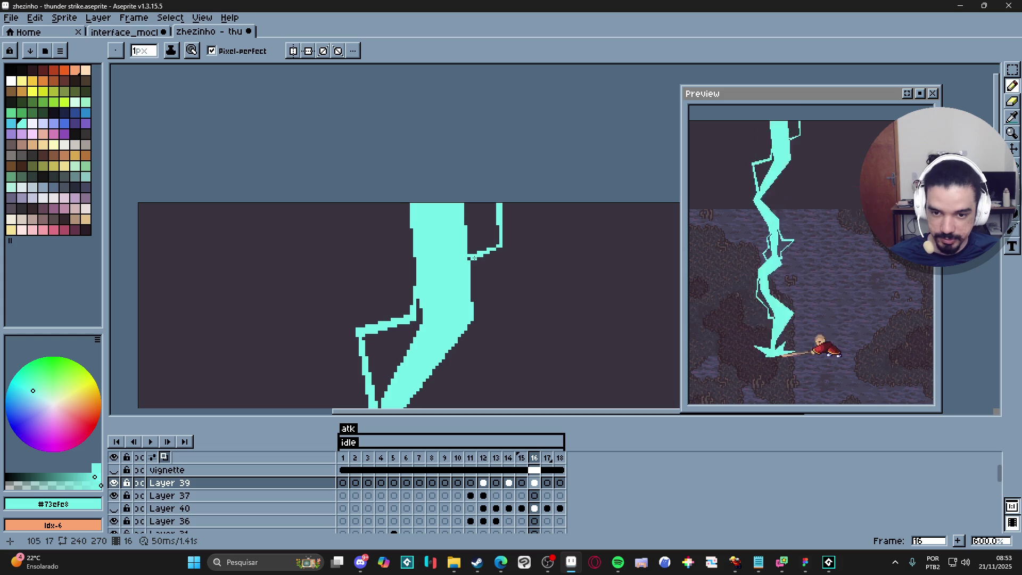
key(e)
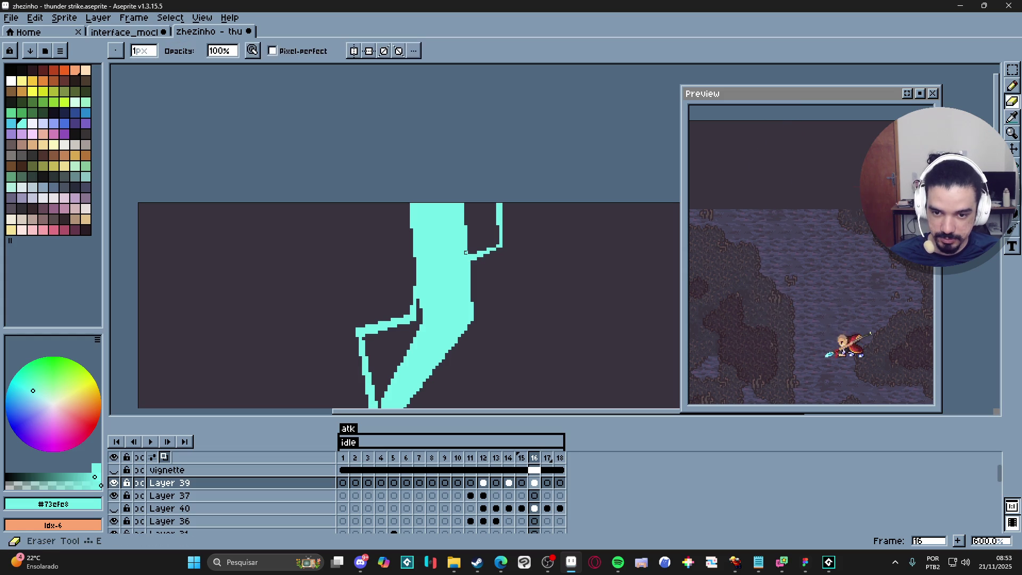
scroll(464, 256, down, 3)
drag(455, 377, 450, 155)
scroll(472, 278, up, 1)
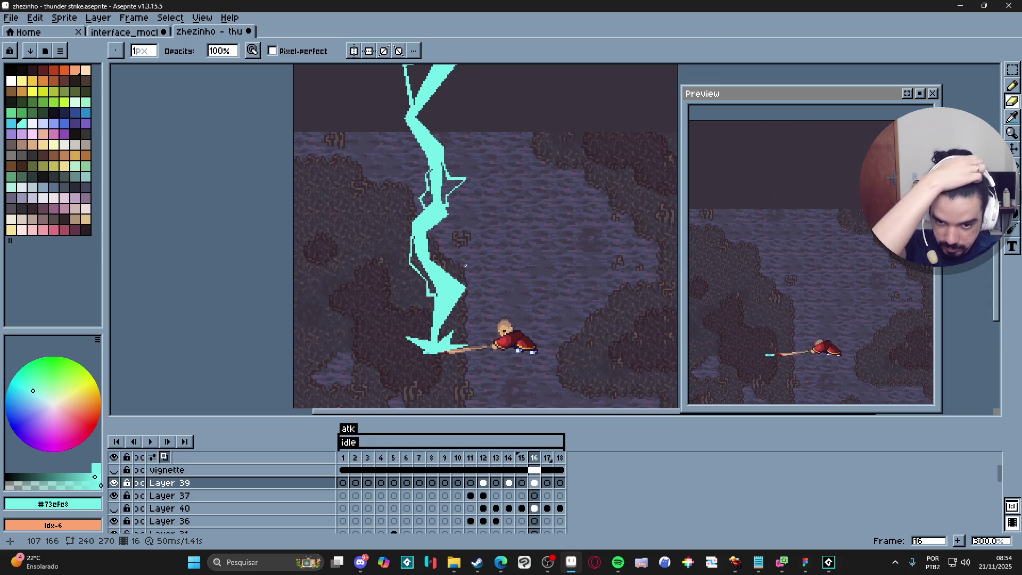
scroll(461, 275, down, 2)
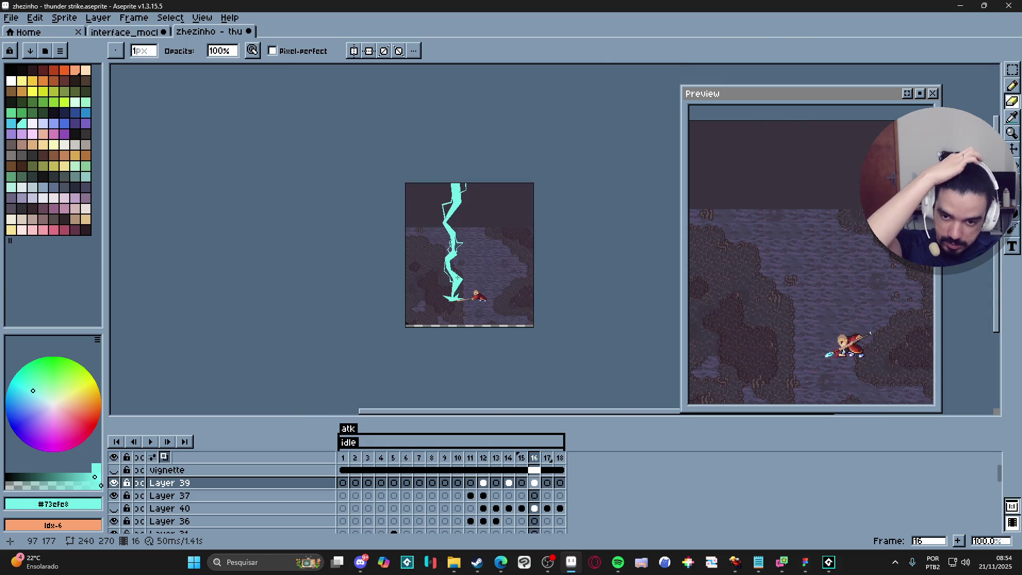
- Zoom in to inspect frame 16's forked bolt, then switch to the GameMaker project
scroll(458, 277, up, 2)
scroll(458, 276, down, 1)
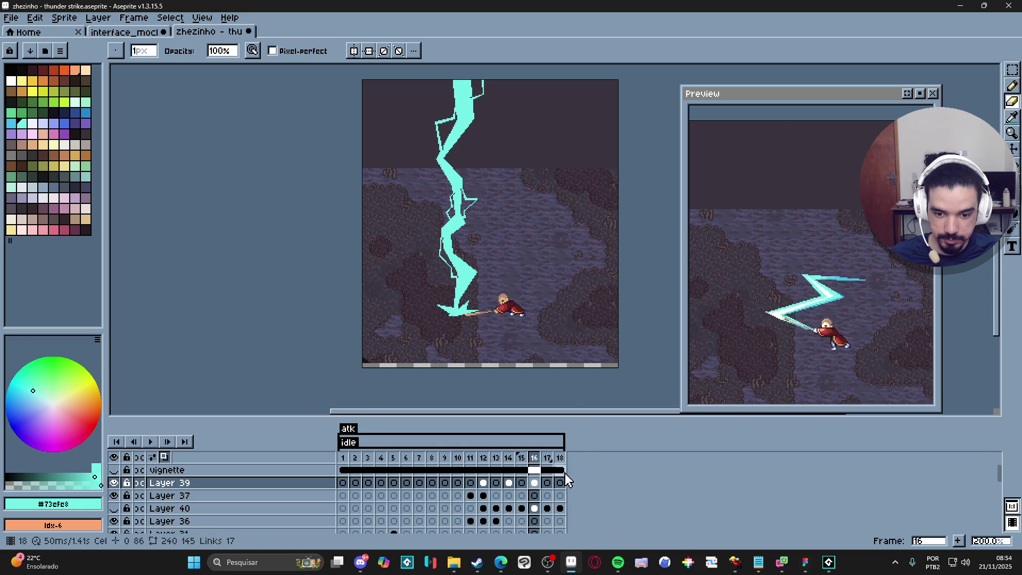
click(828, 562)
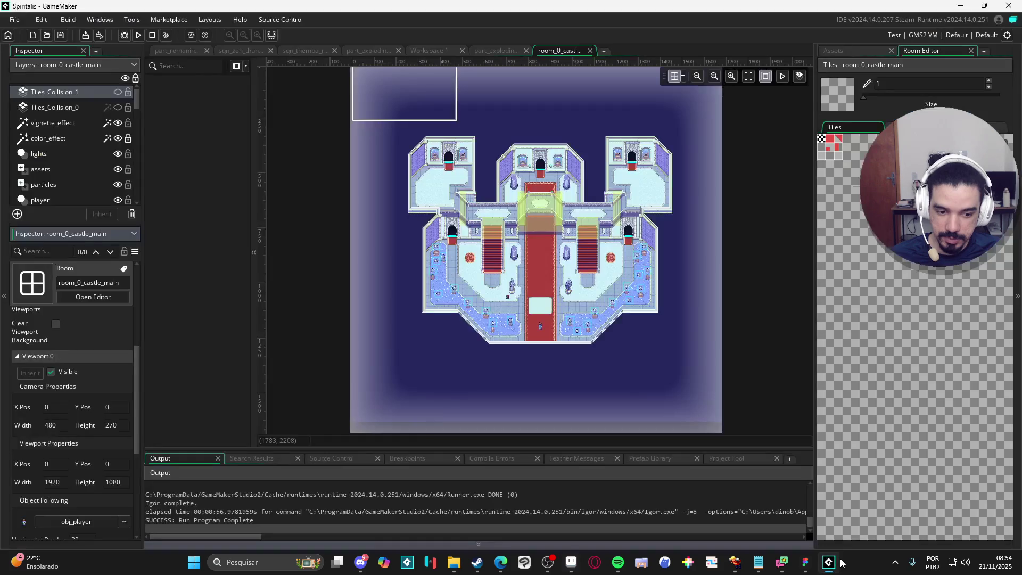
- Search the Asset Browser's recent assets and open the sqn_zeh_thunderstorm sequence
click(847, 52)
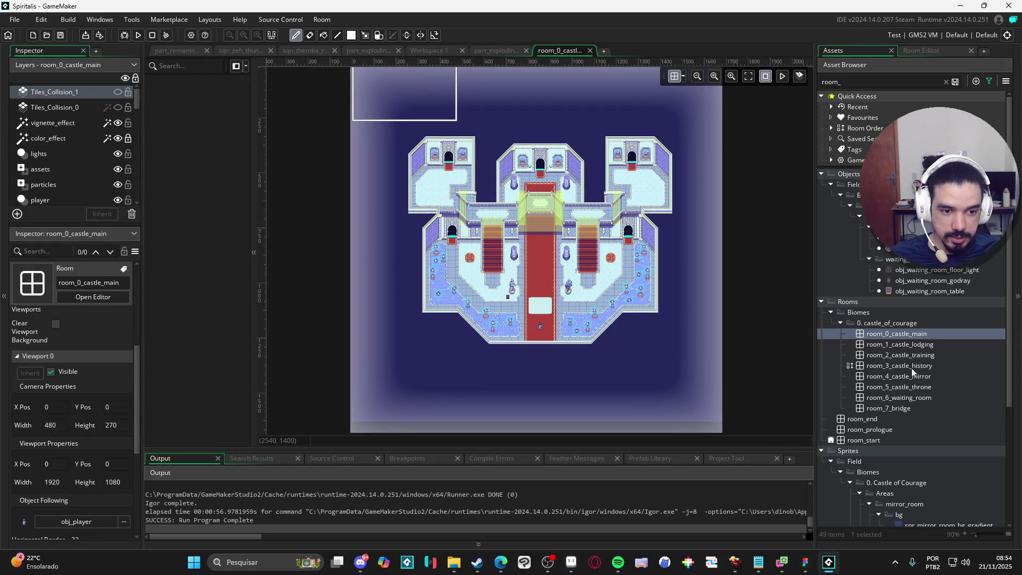
scroll(912, 376, down, 5)
scroll(910, 355, up, 5)
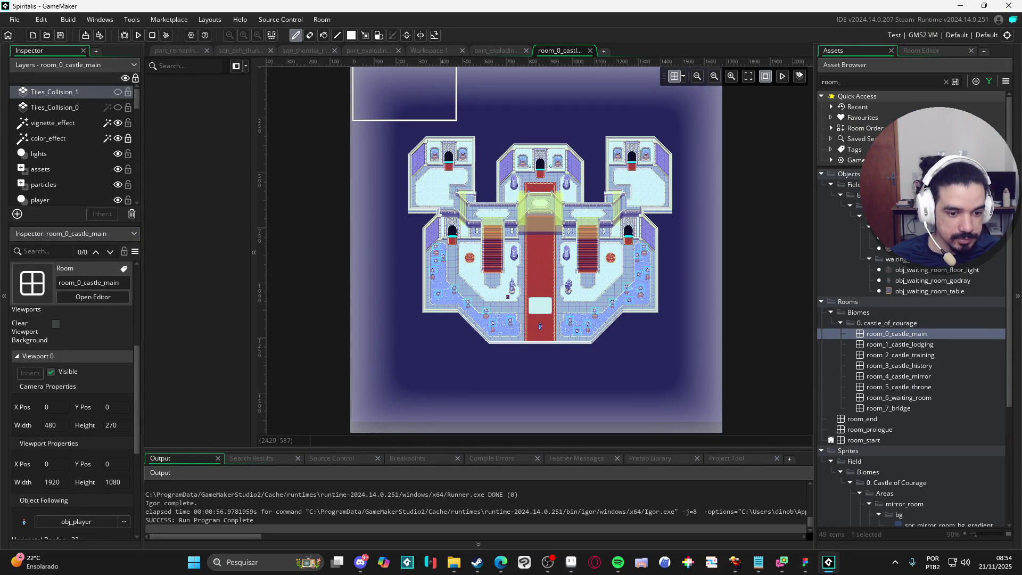
click(839, 107)
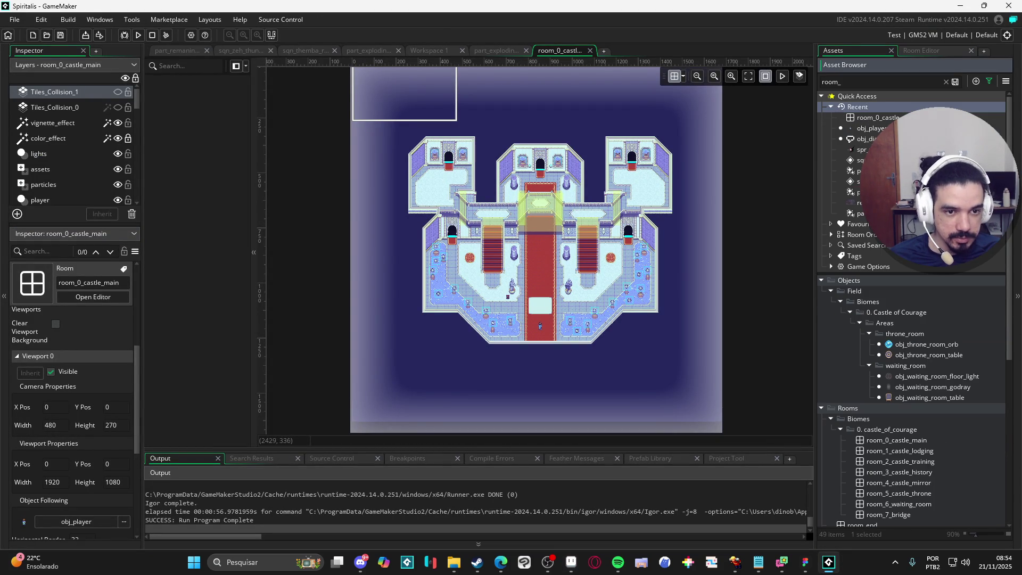
text(sq)
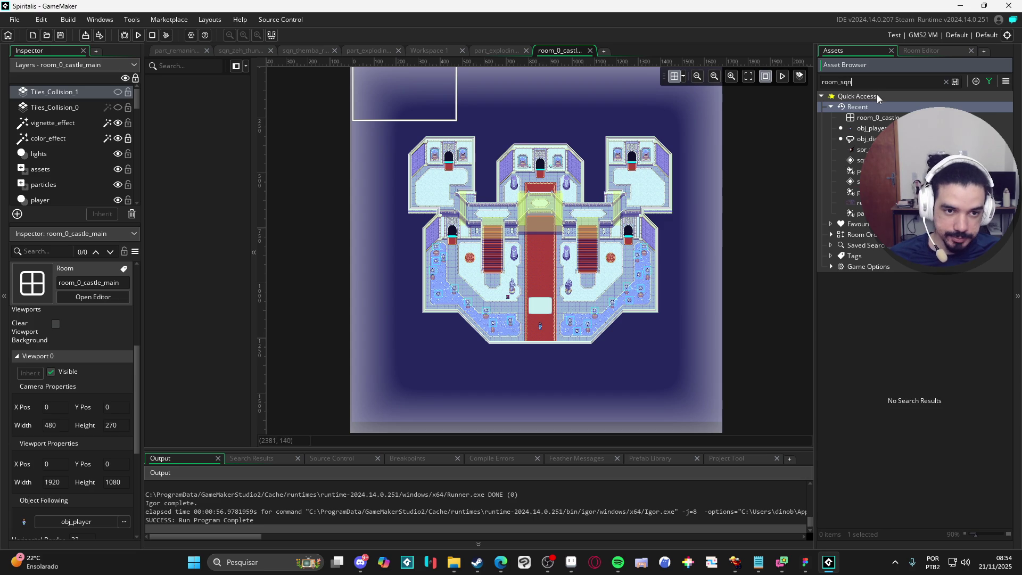
text(n)
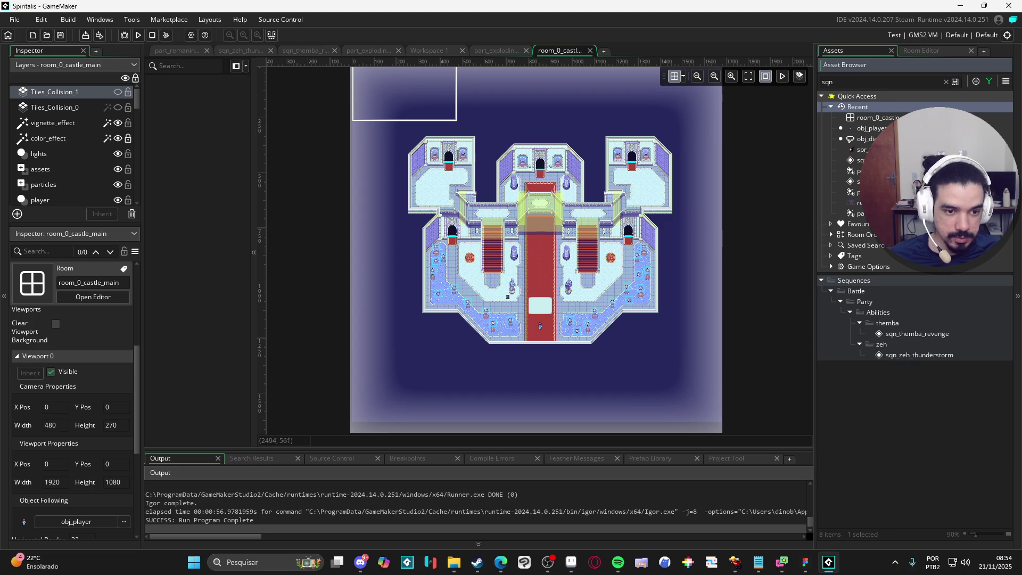
double_click(915, 356)
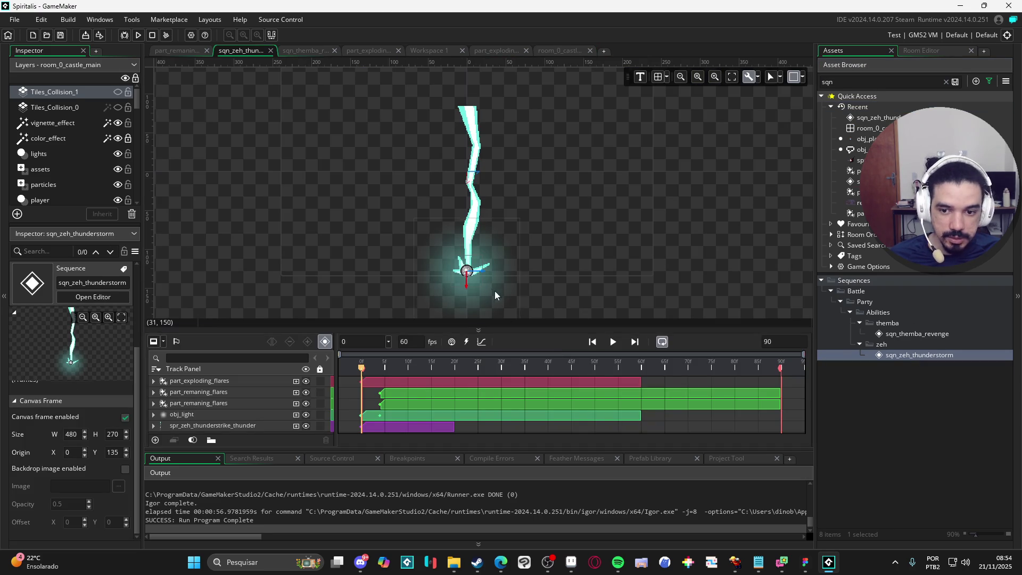
- Play the sequence, recentre the view on the strike, then hide GameMaker
scroll(496, 291, up, 2)
click(617, 344)
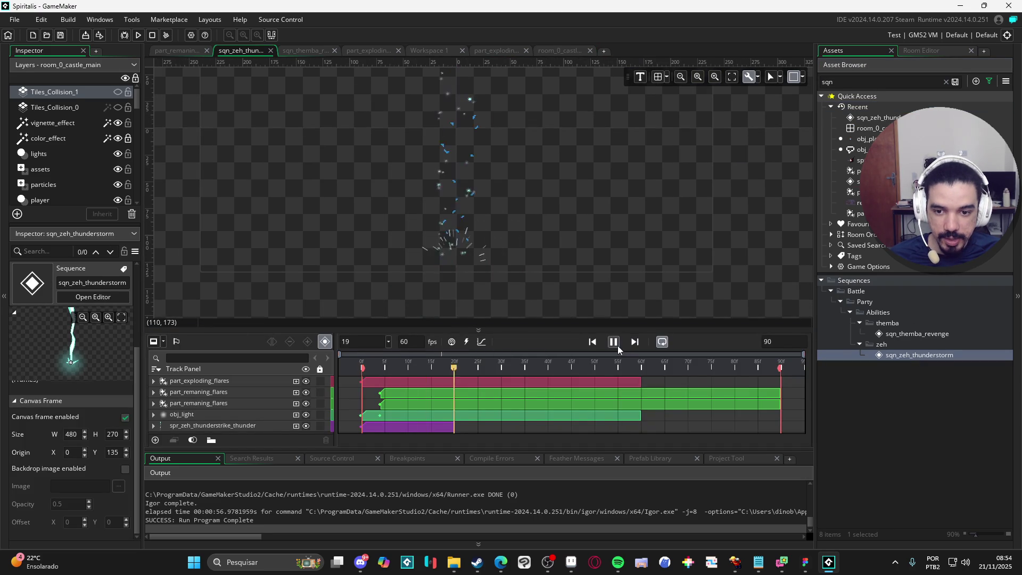
scroll(514, 292, down, 1)
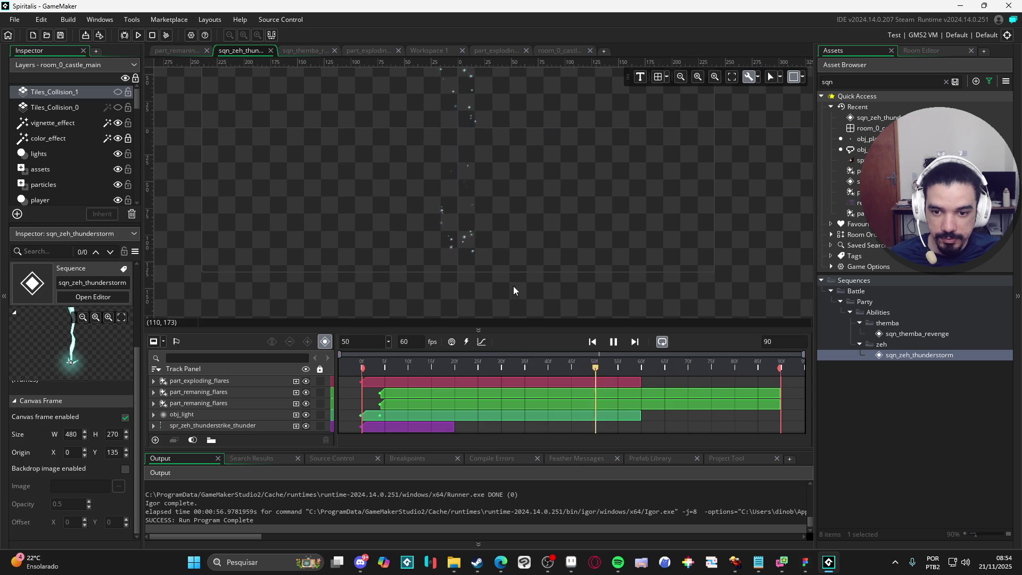
drag(512, 216, 516, 242)
scroll(504, 252, up, 1)
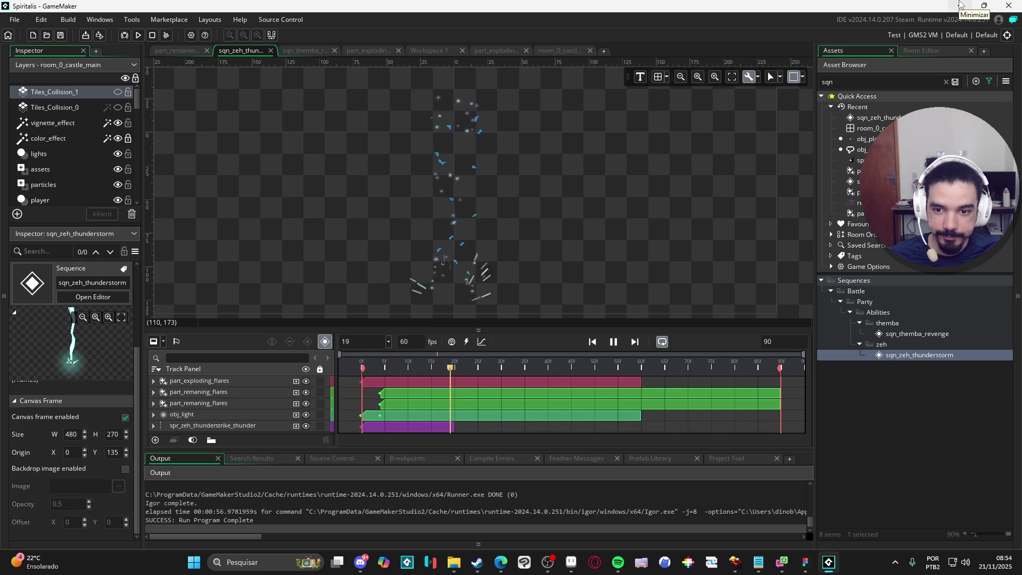
click(961, 5)
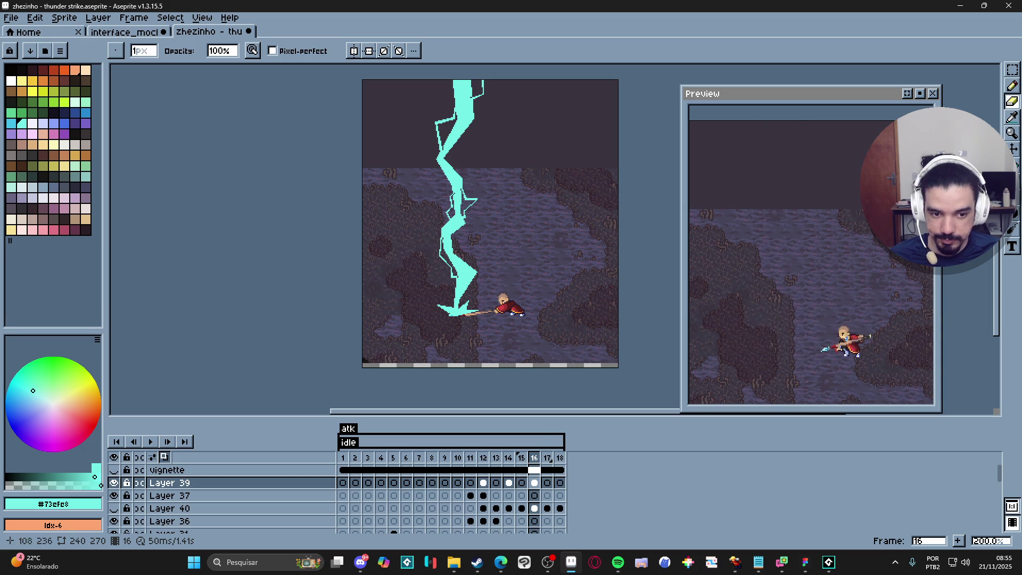
- On frame 17, erase along the bolt's top-right branch with a 2px eraser
click(548, 484)
key(b)
scroll(456, 110, up, 2)
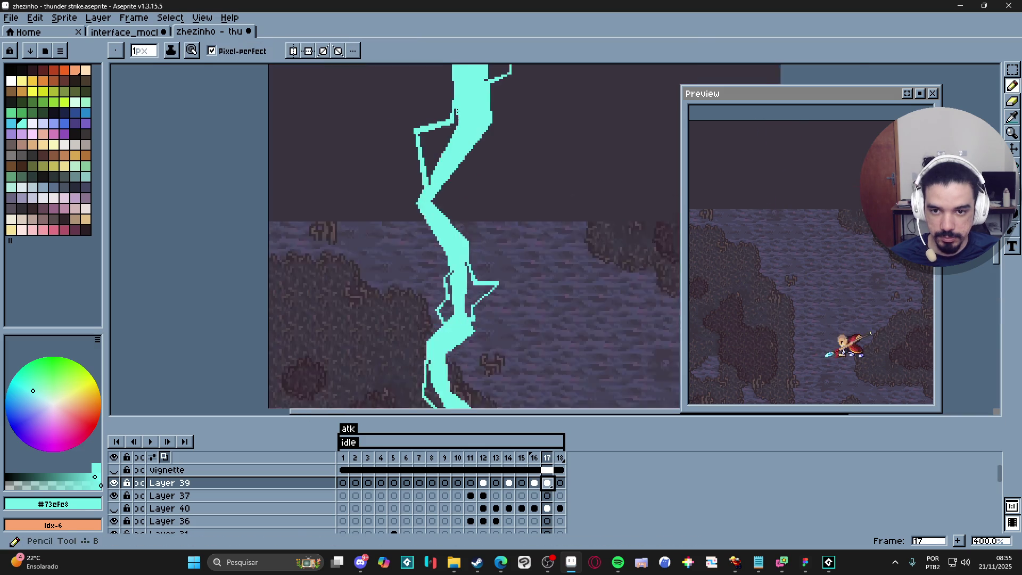
key(e)
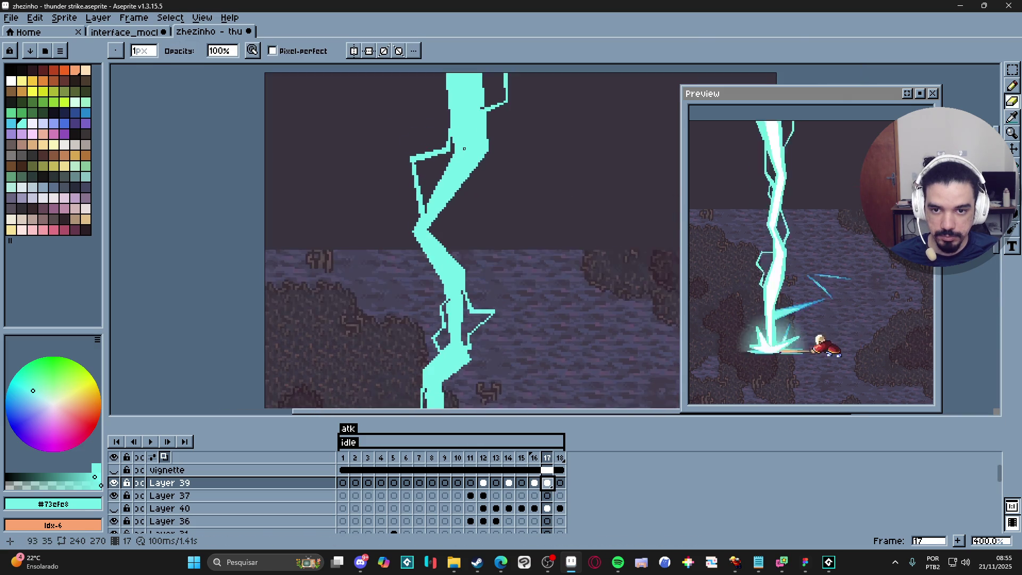
scroll(464, 148, down, 1)
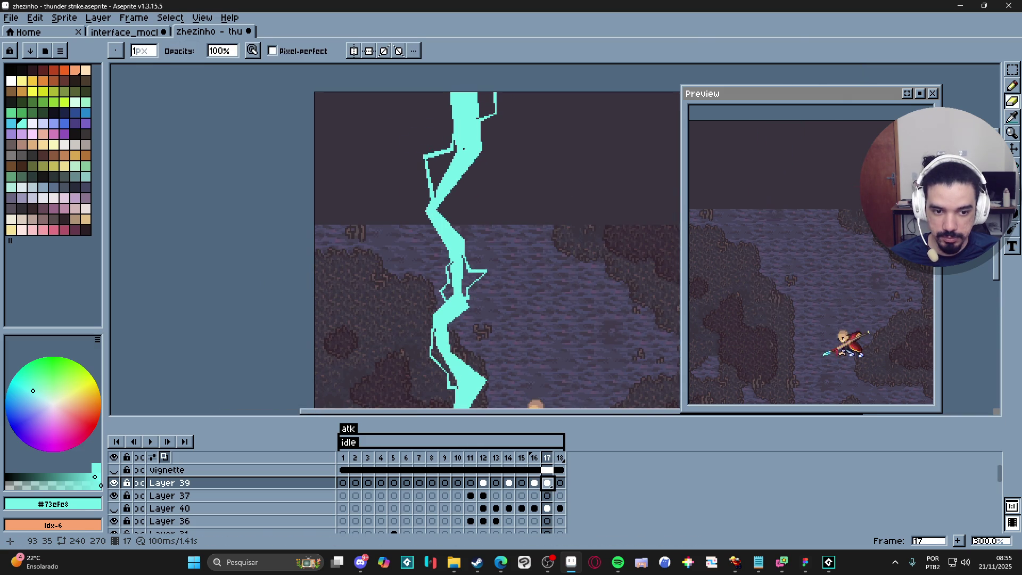
scroll(492, 101, up, 1)
key(plus)
drag(497, 90, 477, 168)
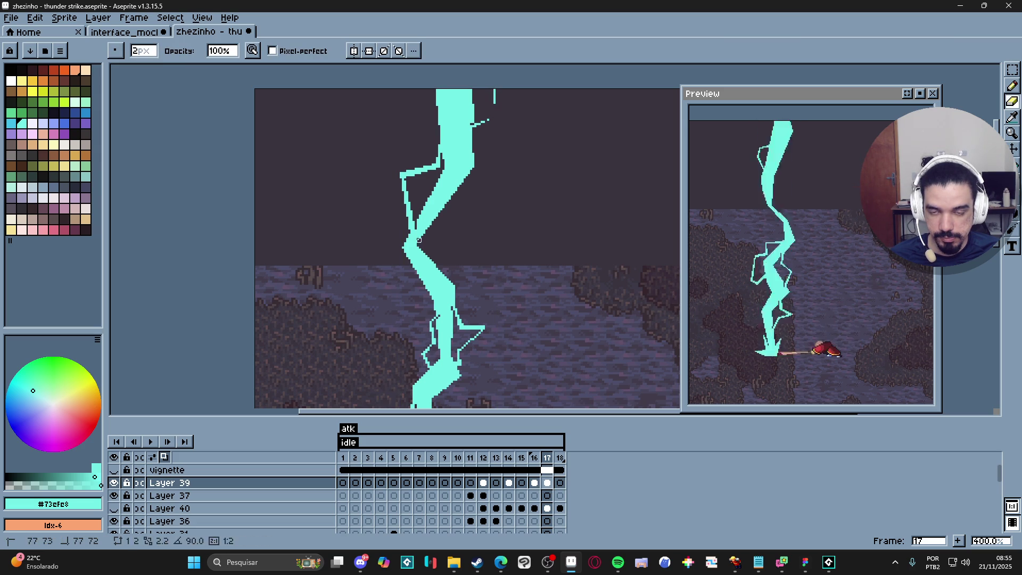
- Trim the bolt's upper-left edge, cut a gap, and thin its left fork
drag(432, 91, 440, 105)
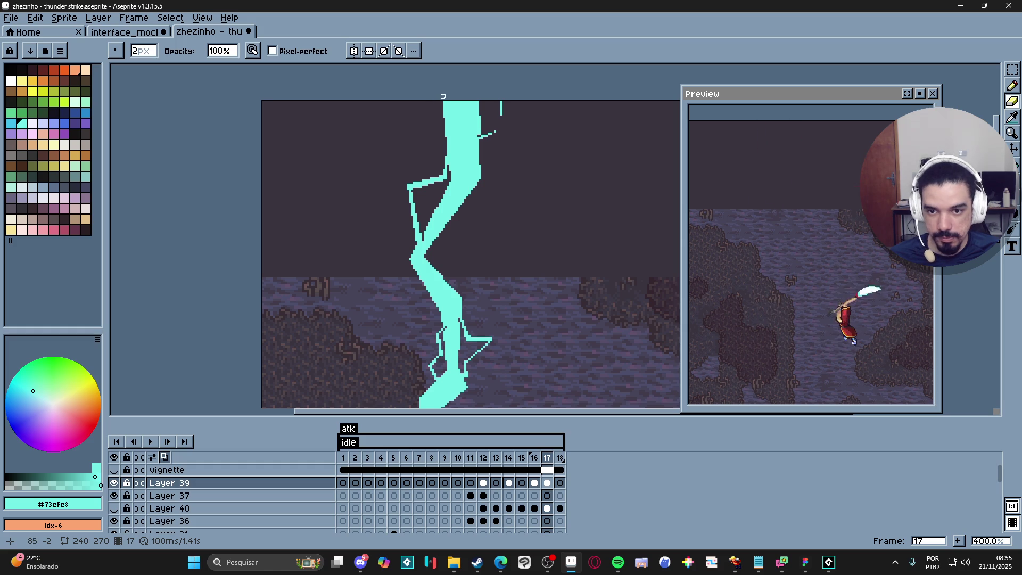
mouse_move(443, 96)
mouse_down()
mouse_move(446, 170)
mouse_move(403, 188)
mouse_up()
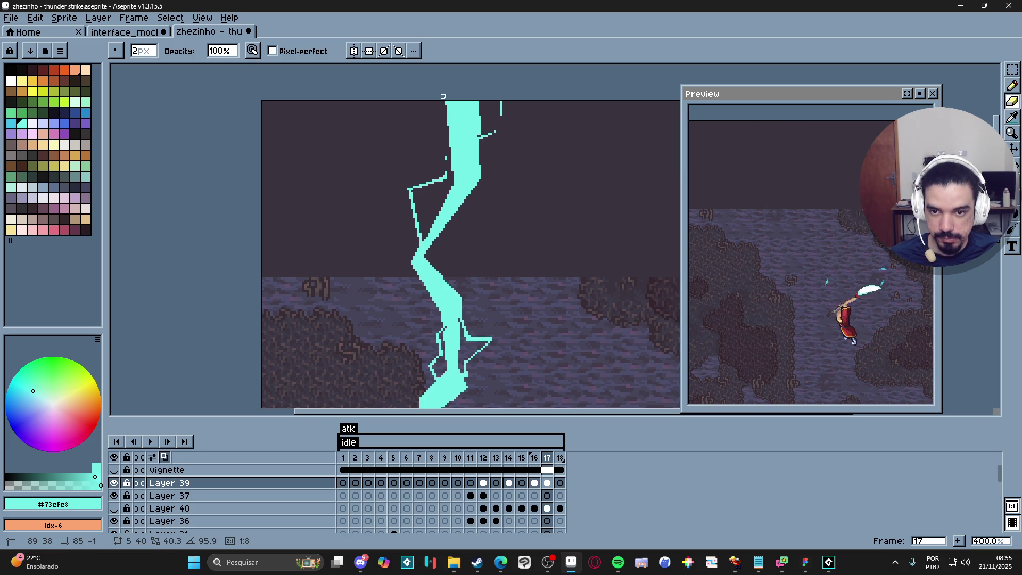
scroll(445, 158, down, 2)
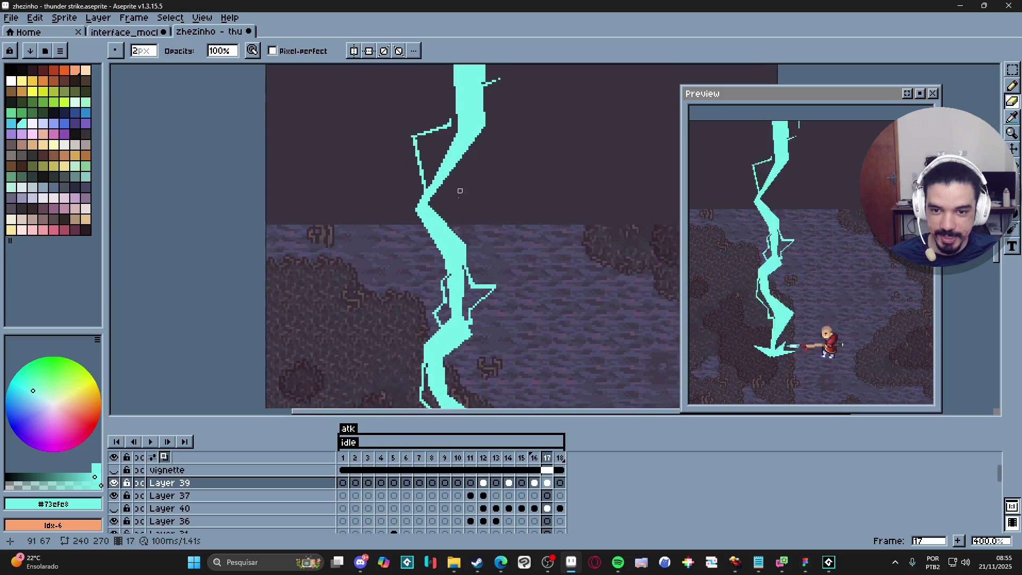
drag(444, 220, 471, 250)
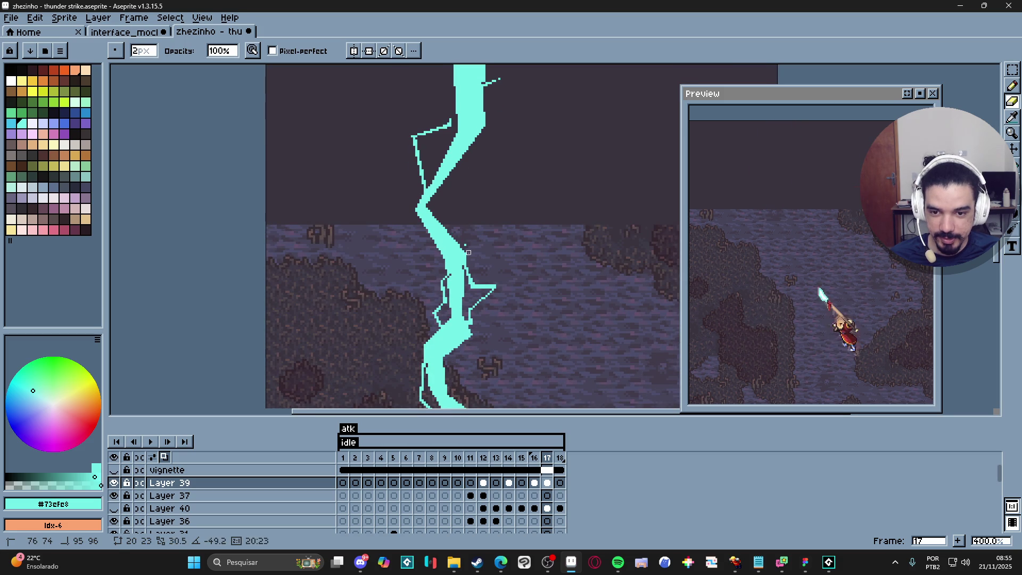
drag(413, 212, 453, 264)
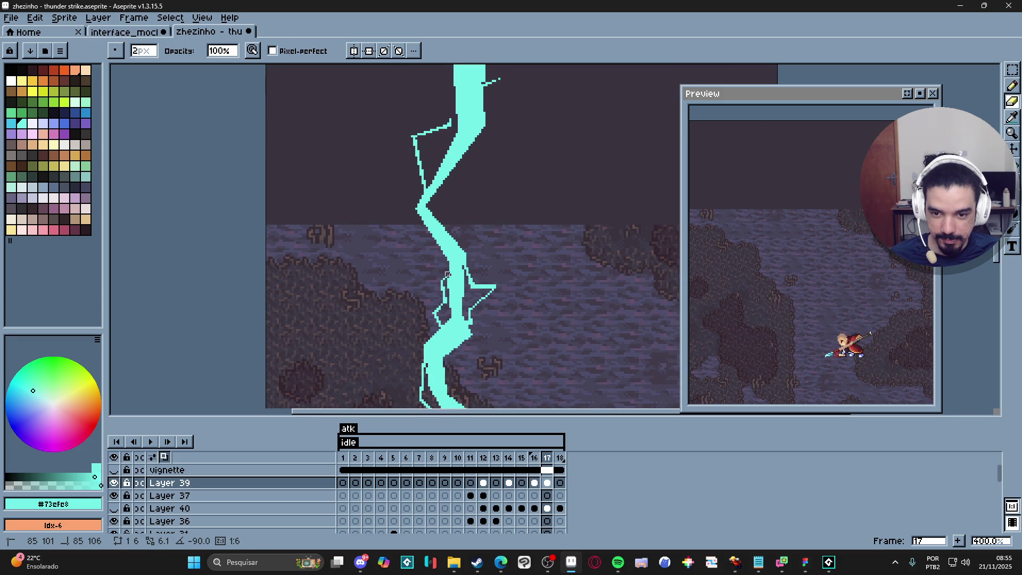
mouse_move(447, 284)
mouse_down()
mouse_move(445, 327)
mouse_move(446, 286)
mouse_up()
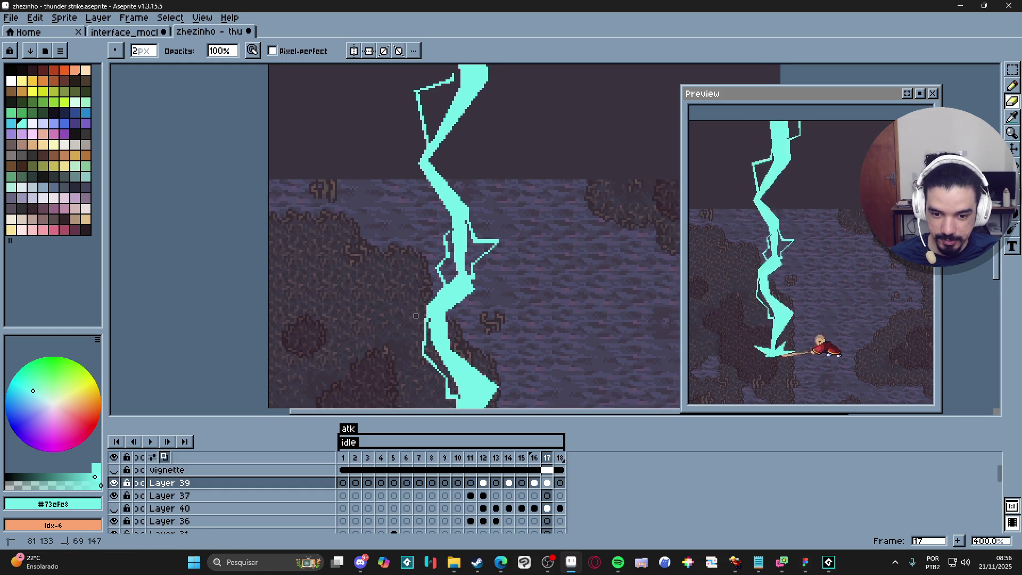
key(Left)
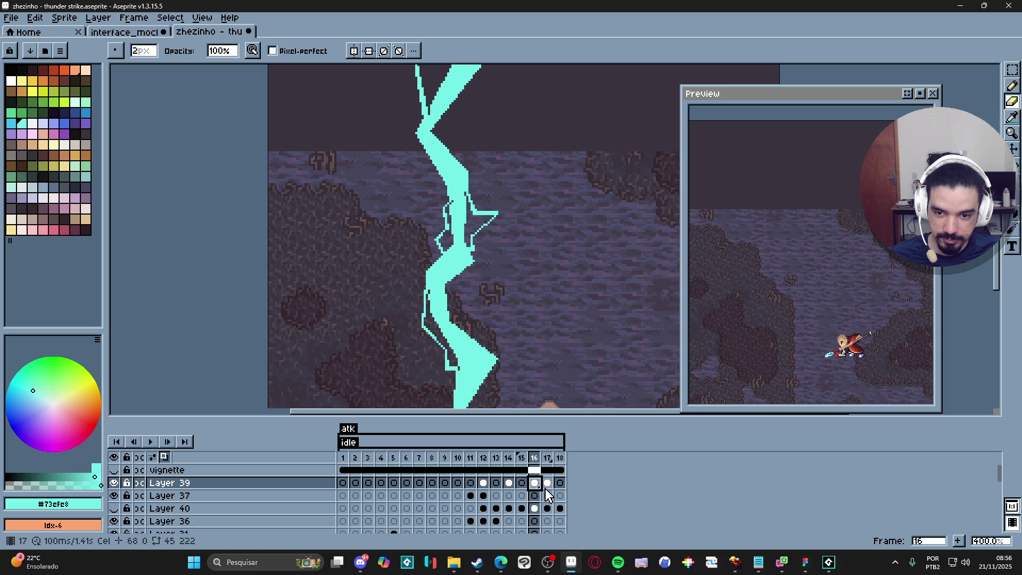
- Erase pixels along frame 17 bolt's lower part, right edge, and lower tip
click(546, 482)
drag(424, 291, 410, 228)
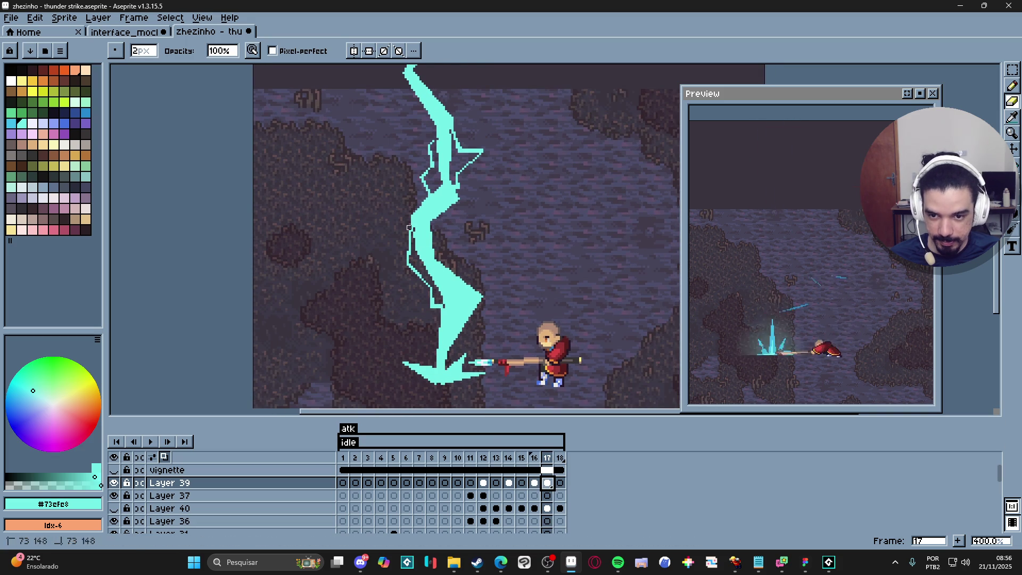
shift+click(428, 289)
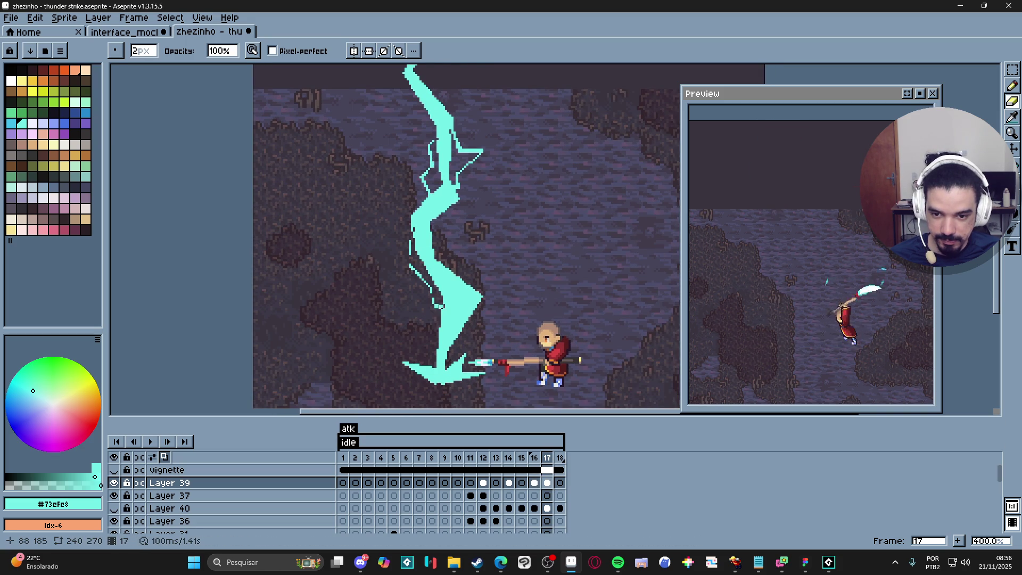
shift+click(442, 305)
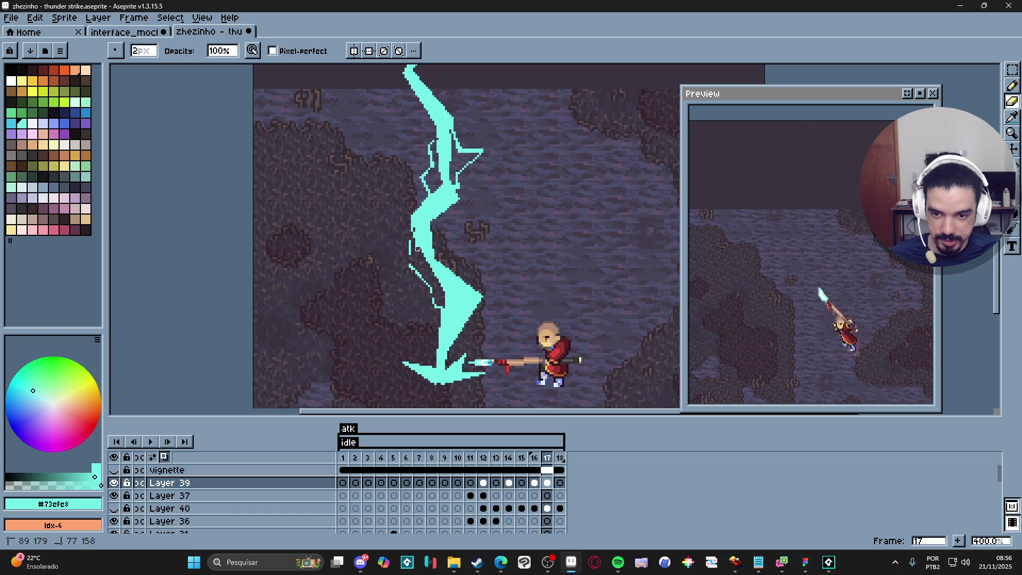
click(432, 226)
click(478, 299)
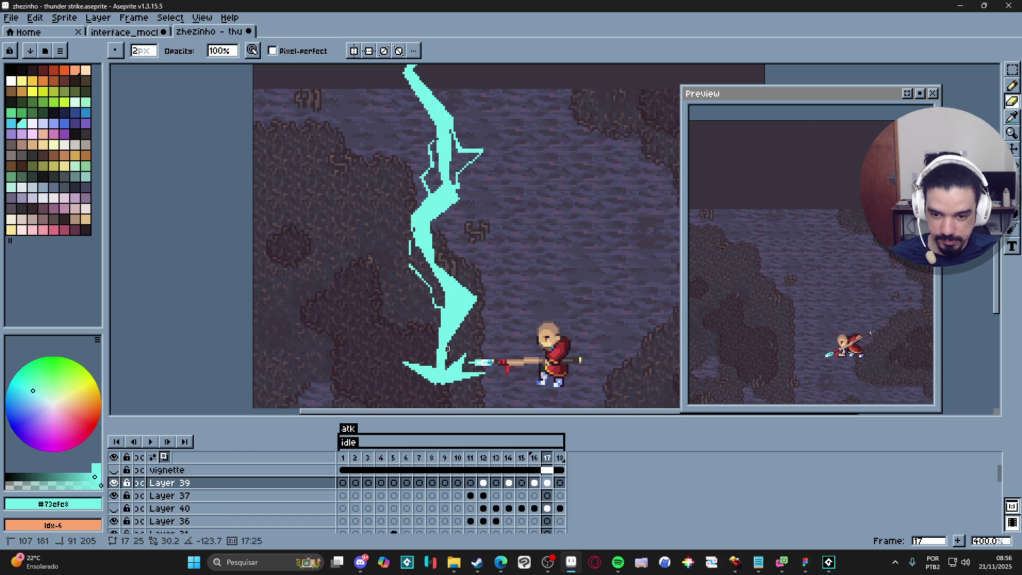
click(436, 365)
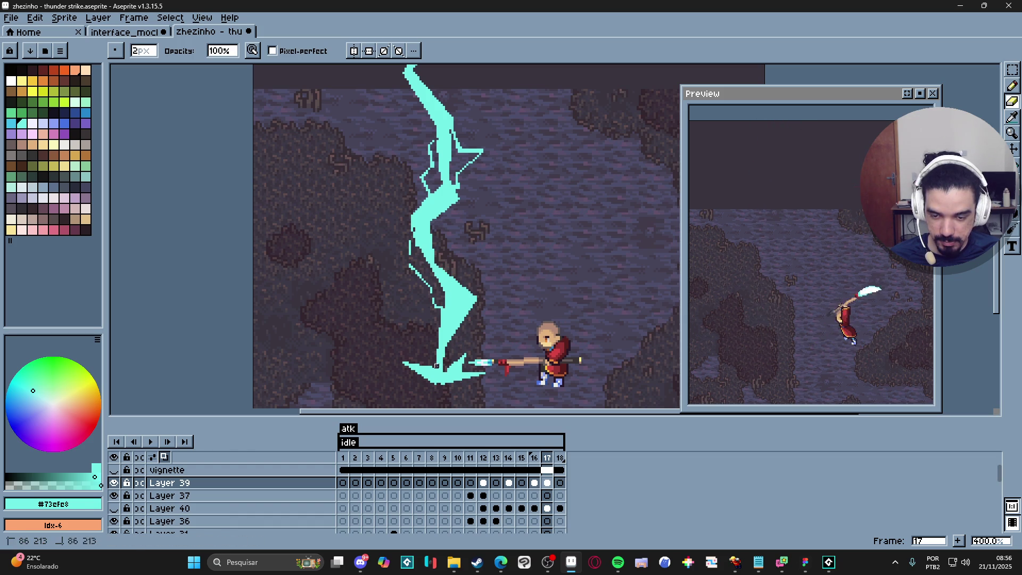
click(434, 349)
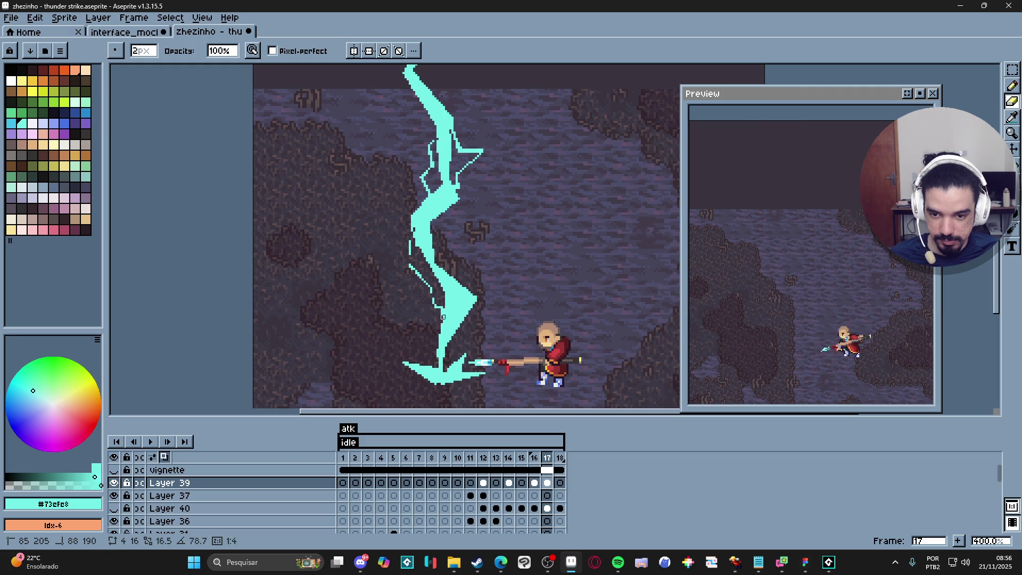
scroll(400, 333, down, 1)
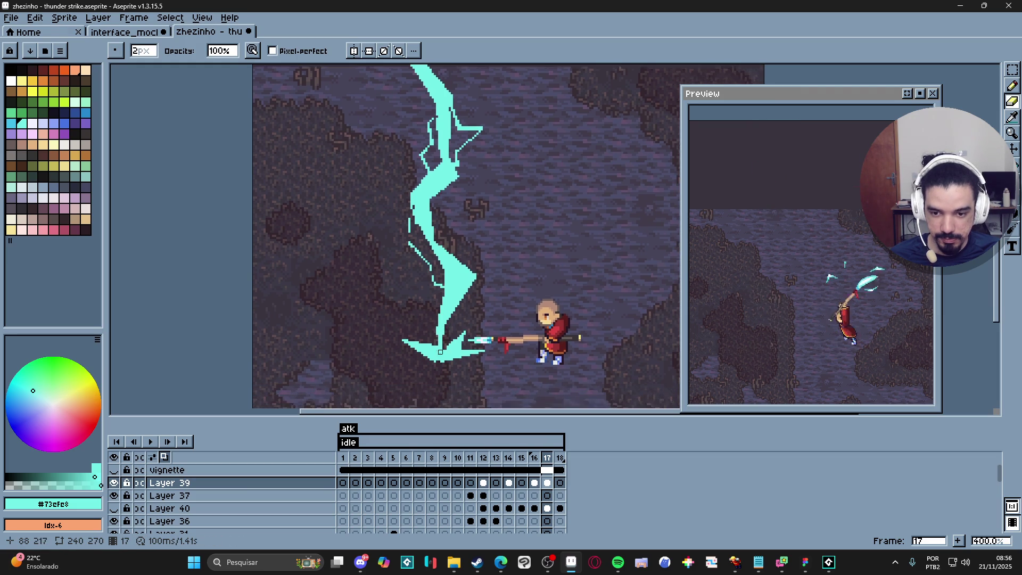
scroll(400, 333, up, 1)
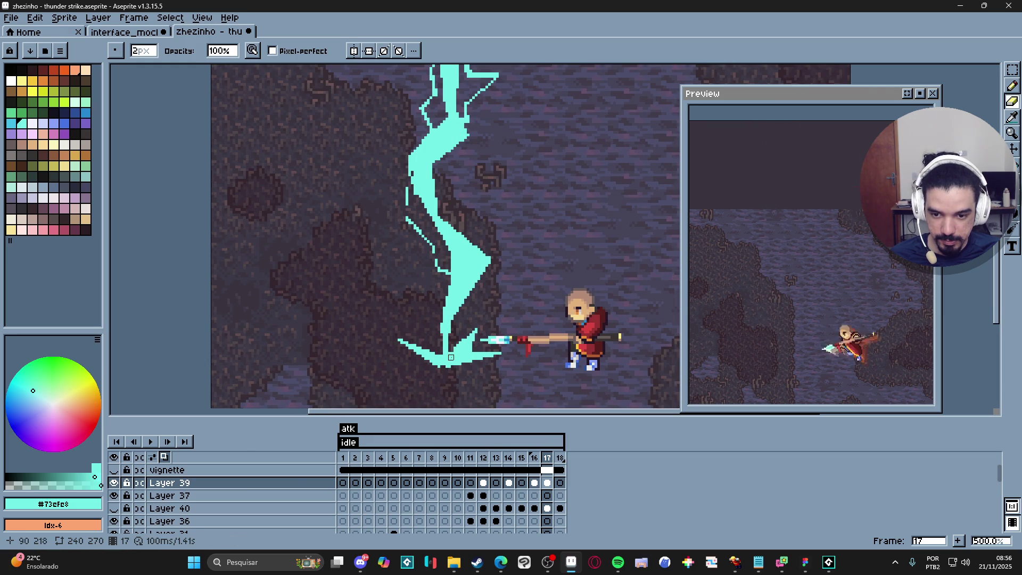
- Add 1px cyan pixels to the lower-right fork, then a 2px thicker stroke
key(minus)
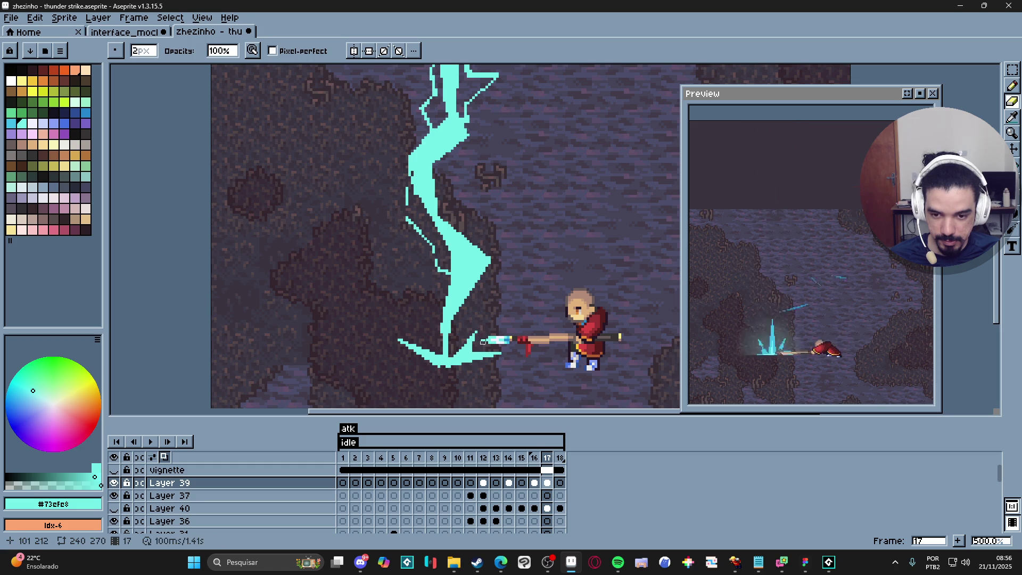
drag(482, 350, 474, 353)
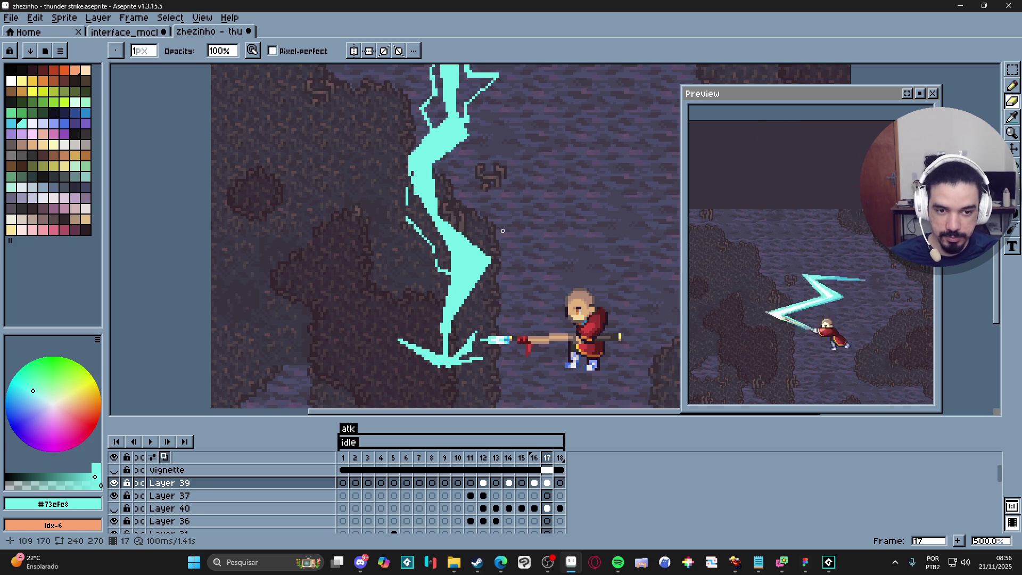
scroll(502, 236, down, 1)
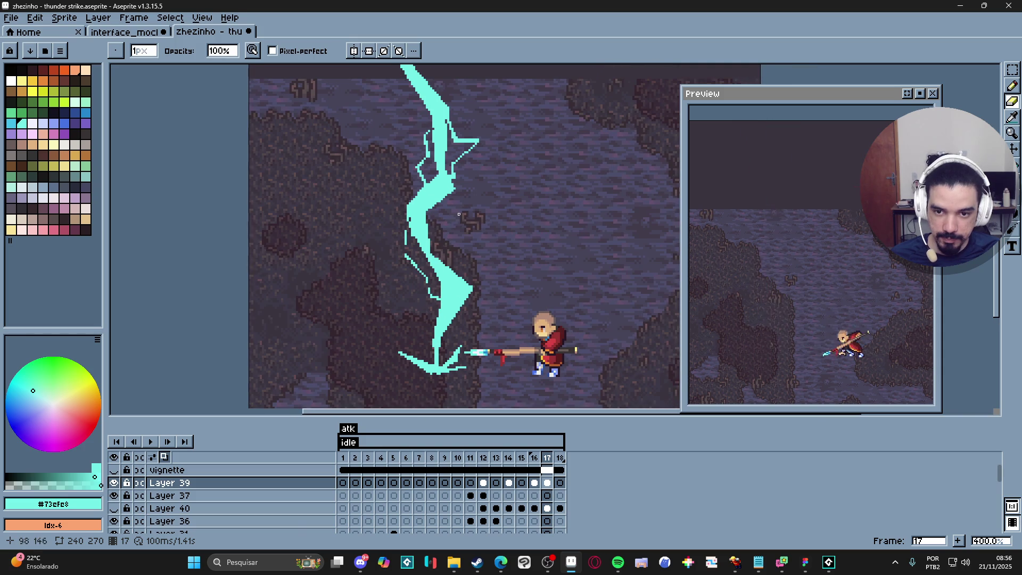
scroll(458, 208, up, 2)
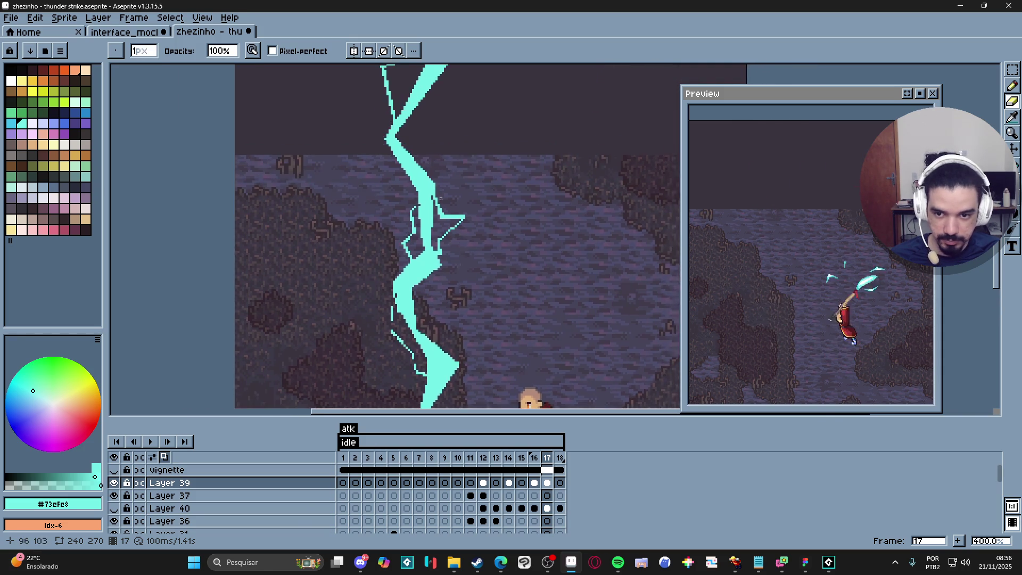
key(plus)
drag(478, 226, 481, 229)
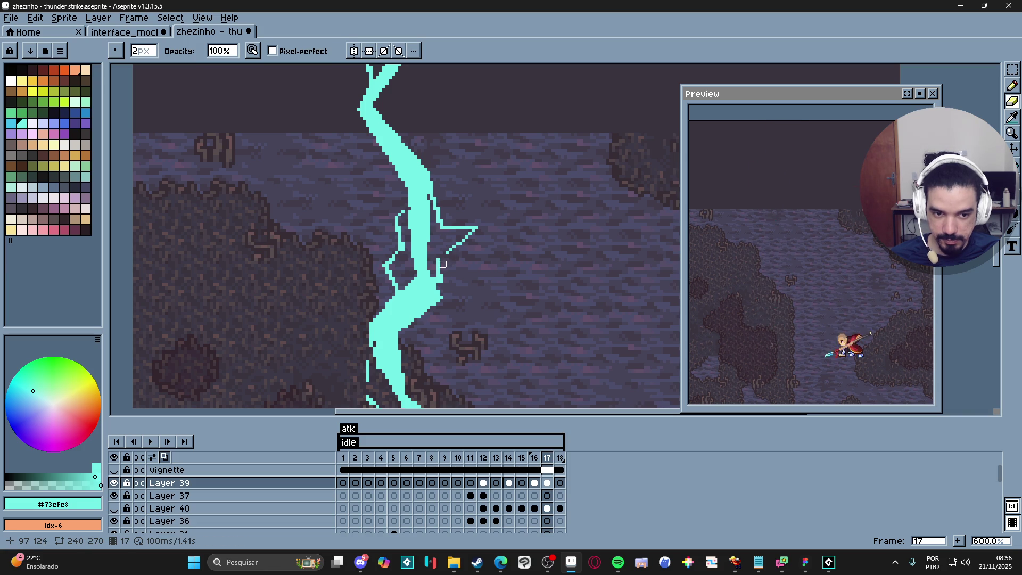
- Draw 2px cyan line segments down the lower left edge of frame 17's bolt
click(437, 287)
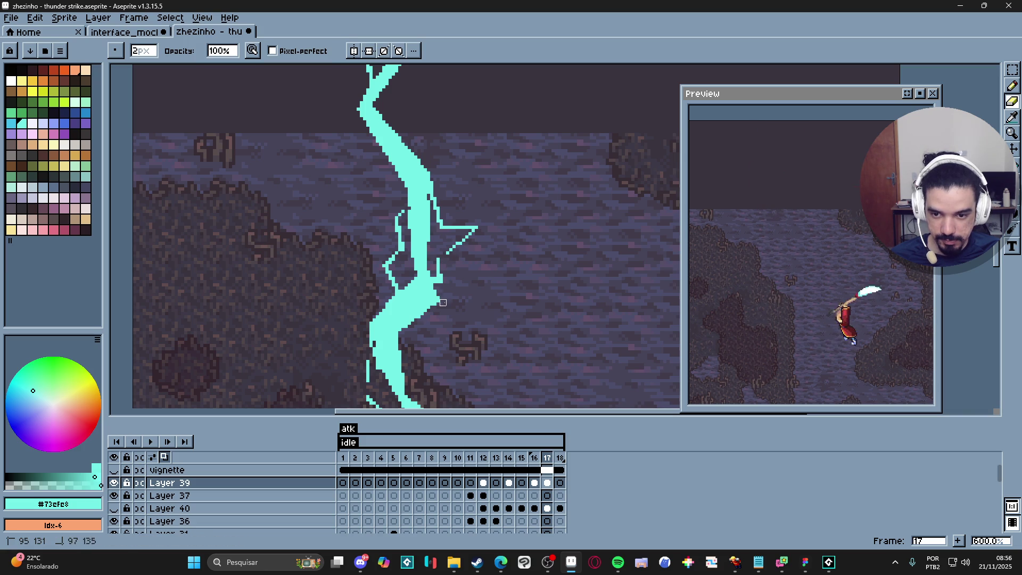
shift+click(395, 337)
scroll(384, 321, down, 3)
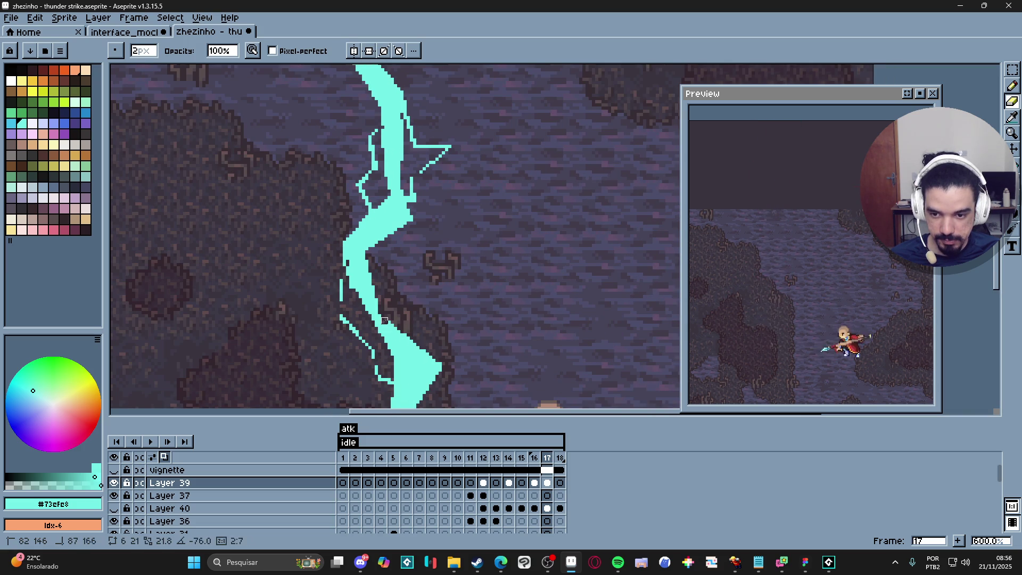
shift+click(381, 321)
scroll(381, 321, down, 1)
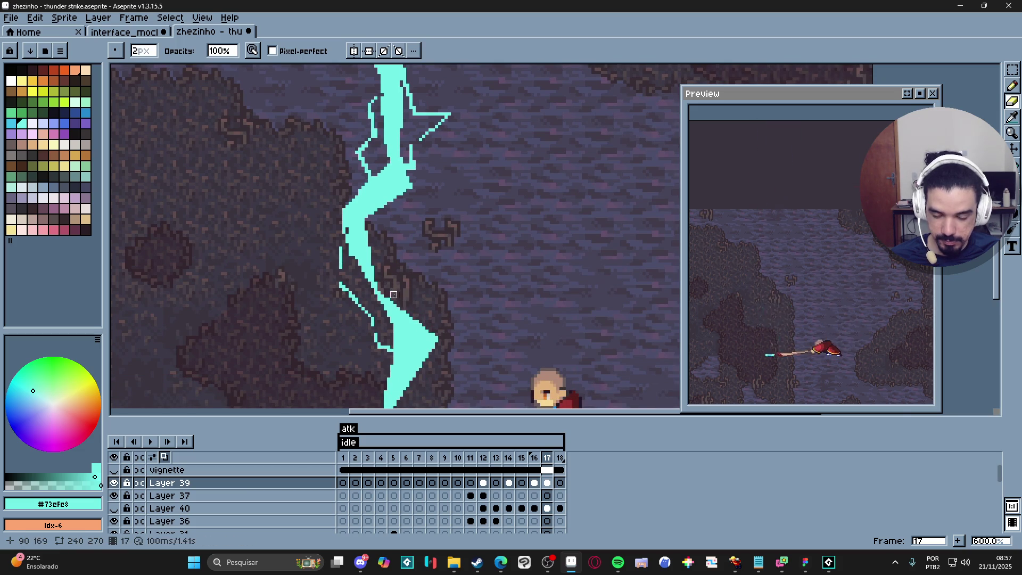
scroll(390, 295, down, 1)
scroll(377, 296, up, 1)
key(b)
key(e)
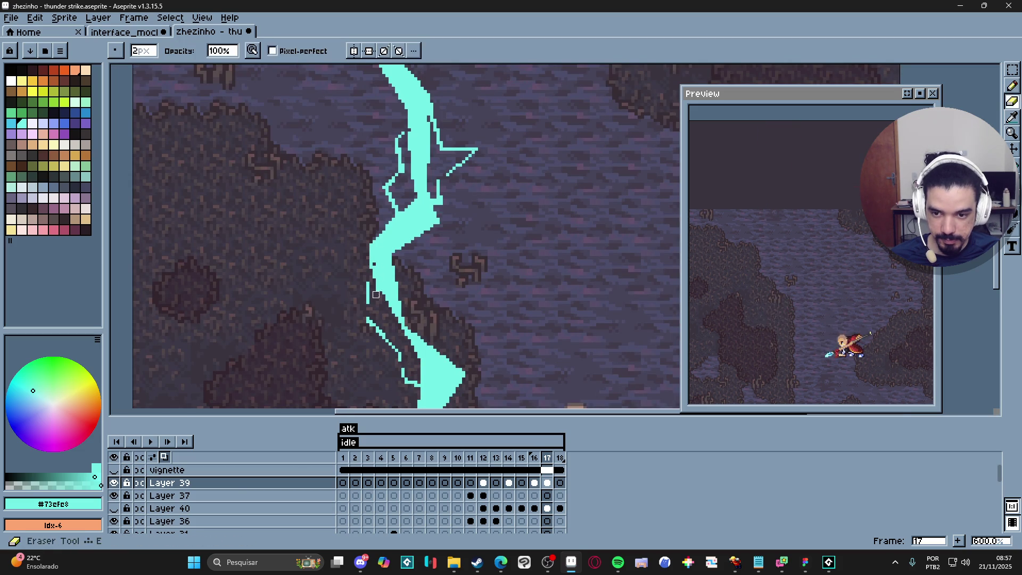
scroll(386, 308, down, 1)
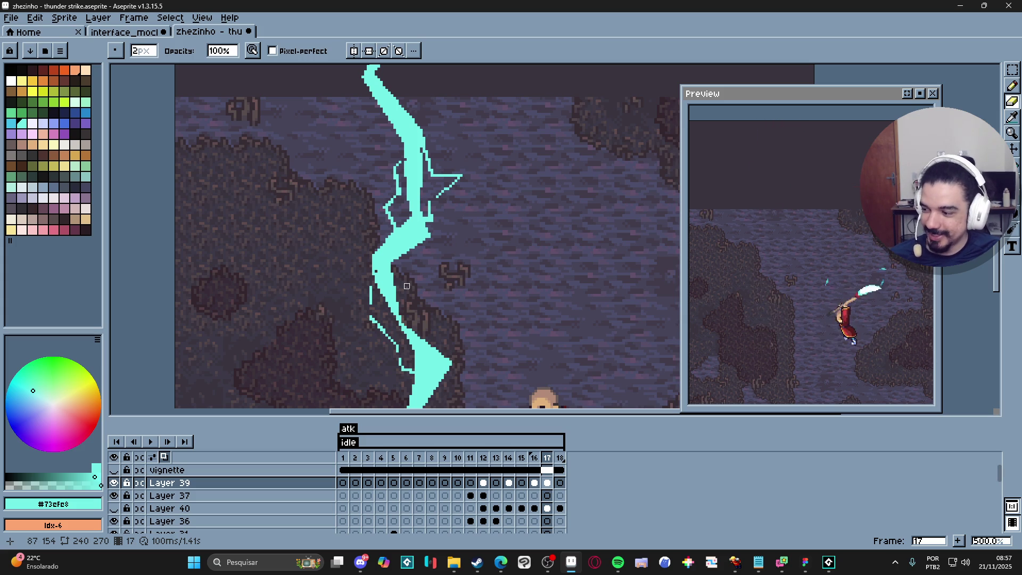
scroll(404, 318, down, 1)
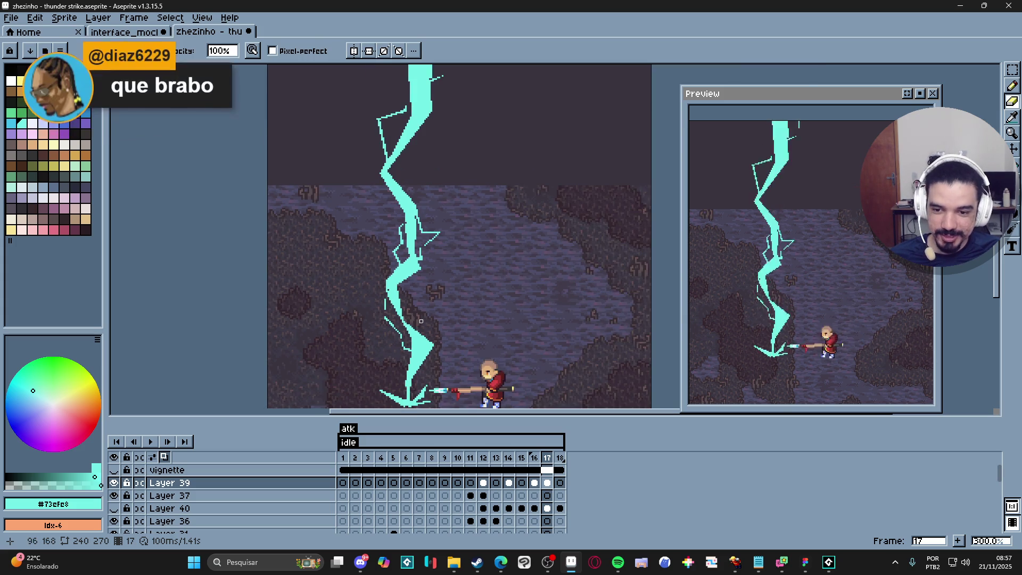
- Add a short vertical cyan line and an edge pixel to the frame 17 bolt
scroll(394, 295, up, 2)
key(b)
drag(392, 272, 391, 282)
click(394, 263)
scroll(412, 282, down, 3)
scroll(442, 282, down, 3)
scroll(446, 281, up, 3)
scroll(446, 281, down, 2)
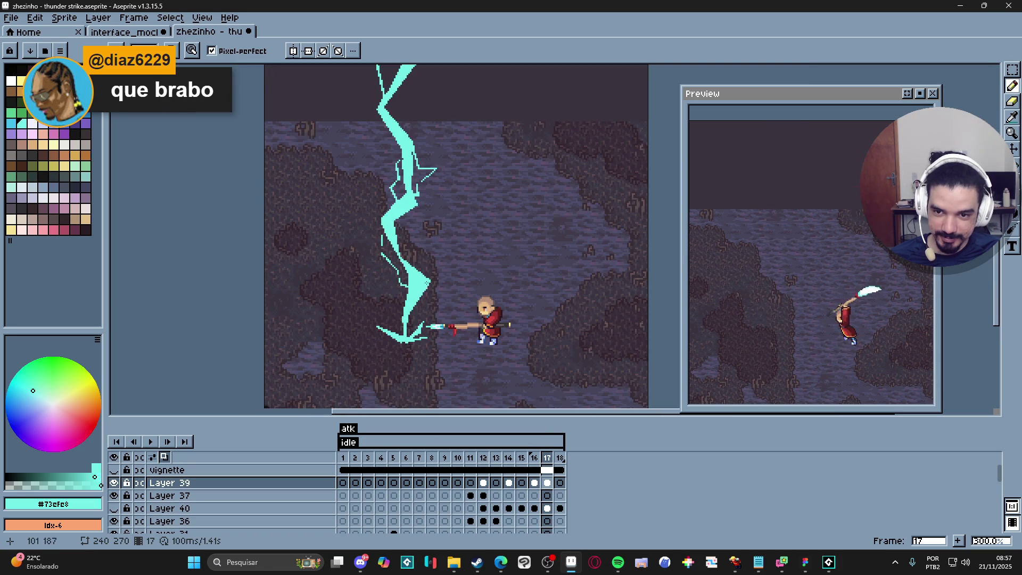
scroll(416, 163, up, 3)
scroll(416, 163, up, 1)
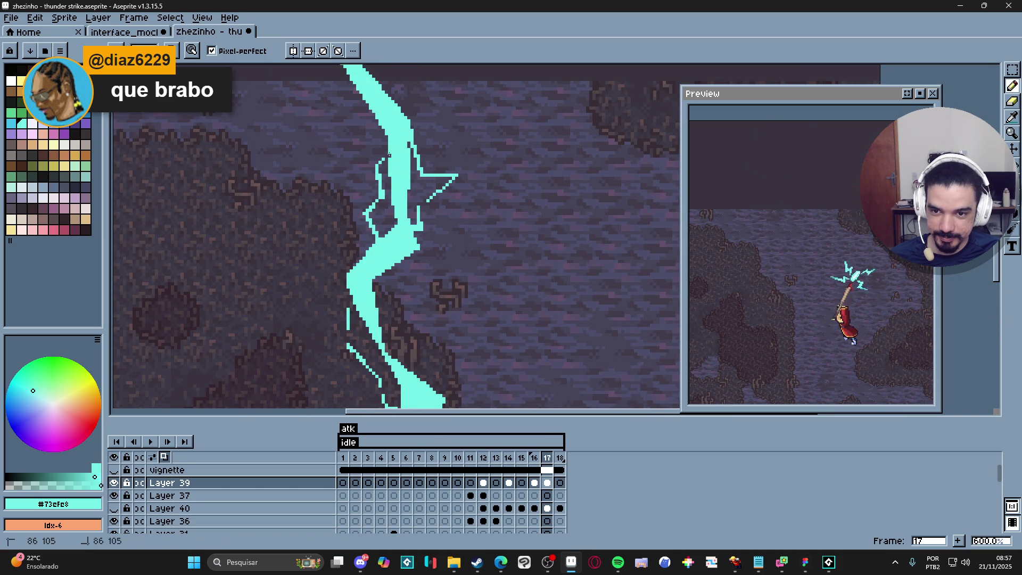
scroll(389, 157, down, 2)
scroll(408, 208, up, 2)
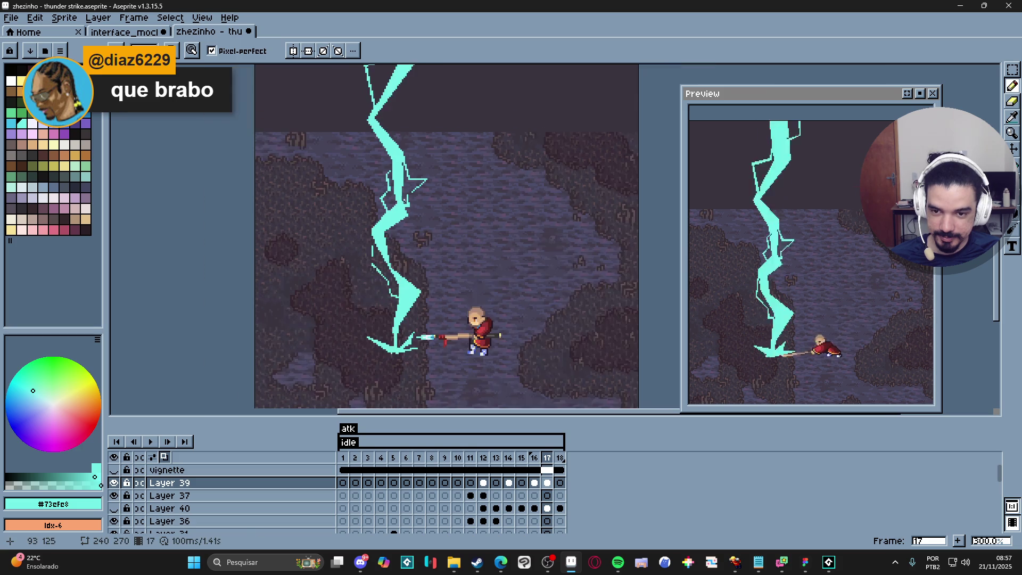
scroll(399, 266, down, 2)
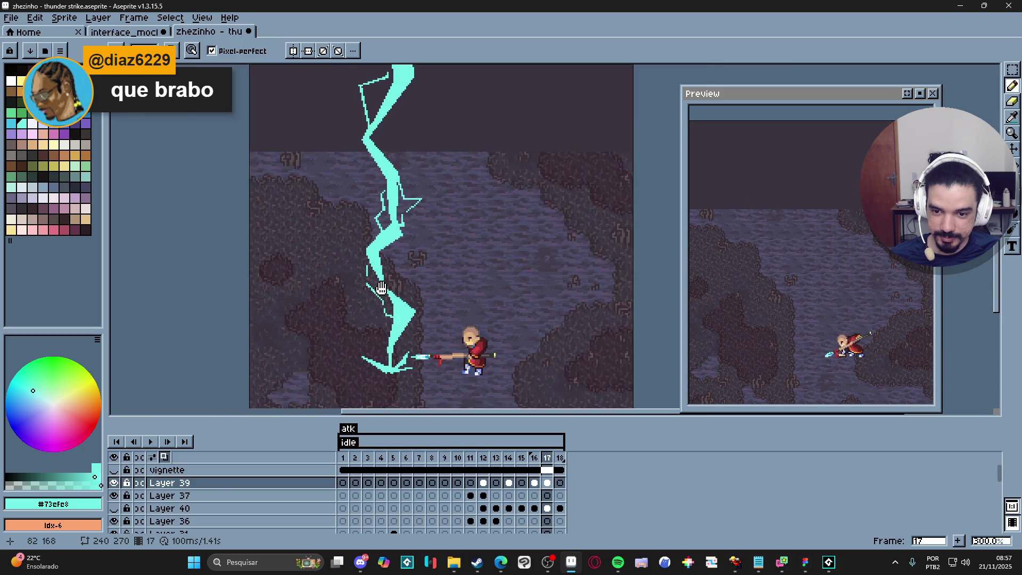
scroll(399, 324, up, 2)
- Erase and redraw bolt pixels, then step through the frames from frame 16 to compare
key(e)
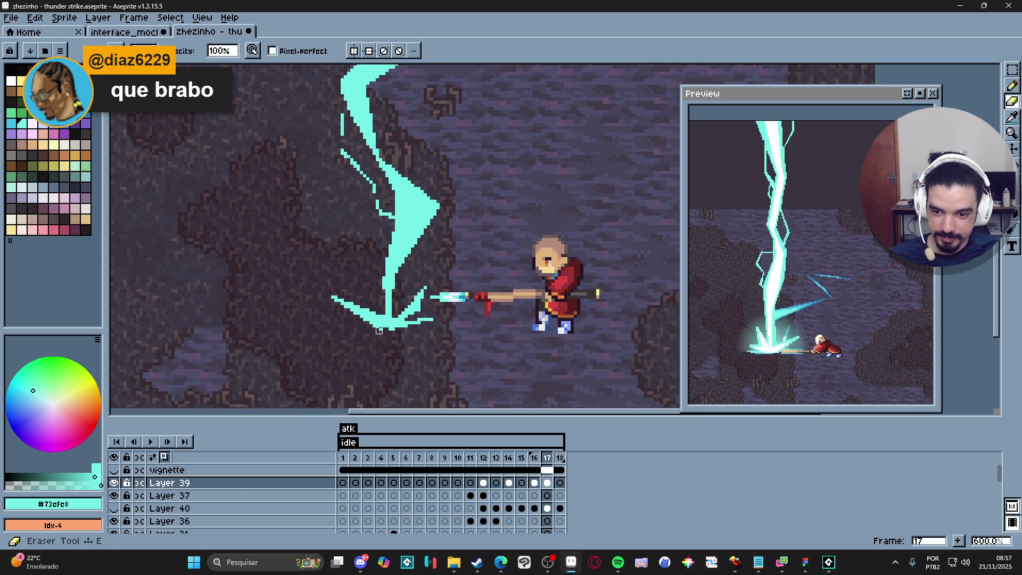
scroll(389, 331, down, 2)
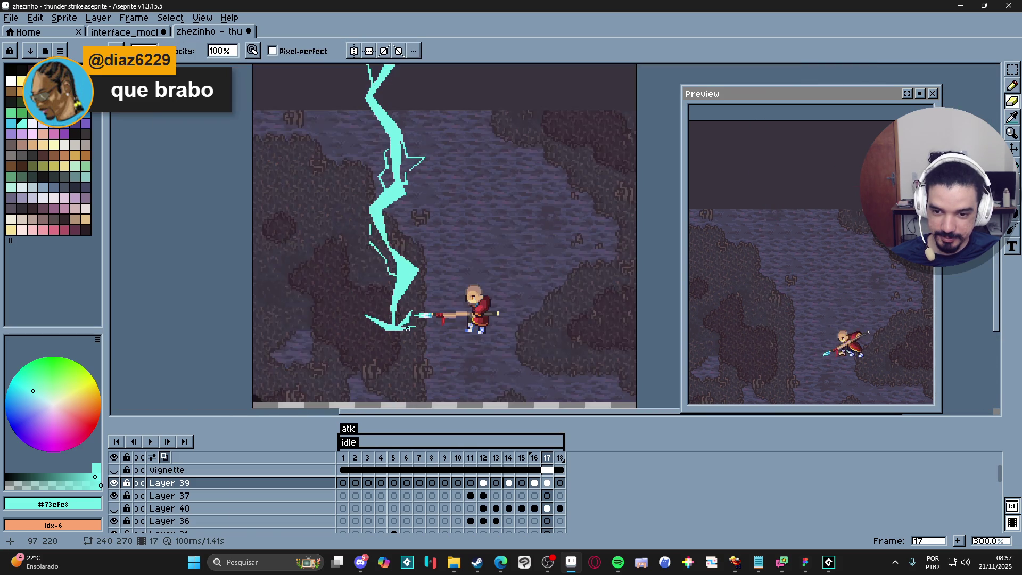
scroll(410, 323, up, 3)
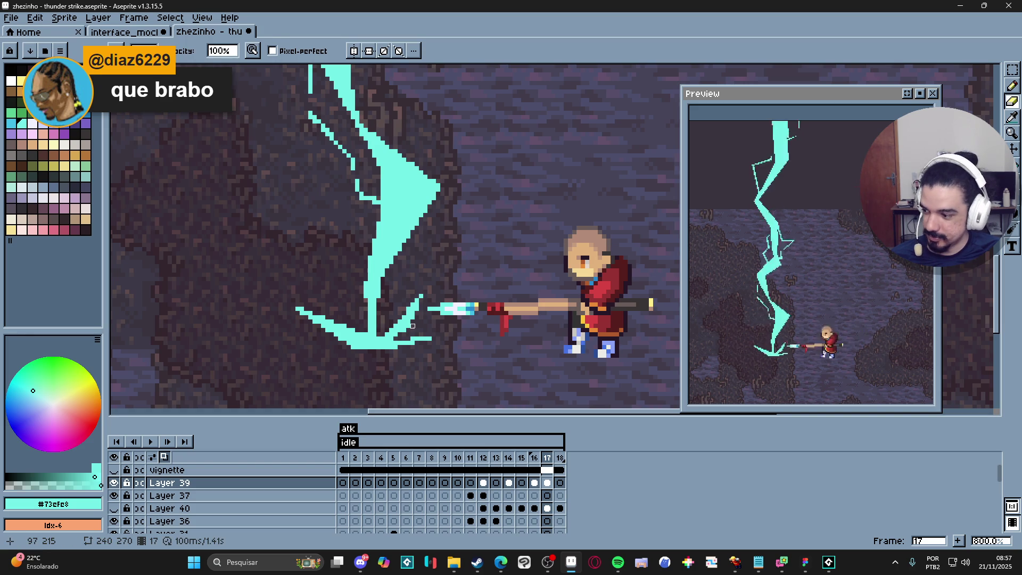
key(b)
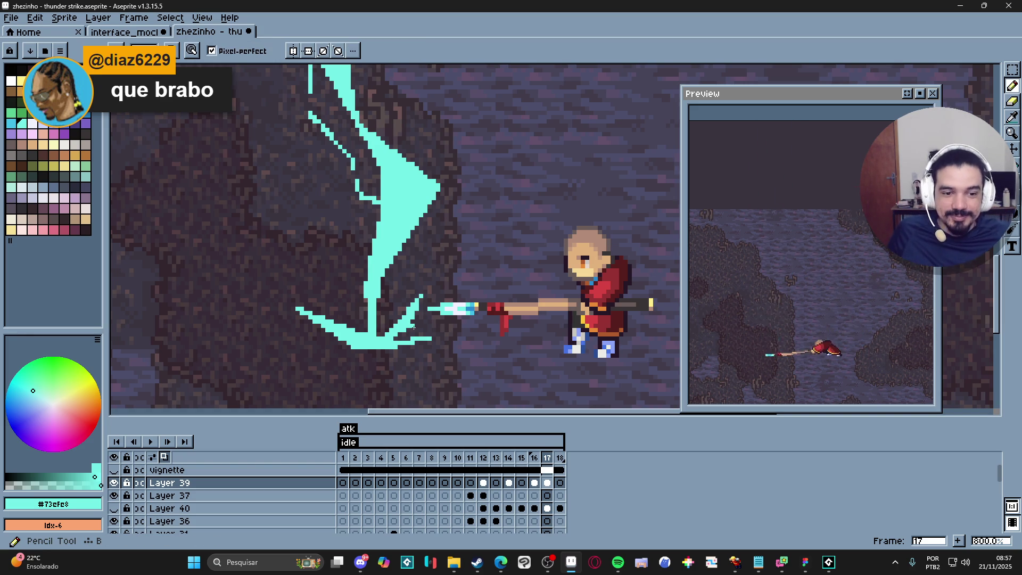
scroll(420, 320, down, 5)
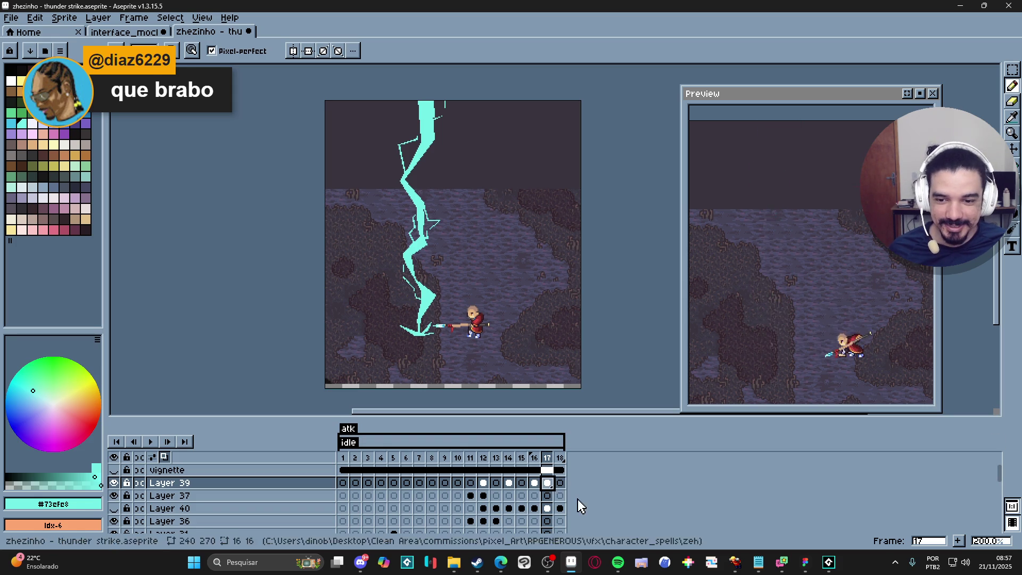
click(536, 483)
click(551, 487)
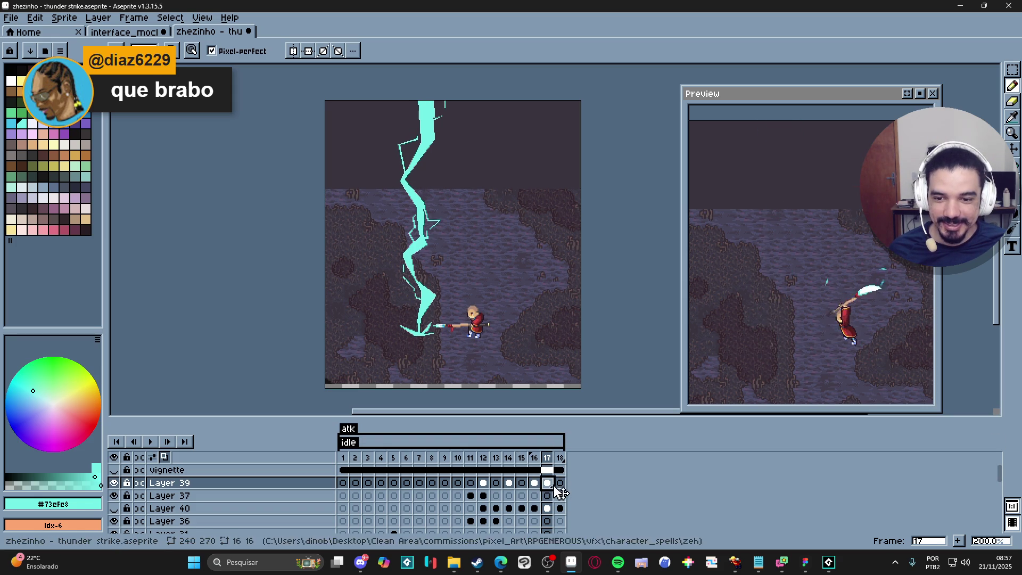
- Erase gaps along frame 18's left fork with a 3px eraser, leaving scattered cyan dots
click(560, 483)
key(e)
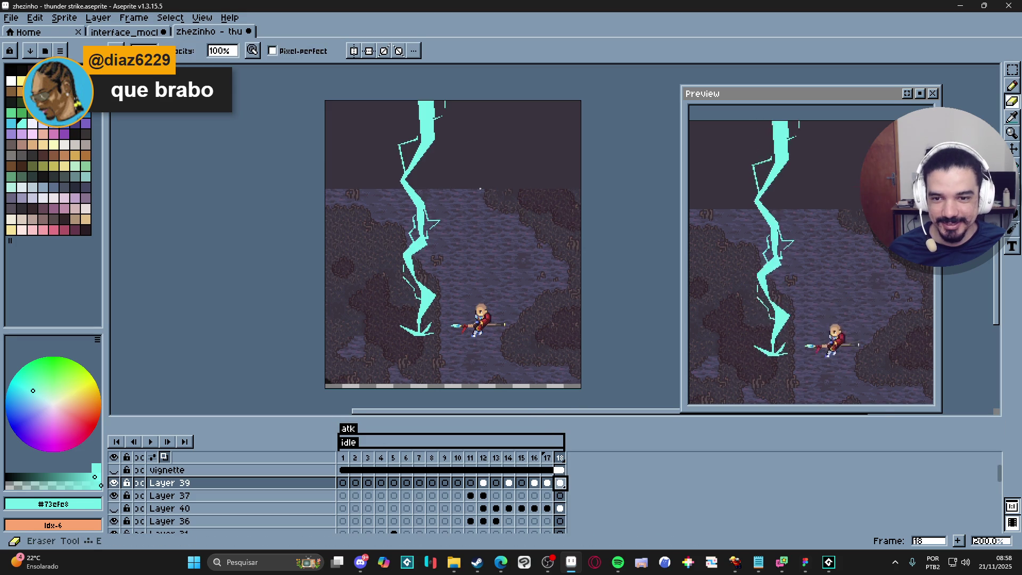
scroll(420, 100, up, 3)
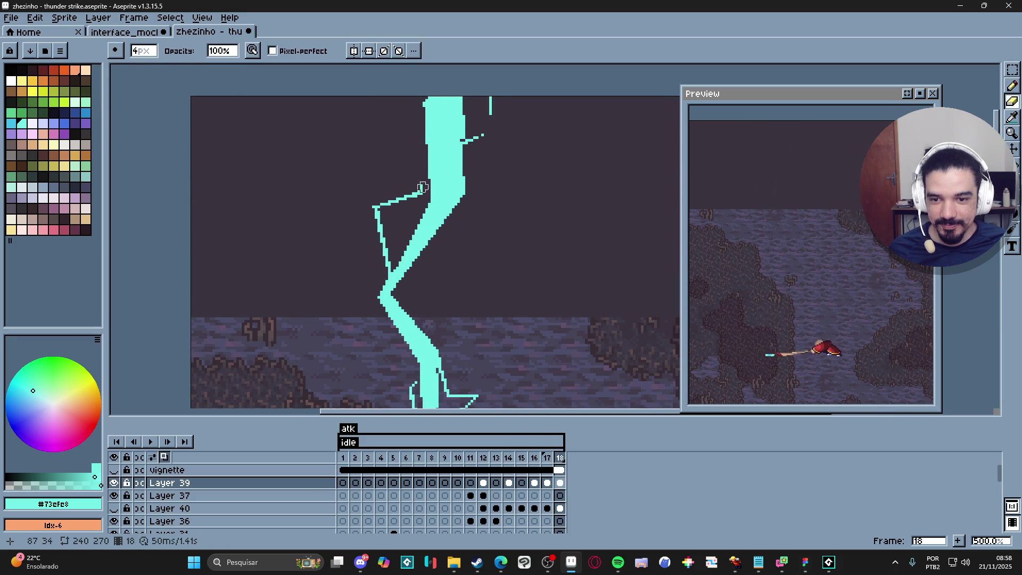
key(minus)
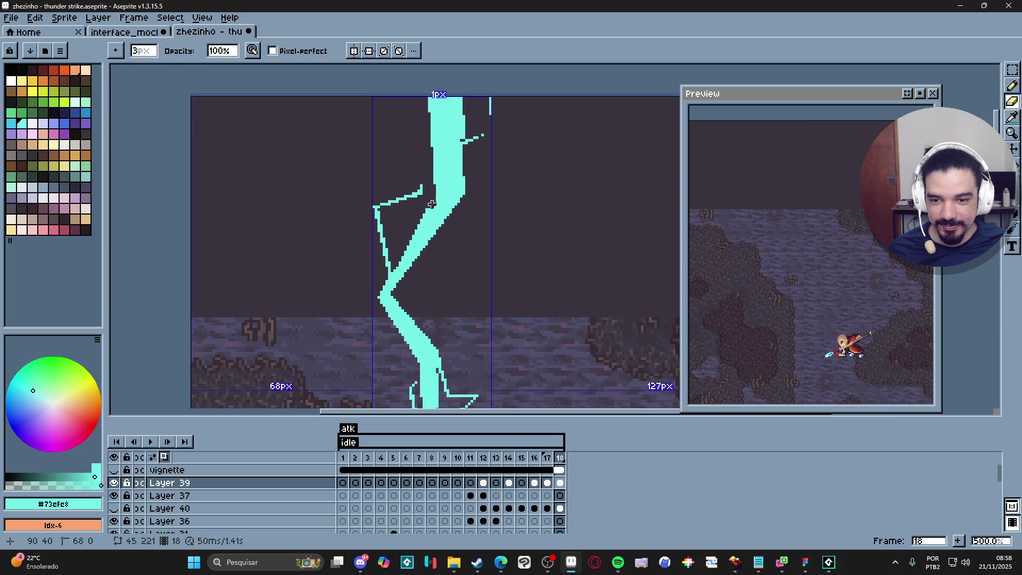
click(395, 270)
click(389, 282)
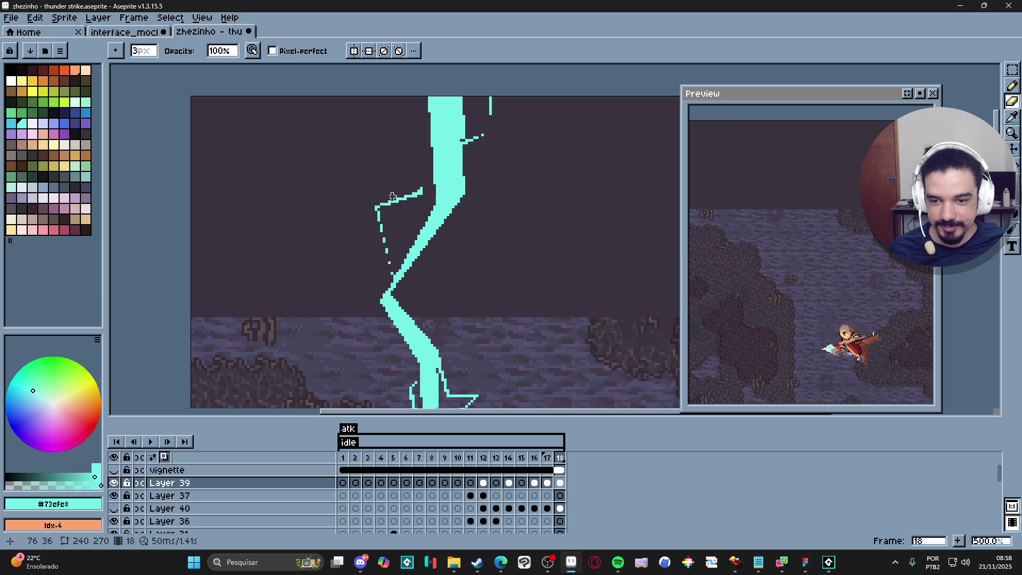
scroll(411, 234, down, 1)
scroll(426, 197, up, 1)
scroll(440, 229, down, 1)
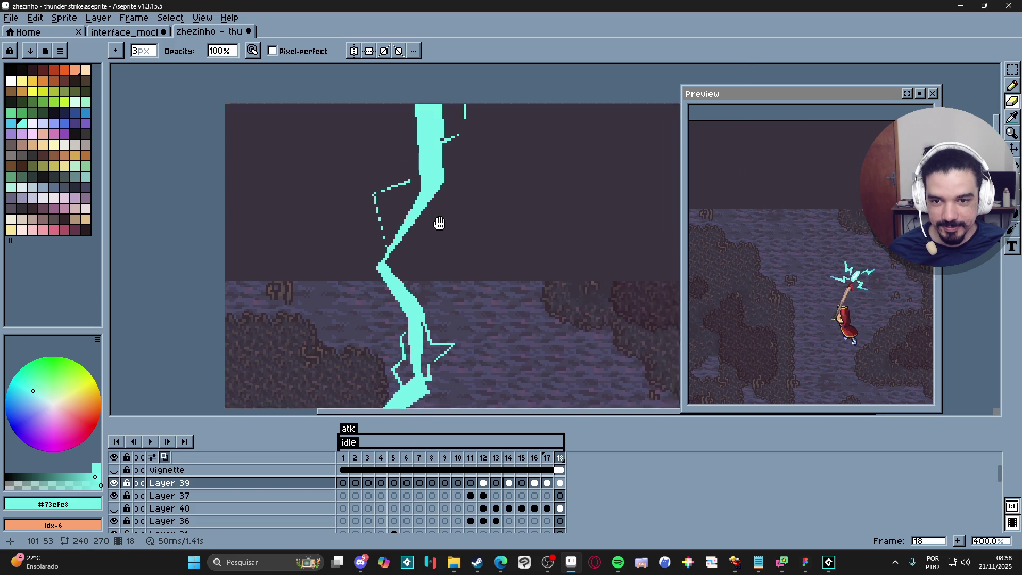
- After comparing with frame 17, erase strips from frame 18's upper right edge and lower branch
click(548, 457)
click(560, 457)
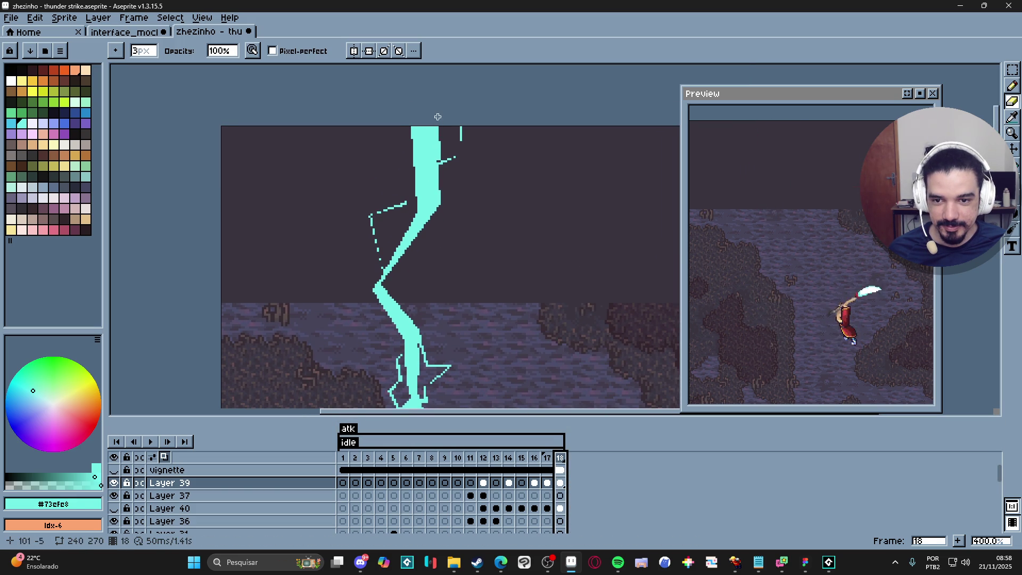
mouse_move(437, 116)
mouse_down()
mouse_move(440, 208)
mouse_move(420, 240)
mouse_up()
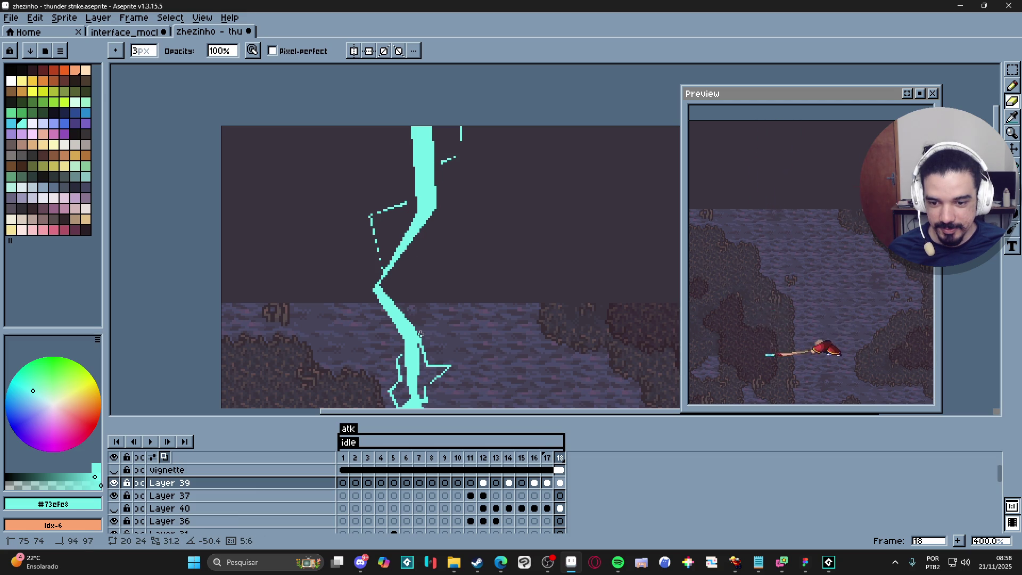
mouse_move(429, 355)
mouse_down()
mouse_move(427, 365)
mouse_move(452, 364)
mouse_move(409, 207)
mouse_move(406, 265)
mouse_up()
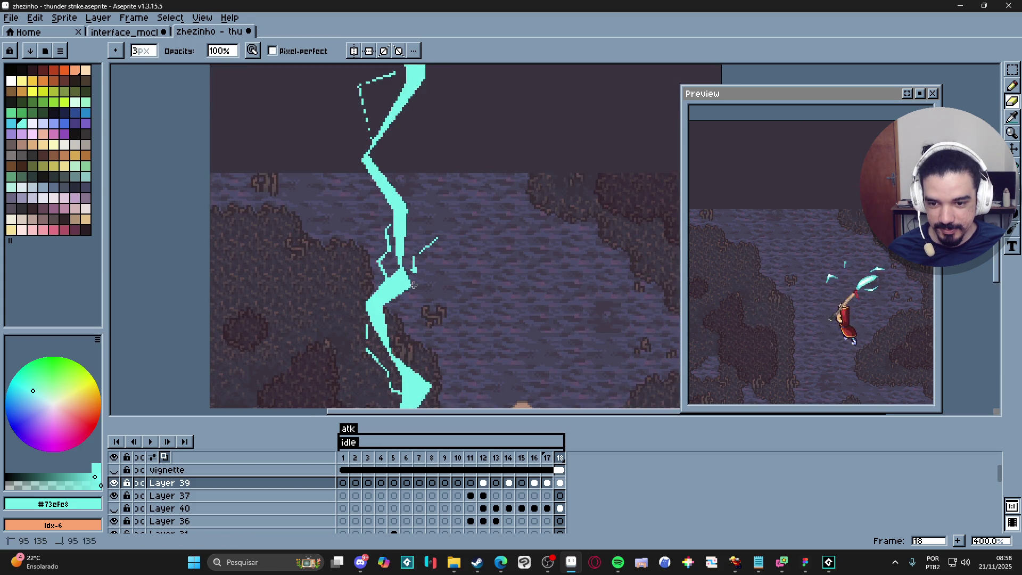
shift+click(396, 359)
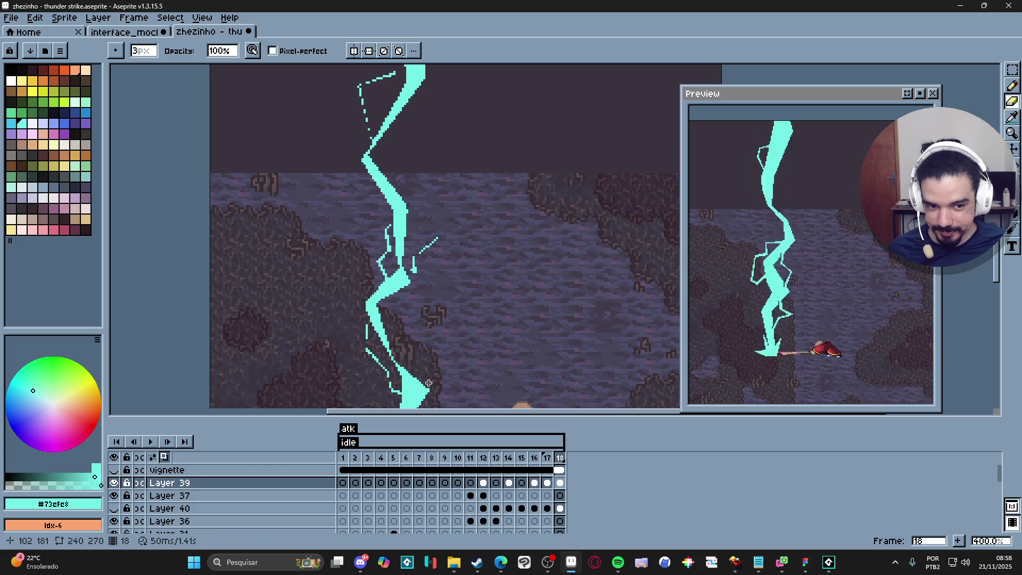
drag(433, 389, 449, 247)
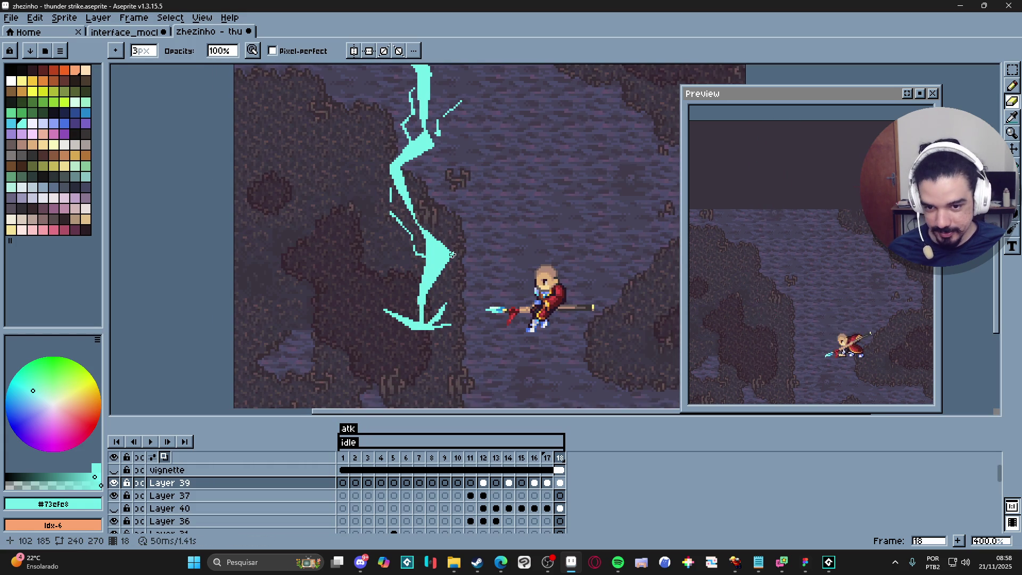
shift+click(427, 293)
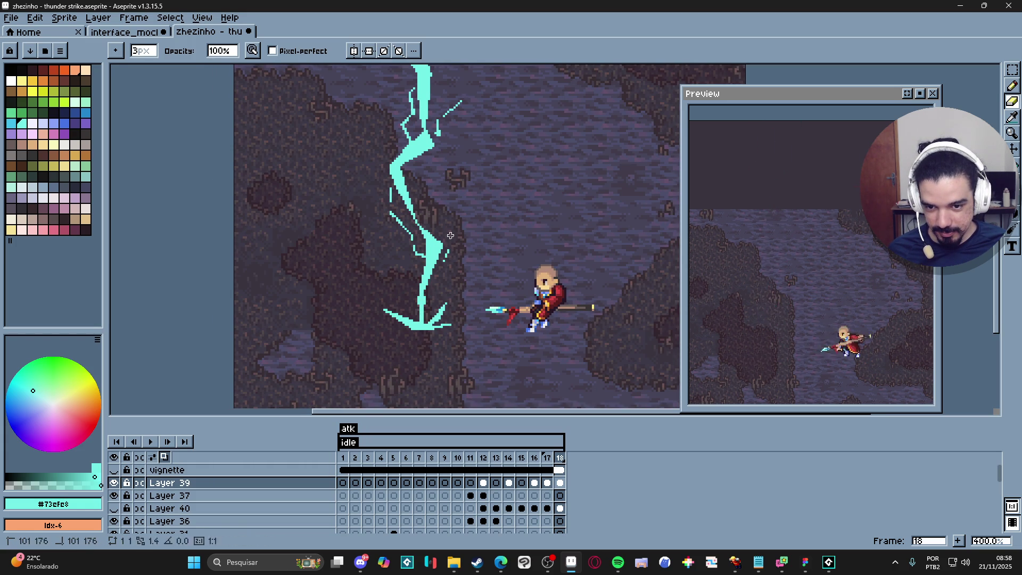
scroll(433, 245, down, 2)
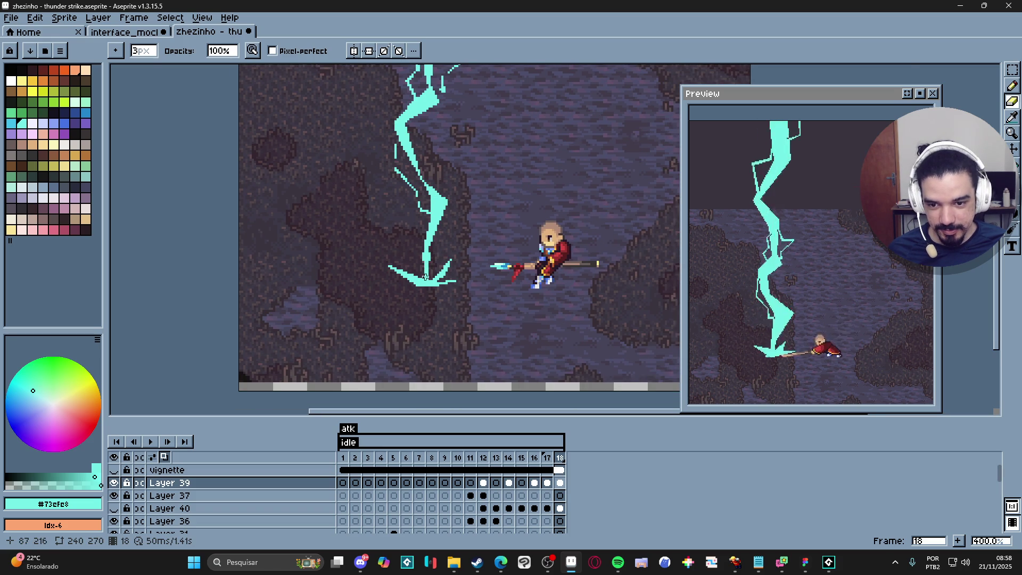
- Trim the right branch and its tip, cut the bottom stroke, and dot the lower-left branch
scroll(425, 277, up, 1)
scroll(426, 279, down, 1)
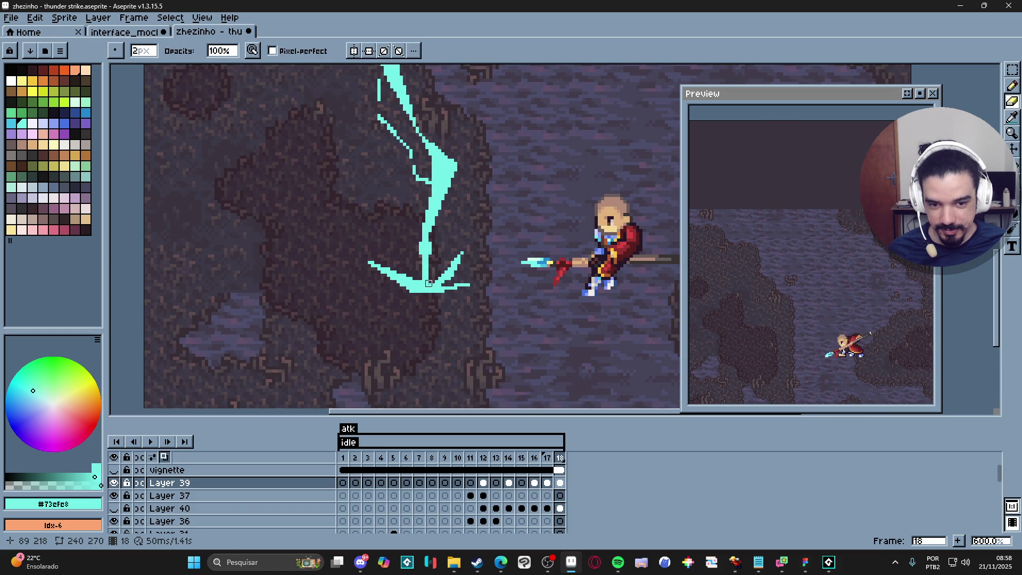
drag(432, 284, 458, 255)
key(minus)
drag(458, 262, 469, 254)
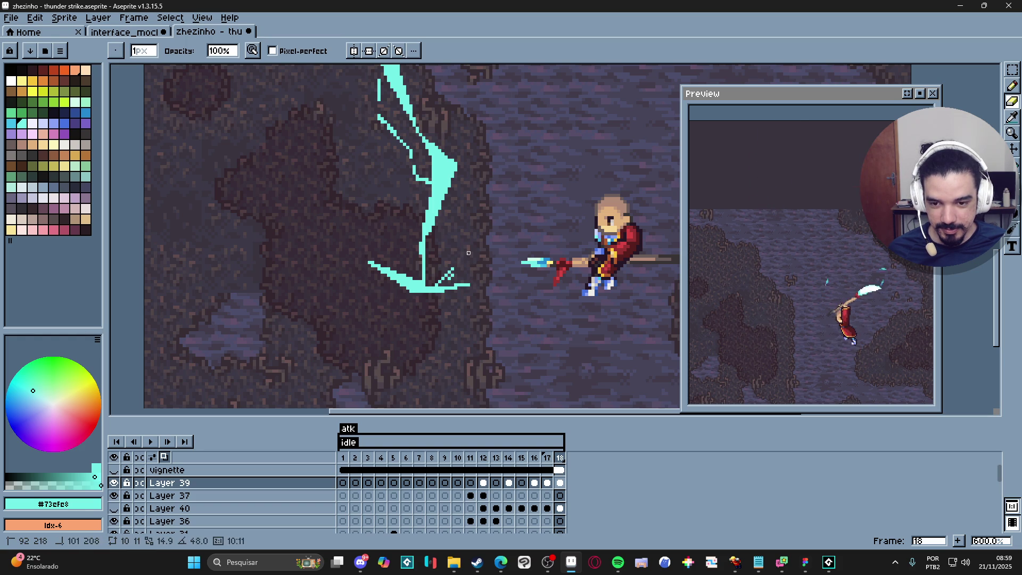
key(plus)
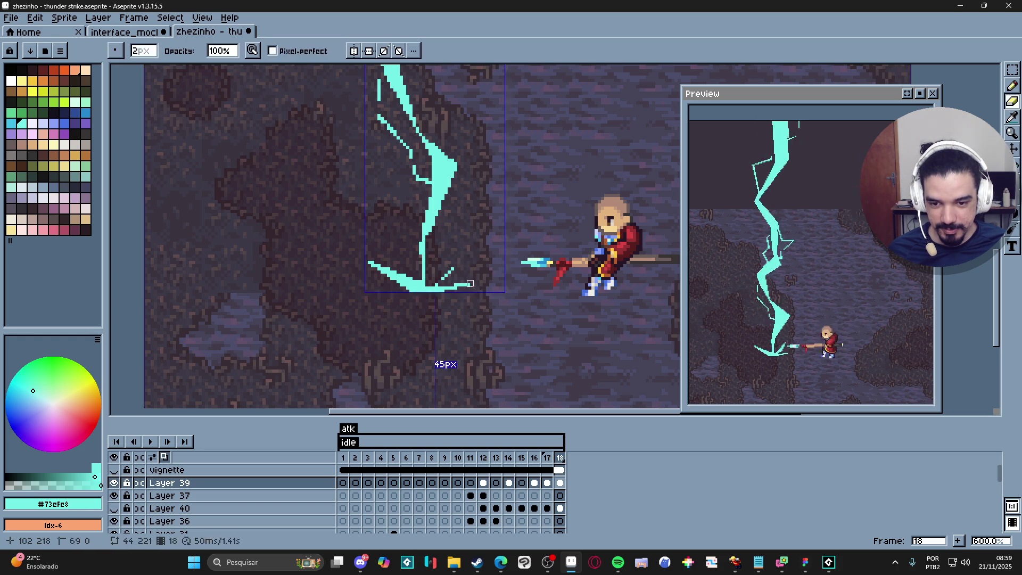
drag(454, 287, 438, 288)
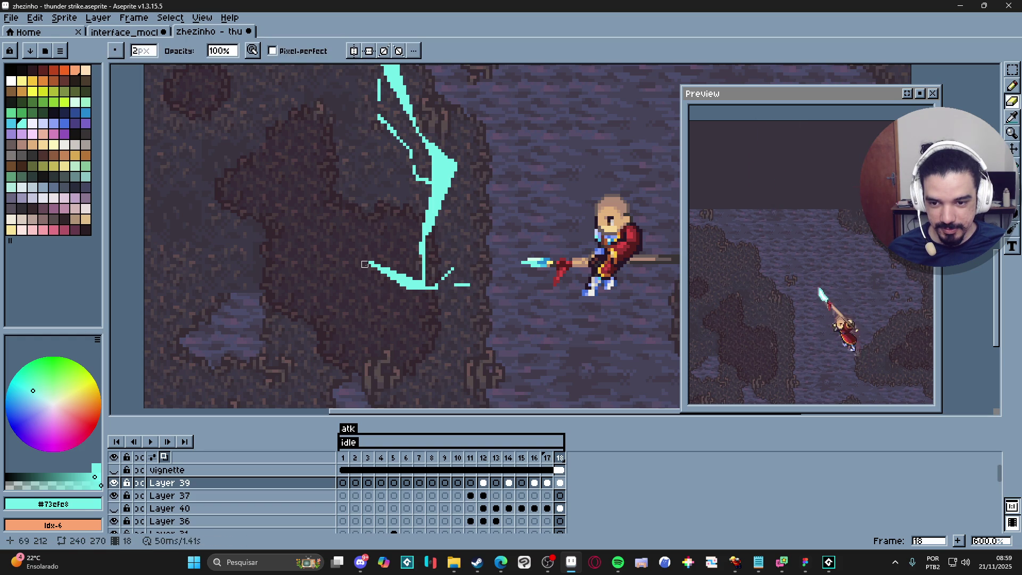
drag(419, 276, 374, 262)
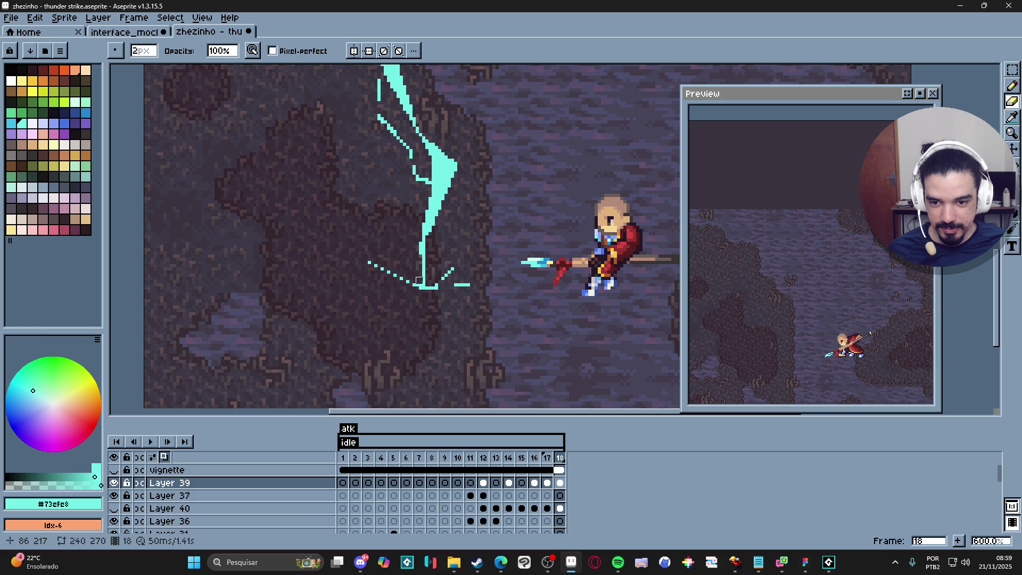
- Erase the left fork's diagonal pixels, working up toward the bolt's upper forks
click(431, 187)
drag(431, 187, 452, 219)
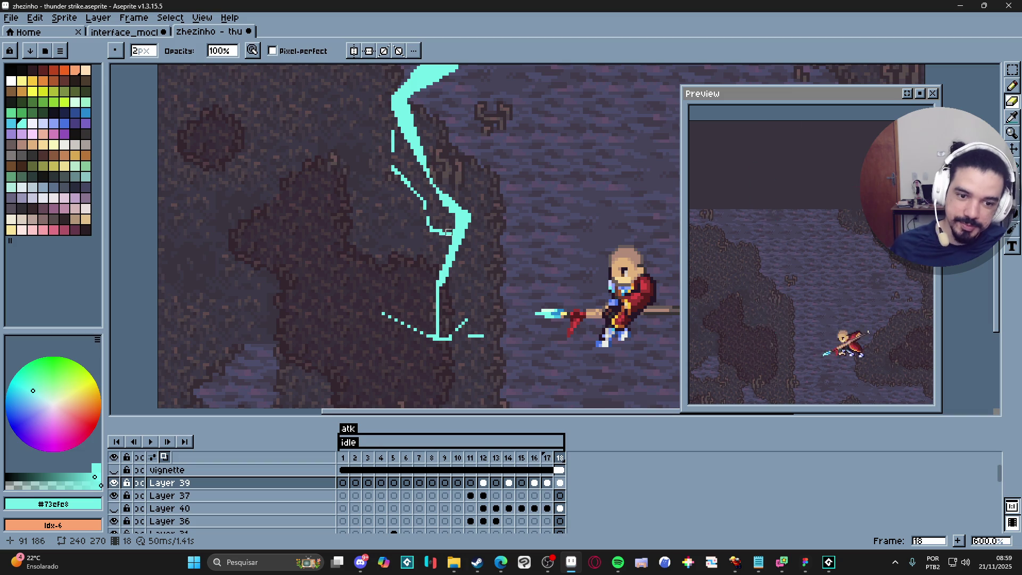
mouse_move(445, 232)
mouse_down()
mouse_move(476, 255)
mouse_move(460, 249)
mouse_up()
drag(421, 194, 447, 226)
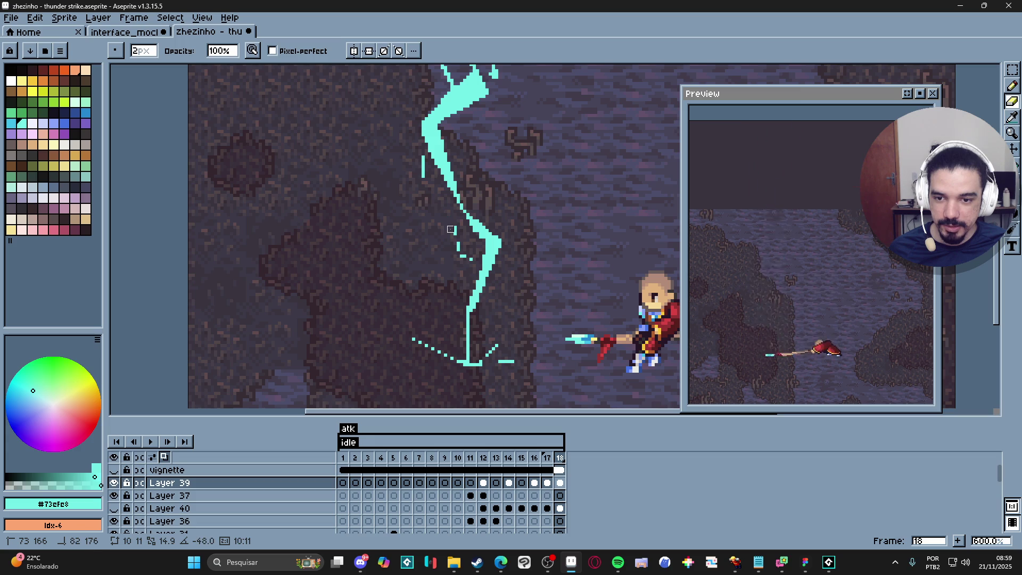
drag(426, 181, 437, 229)
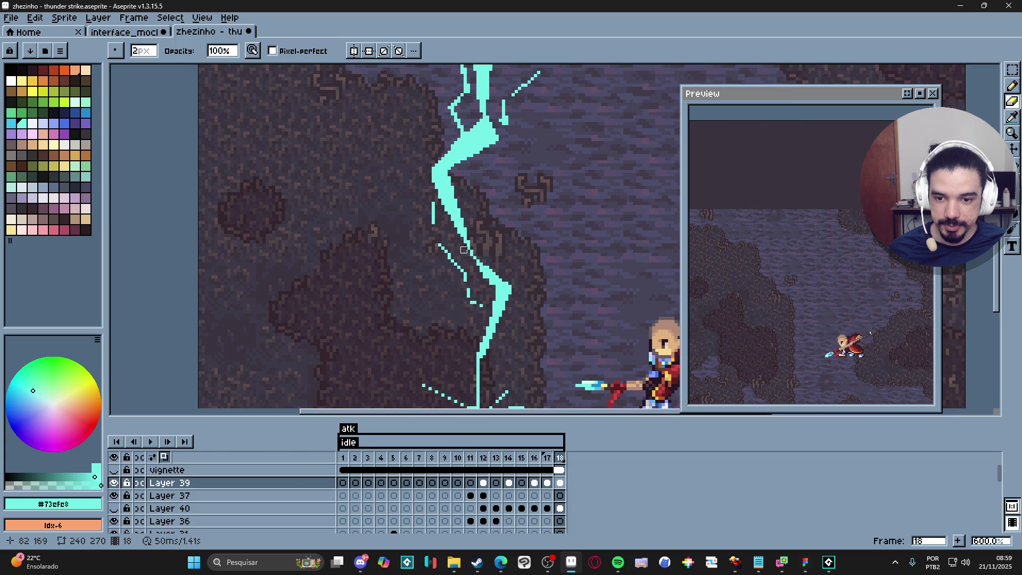
mouse_move(454, 144)
mouse_down()
mouse_move(430, 180)
mouse_move(459, 208)
mouse_move(454, 220)
mouse_up()
- After comparing with frame 17, trim frame 18's upper fork, undoing one erase and redoing it smaller
click(547, 457)
click(560, 458)
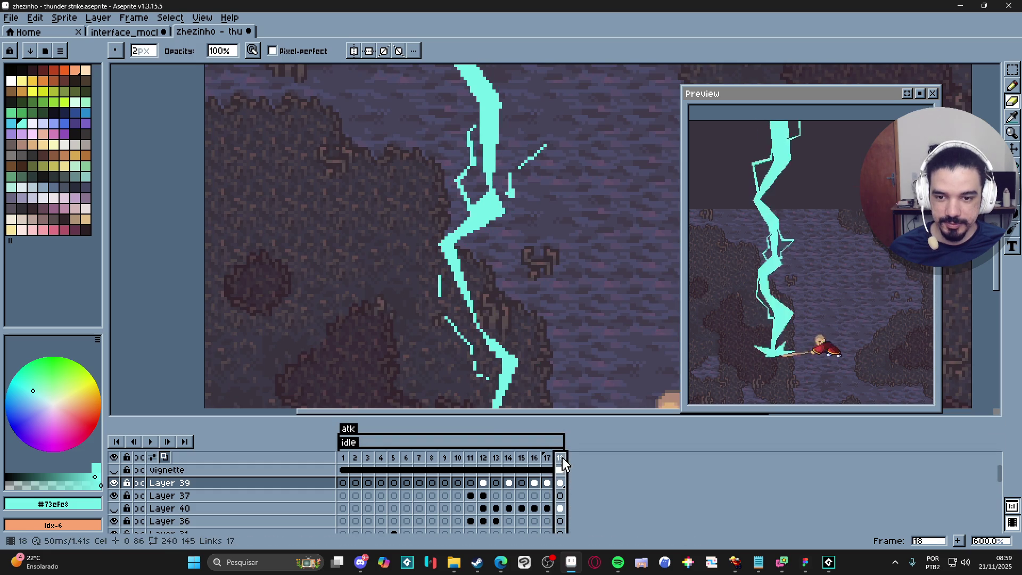
drag(470, 204, 454, 182)
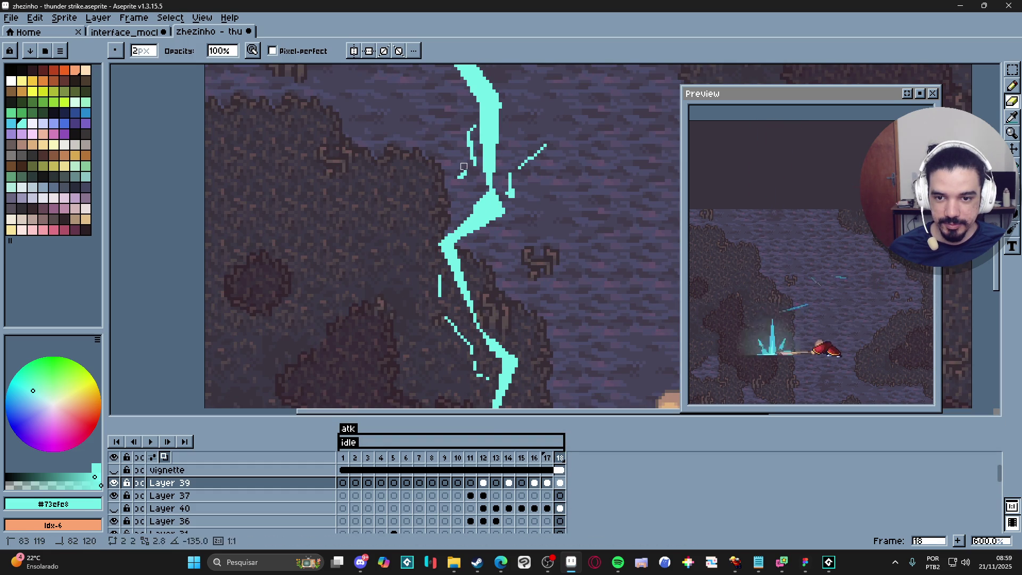
key(ctrl+z)
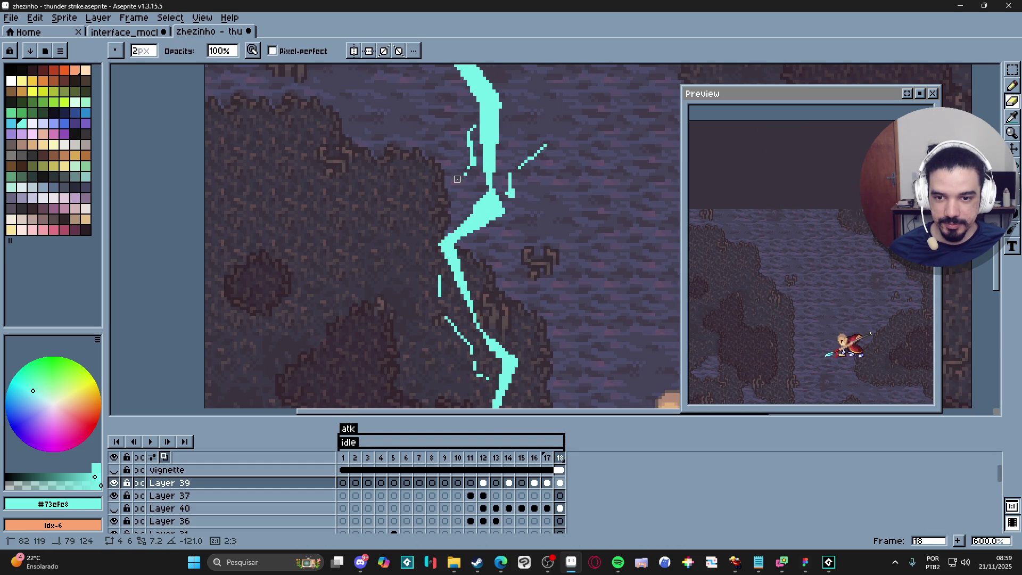
drag(477, 164, 476, 153)
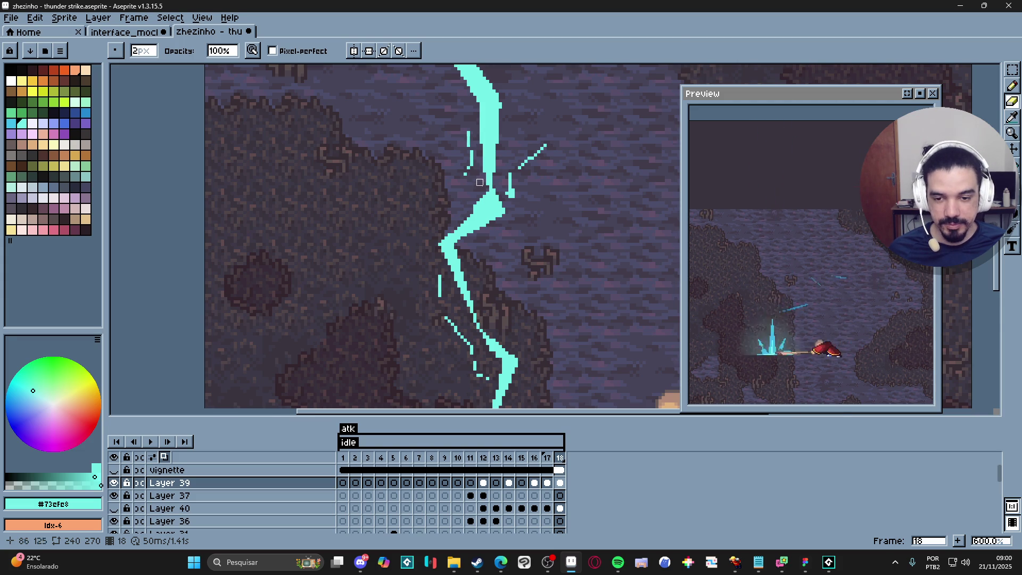
scroll(482, 167, down, 3)
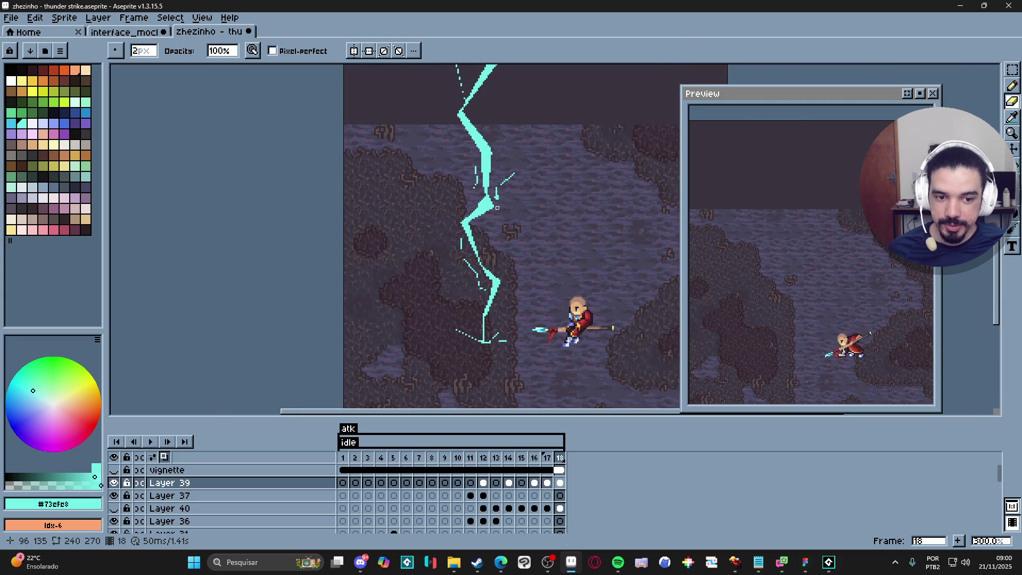
- Erase along frame 18's bolt left edge, flipping between frames 17 and 18 to compare
scroll(506, 187, up, 2)
click(549, 458)
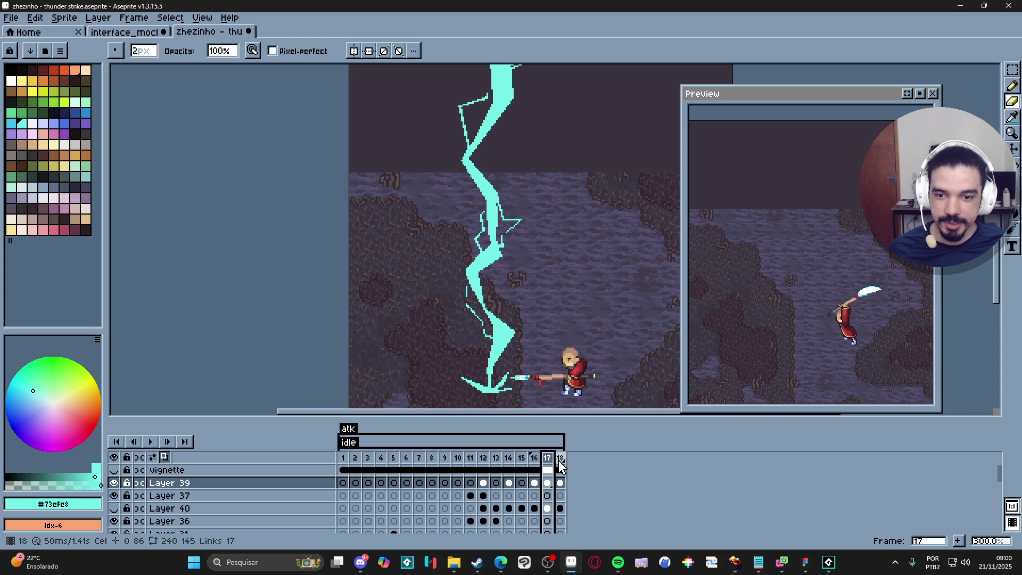
click(560, 457)
scroll(484, 239, up, 2)
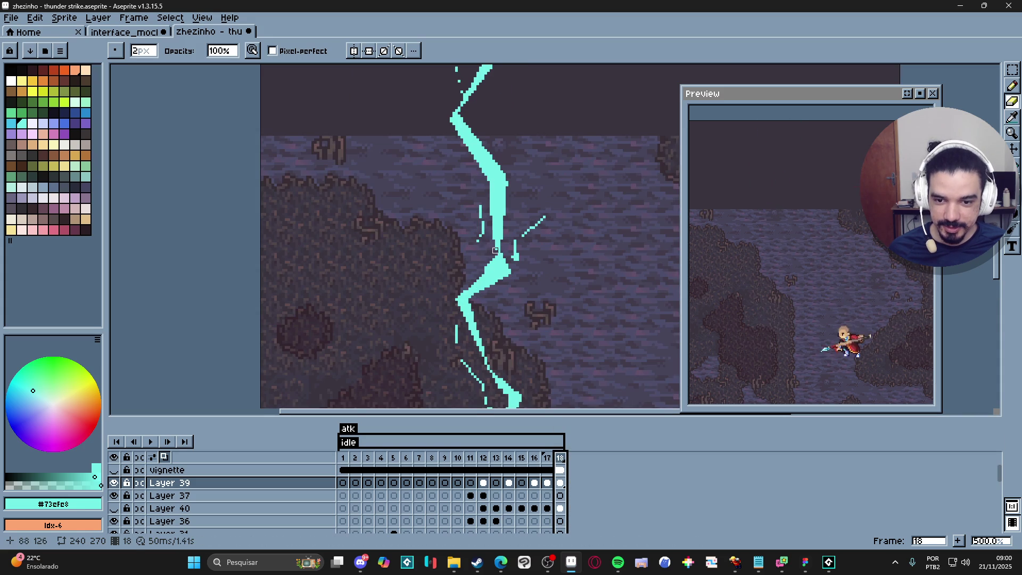
drag(484, 239, 490, 181)
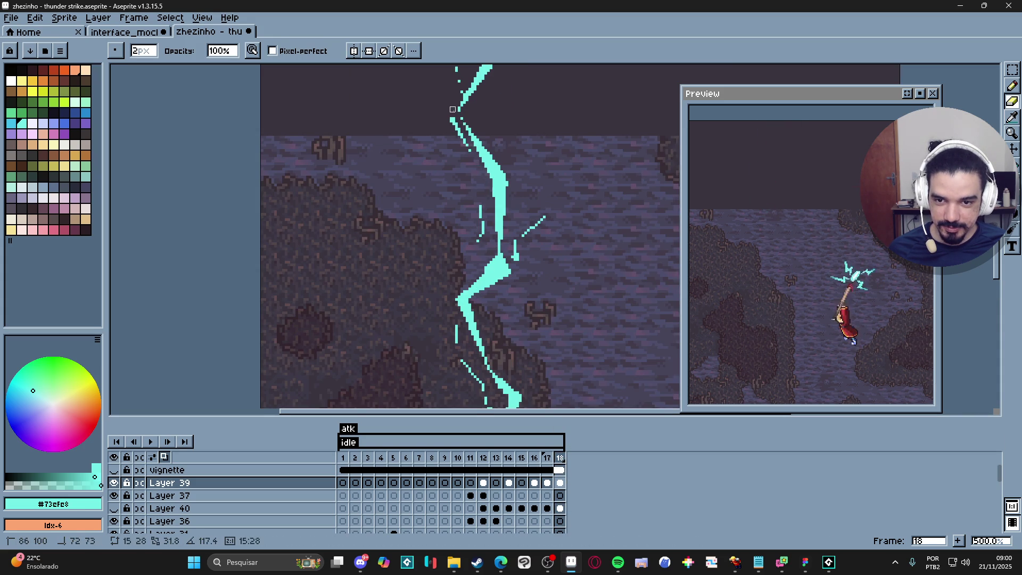
drag(452, 126, 458, 252)
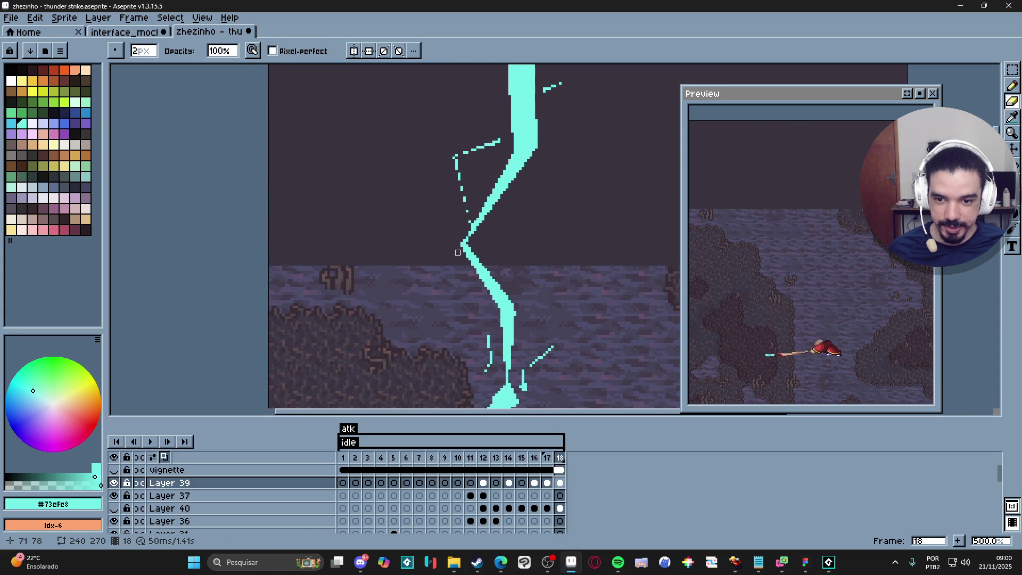
click(549, 458)
click(560, 459)
scroll(511, 221, down, 2)
click(548, 457)
click(559, 458)
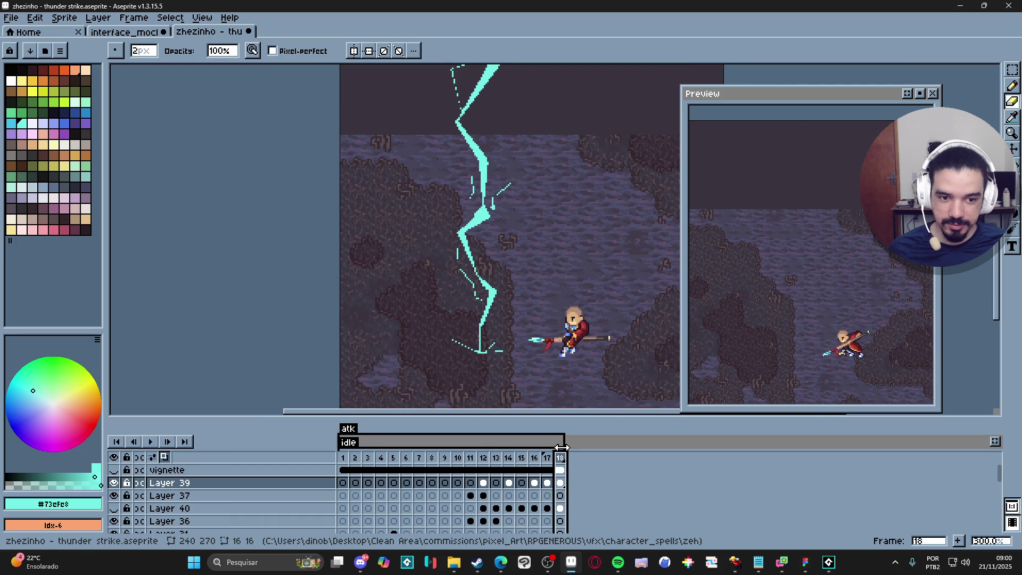
scroll(506, 312, down, 1)
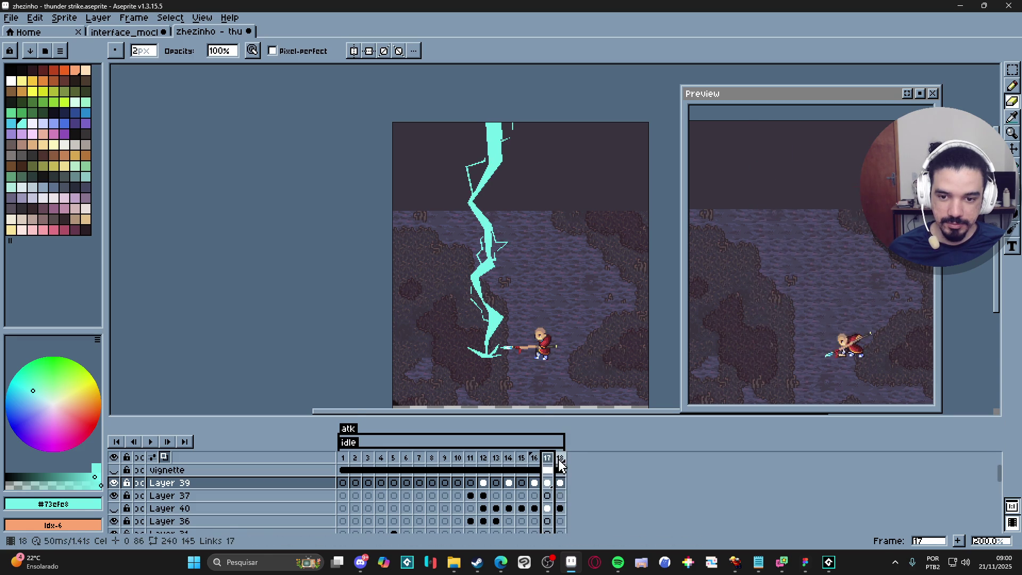
- Zoom to 1200% and erase a few pixels on frame 18's bolt right edge
scroll(493, 264, up, 4)
scroll(475, 222, up, 1)
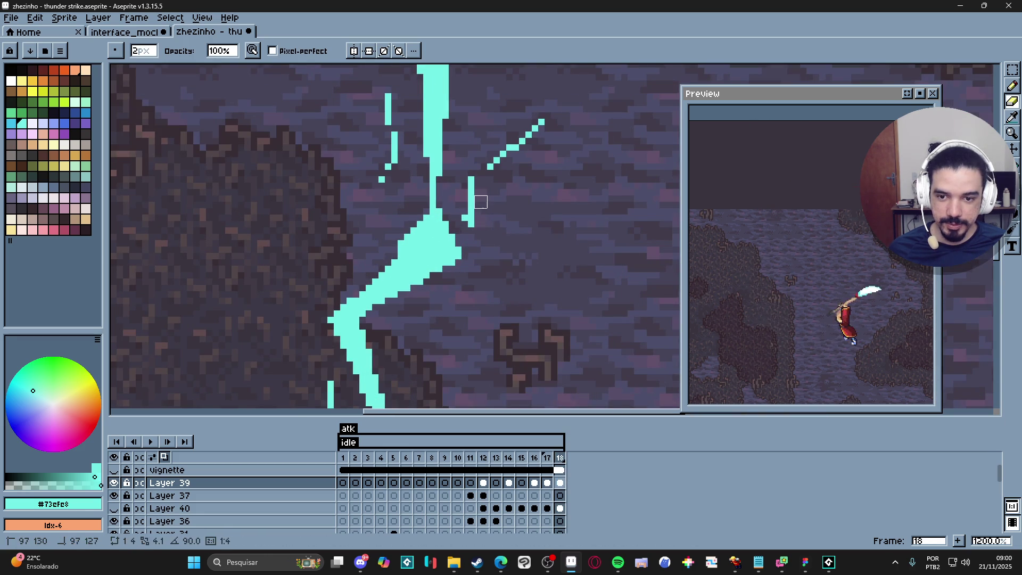
scroll(475, 221, down, 2)
scroll(487, 245, up, 4)
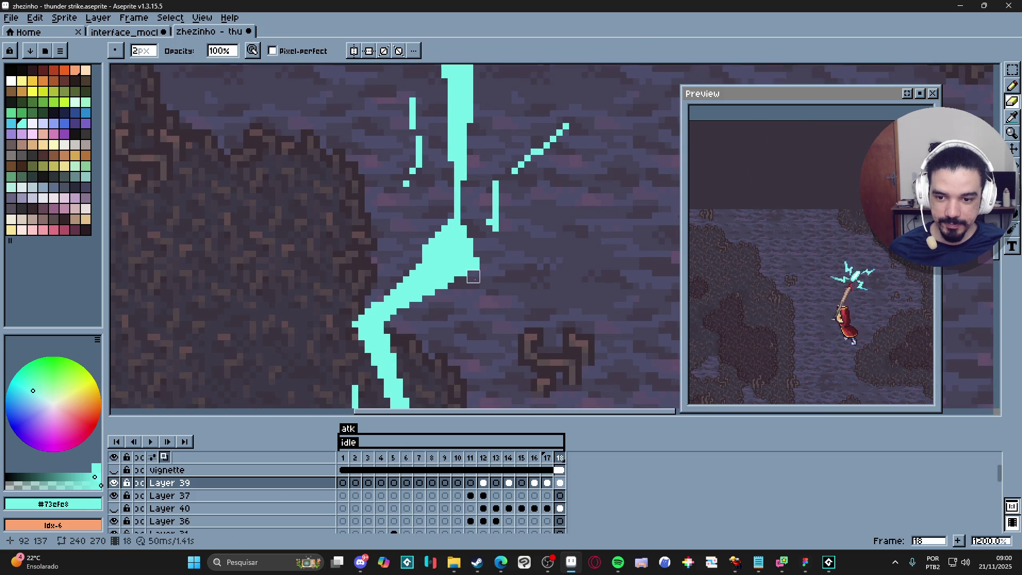
click(477, 262)
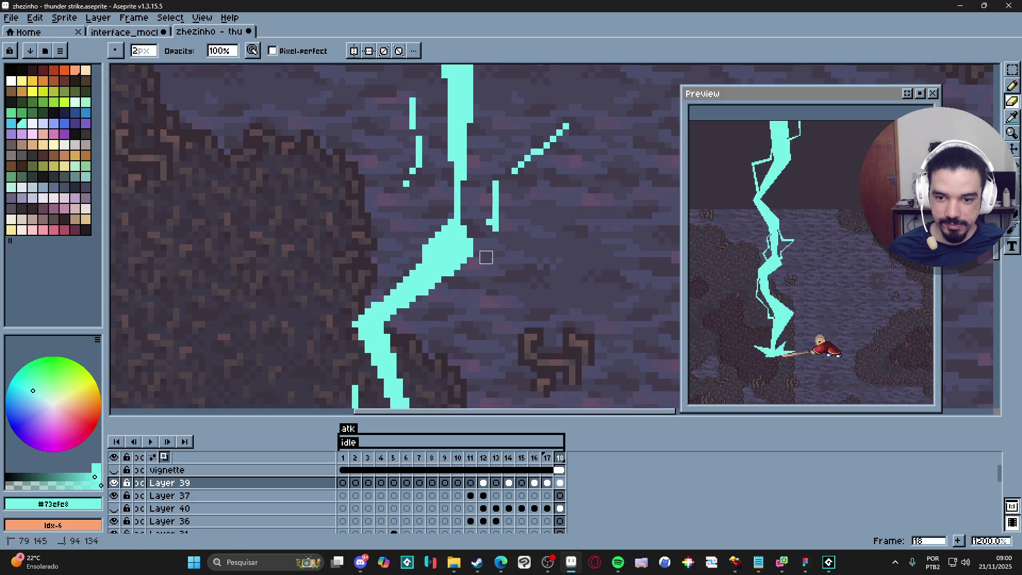
- Zoom back out and save zhezinho - thunder strike.aseprite
scroll(486, 257, down, 5)
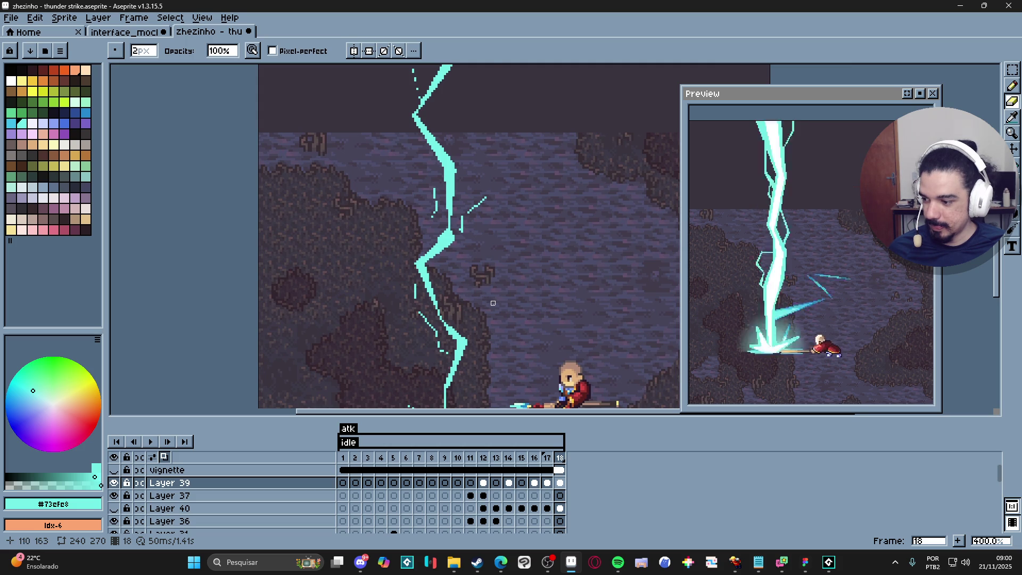
scroll(490, 300, down, 2)
scroll(487, 296, up, 1)
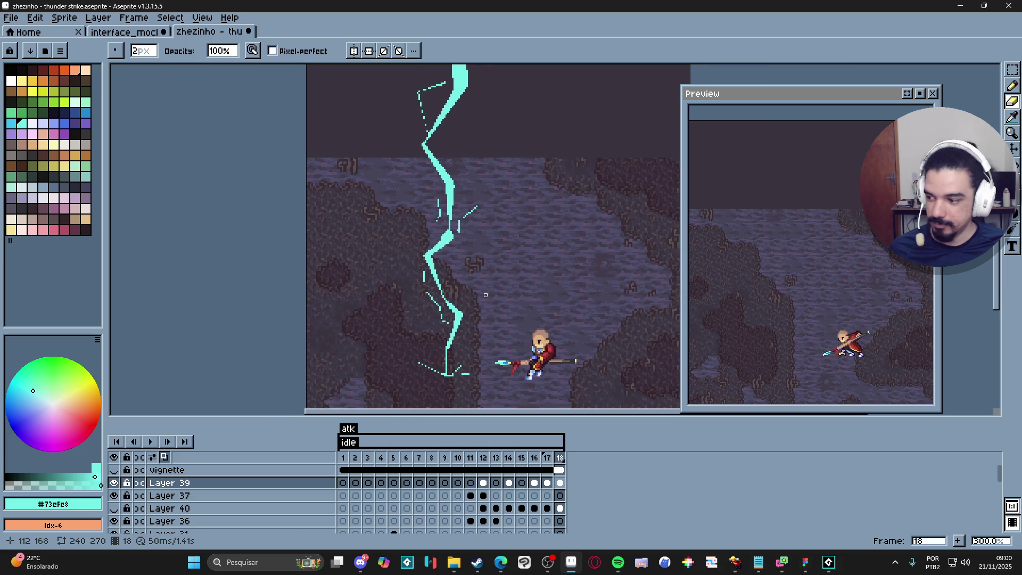
key(ctrl+s)
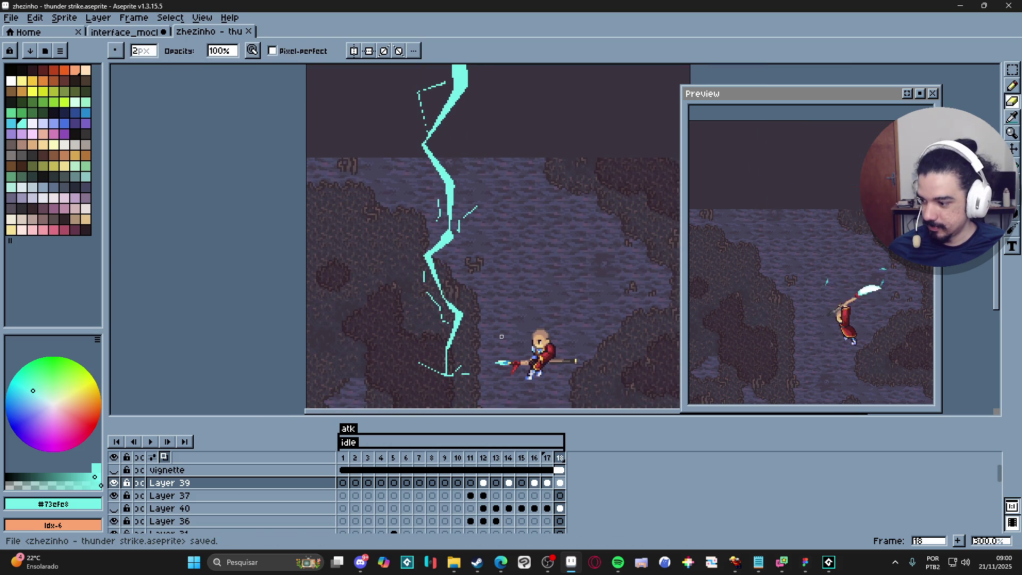
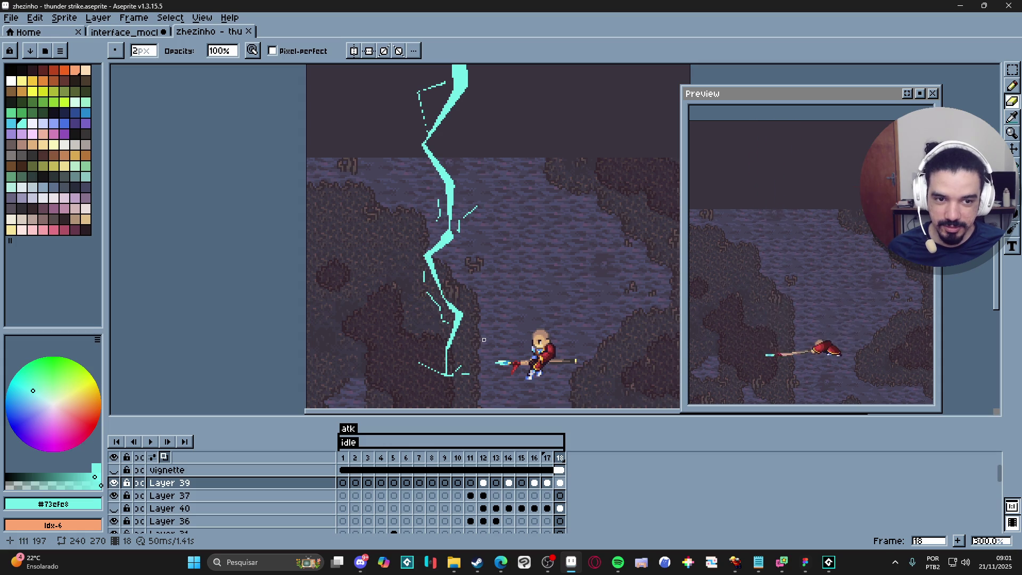
- Add a new frame 19 after frame 18 and zoom in on the bolt
scroll(465, 257, down, 1)
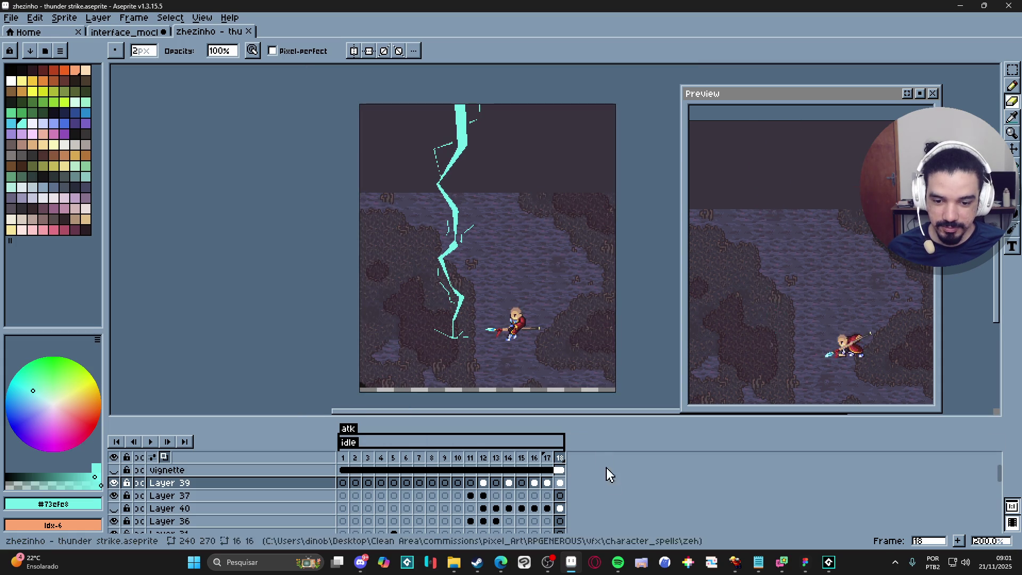
click(958, 540)
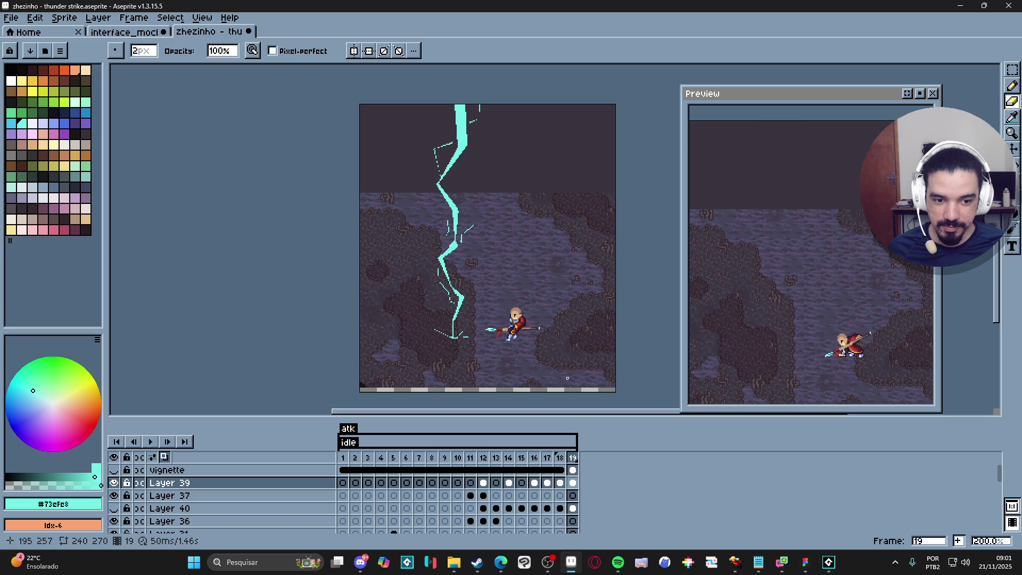
scroll(452, 340, up, 4)
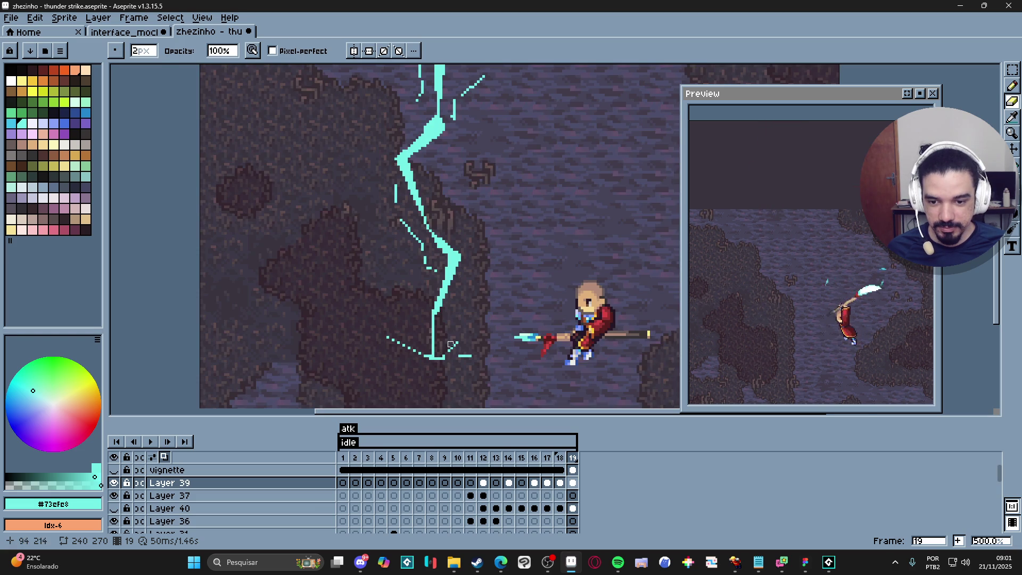
- Erase chunks from the bolt's base, lower diagonal and bottom streaks
click(432, 352)
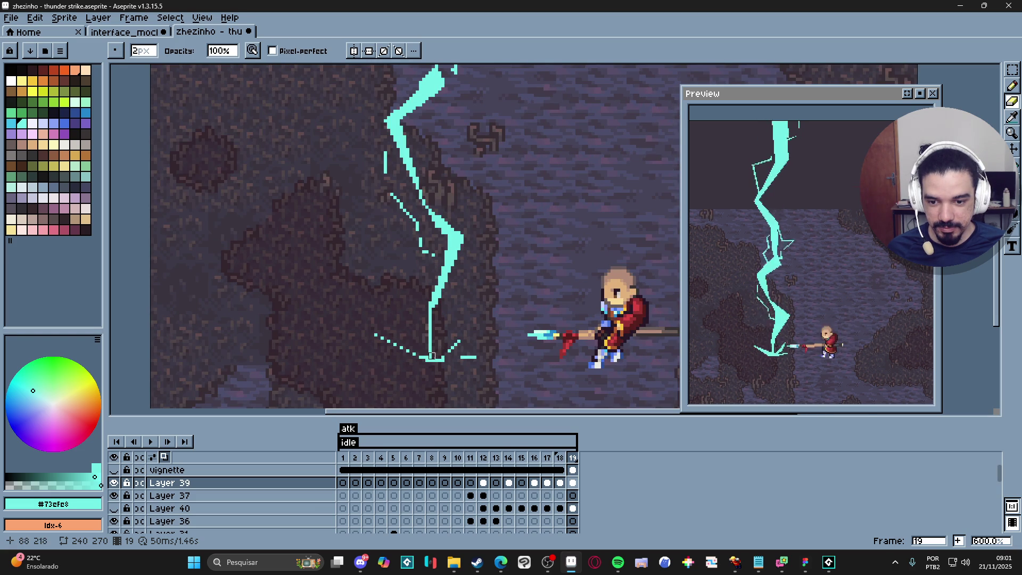
shift+click(466, 234)
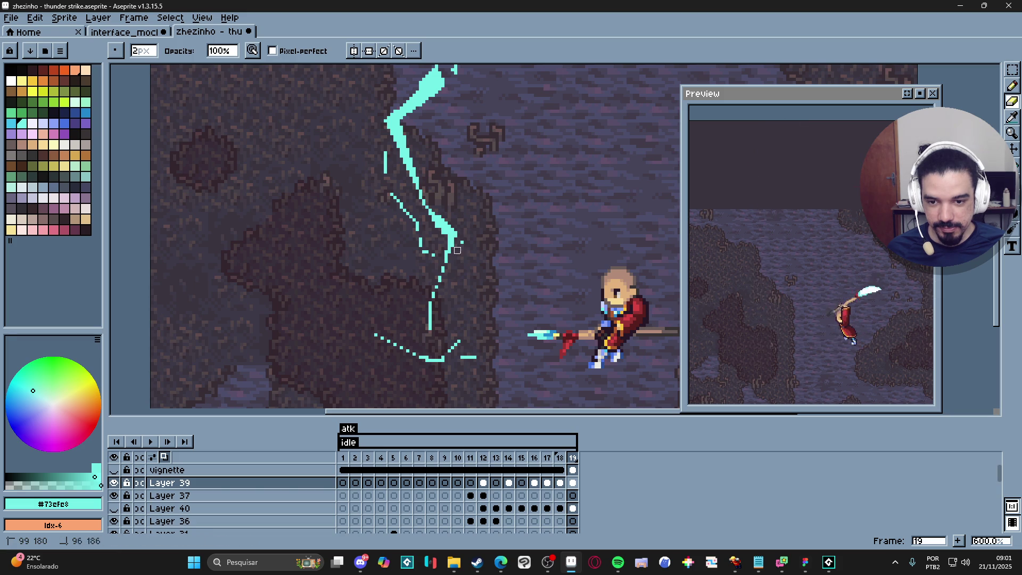
drag(457, 342, 430, 360)
drag(375, 333, 391, 345)
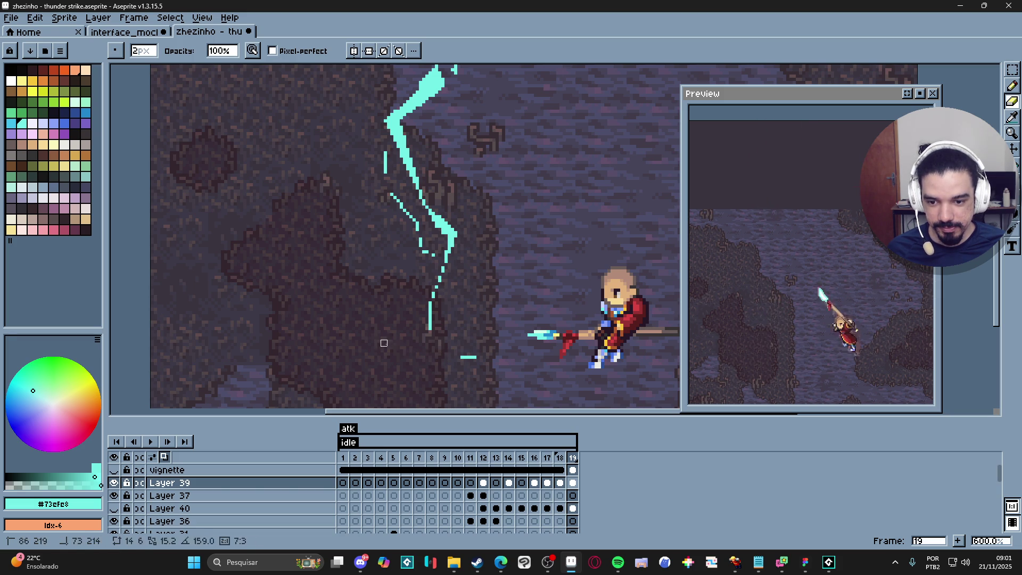
drag(461, 357, 472, 357)
- Erase gaps and pieces from the middle and upper bolt, leaving broken strokes
scroll(466, 365, up, 2)
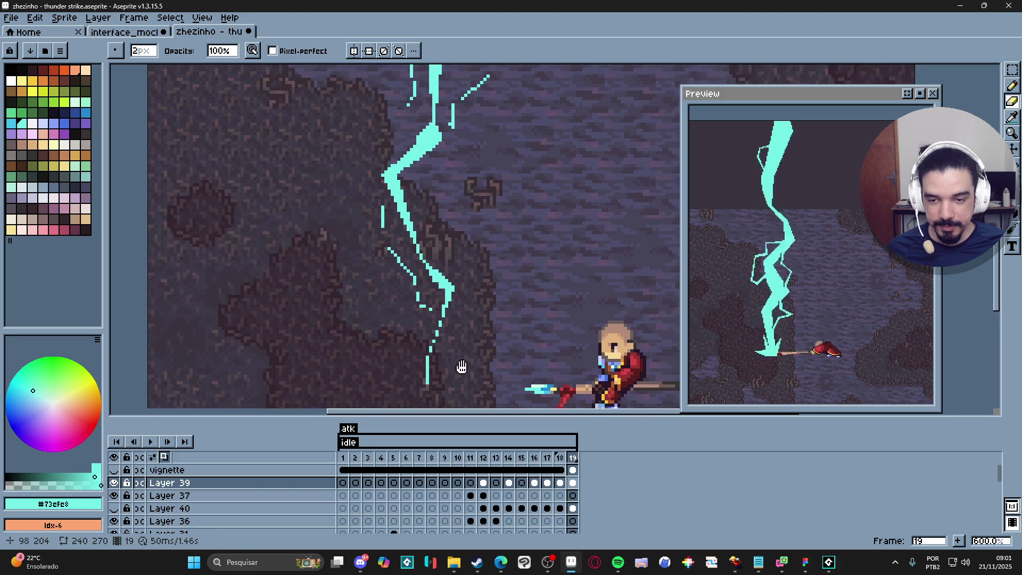
click(425, 262)
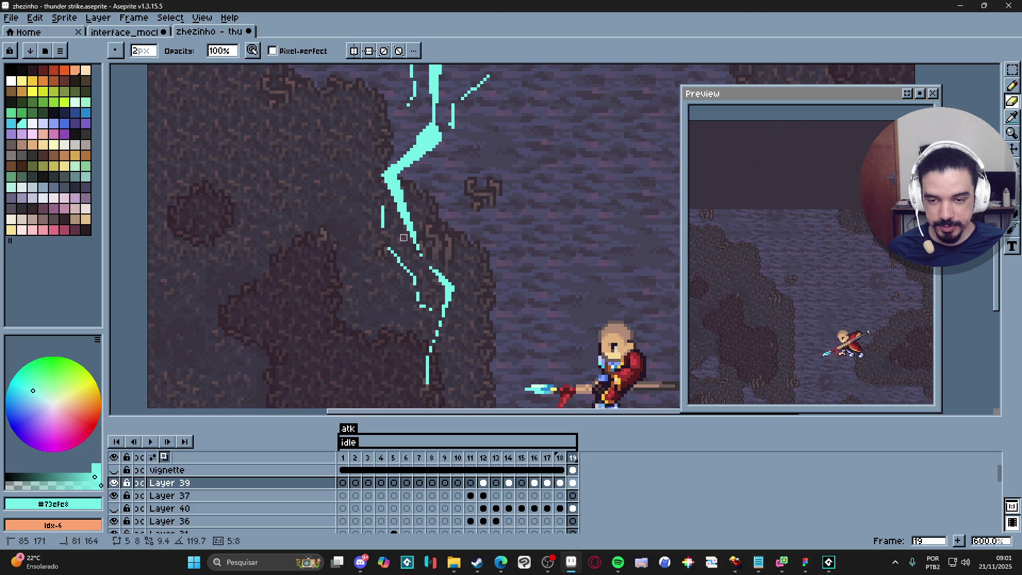
click(422, 135)
mouse_move(426, 125)
mouse_down()
mouse_move(451, 228)
mouse_move(442, 213)
mouse_up()
drag(451, 133, 445, 110)
drag(447, 163, 448, 119)
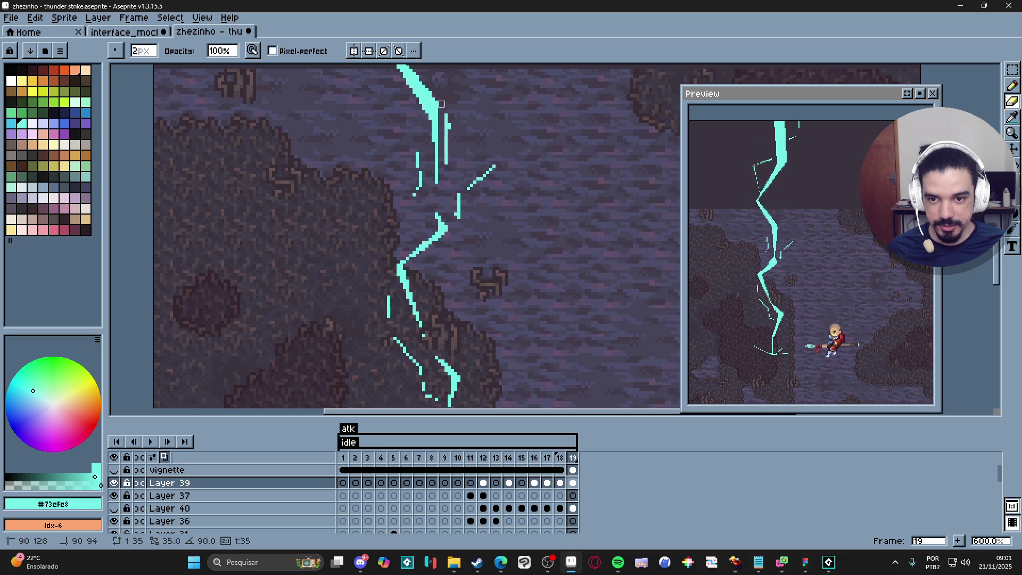
drag(457, 189, 457, 222)
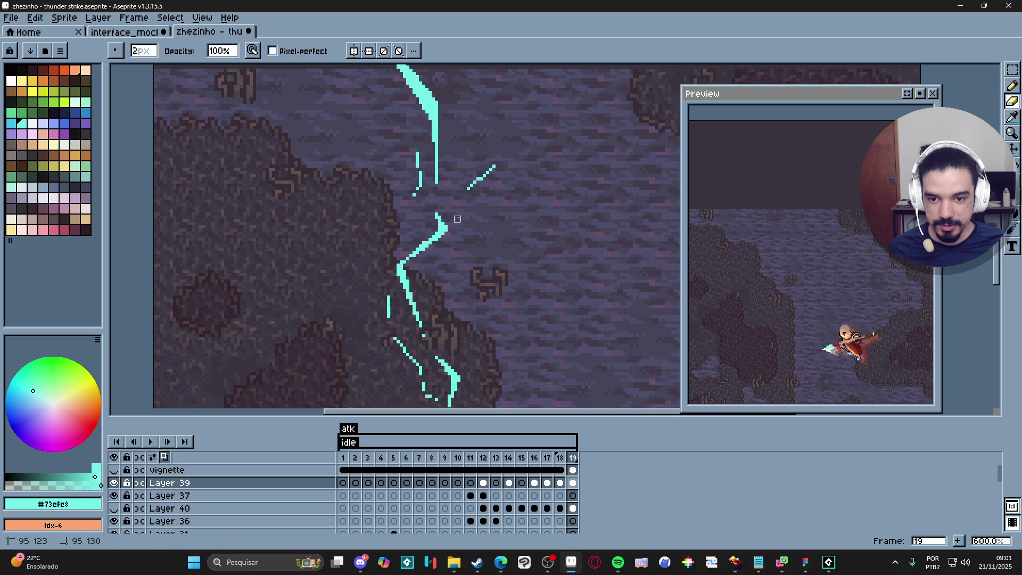
mouse_move(421, 173)
mouse_down()
mouse_move(417, 194)
mouse_move(417, 159)
mouse_up()
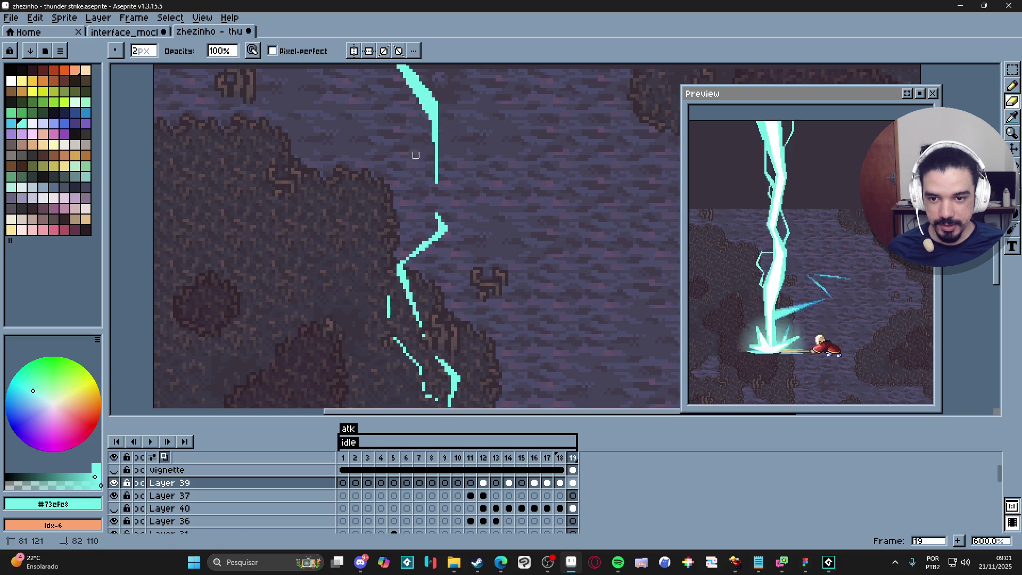
- Cut gaps into frame 19's lower bolt and thin its left diagonal edge
scroll(434, 314, up, 3)
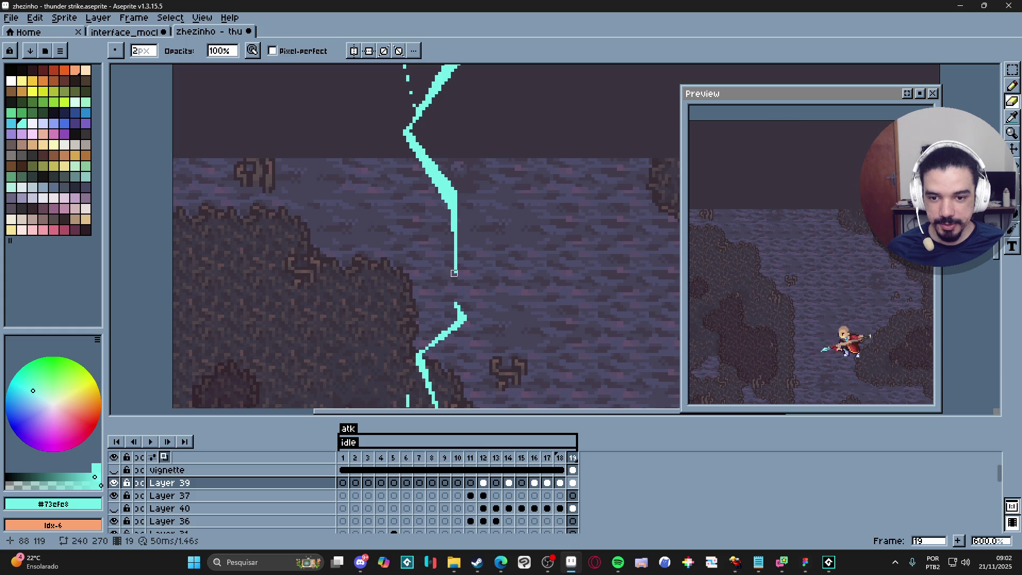
mouse_move(458, 270)
mouse_down()
mouse_move(456, 167)
mouse_move(457, 187)
mouse_up()
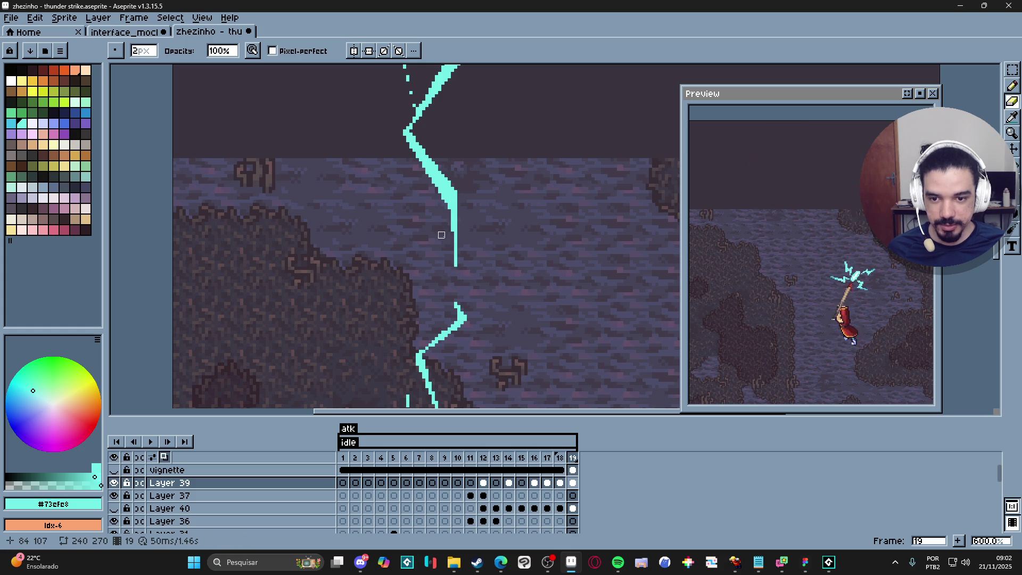
click(455, 248)
key(ctrl+z)
click(451, 251)
drag(451, 200, 399, 136)
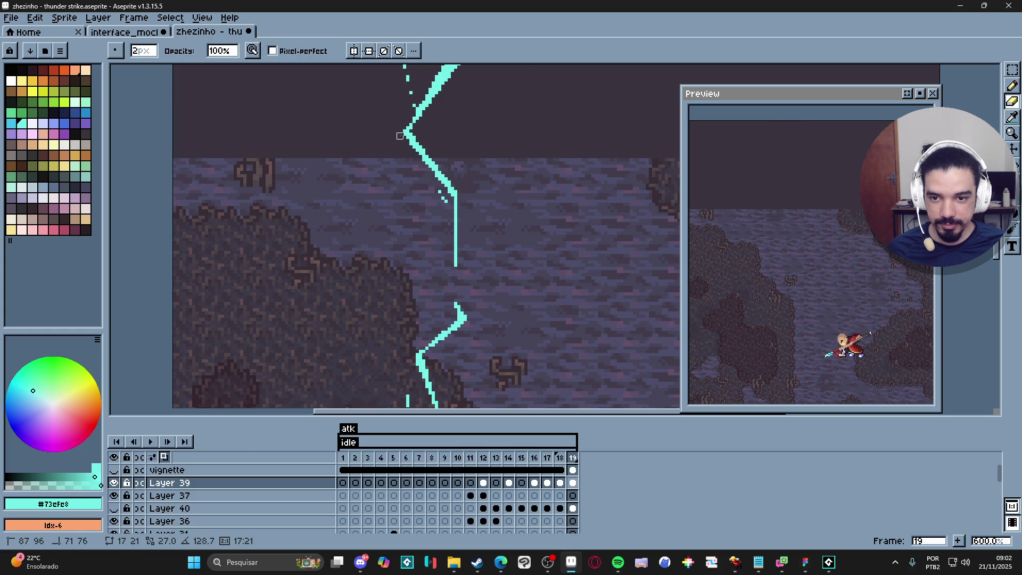
drag(442, 179, 425, 262)
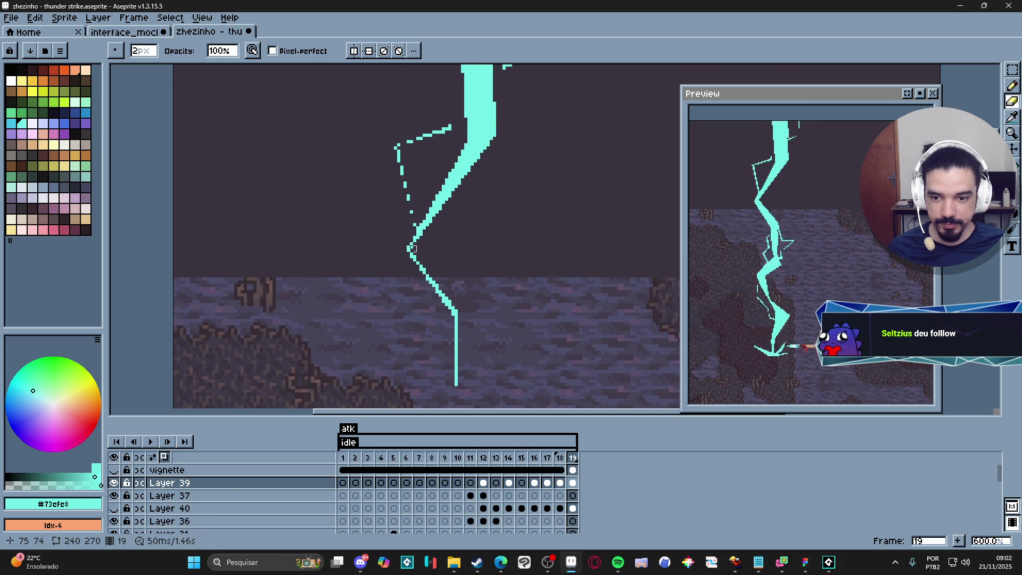
- Trim the side branches, right edge and stray pixels, then zoom out to 200%
mouse_move(495, 129)
mouse_down()
mouse_move(458, 184)
mouse_move(493, 129)
mouse_move(474, 231)
mouse_move(468, 109)
mouse_up()
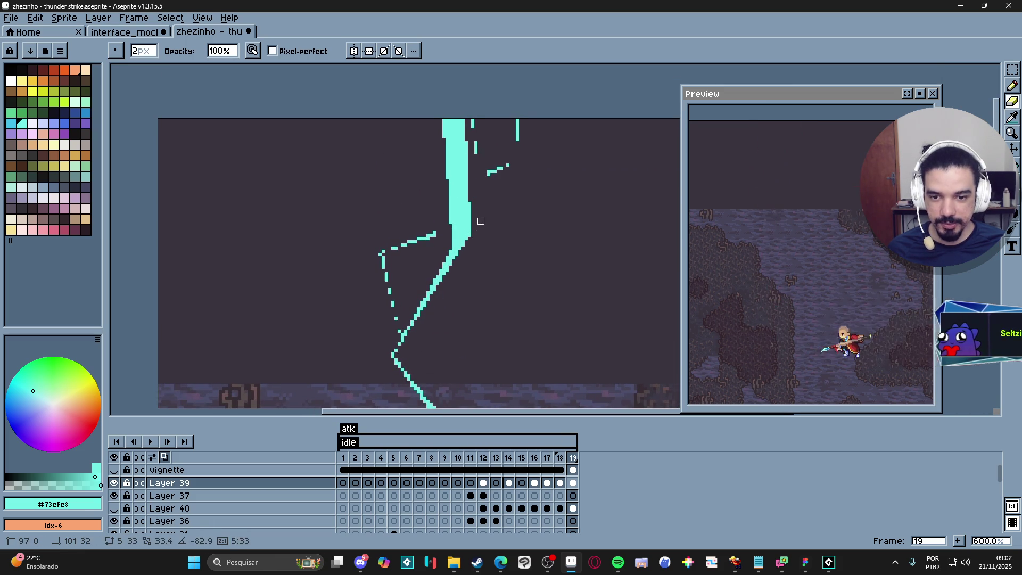
drag(474, 235, 462, 106)
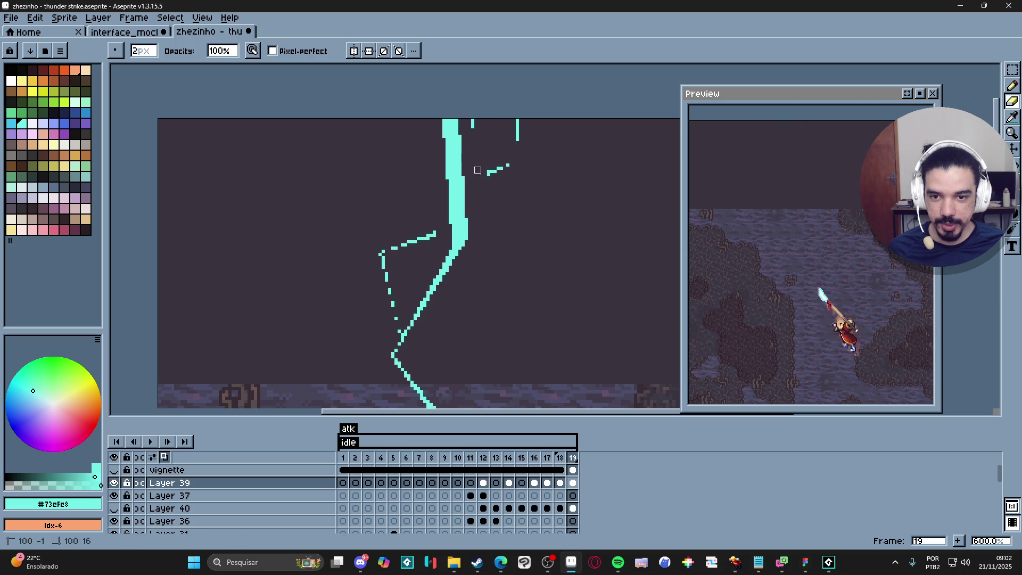
shift+click(455, 243)
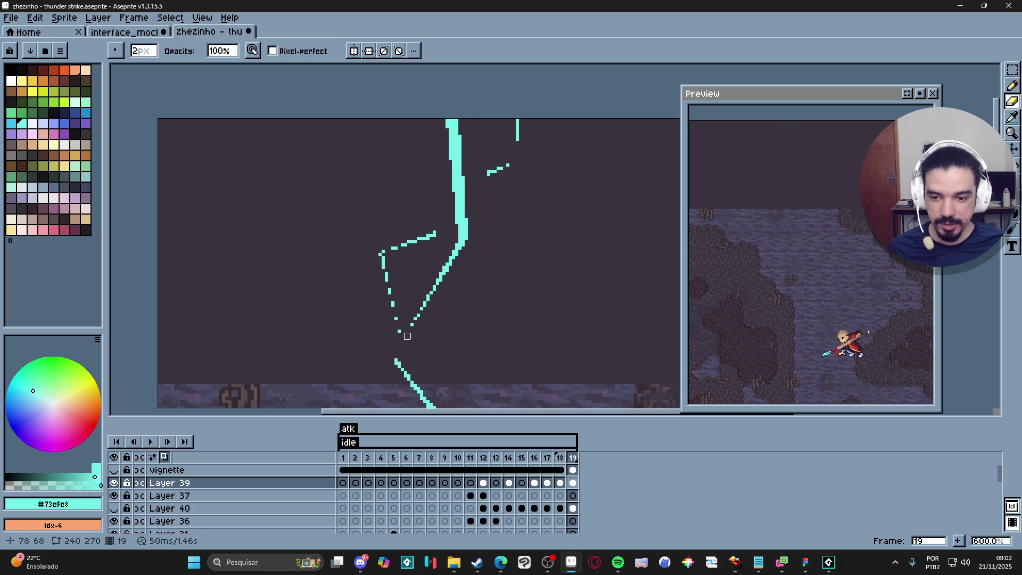
shift+click(385, 256)
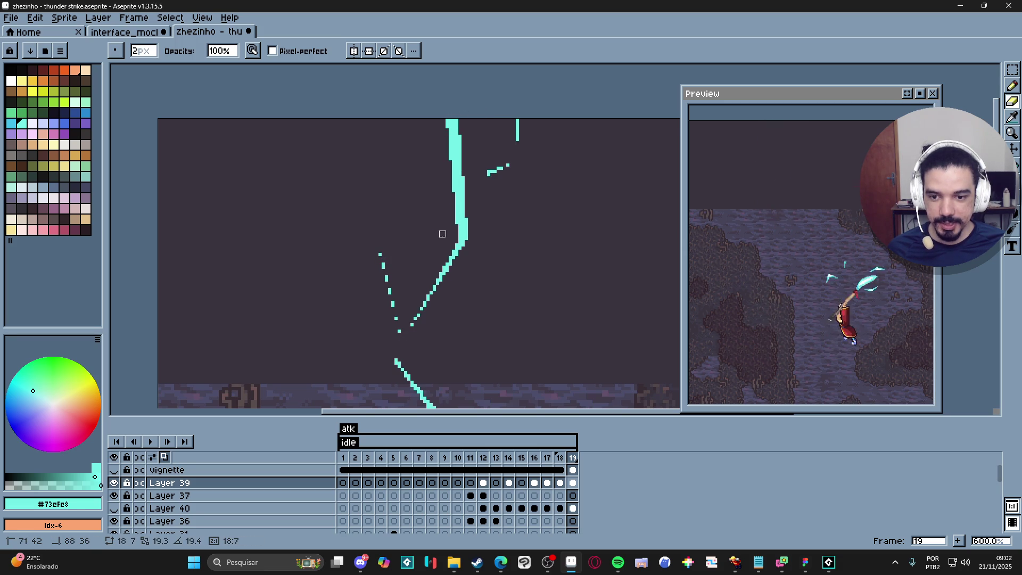
mouse_move(487, 176)
mouse_down()
mouse_move(518, 165)
mouse_move(516, 132)
mouse_up()
scroll(470, 240, down, 4)
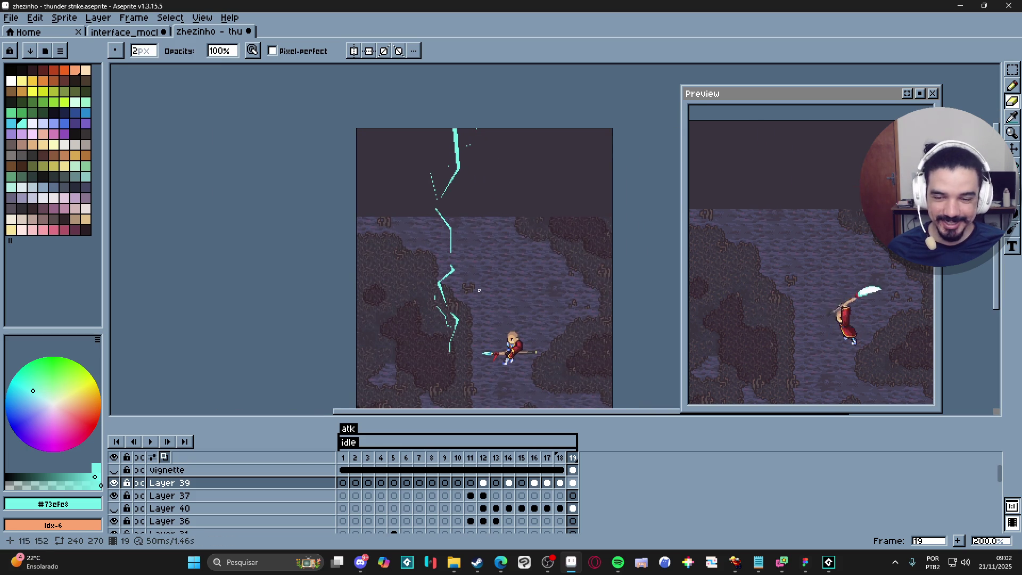
scroll(479, 290, down, 1)
scroll(503, 305, up, 1)
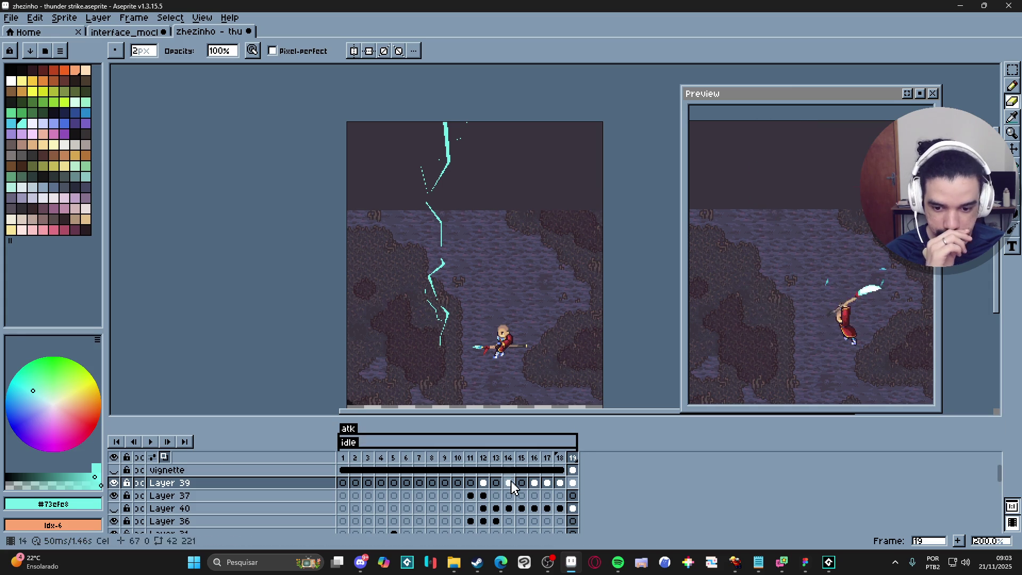
click(484, 482)
- Paste the ground glow into frame 17 of the light layer at 66% opacity
ctrl+click(422, 360)
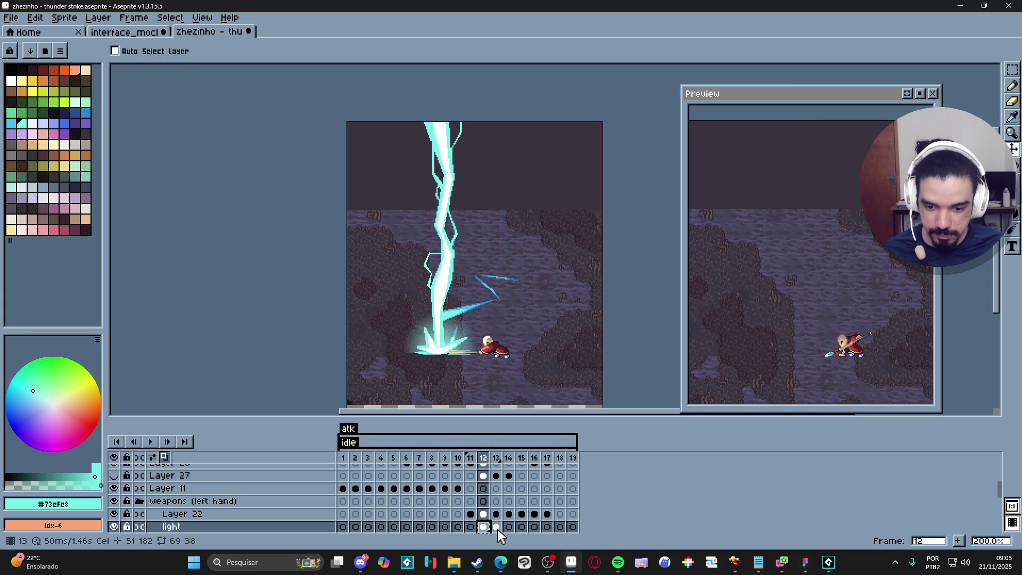
click(495, 528)
click(483, 527)
click(496, 527)
click(509, 527)
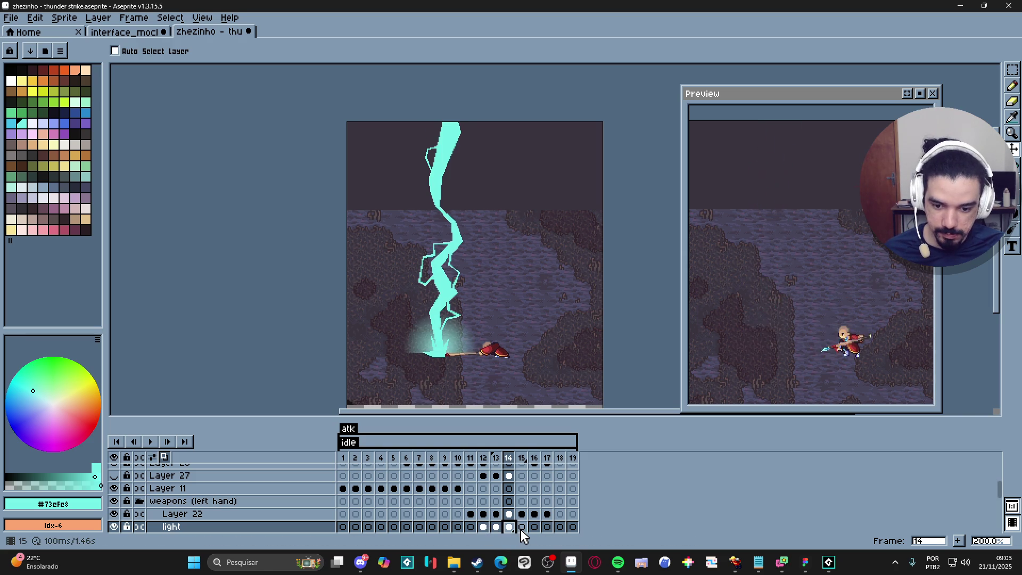
click(522, 528)
click(535, 528)
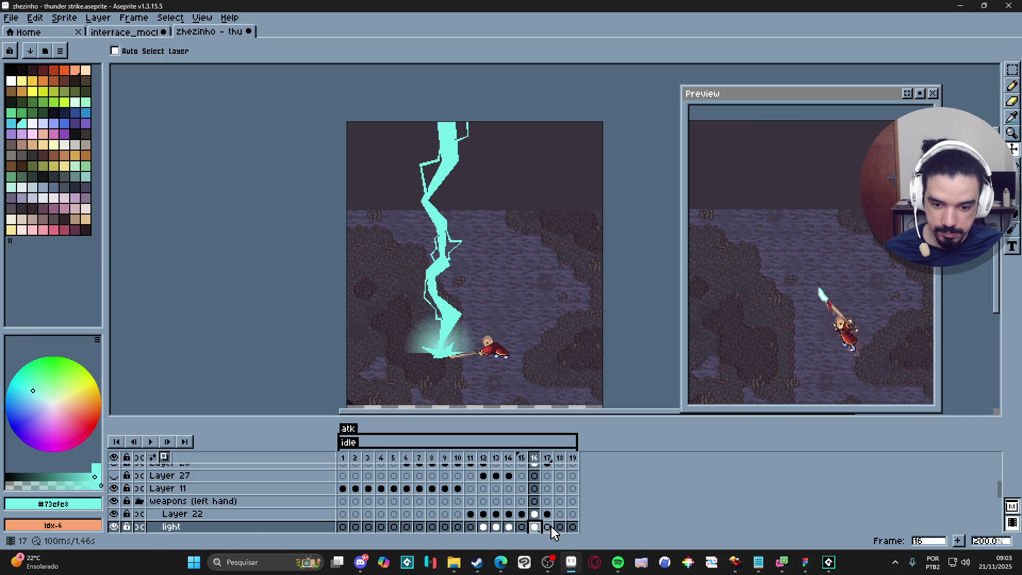
click(547, 527)
key(ctrl+v)
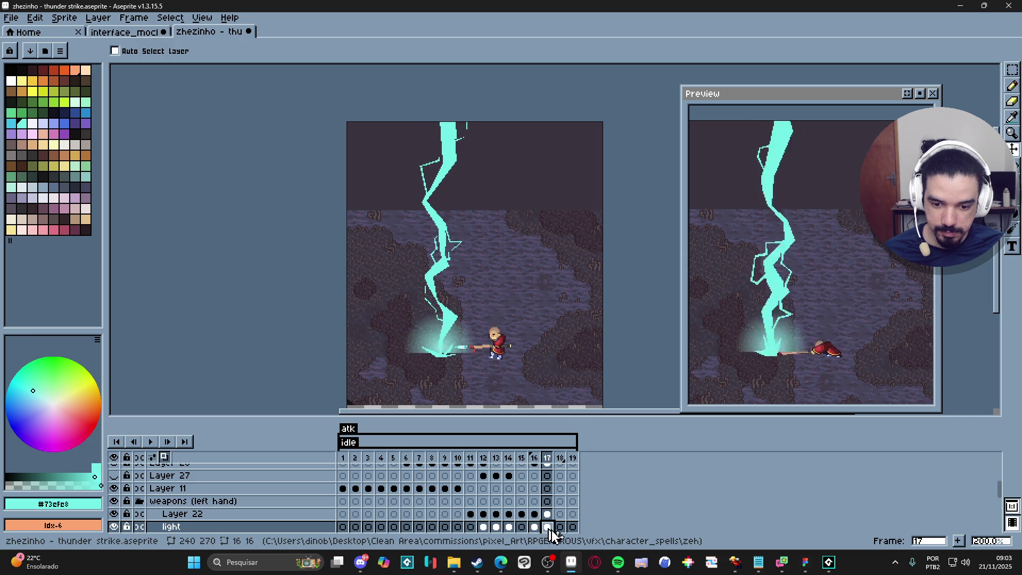
double_click(547, 527)
click(606, 421)
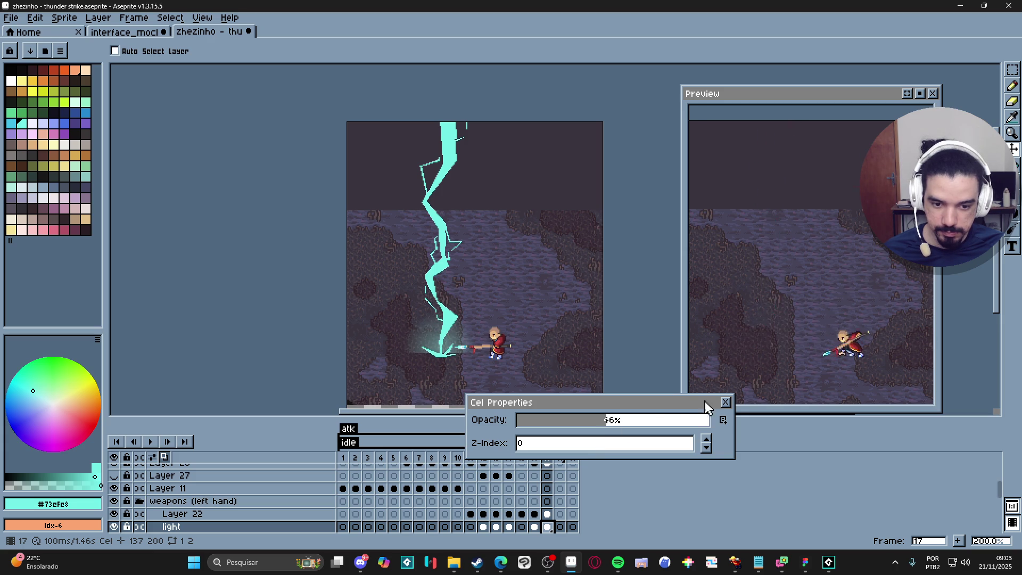
click(726, 403)
- Paste the ground glow into frame 18 at 13% opacity
click(560, 527)
key(ctrl+v)
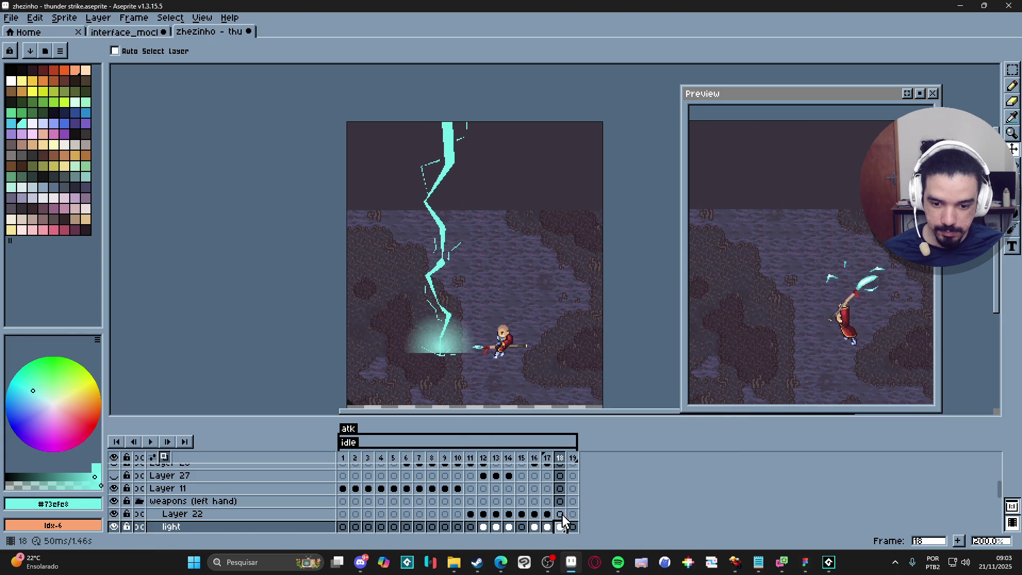
double_click(562, 528)
click(545, 420)
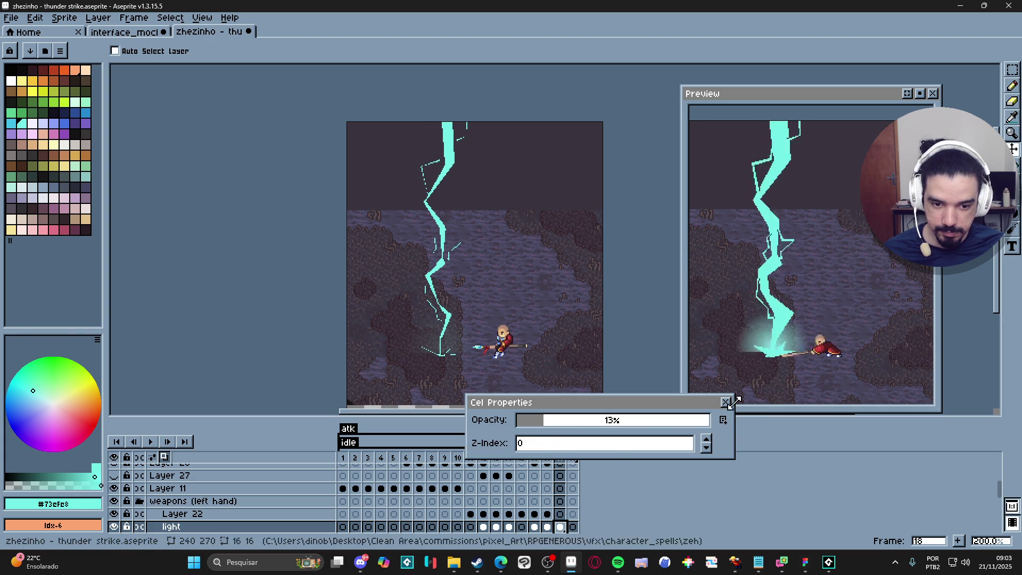
click(573, 527)
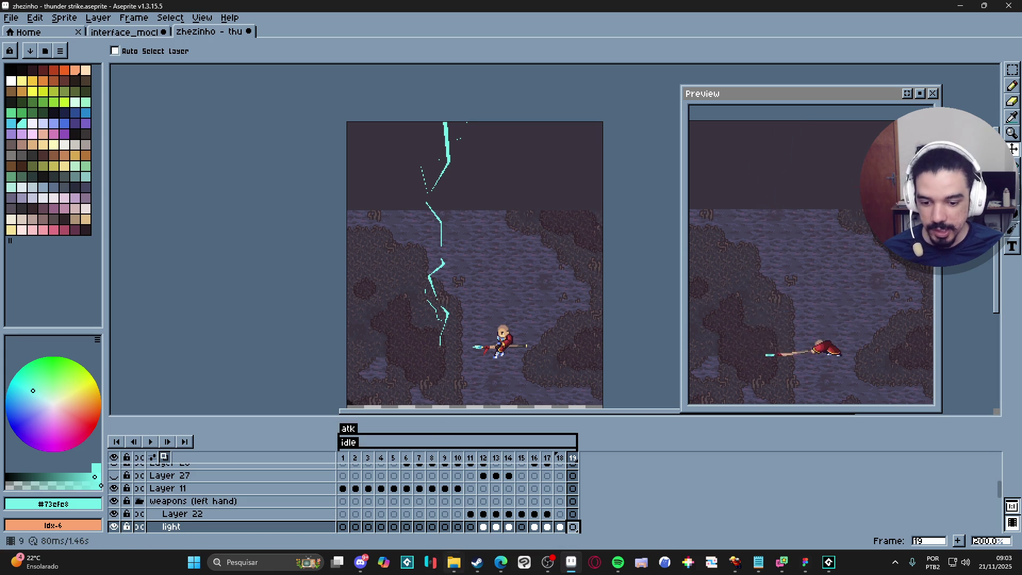
click(477, 562)
- Search the Steam store for 'crossco' and open CrossCode's store page
click(54, 26)
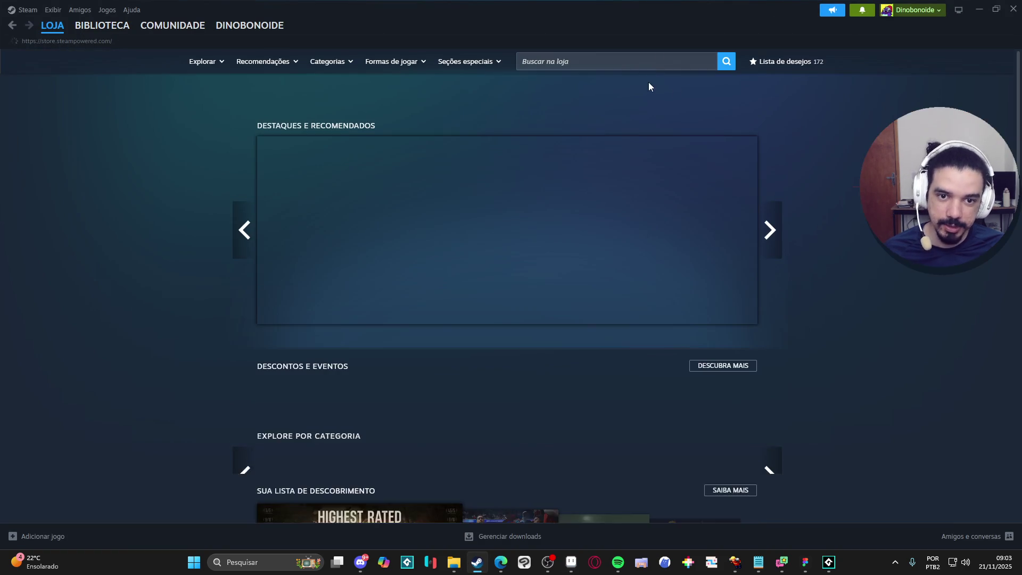
click(659, 59)
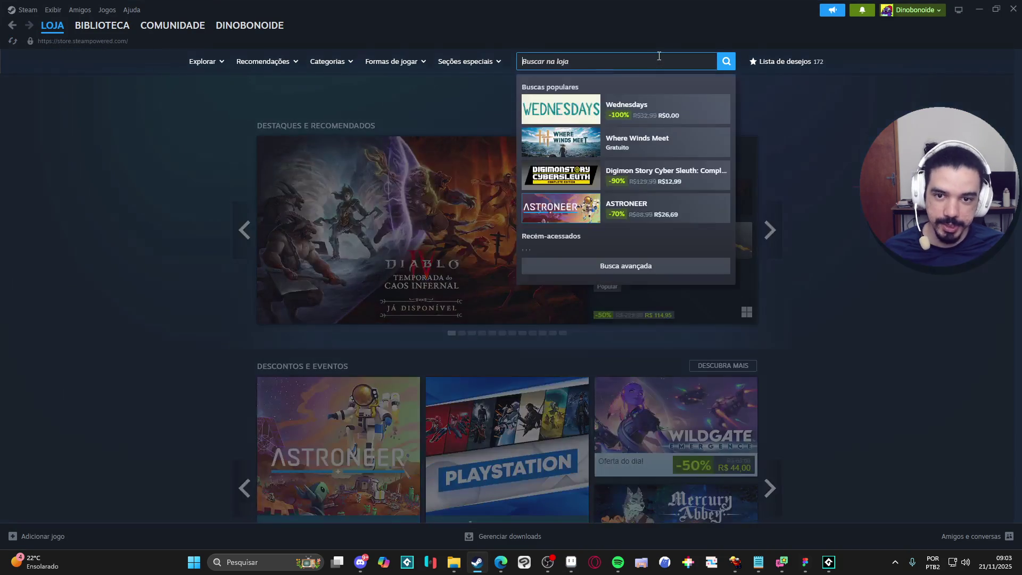
text(ciossco)
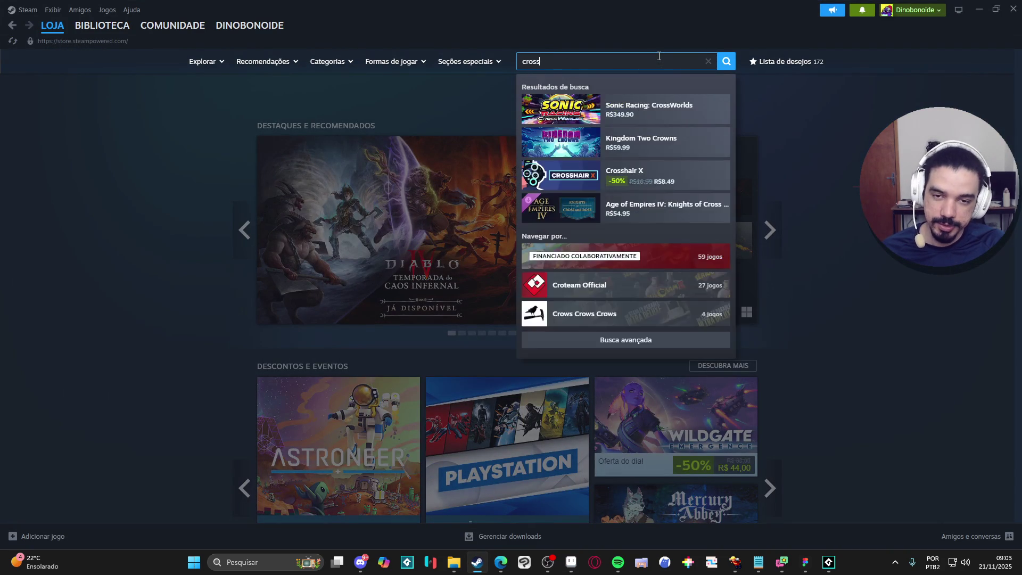
click(687, 109)
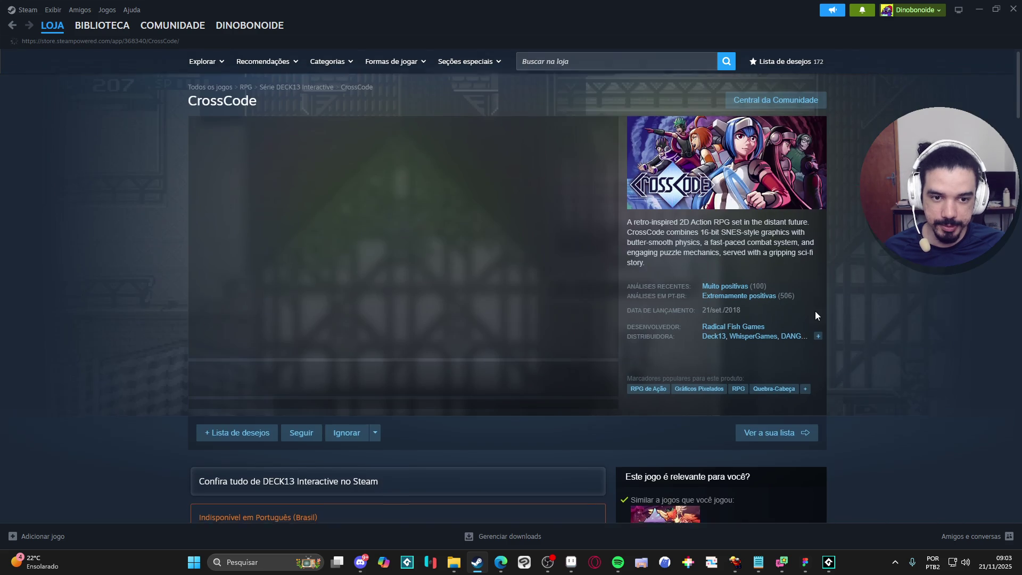
- Pause the CrossCode trailer and open the Radical Fish Games developer page
scroll(815, 314, down, 1)
click(202, 298)
scroll(742, 329, down, 2)
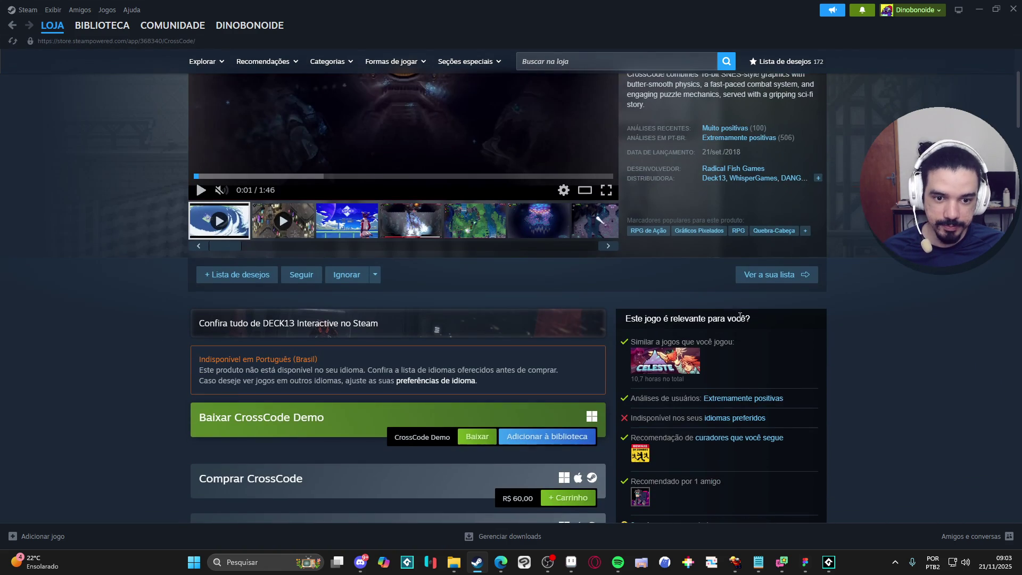
scroll(744, 326, up, 3)
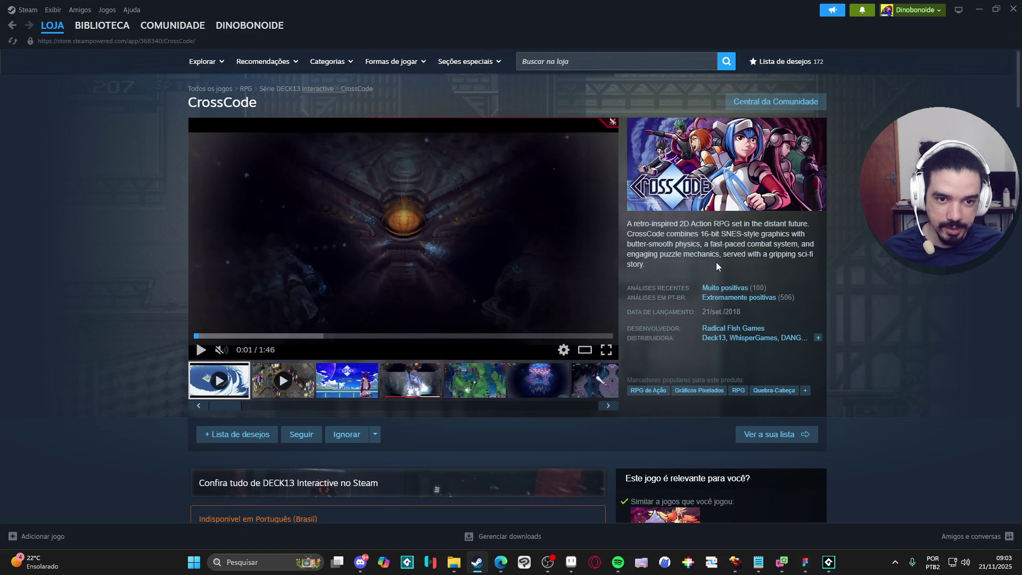
click(737, 329)
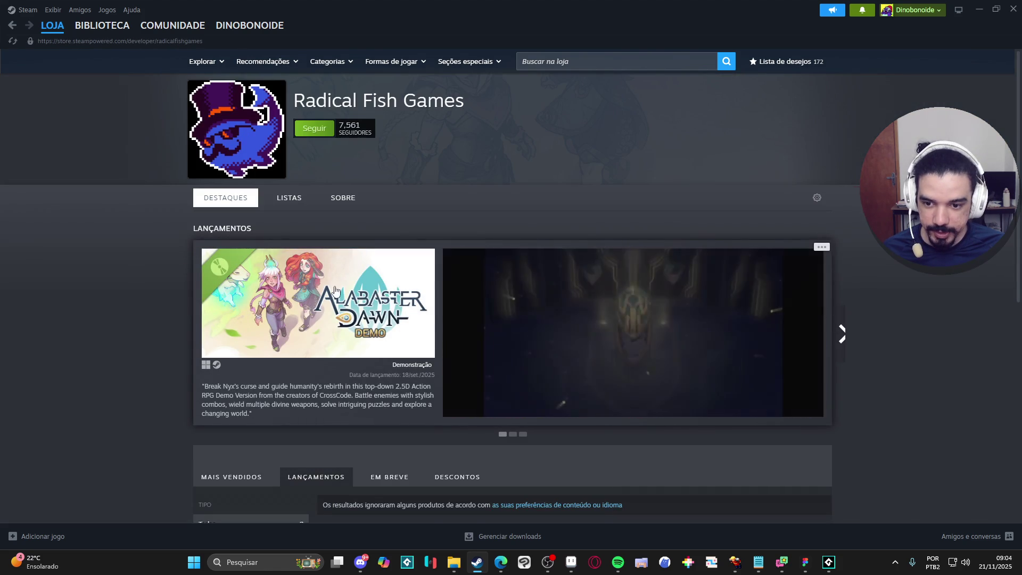
- Open the Alabaster Dawn Demo page, pause its trailer and show it full screen
click(308, 294)
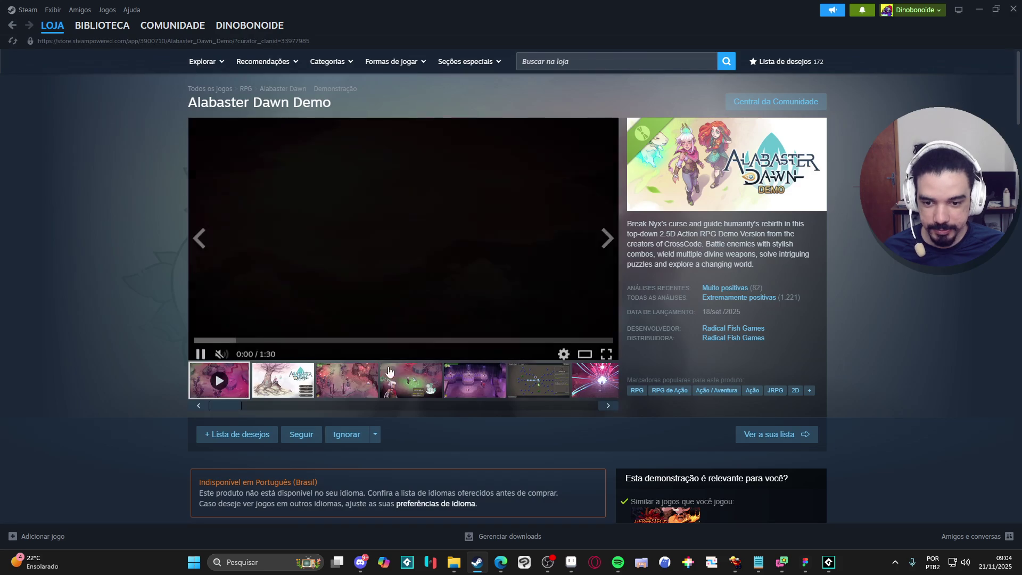
click(559, 330)
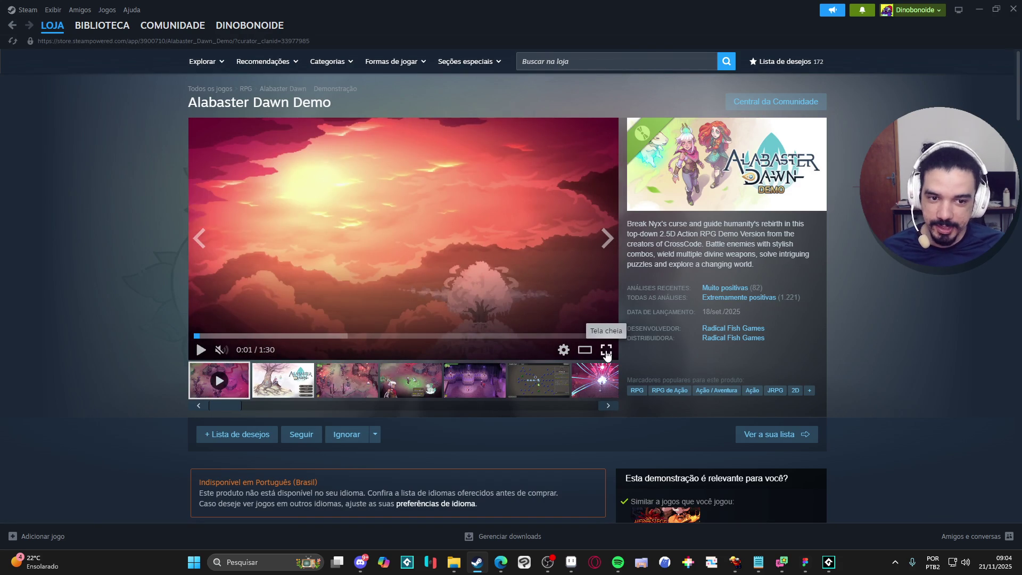
click(606, 351)
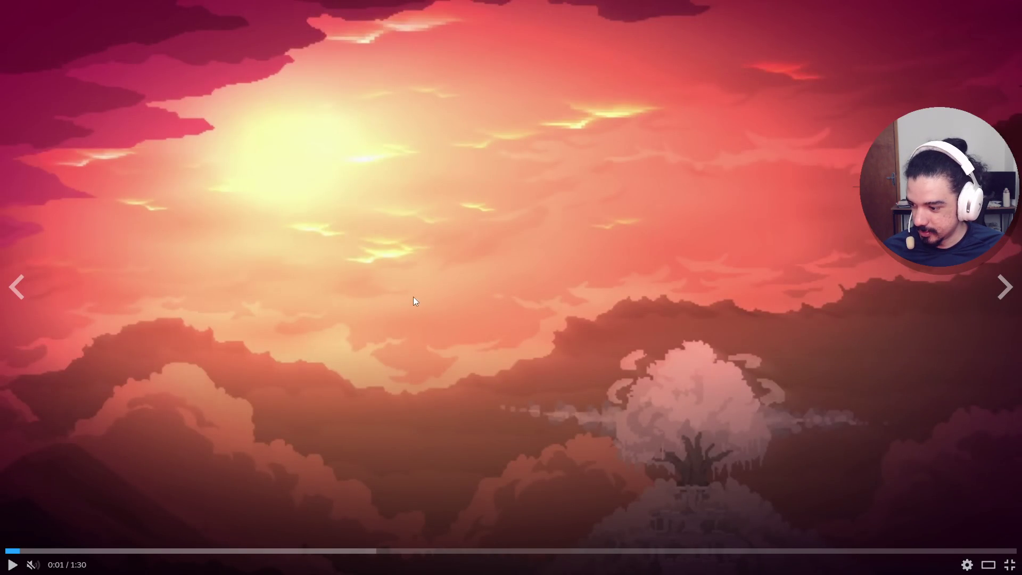
- Play the Alabaster Dawn trailer to its 'PC Demo in 09/2025' end card, then exit fullscreen
click(440, 278)
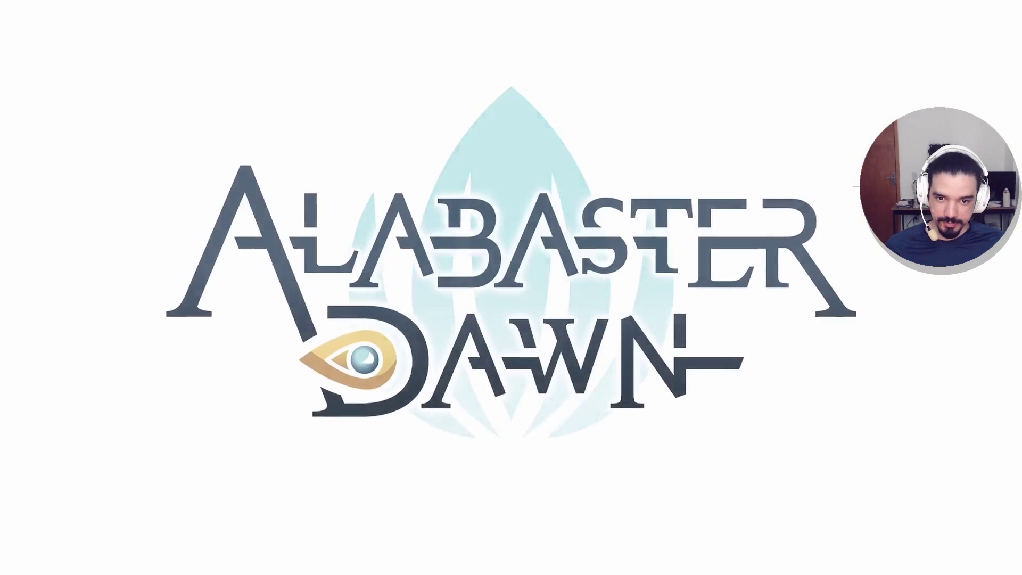
mouse_move(925, 501)
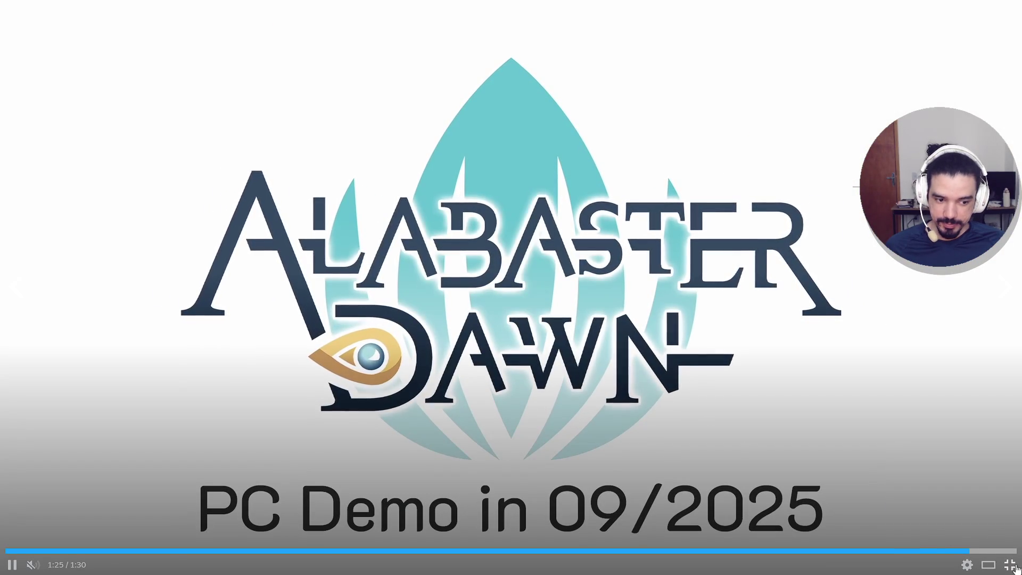
key(Escape)
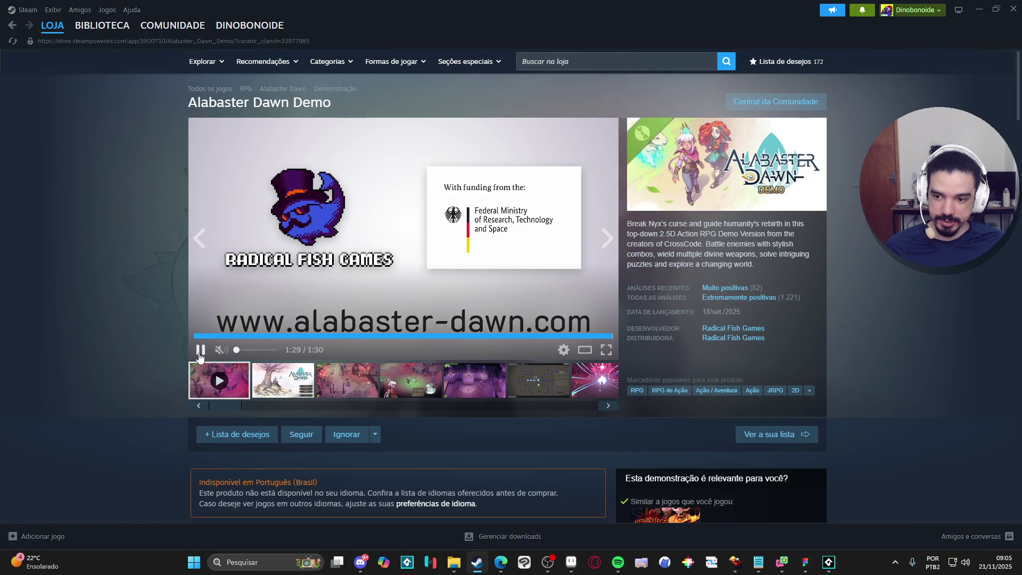
- Browse the main-menu, purple dungeon, map and meadow screenshots
click(415, 343)
click(924, 429)
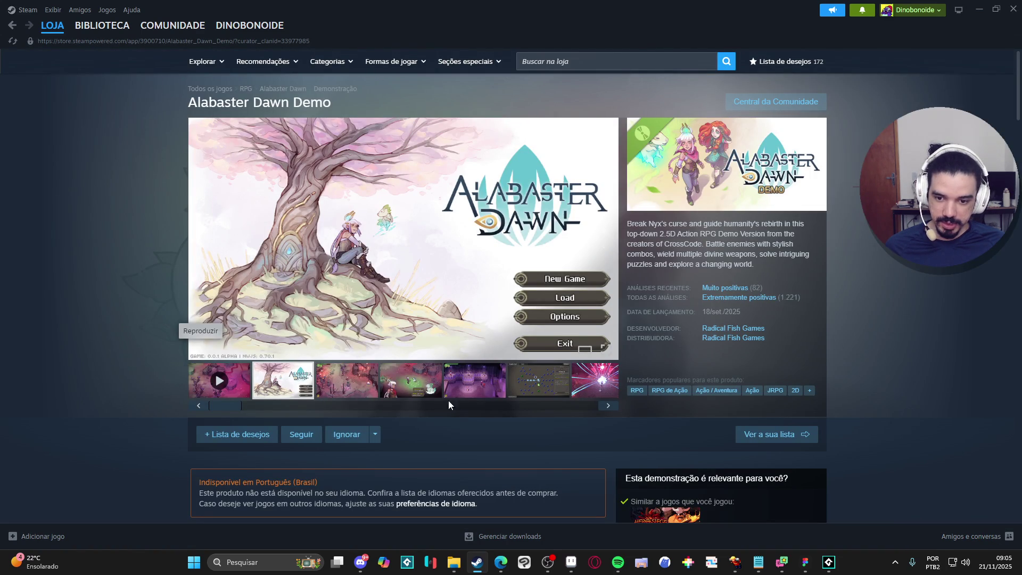
click(471, 391)
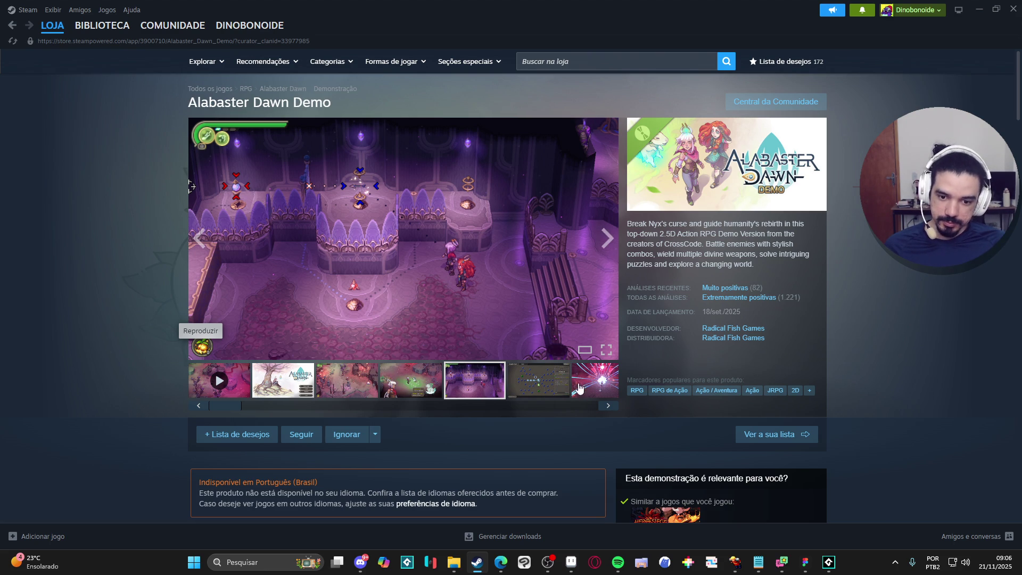
click(537, 391)
click(498, 367)
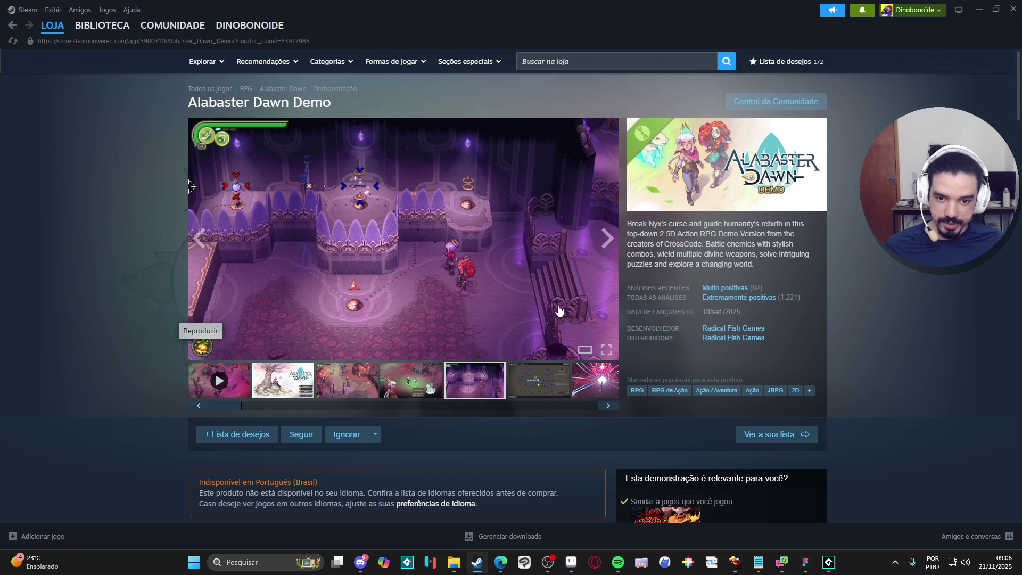
click(519, 389)
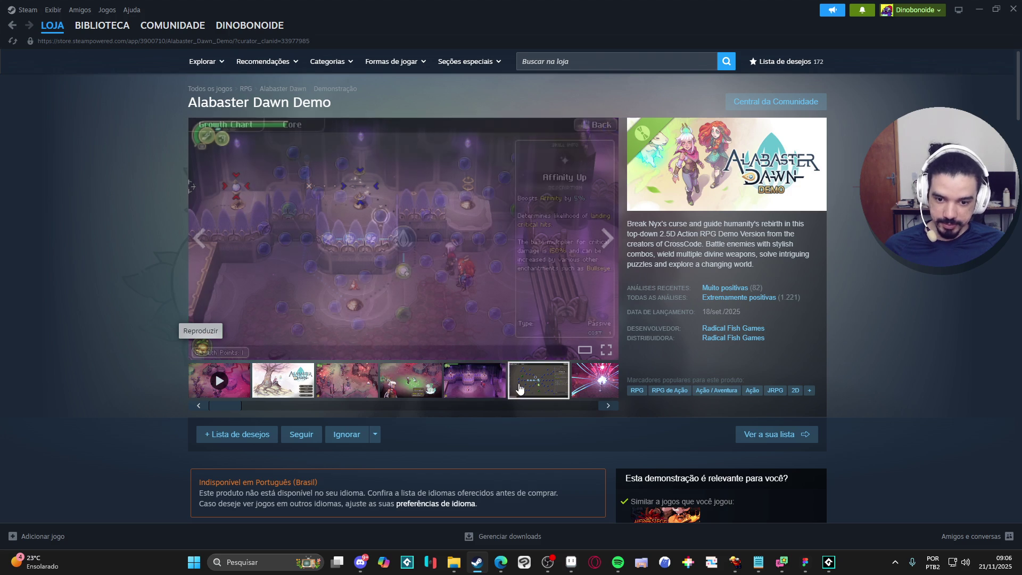
click(430, 387)
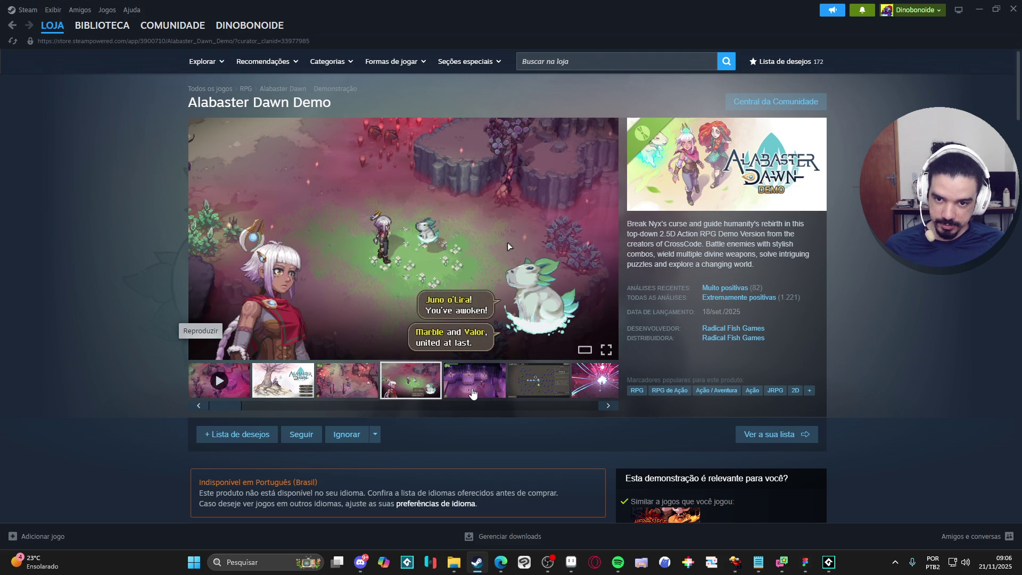
click(483, 390)
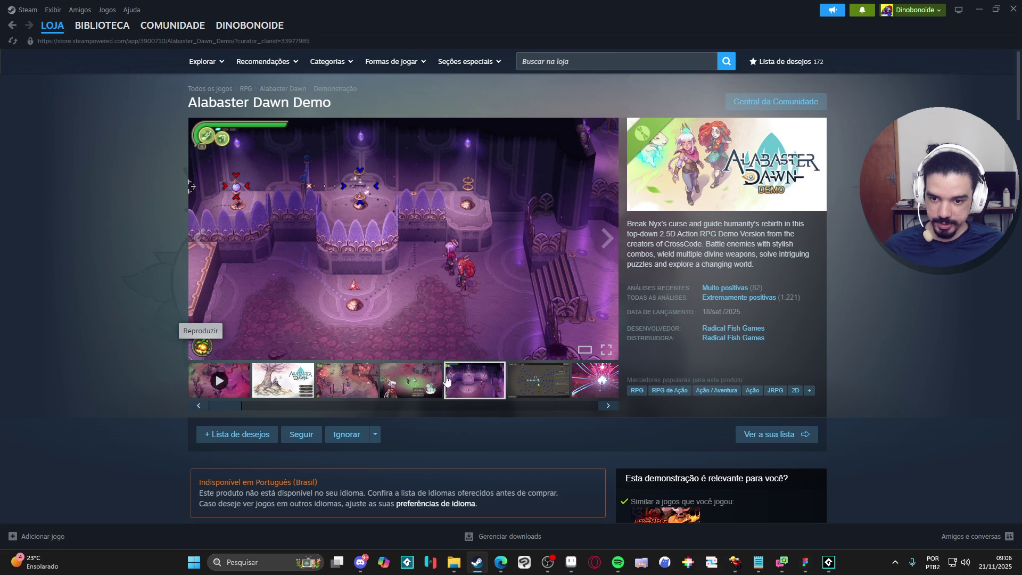
- Browse the skill-tree, red forest and pink laser attack screenshots
click(522, 394)
click(514, 405)
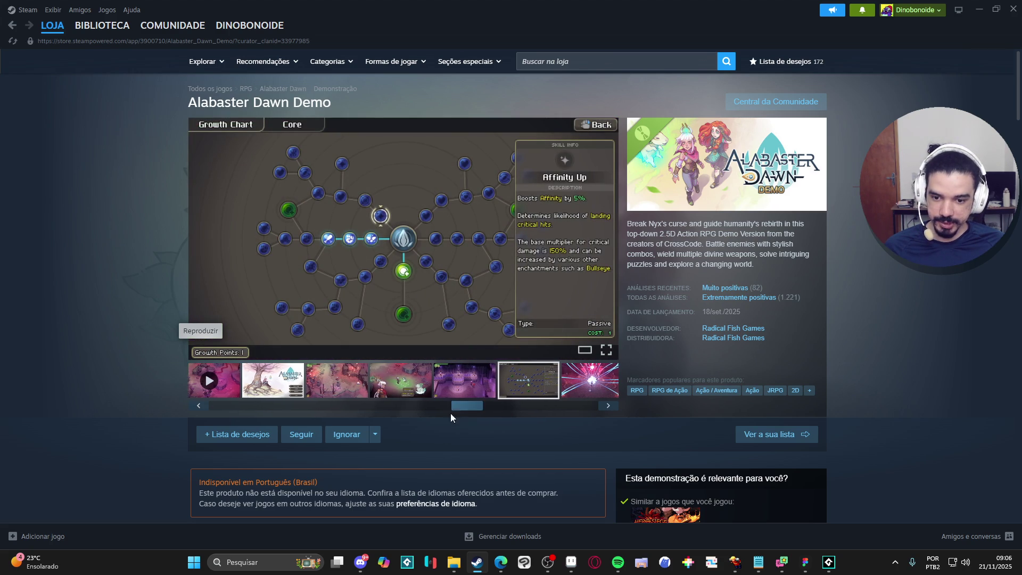
click(405, 385)
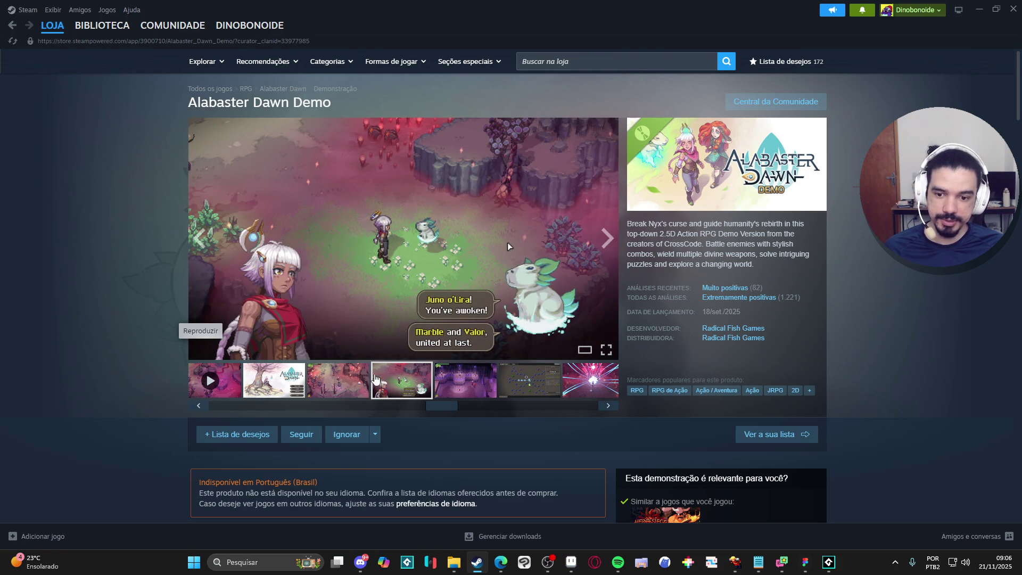
click(360, 387)
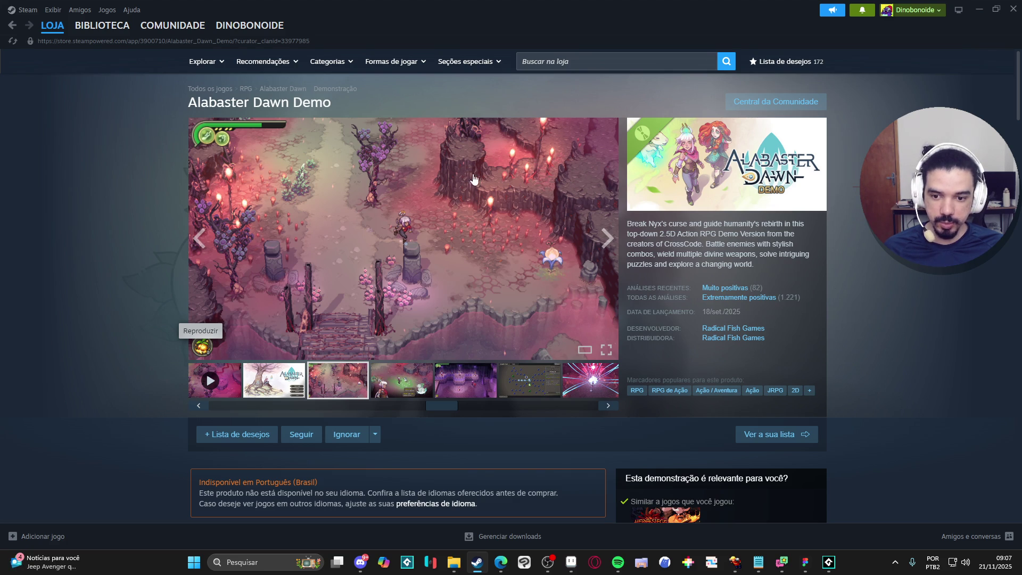
click(417, 388)
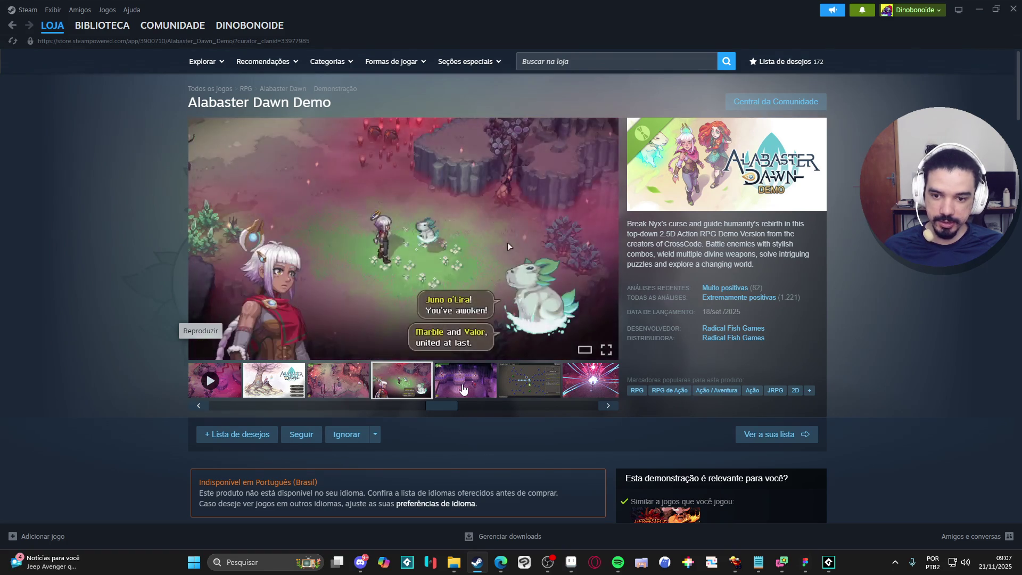
click(464, 386)
click(526, 395)
click(567, 397)
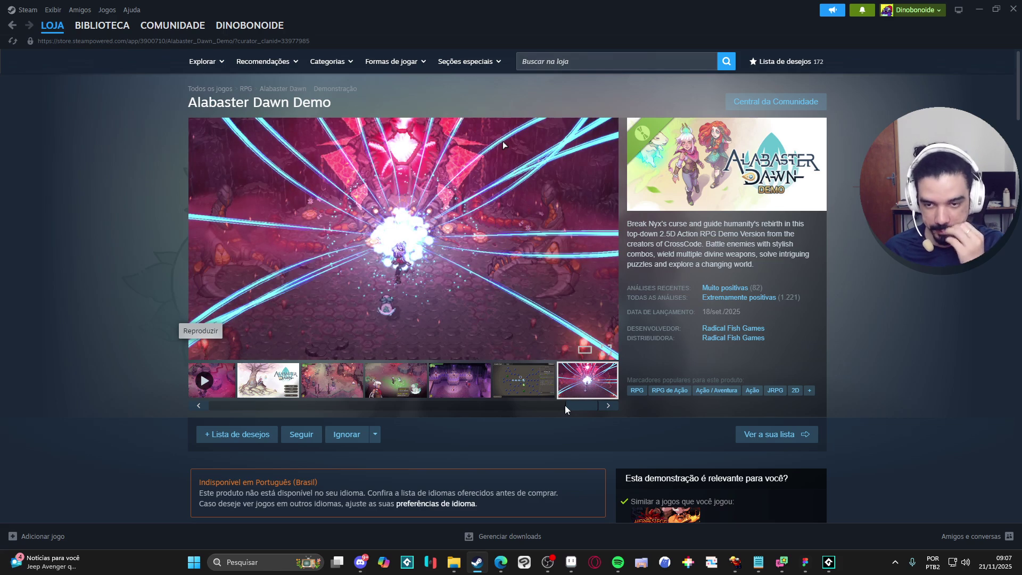
drag(597, 411, 467, 410)
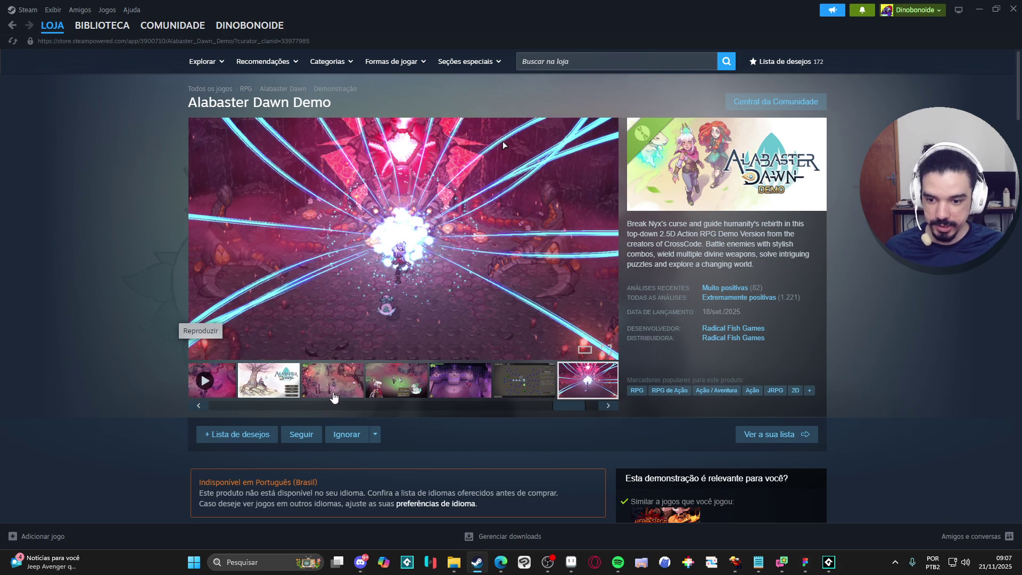
click(333, 395)
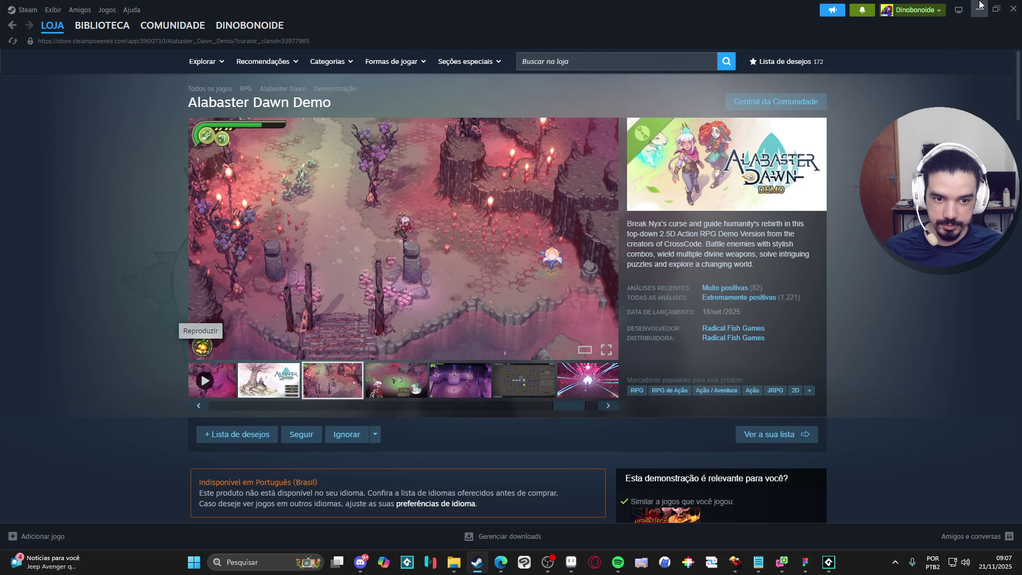
scroll(312, 250, down, 5)
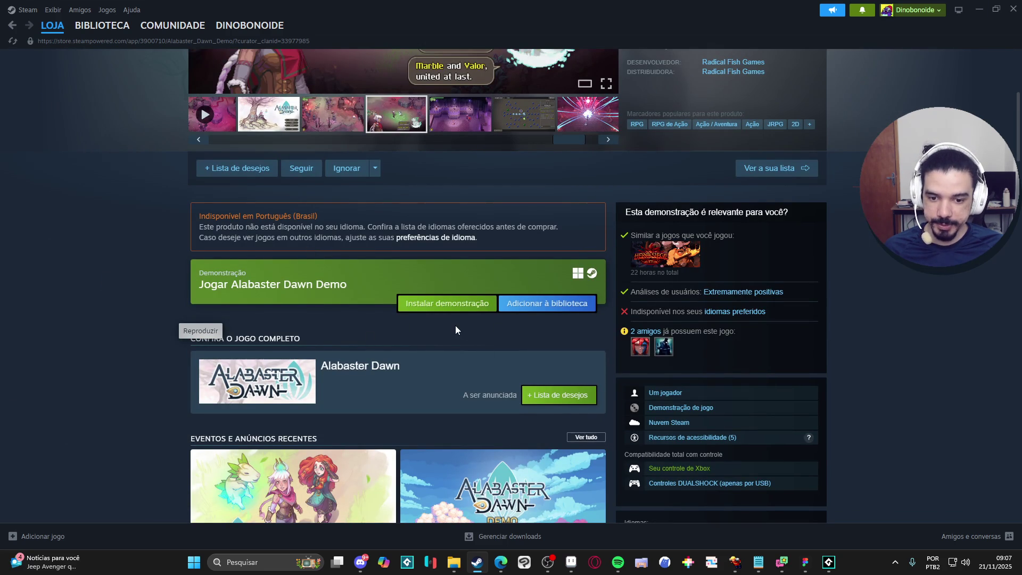
- Add the full Alabaster Dawn game to the Steam wishlist and return to Aseprite
scroll(456, 324, down, 2)
click(561, 298)
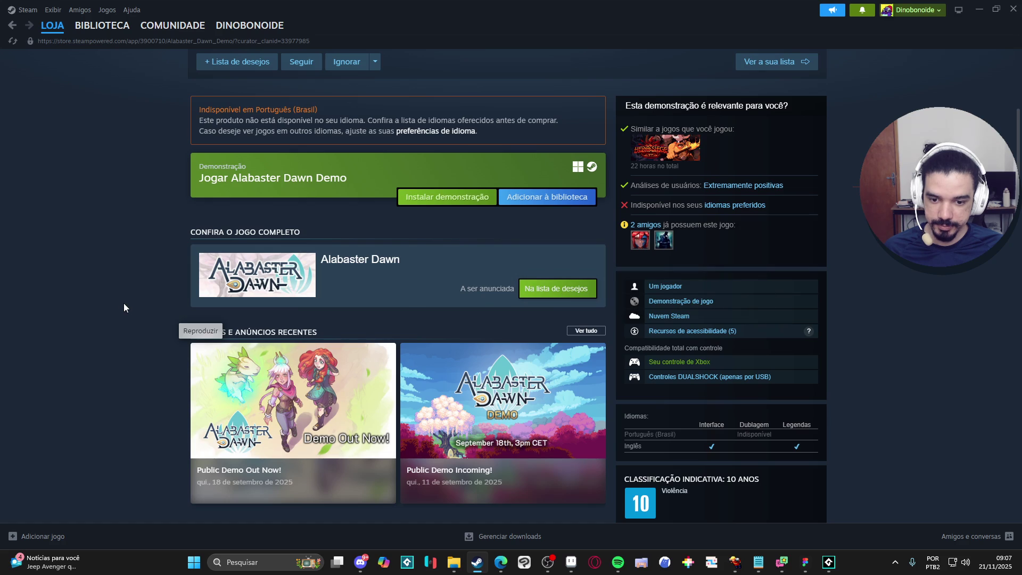
scroll(123, 308, up, 7)
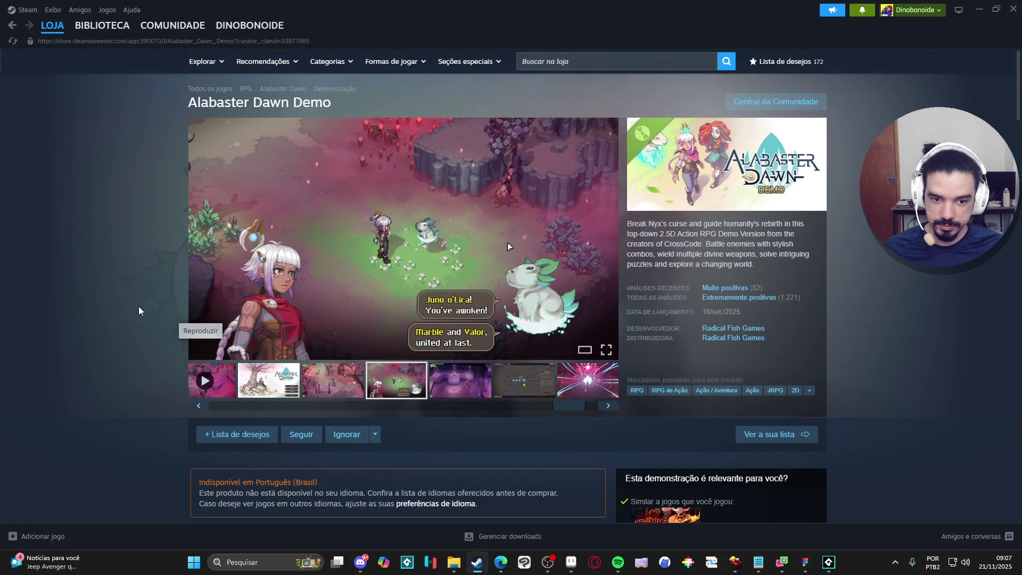
scroll(140, 311, down, 3)
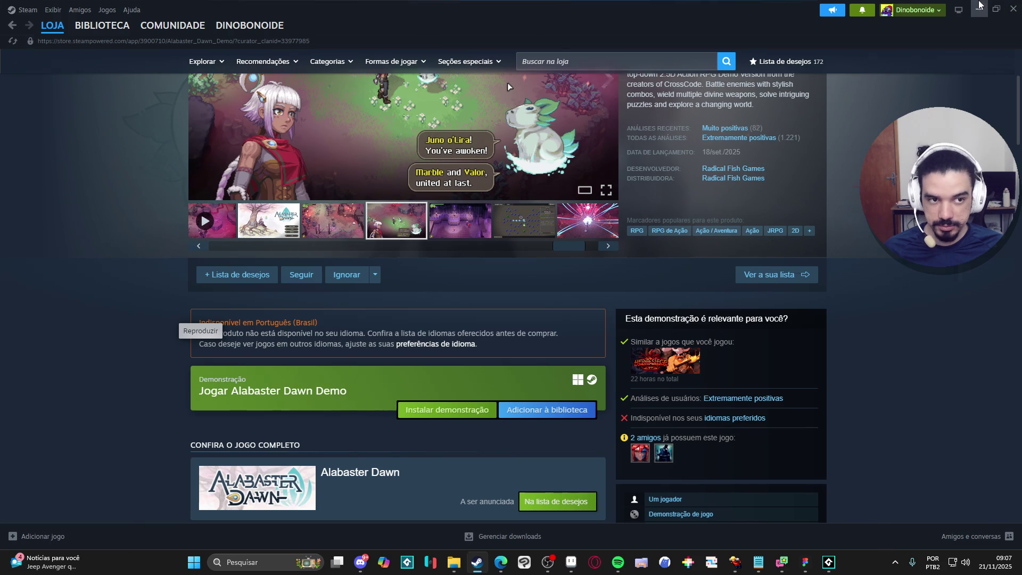
click(547, 562)
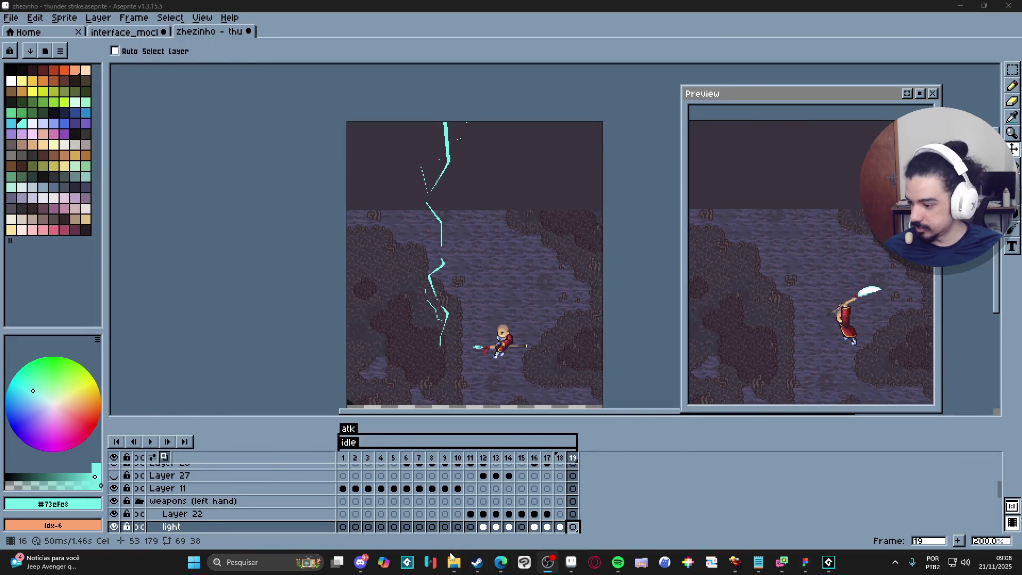